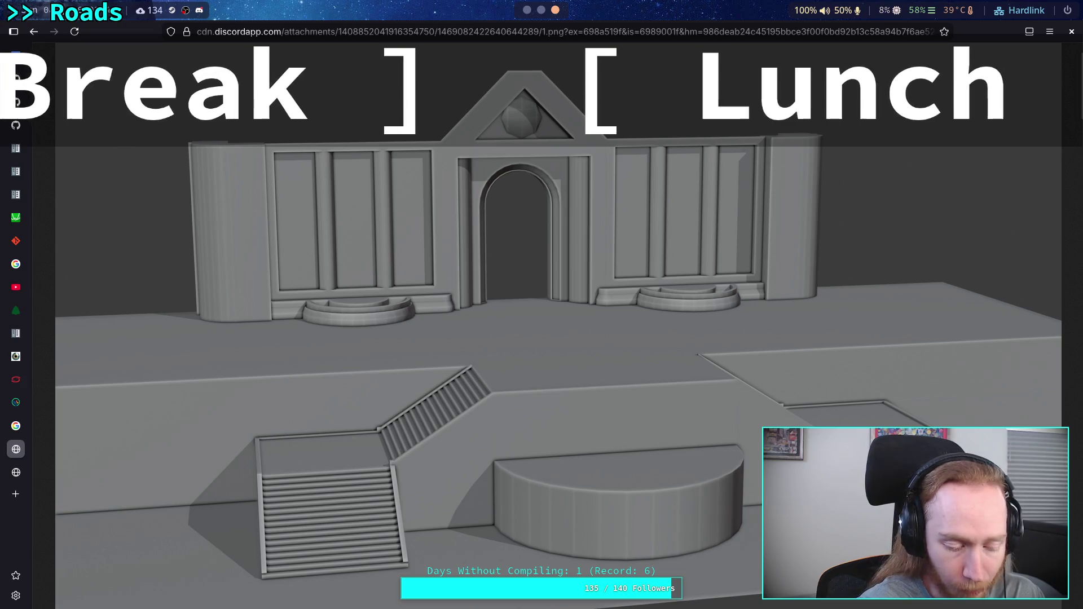
Leave the browser's building reference image and bring the Godot editor to the front.
key("super+1")
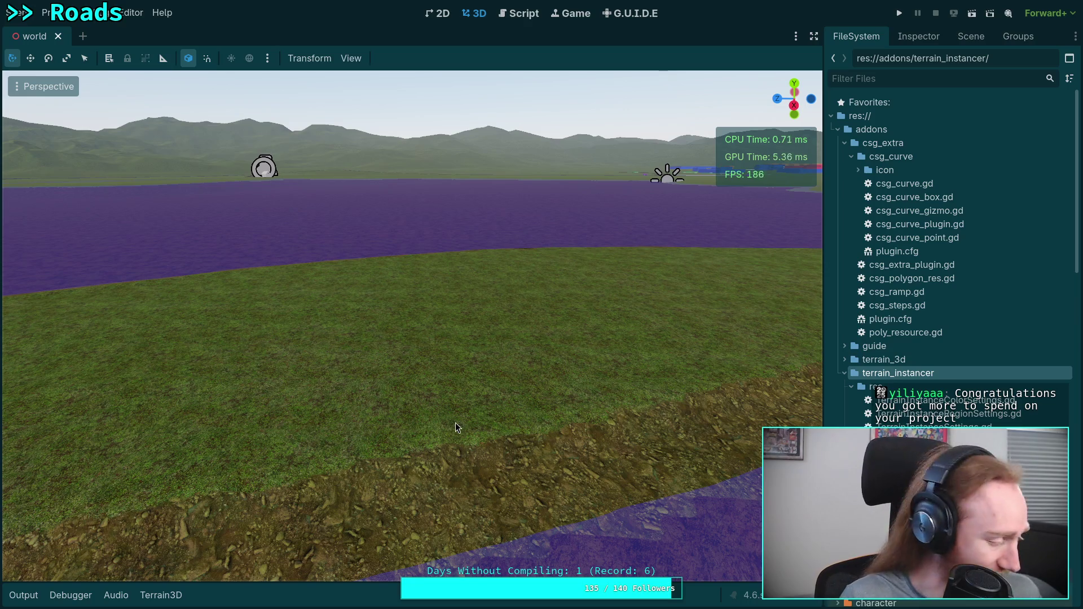
Fly the camera over the grass strip, collapse LevelBlocking in the Scene tree, and select Terrain3D.
key("w")
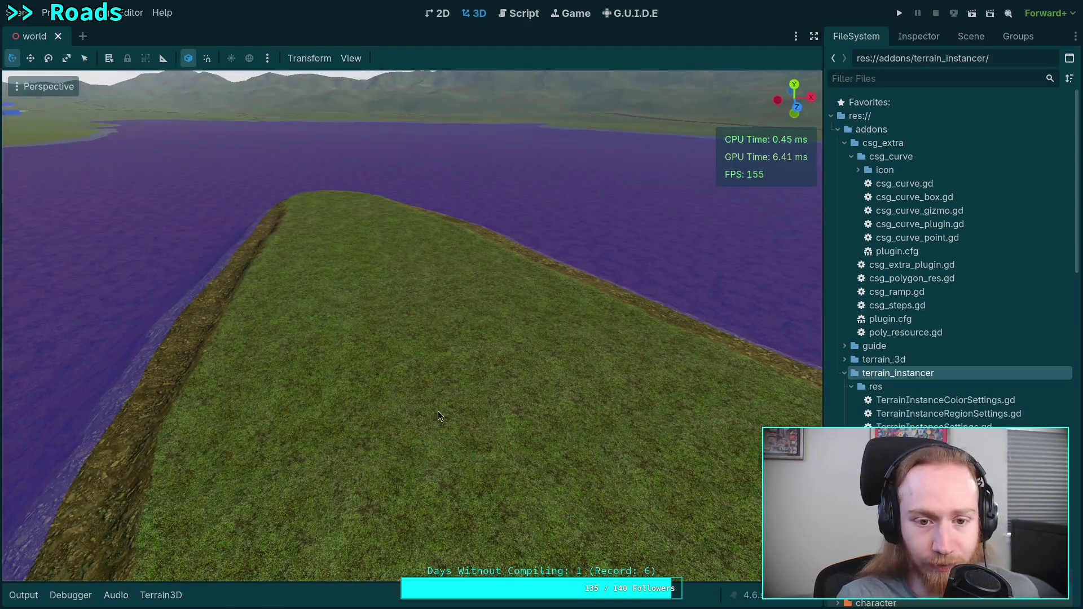
key("w")
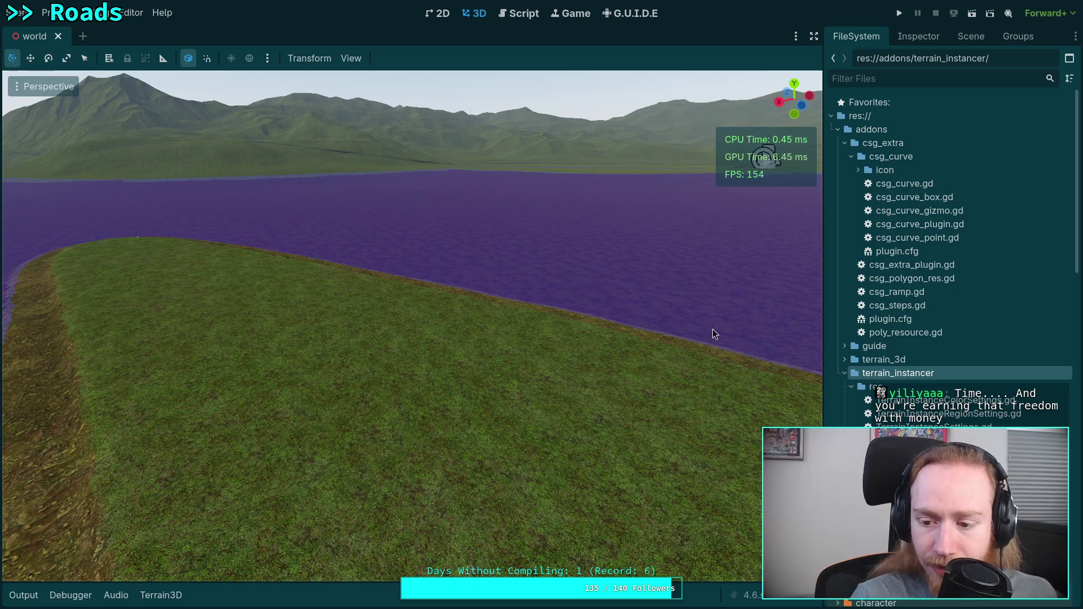
left_click(934, 40)
left_click(964, 34)
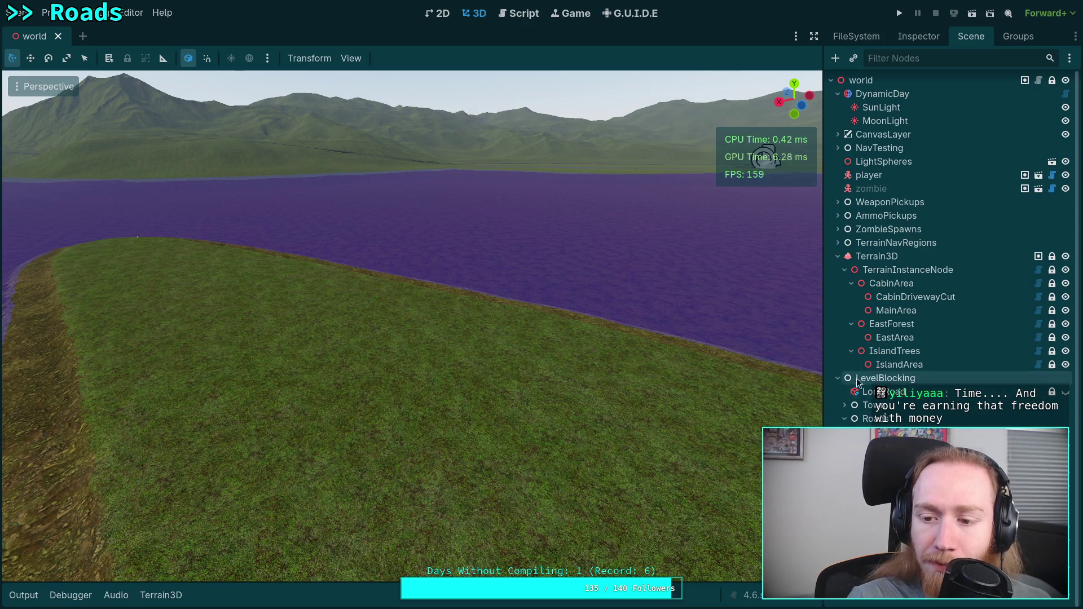
left_click(837, 378)
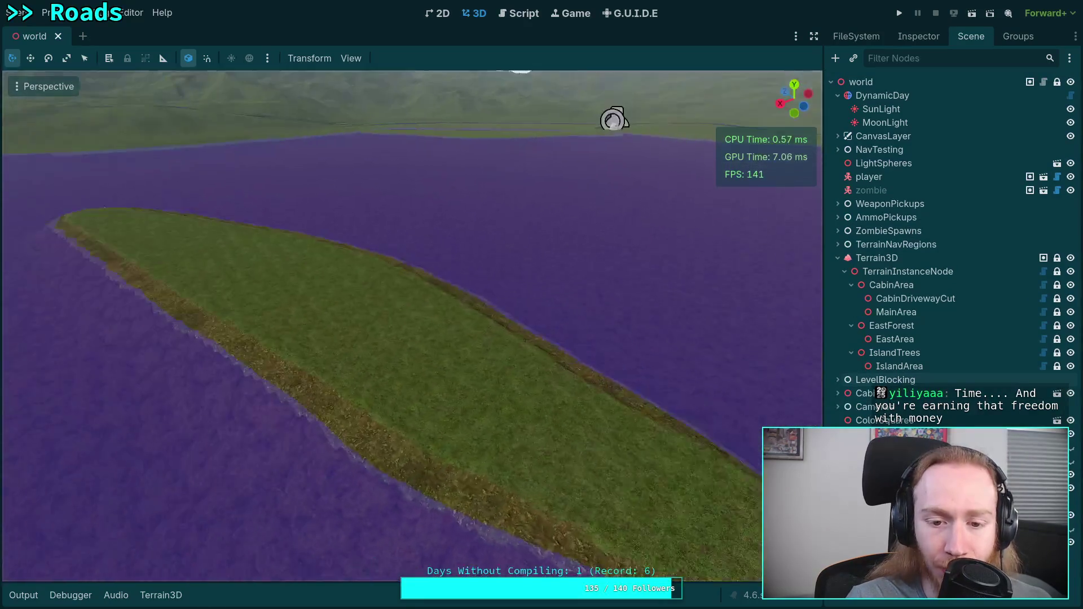
scroll(412, 326, "up", 2)
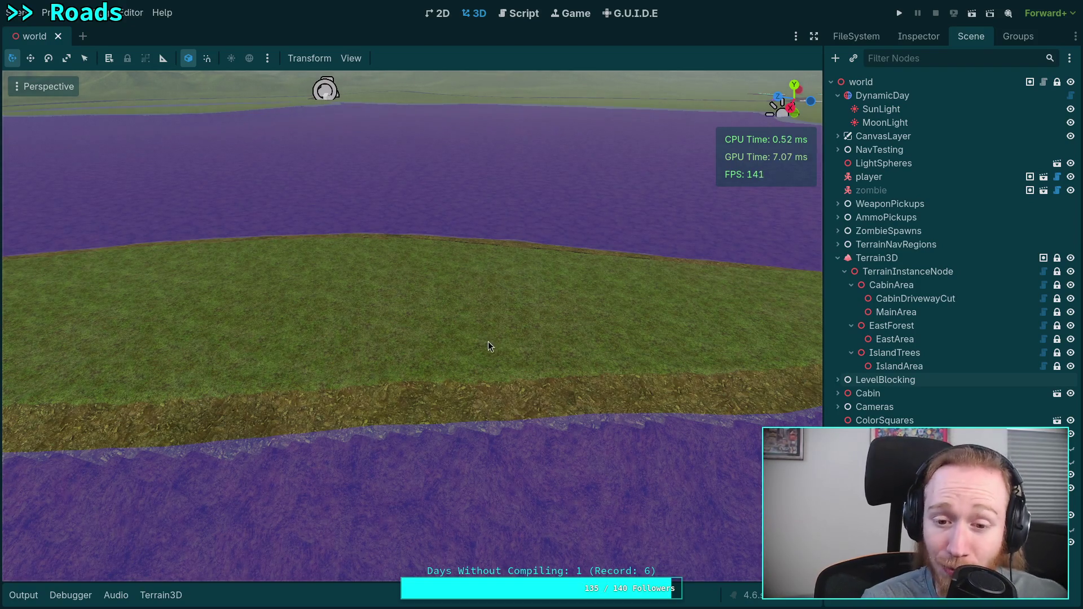
left_click(891, 260)
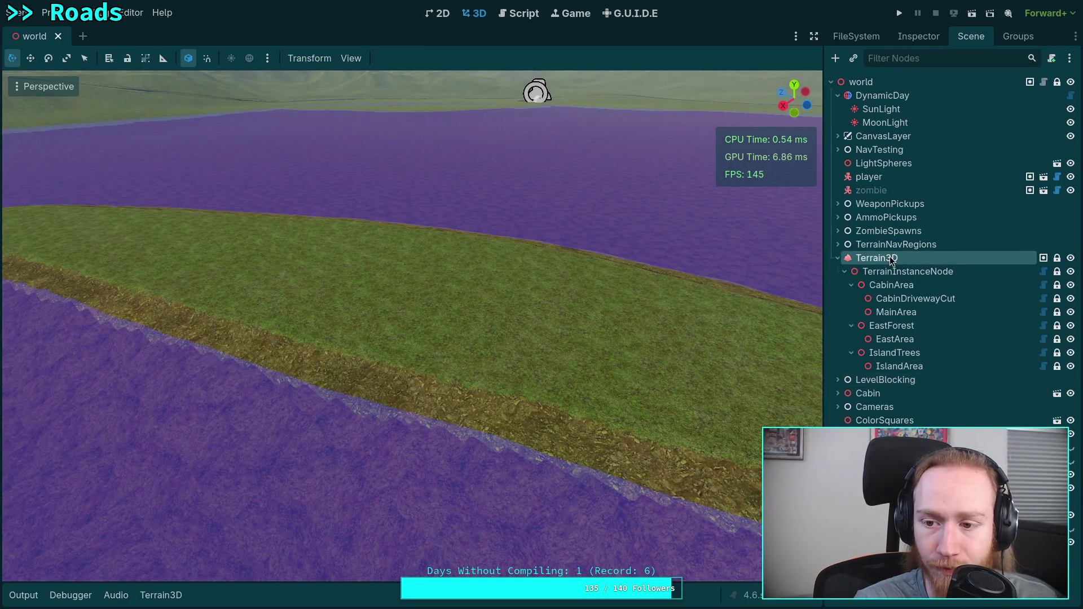
Select IslandTrees and turn on the Terrain Instance Region gizmo outlines in the viewport.
left_click(897, 355)
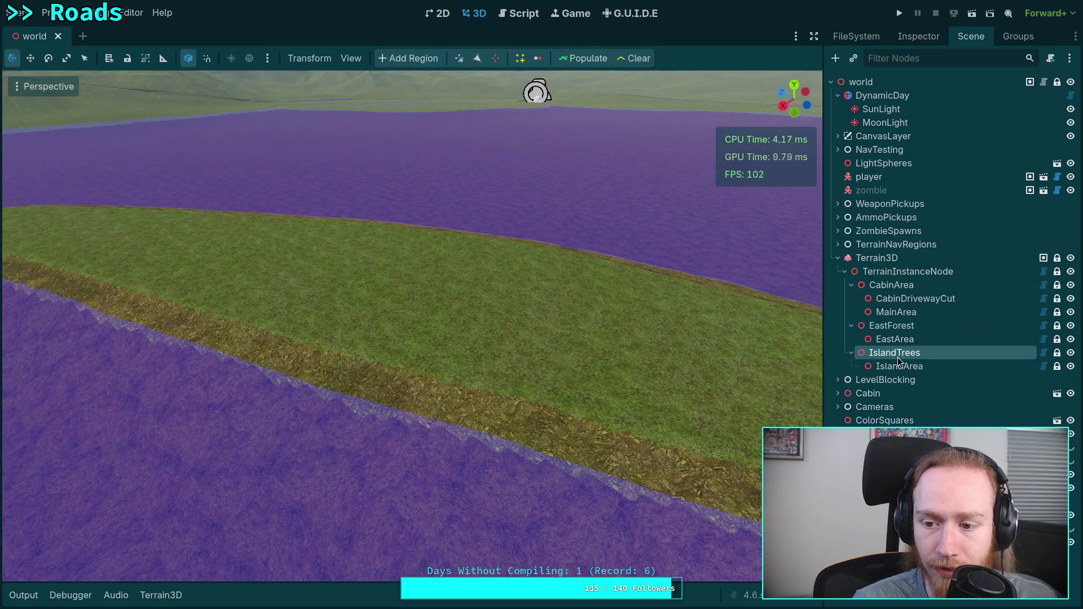
left_click(360, 57)
mouse_move(573, 169)
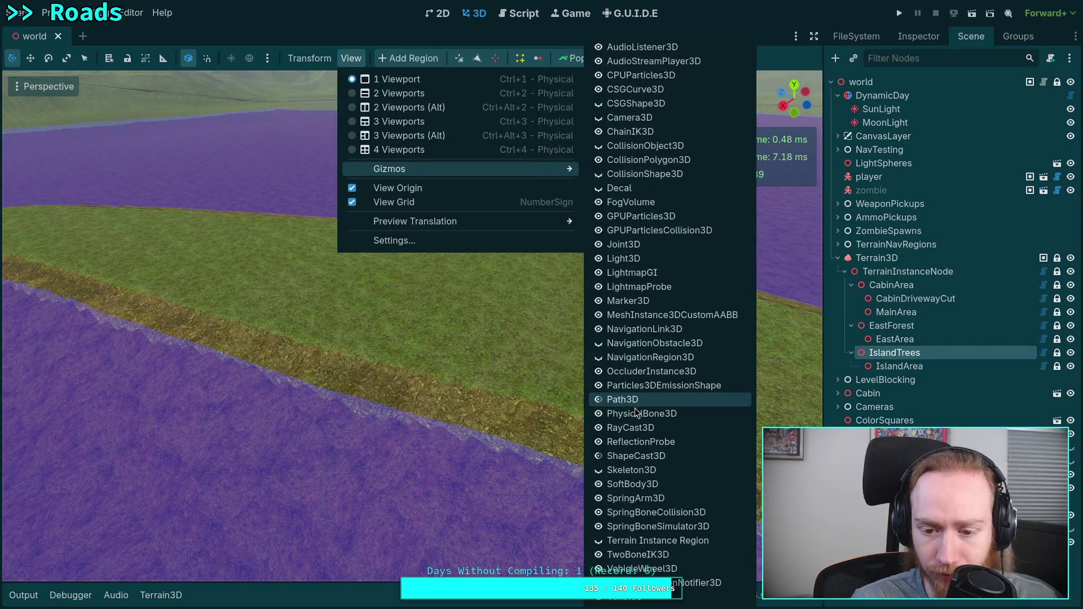
left_click(602, 541)
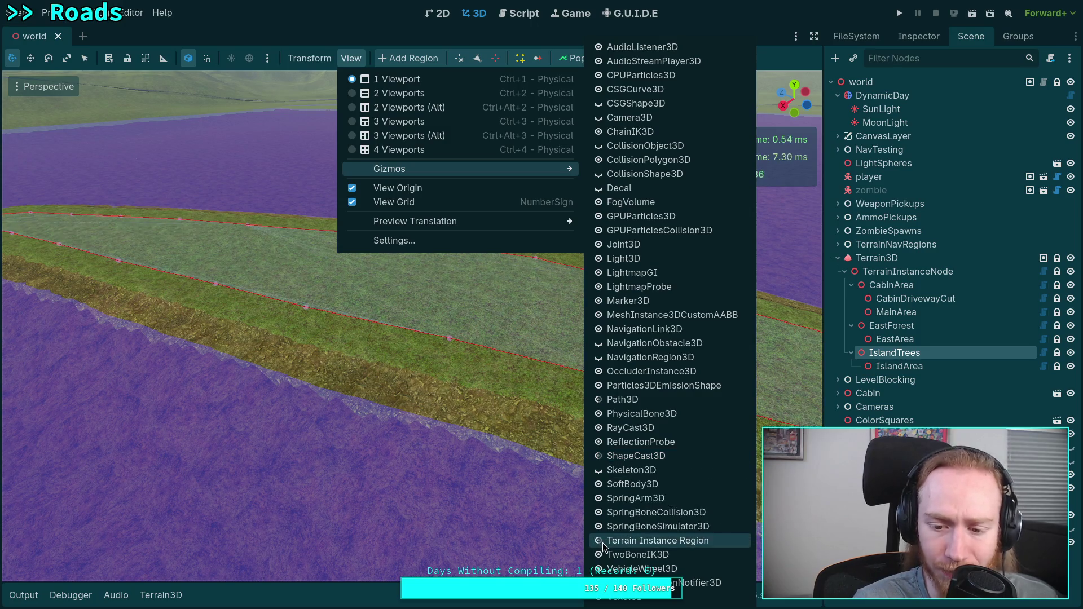
left_click(684, 473)
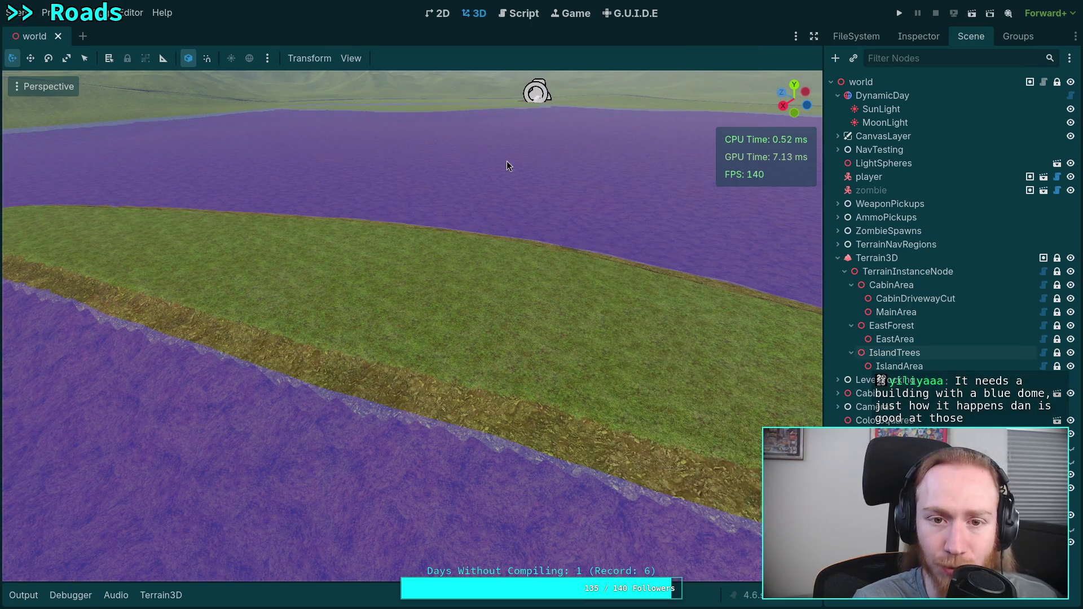
Reselect IslandTrees, toggle the region gizmo again, and open its Inspector Settings choices.
left_click(894, 352)
left_click(351, 58)
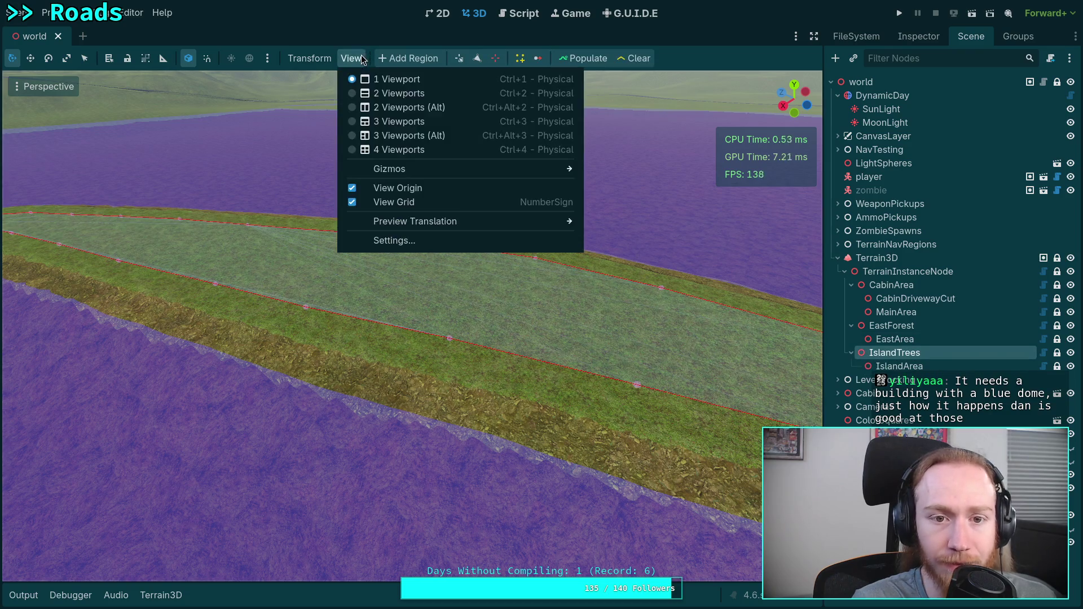
mouse_move(489, 171)
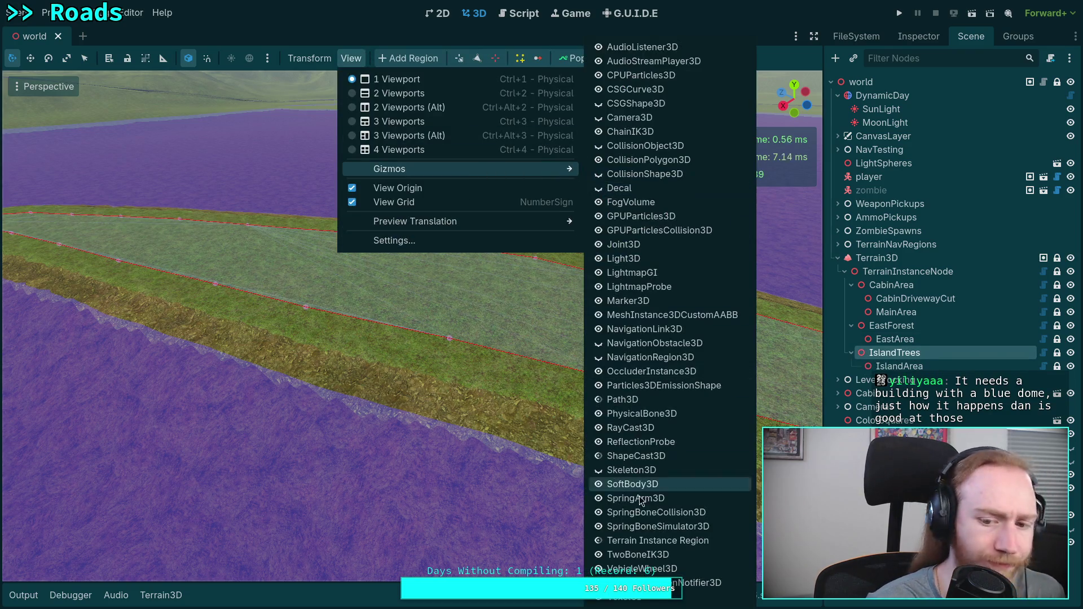
left_click(602, 540)
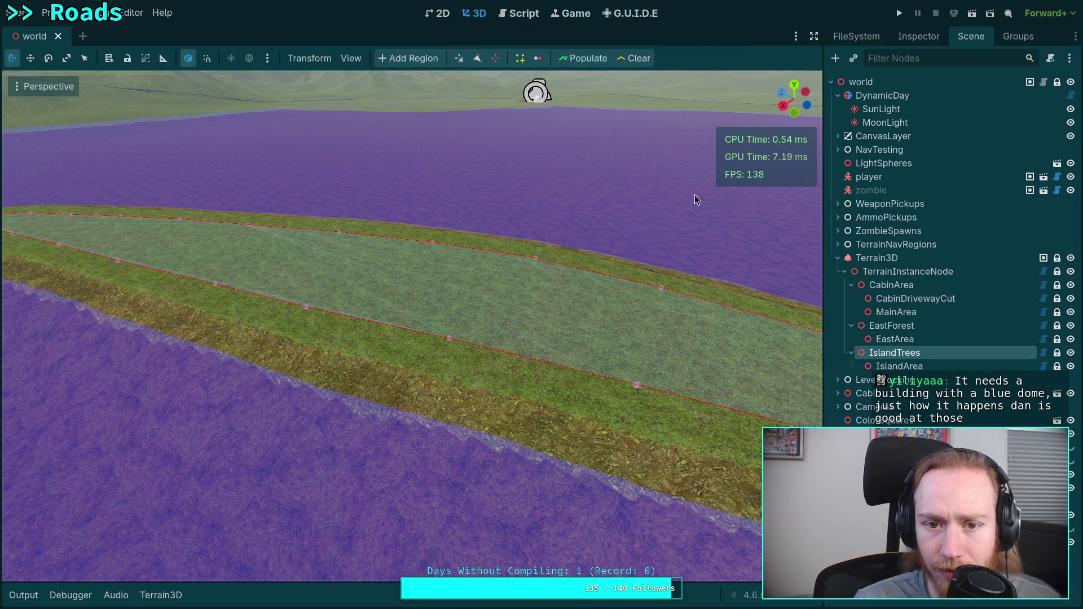
left_click(924, 46)
left_click(998, 181)
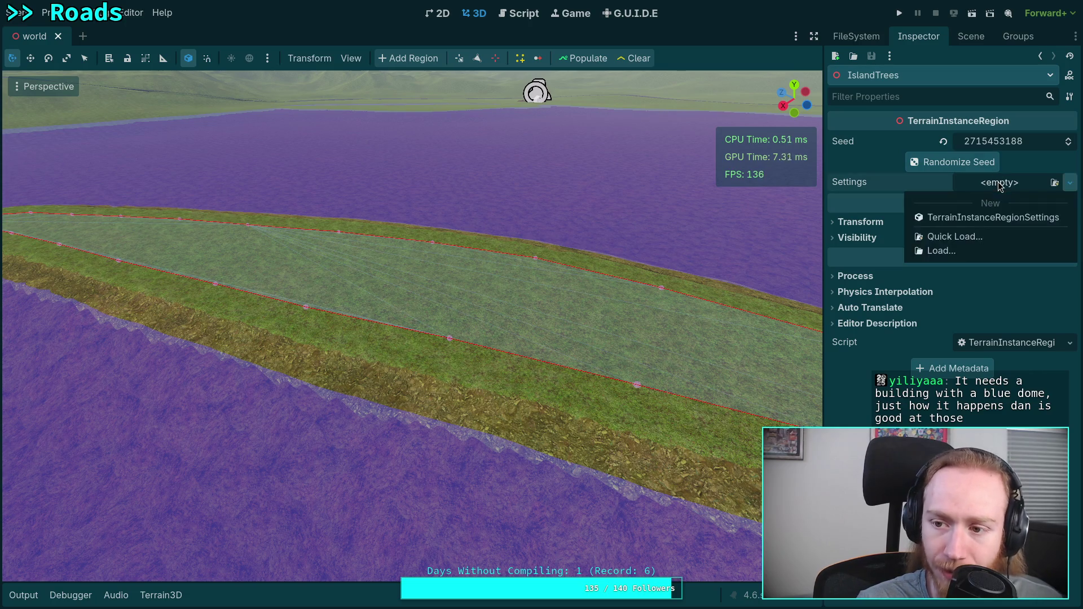
Create a new TerrainInstanceRegionSettings with one new TerrainInstanceSettings Instances element, then widen the dock.
left_click(958, 219)
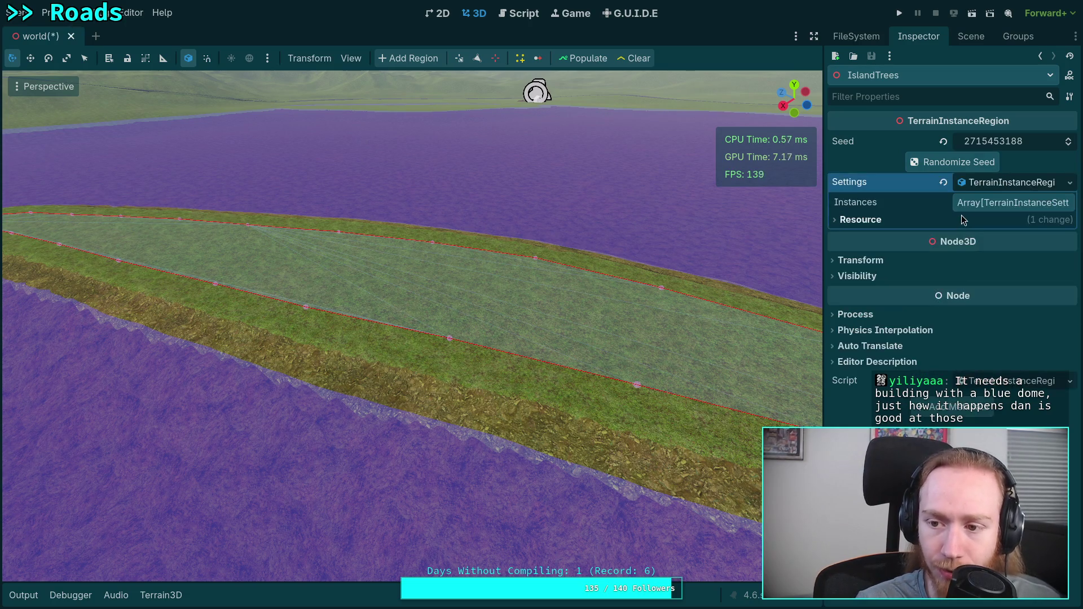
left_click(996, 202)
left_click(969, 242)
left_click(1001, 242)
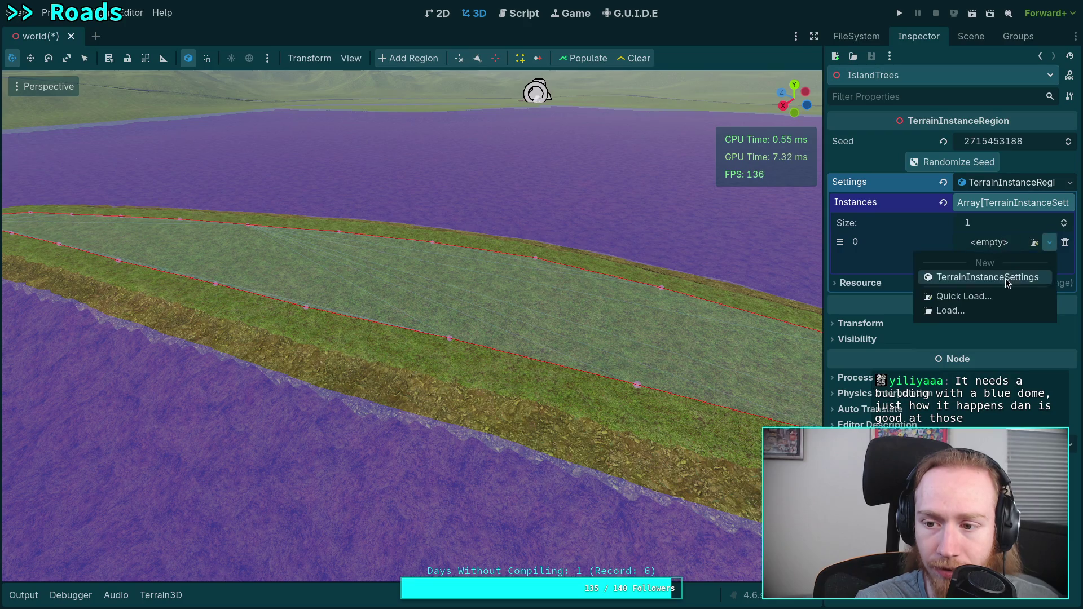
left_click(931, 297)
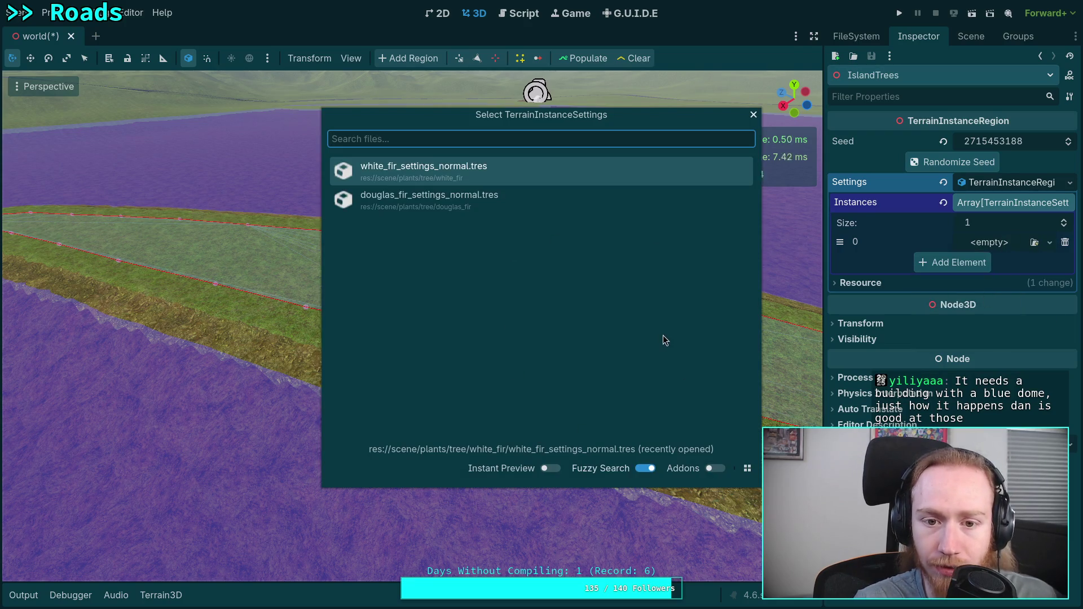
key("Escape")
left_click(1001, 243)
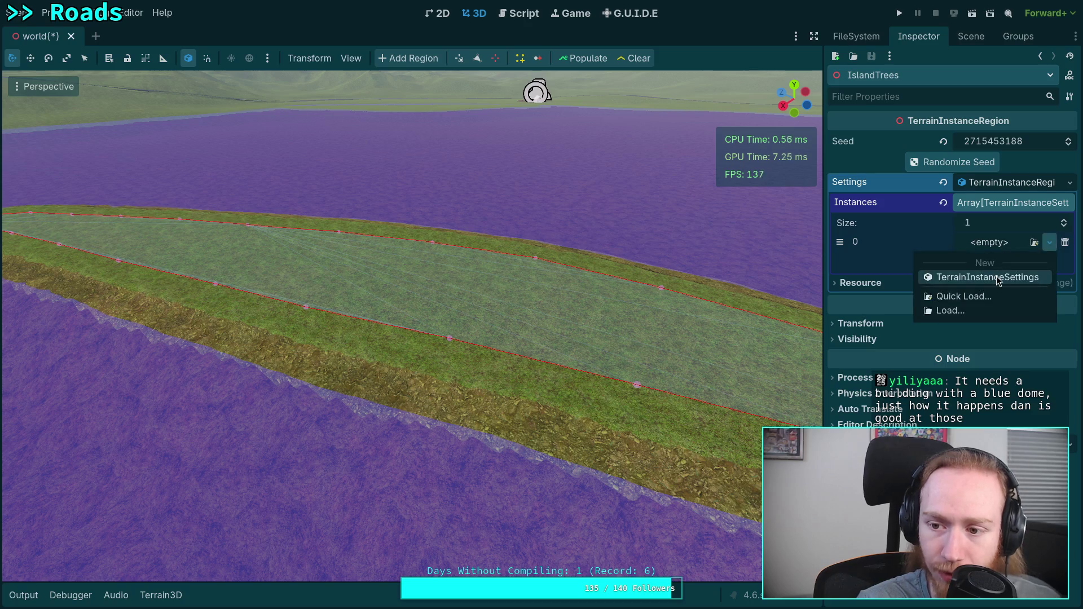
left_click(997, 278)
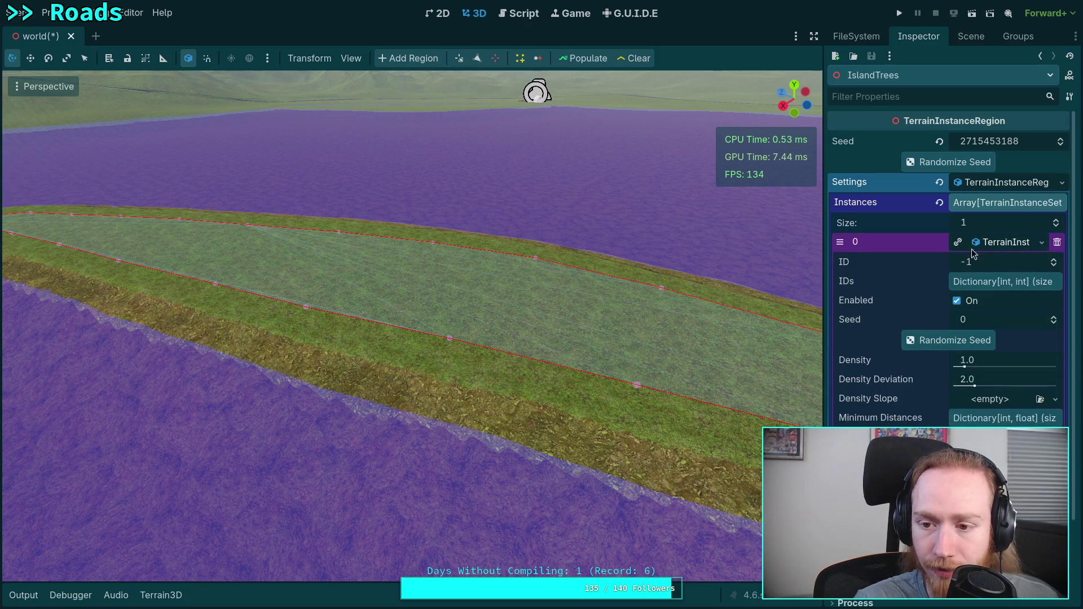
left_click_drag(820, 254, 743, 267)
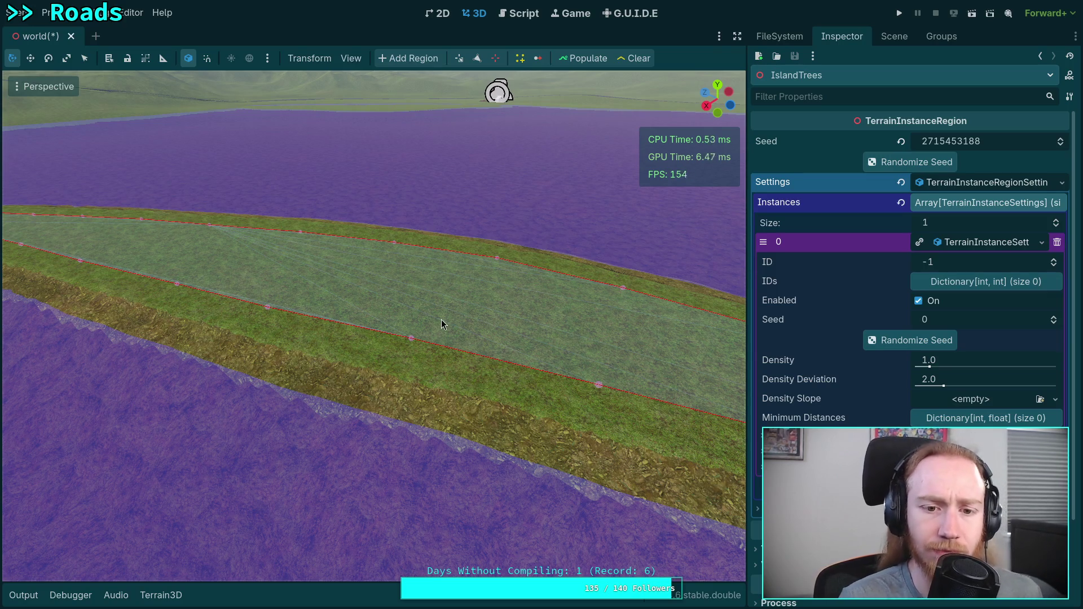
Zoom around the outlined island region, then show the Terrain3D asset panel's Meshes list.
scroll(509, 334, "down", 5)
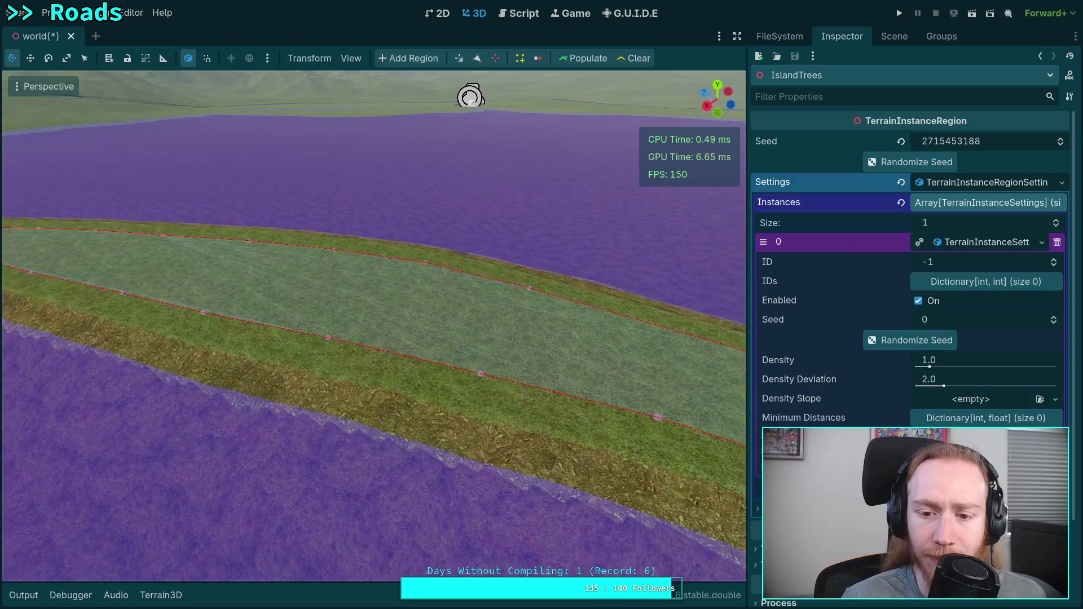
scroll(510, 335, "up", 3)
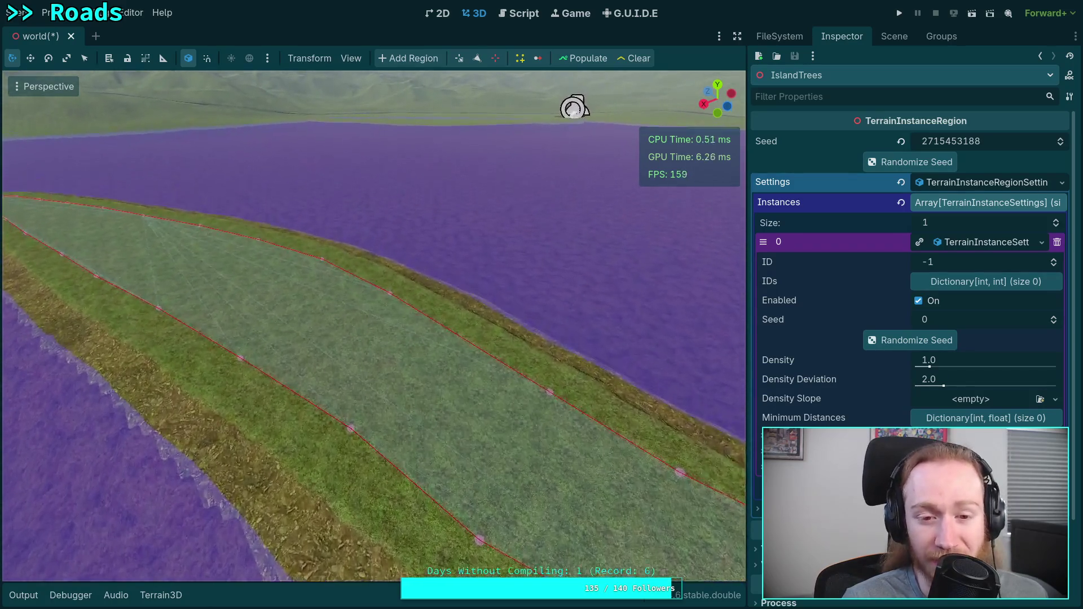
scroll(510, 334, "down", 3)
scroll(374, 326, "up", 2)
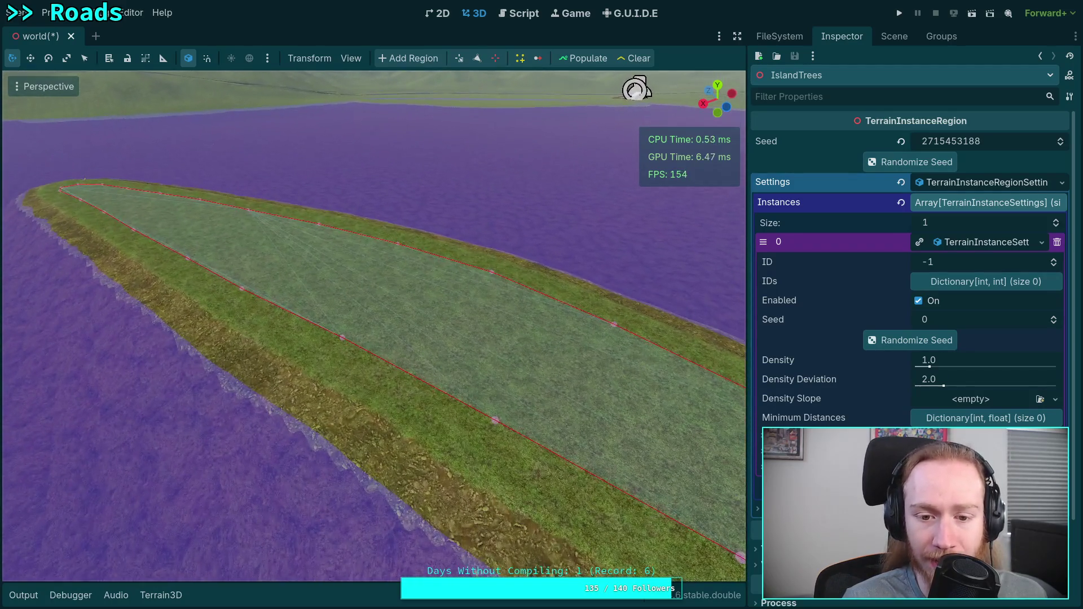
scroll(374, 326, "down", 3)
scroll(374, 326, "up", 3)
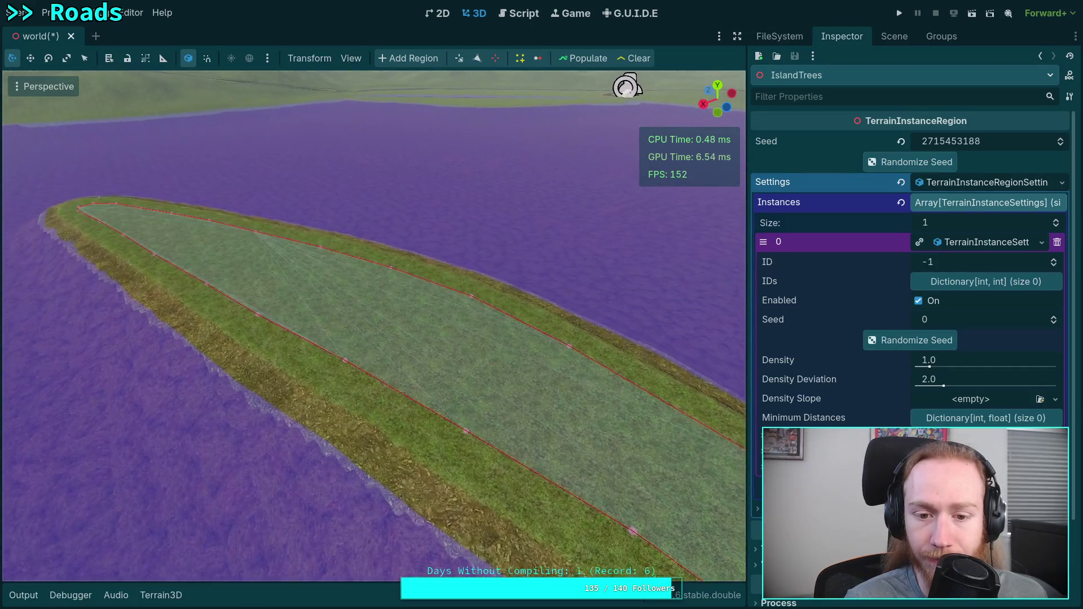
scroll(499, 338, "down", 2)
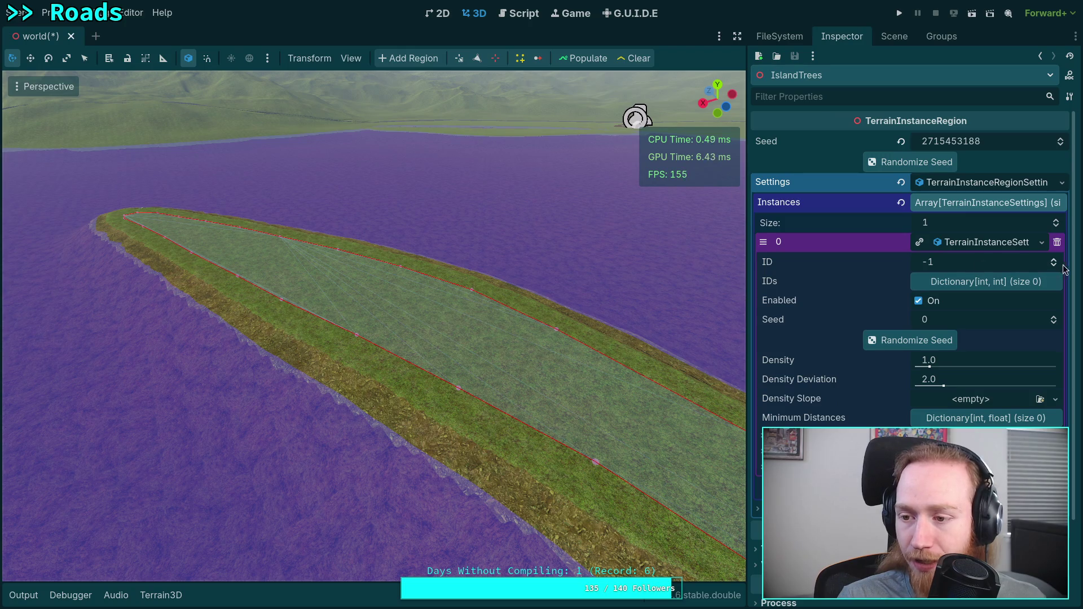
left_click(179, 595)
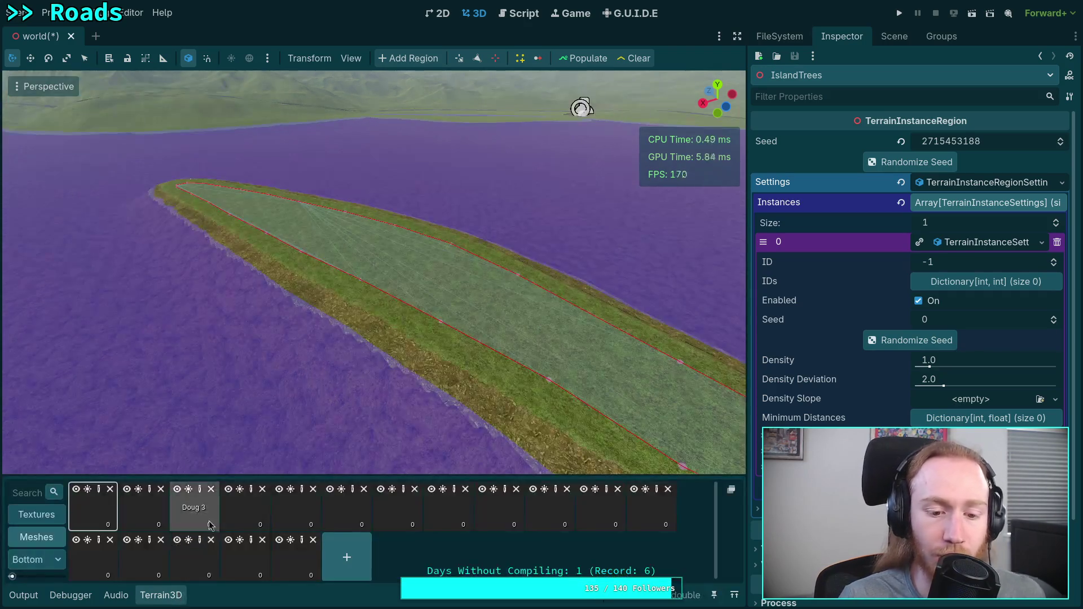
Check the Terrain3D tree mesh assets, then expand IslandTrees' first Instances element in the Inspector.
left_click(894, 36)
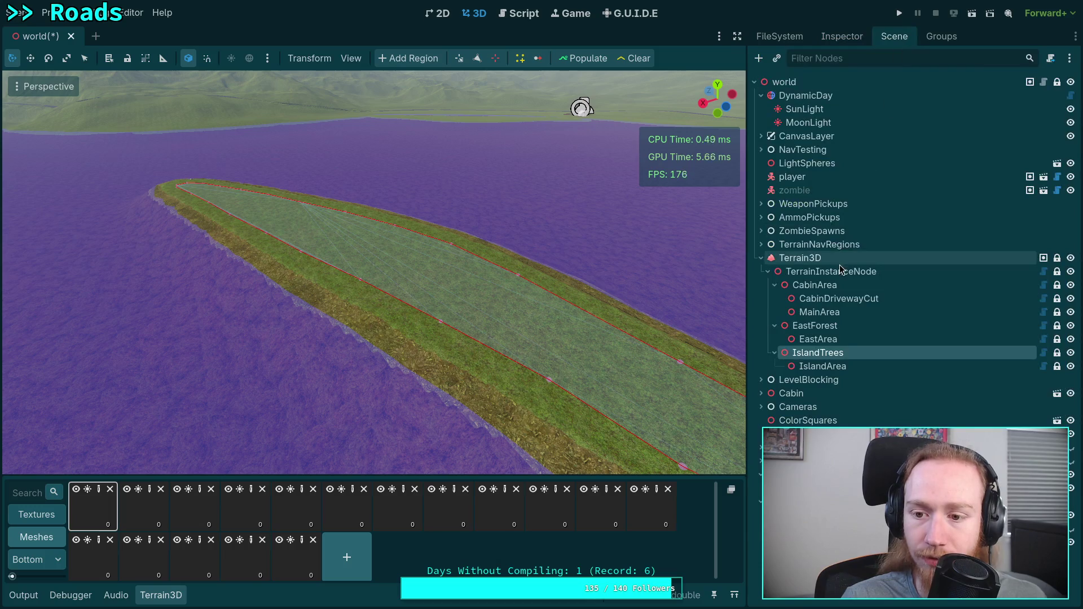
left_click(841, 259)
left_click(161, 595)
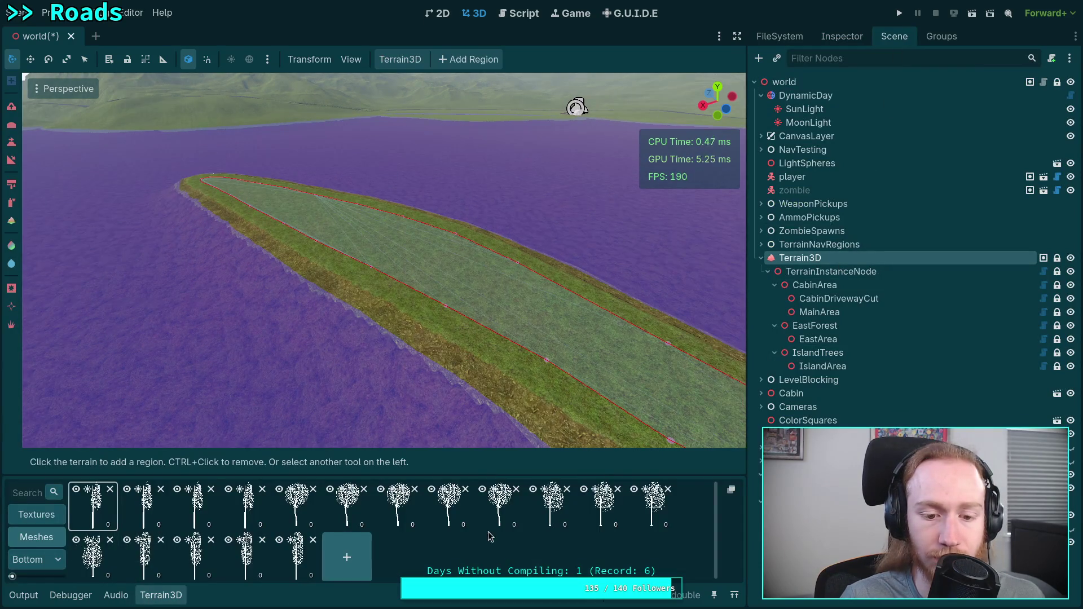
left_click(861, 354)
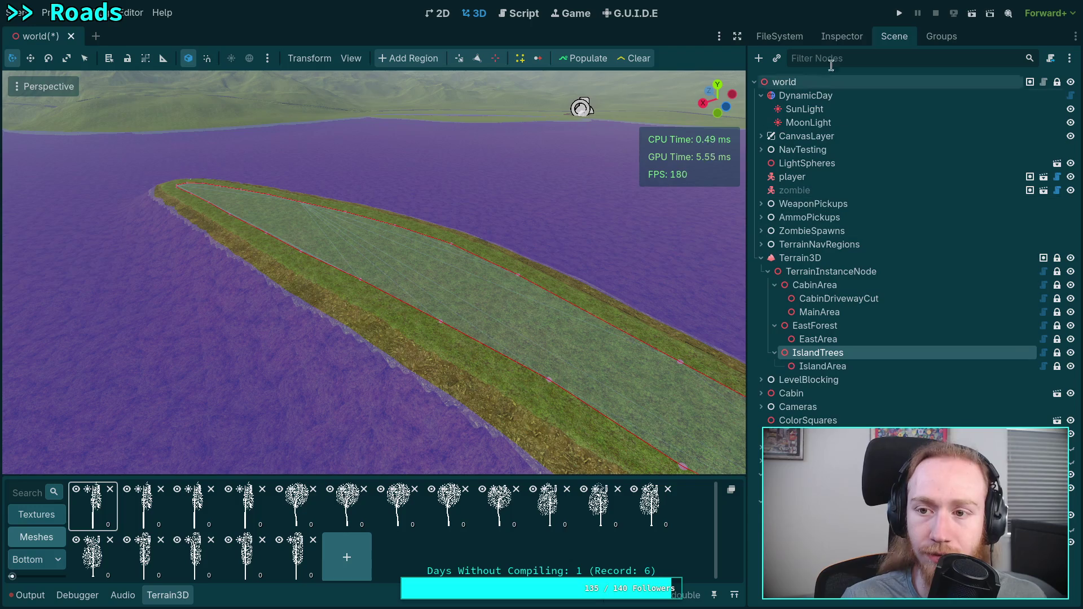
left_click(841, 36)
left_click(979, 244)
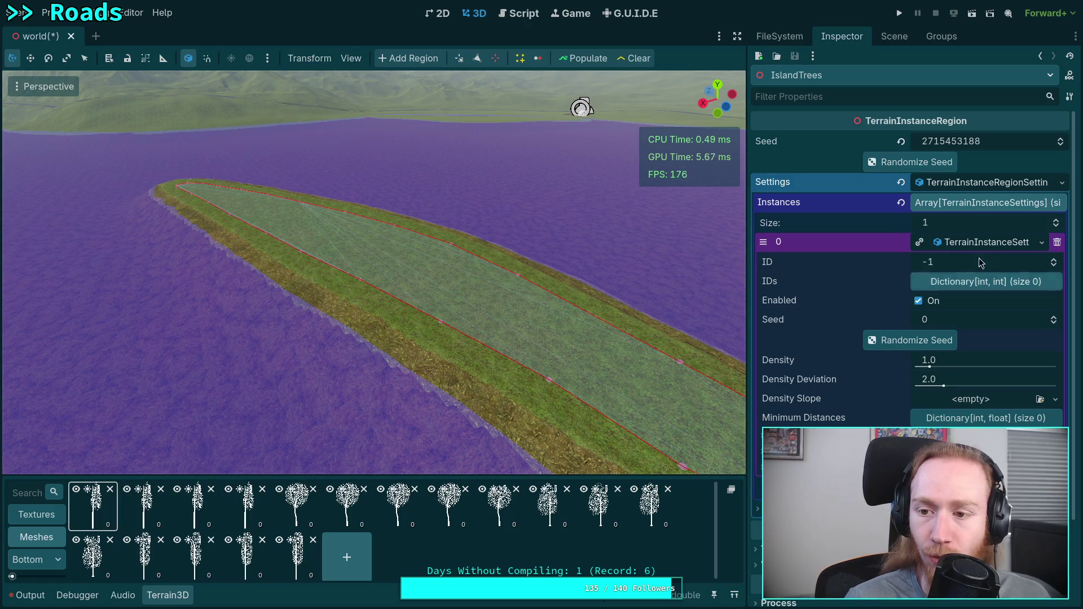
Raise the first instance's ID from -1 to 4 and expand its IDs dictionary.
left_click(1055, 259)
left_click(1055, 259)
left_click(1055, 259)
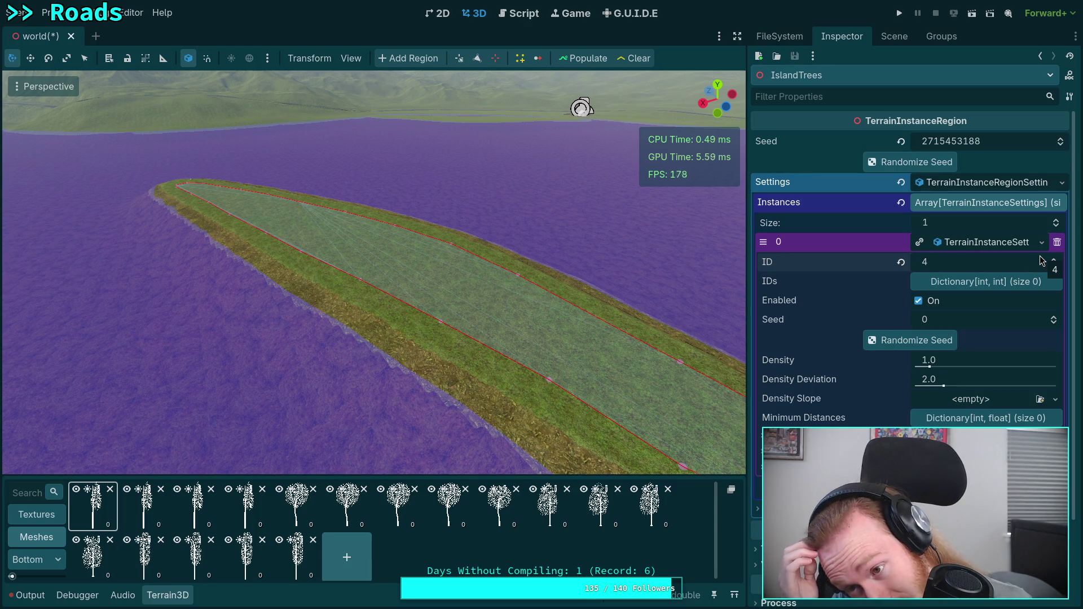
left_click(1018, 282)
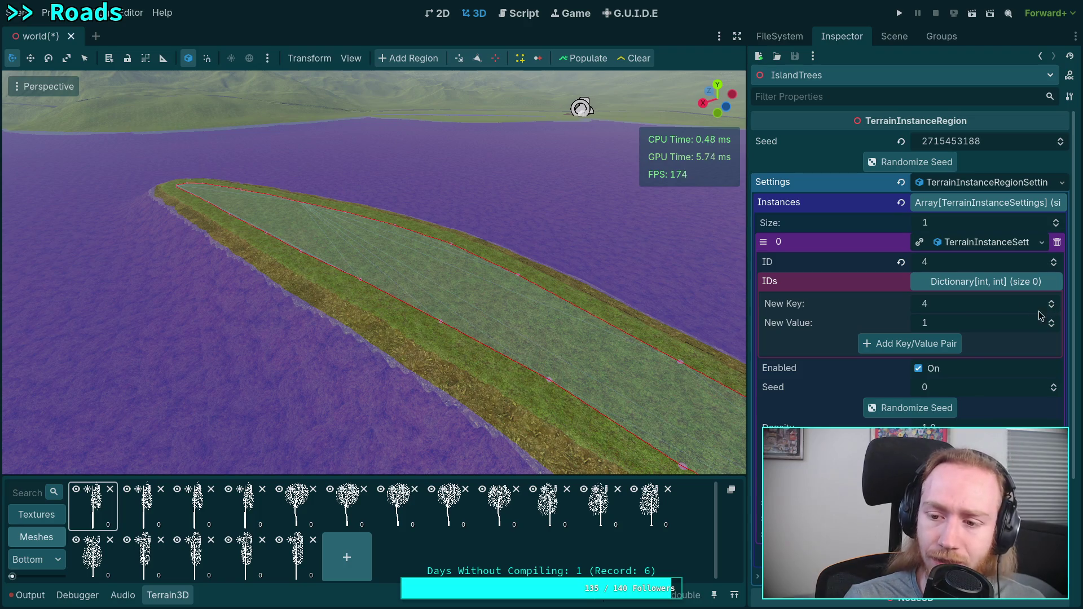
Add IDs dictionary entries 4, 5, 6, 7 and 8, each mapped to 1.
left_click(953, 344)
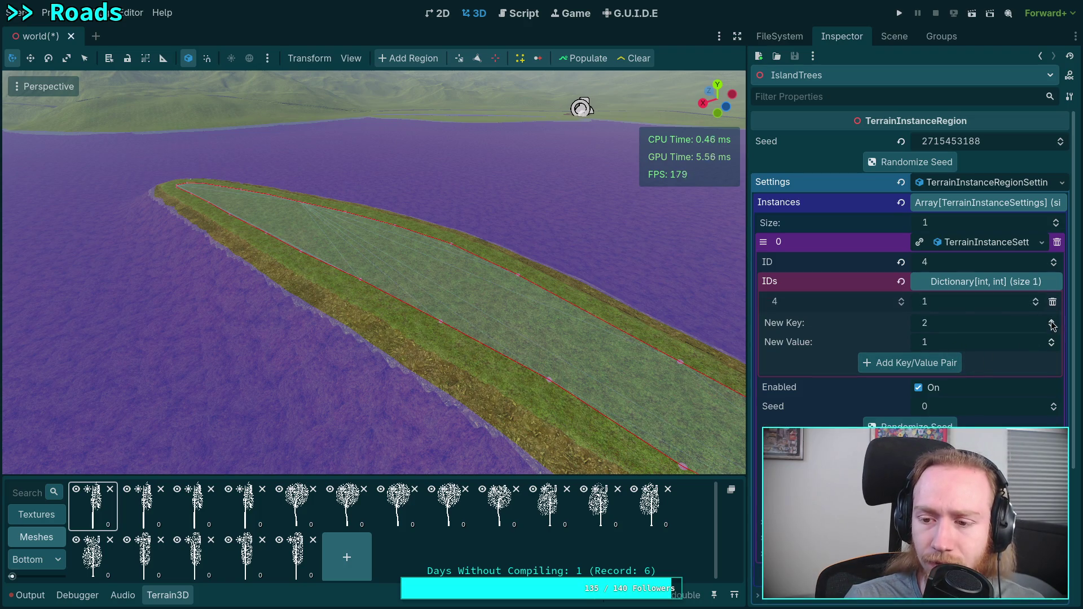
left_click(1052, 323)
left_click(948, 363)
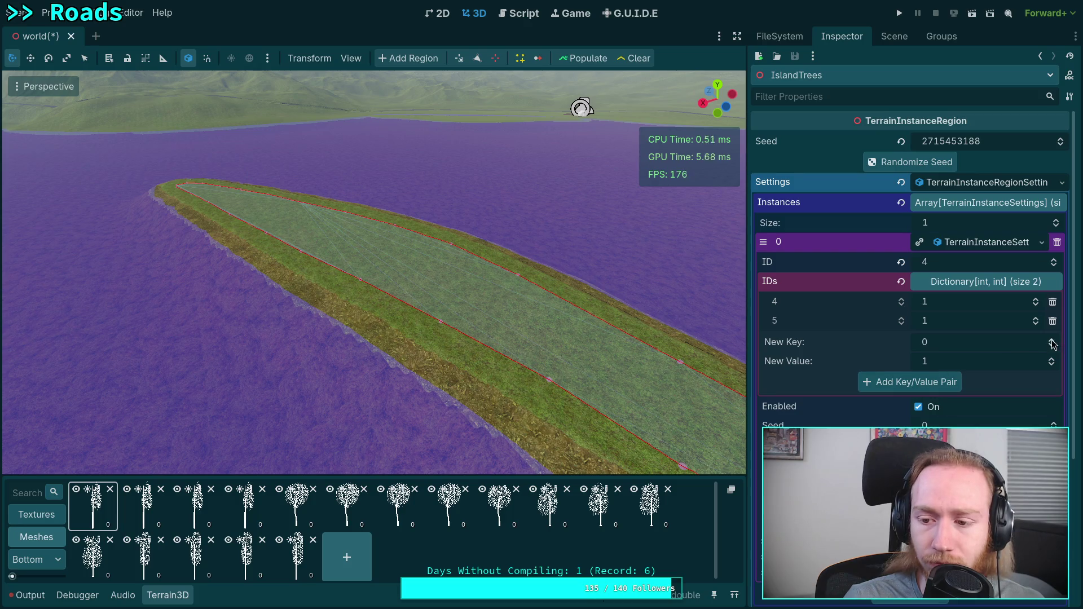
left_click(917, 382)
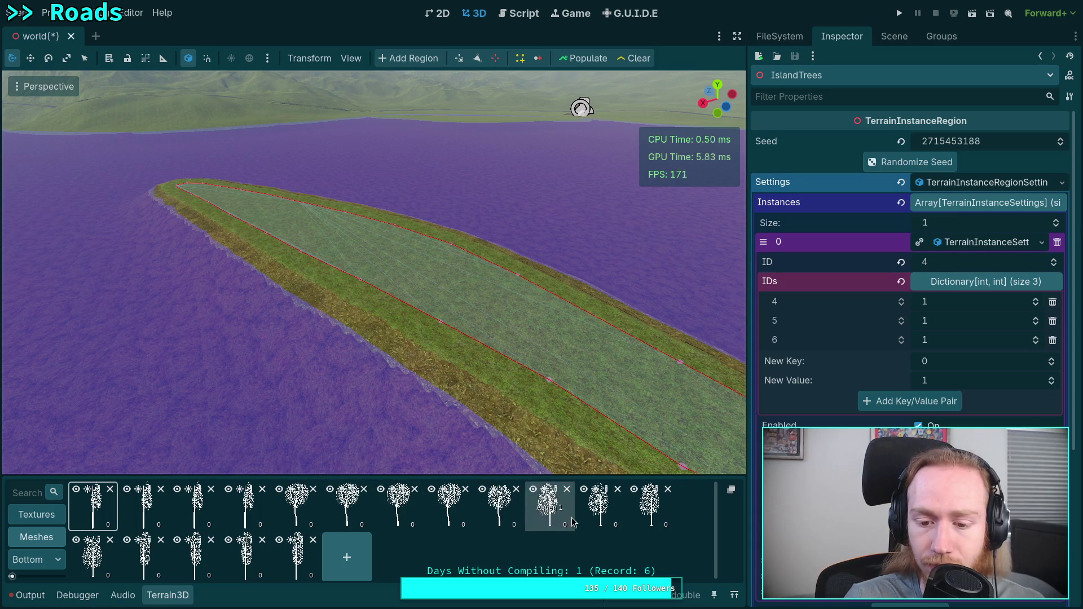
left_click(1052, 361)
left_click(1052, 361)
left_click(1052, 361)
left_click(1052, 361)
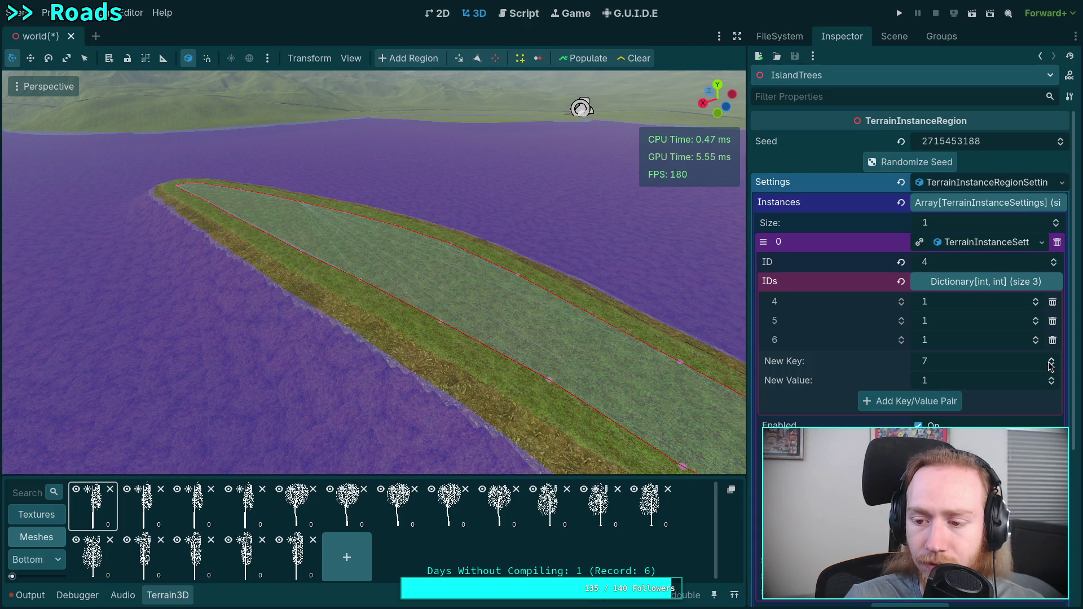
key("Return")
left_click(1051, 378)
left_click(1052, 378)
left_click(1051, 378)
left_click(1051, 378)
left_click(1052, 378)
left_click(1052, 378)
left_click(1052, 378)
left_click(1052, 385)
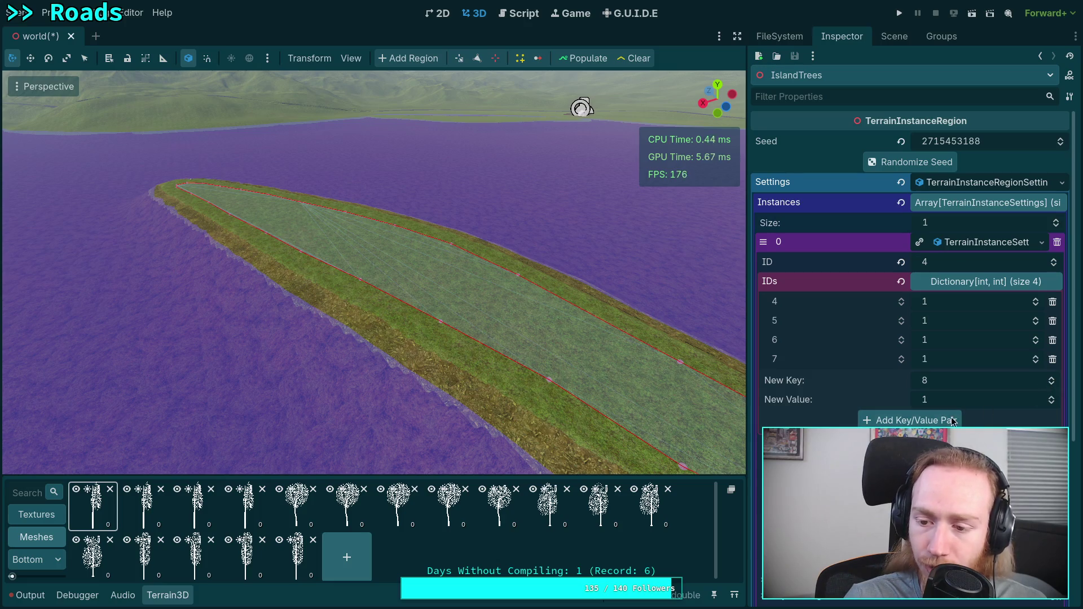
left_click(925, 420)
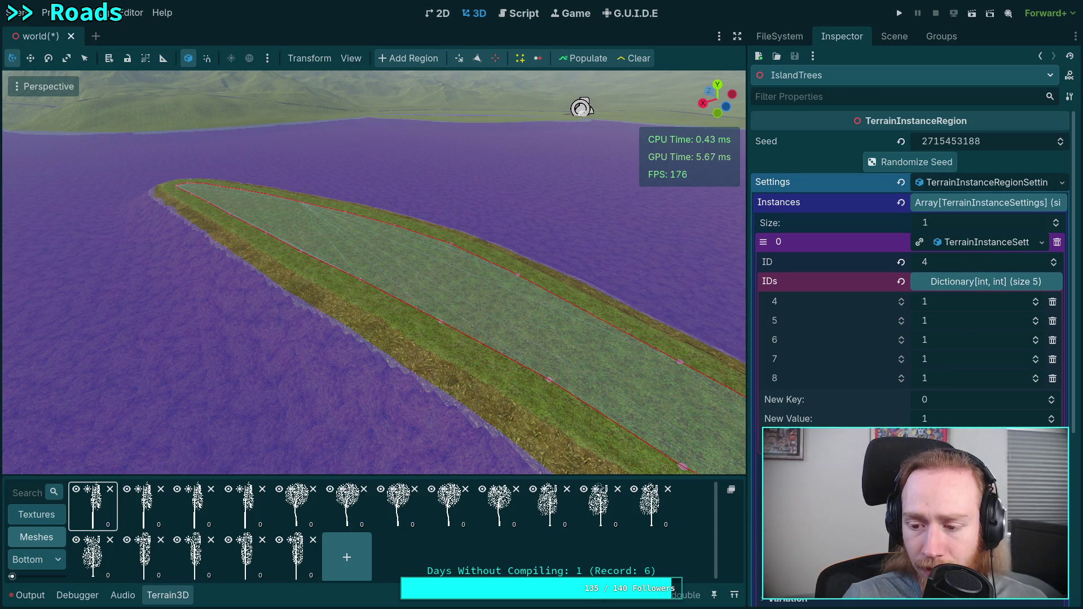
Choose Save As for the instance settings resource.
scroll(978, 285, "down", 2)
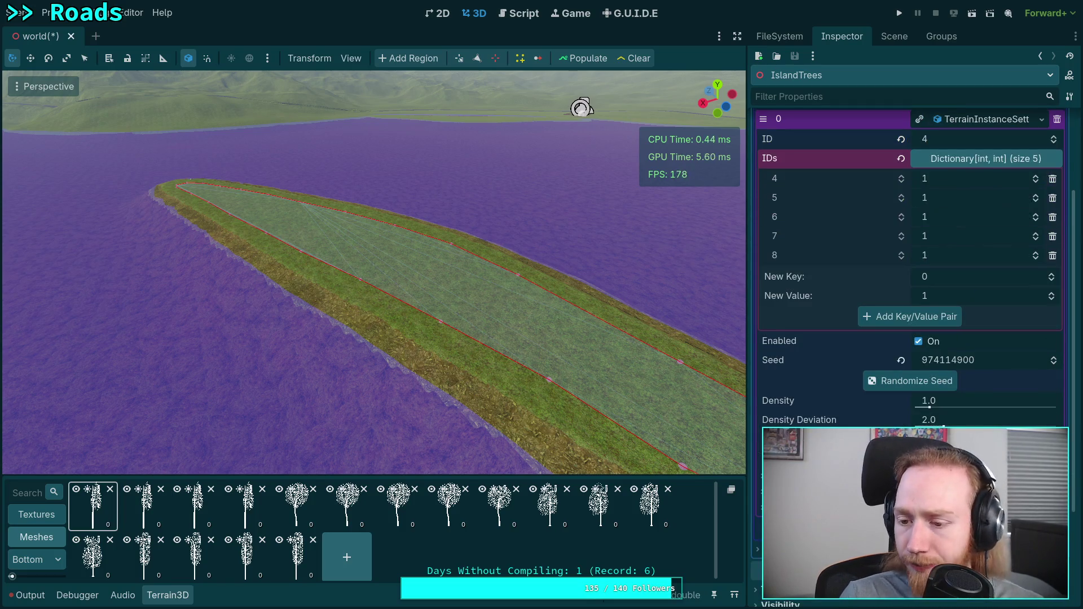
scroll(1004, 243, "up", 2)
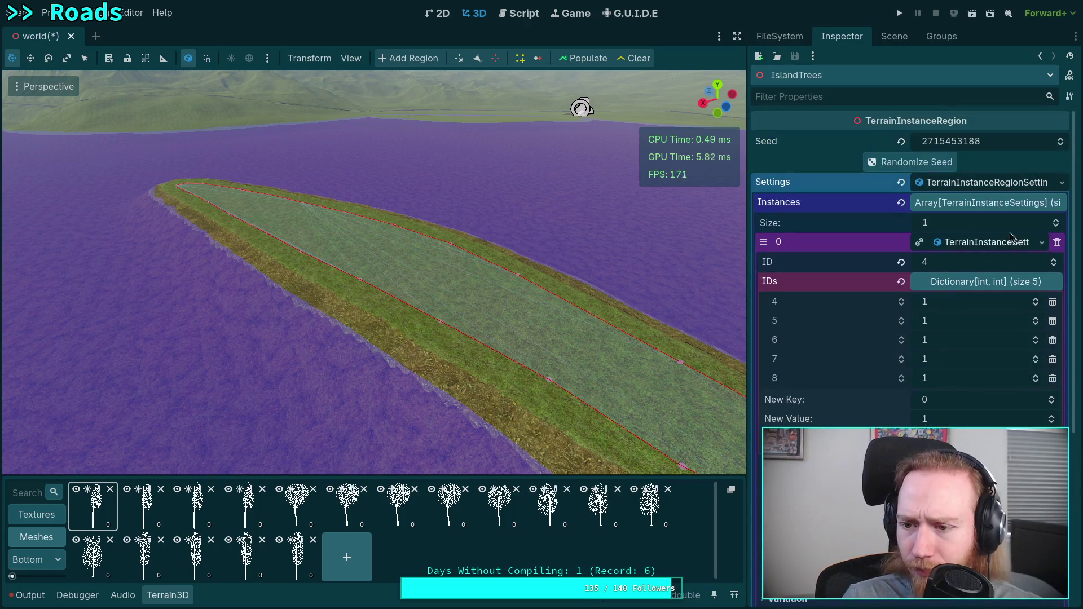
left_click(1041, 242)
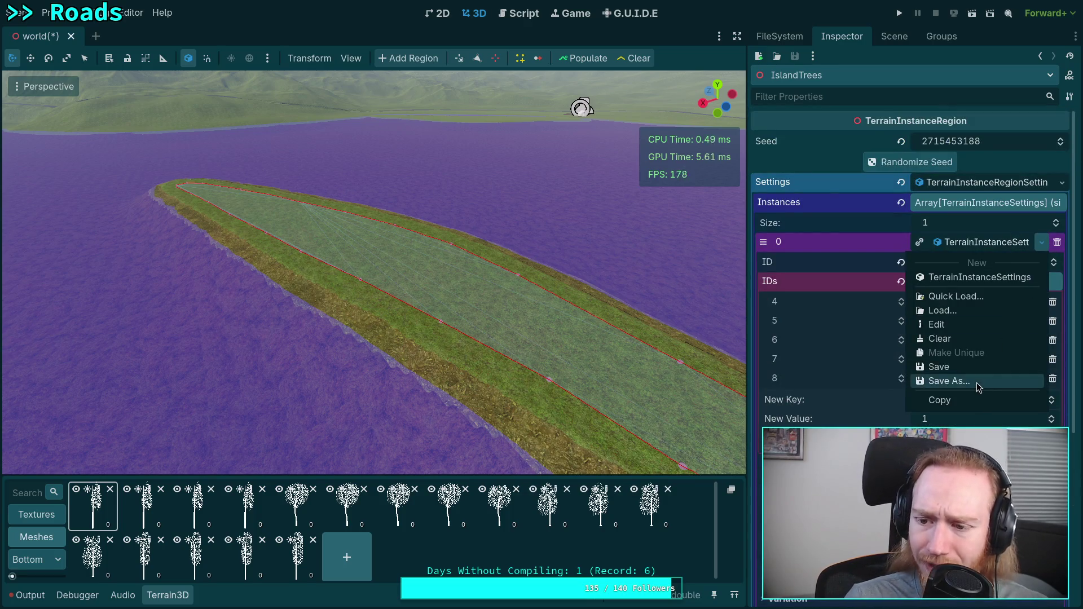
left_click(950, 381)
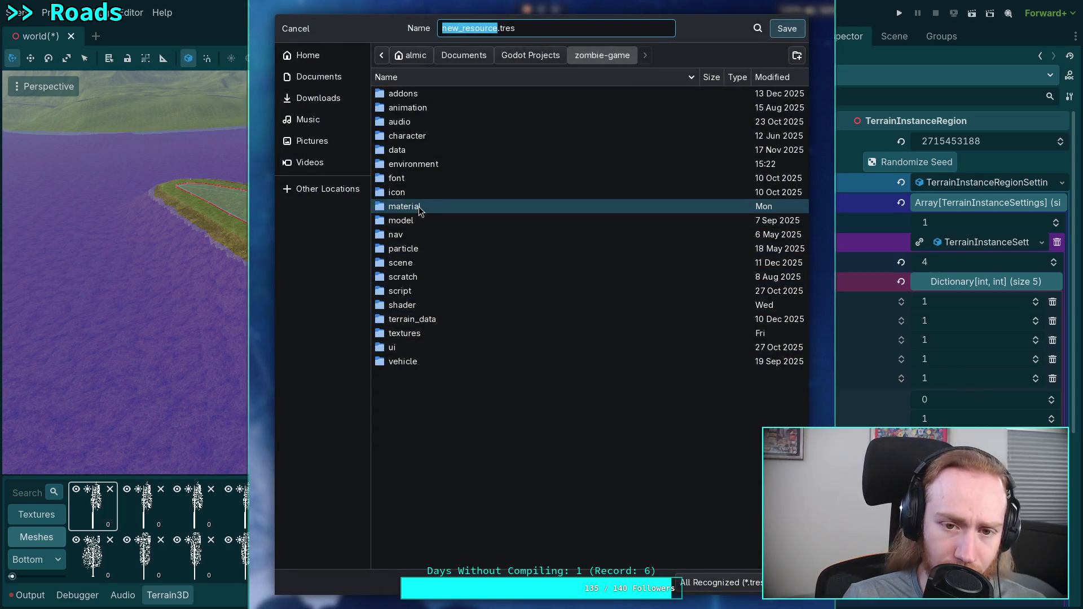
Browse to the scene/plants/tree/narrowleaf_cottonwood folder, checking the world and douglas_fir folders on the way.
double_click(401, 263)
left_click(404, 178)
left_click(417, 193)
double_click(417, 193)
double_click(442, 111)
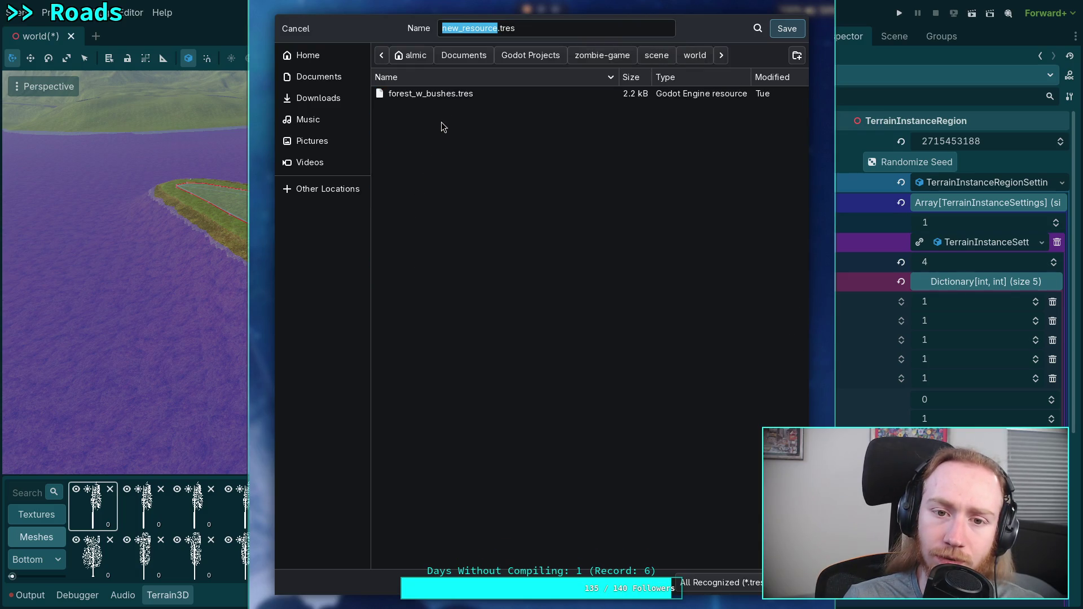
left_click(692, 56)
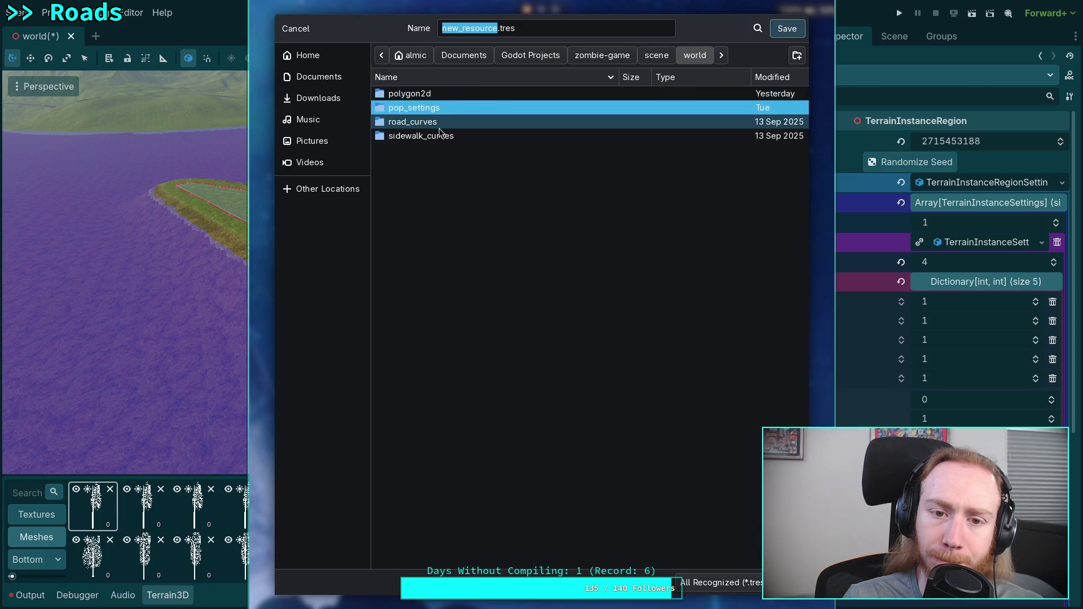
left_click(657, 55)
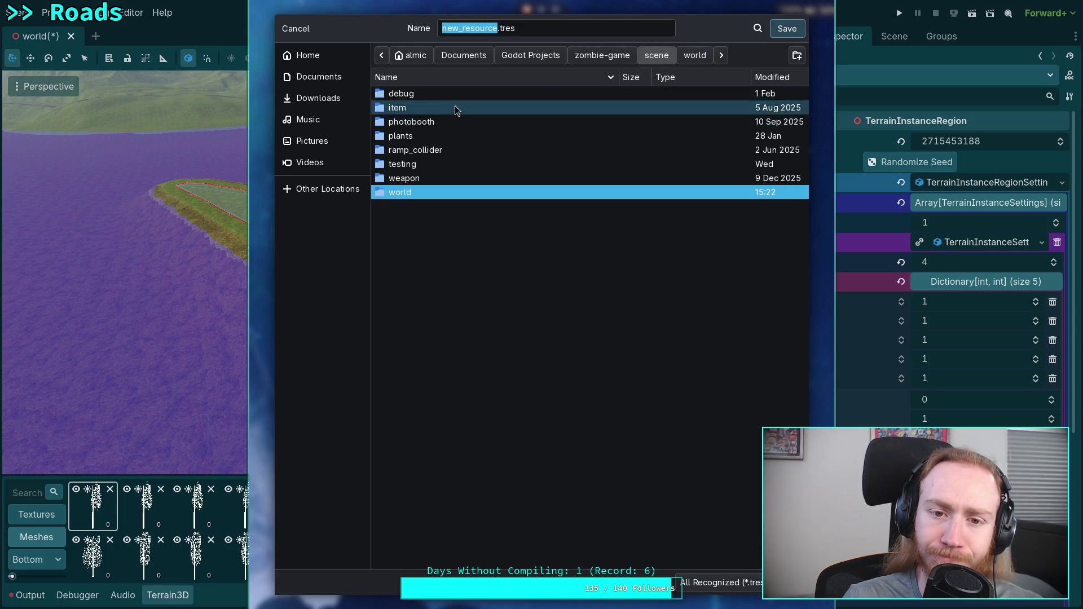
double_click(429, 135)
double_click(396, 107)
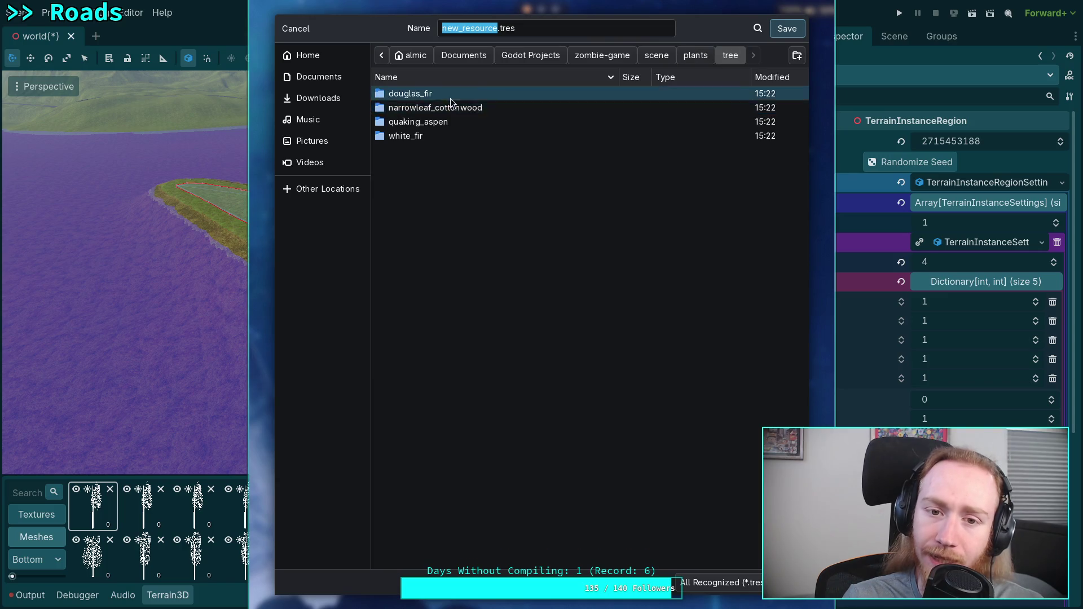
double_click(443, 112)
key("alt+Up")
double_click(487, 95)
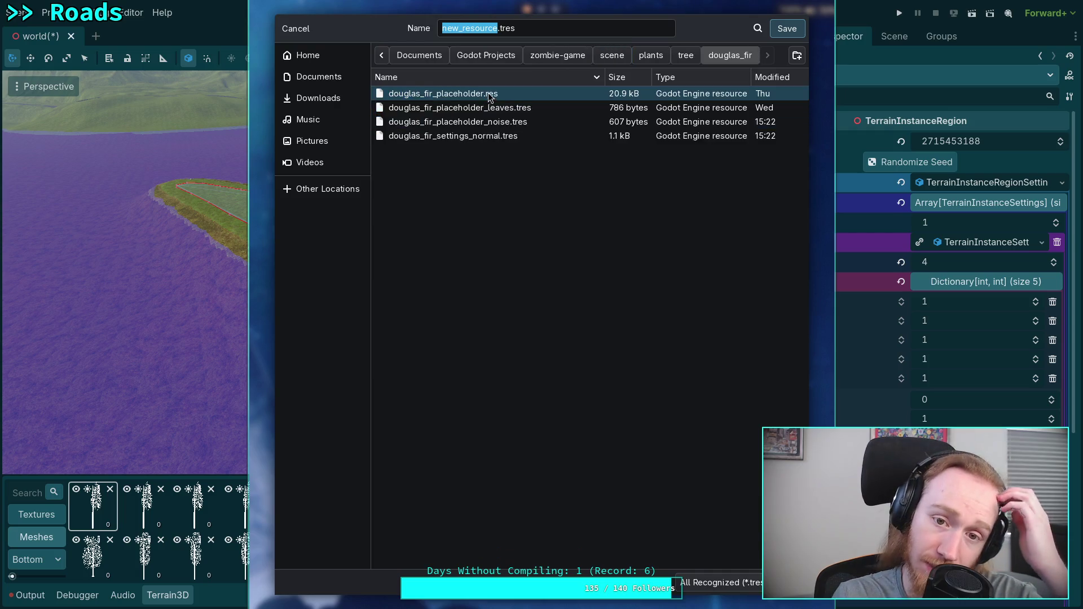
left_click(684, 55)
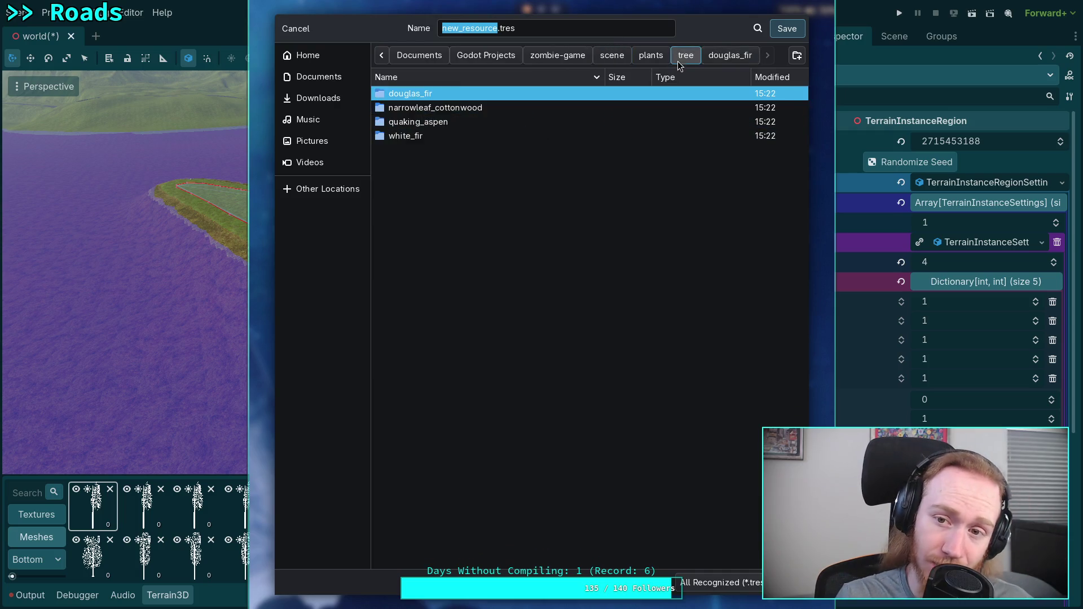
double_click(459, 107)
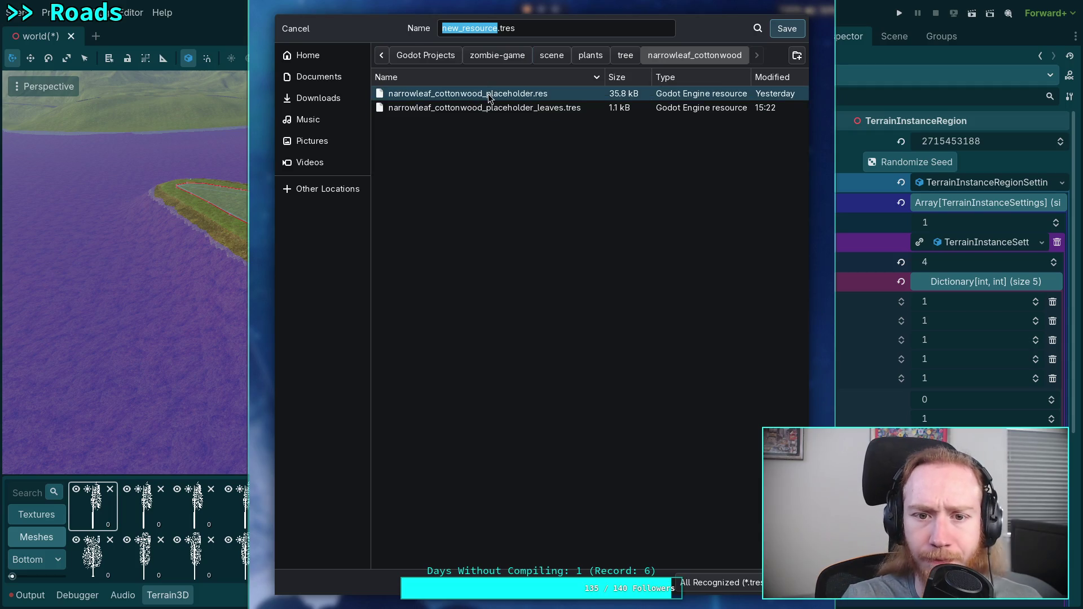
Save the settings in narrowleaf_cottonwood as narrowleaf_cottonwood_settings_normal.res.
left_click_drag(499, 28, 442, 28)
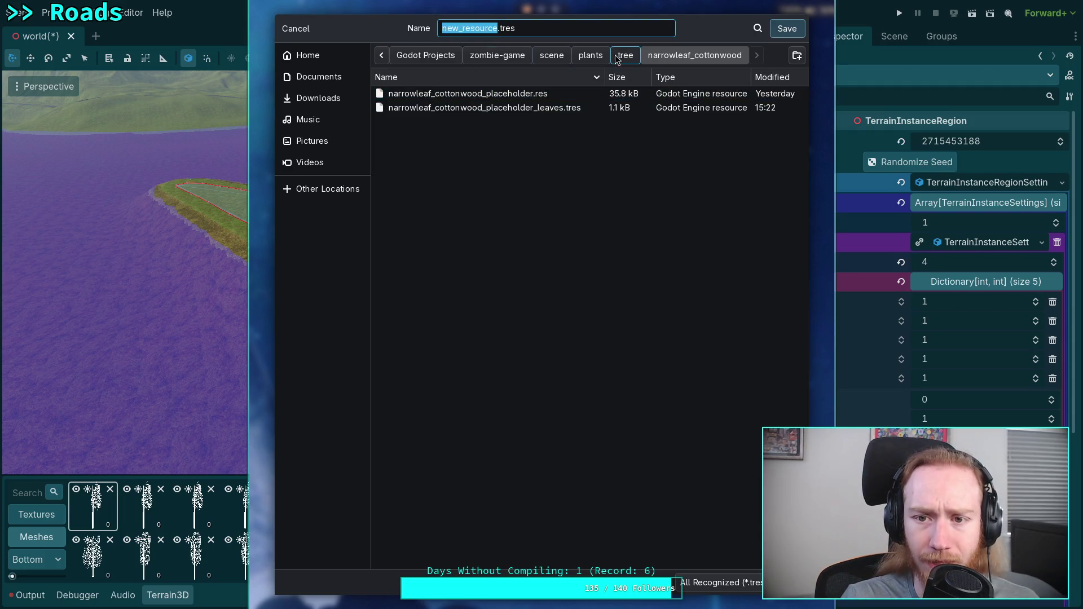
left_click(590, 56)
double_click(495, 106)
double_click(486, 96)
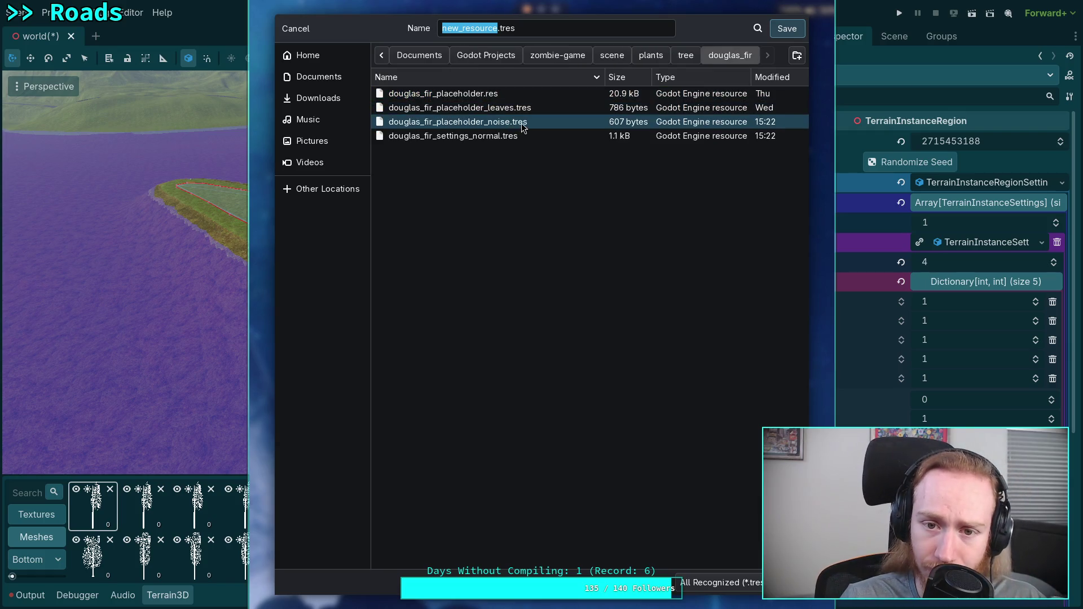
left_click(686, 55)
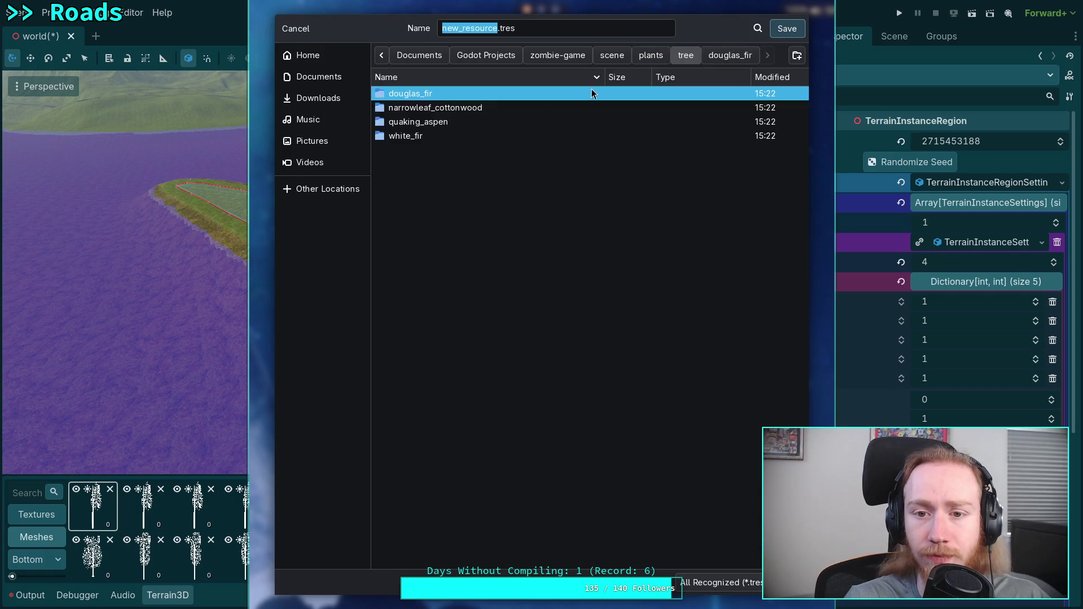
left_click(484, 110)
double_click(471, 107)
left_click(468, 93)
left_click(513, 29)
left_click_drag(540, 28, 587, 29)
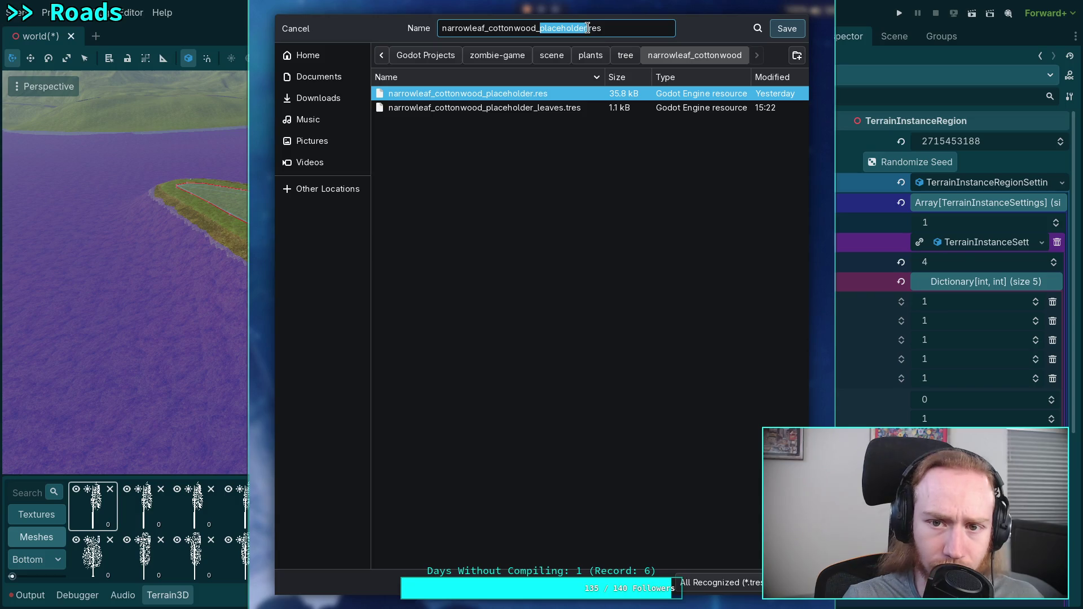
type("si")
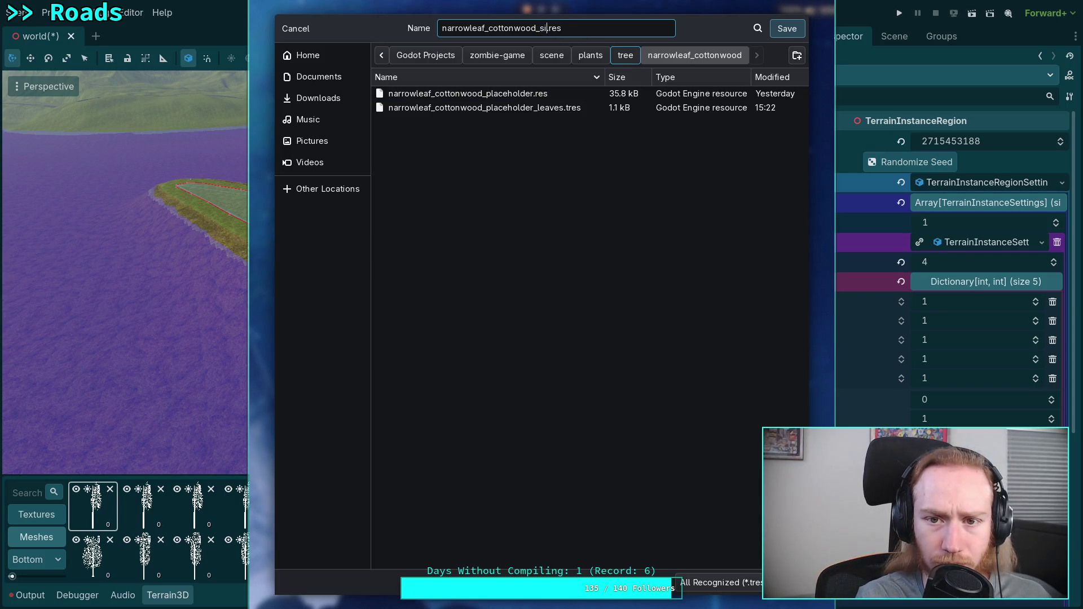
type("tings_")
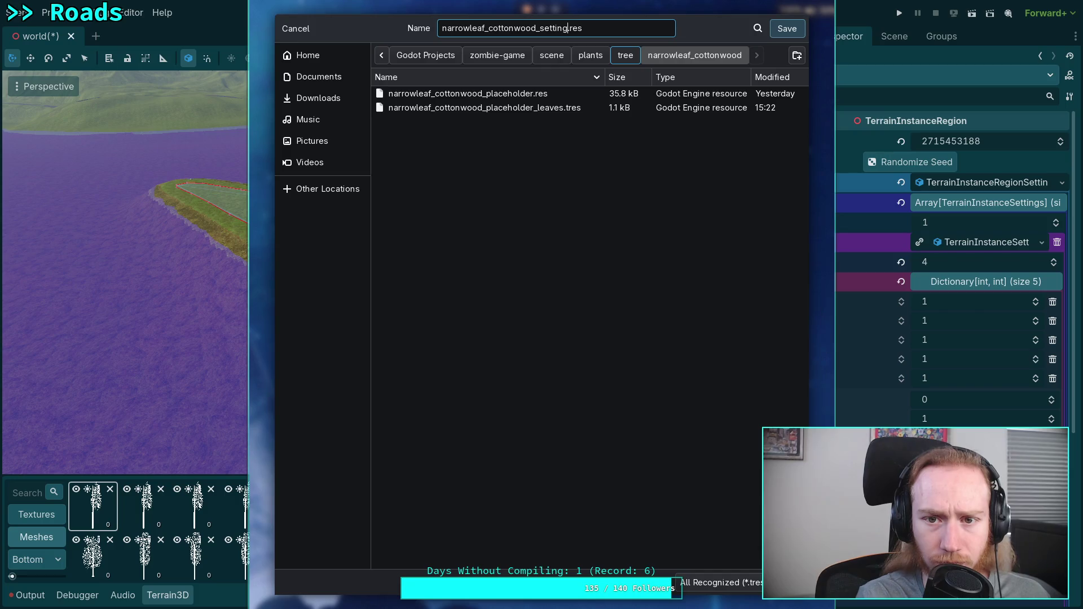
type("mal")
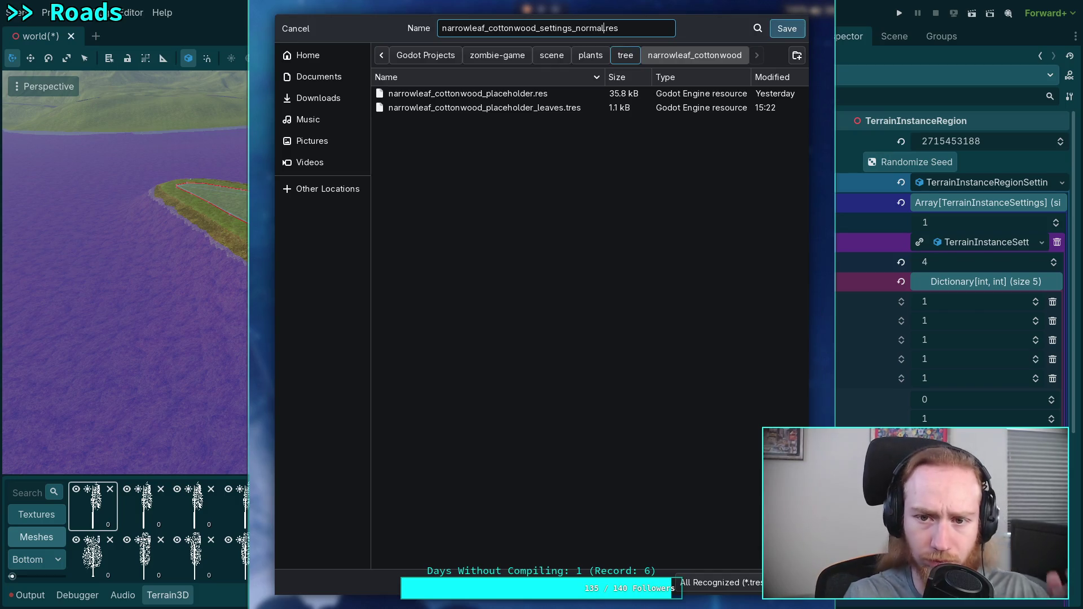
left_click(786, 28)
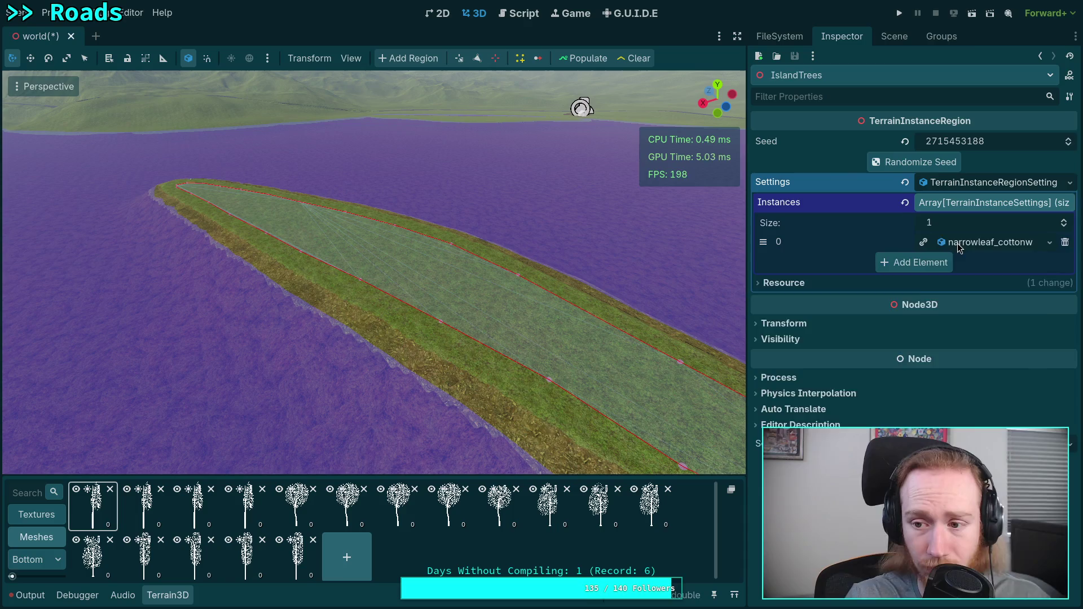
left_click(987, 242)
scroll(917, 321, "down", 5)
left_click(936, 387)
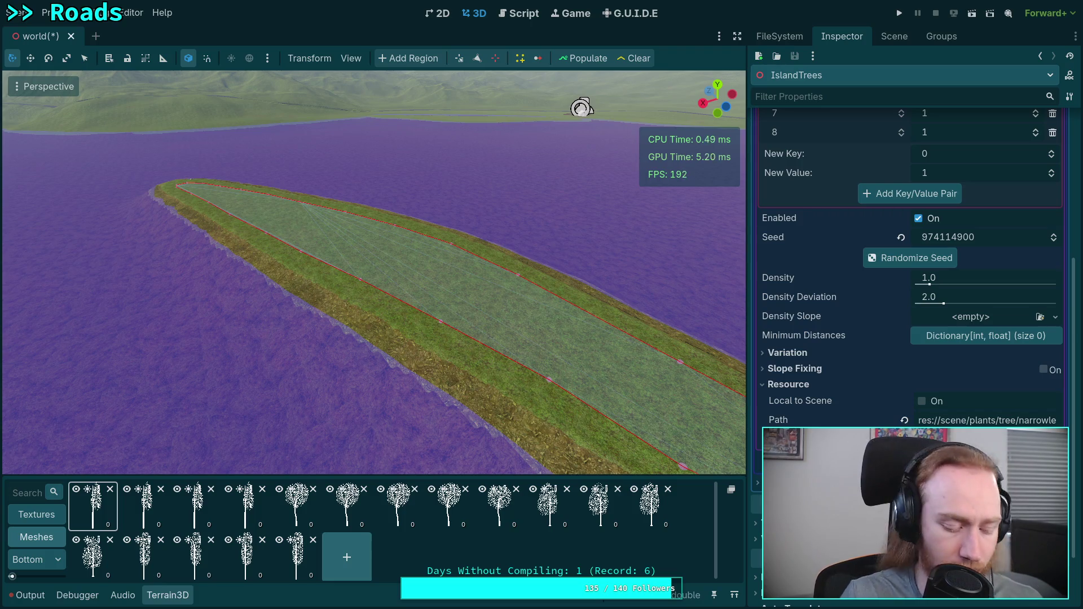
key("ctrl+s")
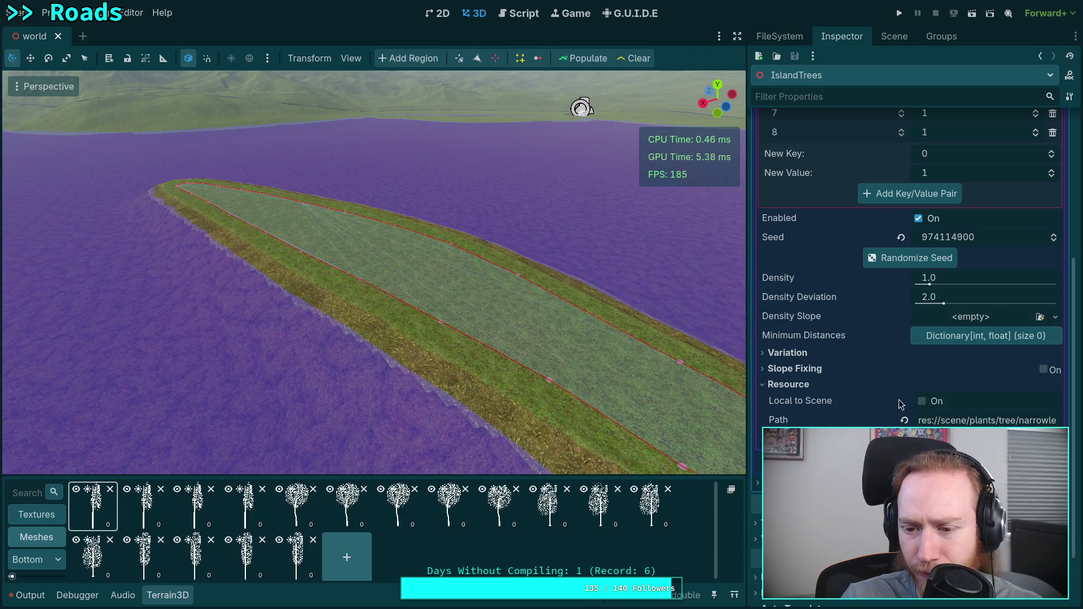
left_click(825, 356)
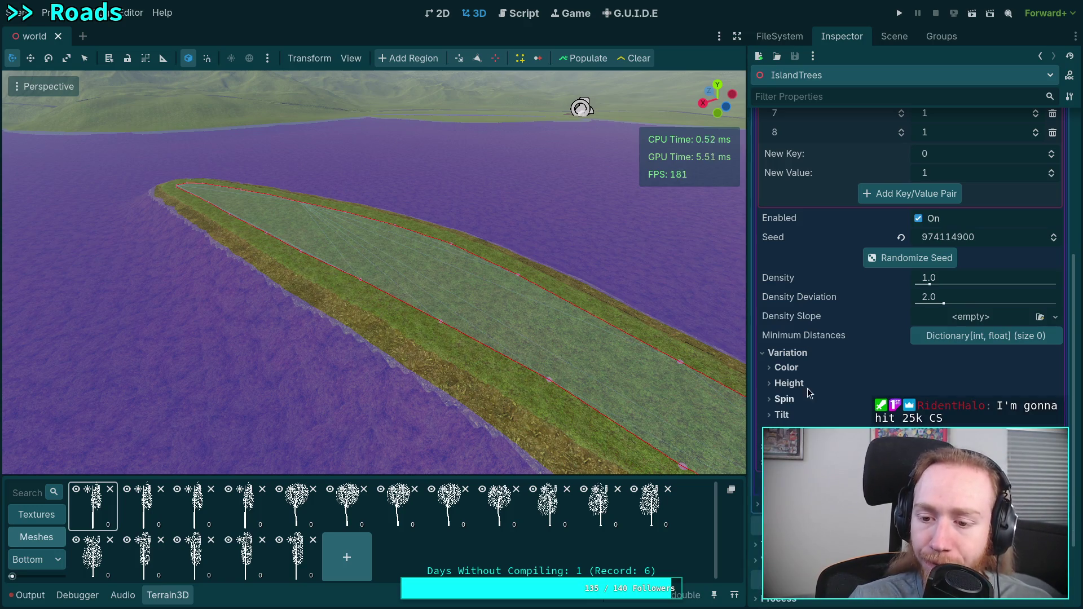
left_click(804, 354)
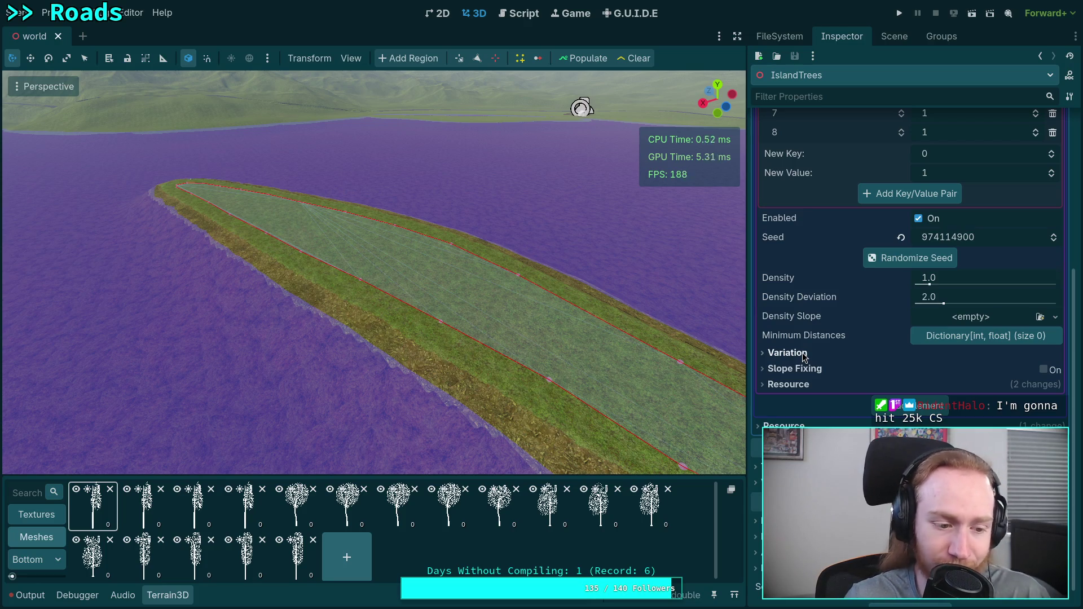
scroll(901, 399, "up", 5)
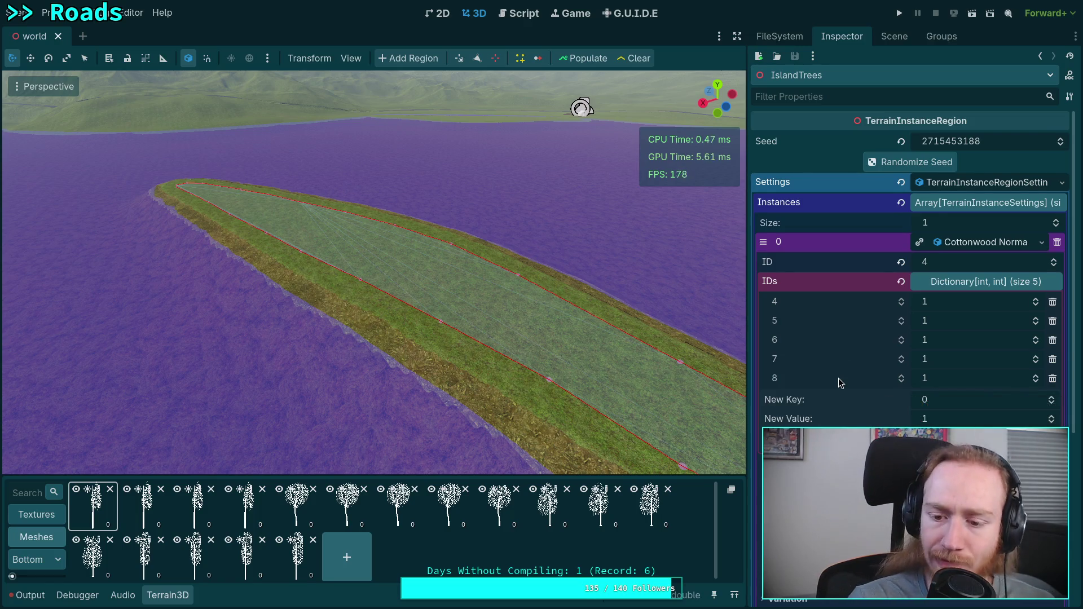
scroll(838, 378, "down", 2)
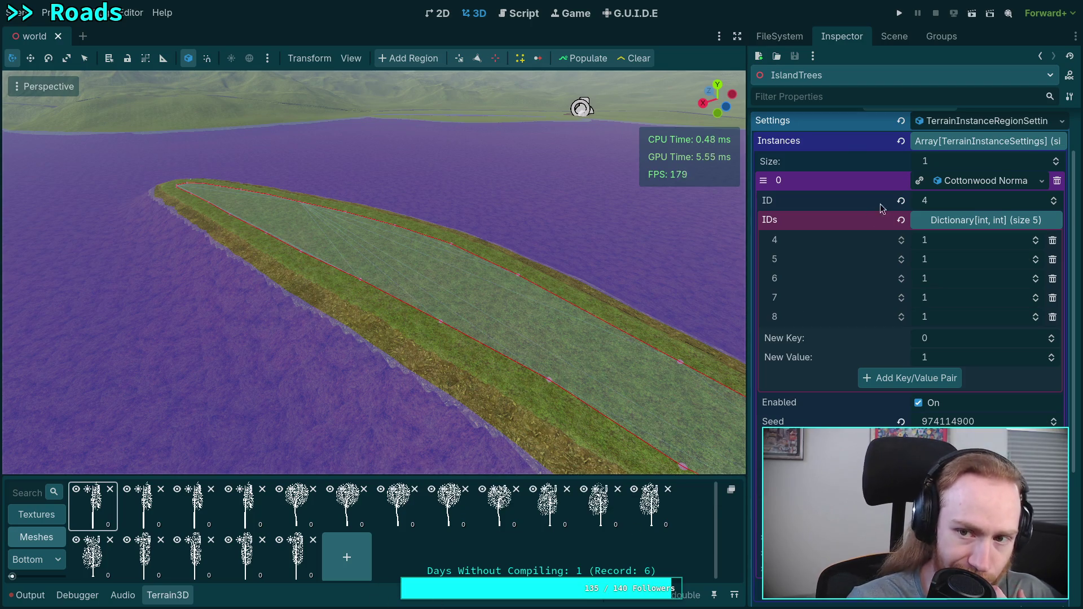
left_click(894, 36)
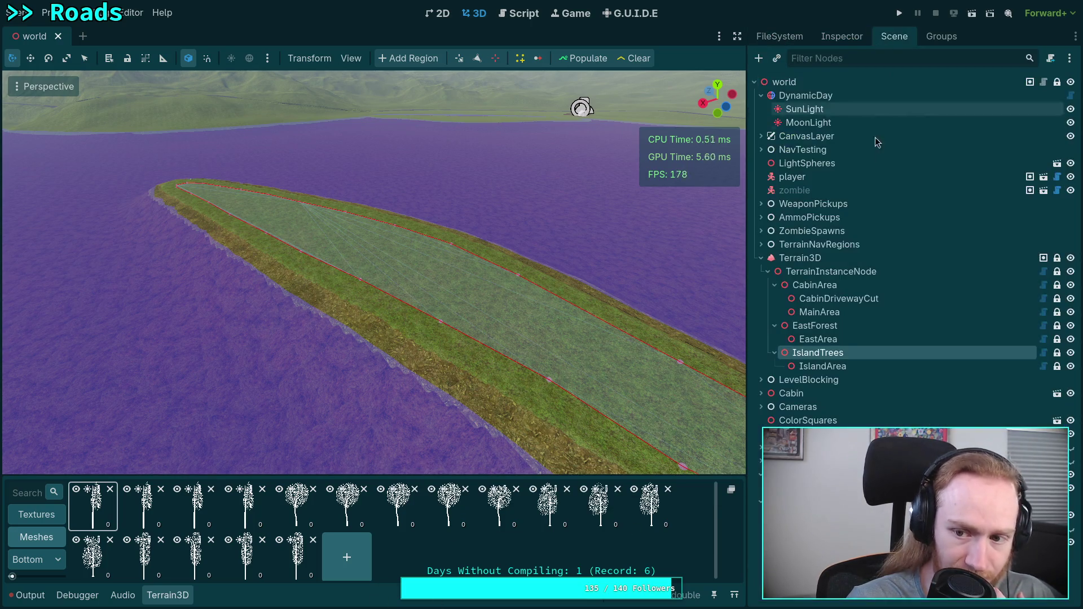
Compare EastForest's Douglas Fir Normal and IslandTrees' Cottonwood Normal instance settings.
left_click(839, 325)
left_click(842, 36)
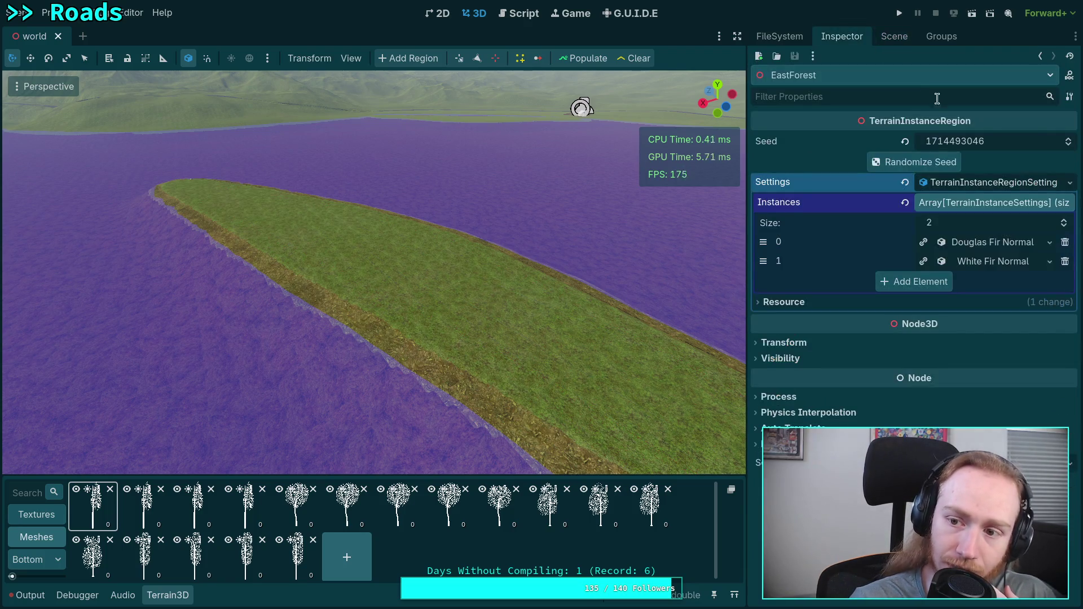
left_click(973, 245)
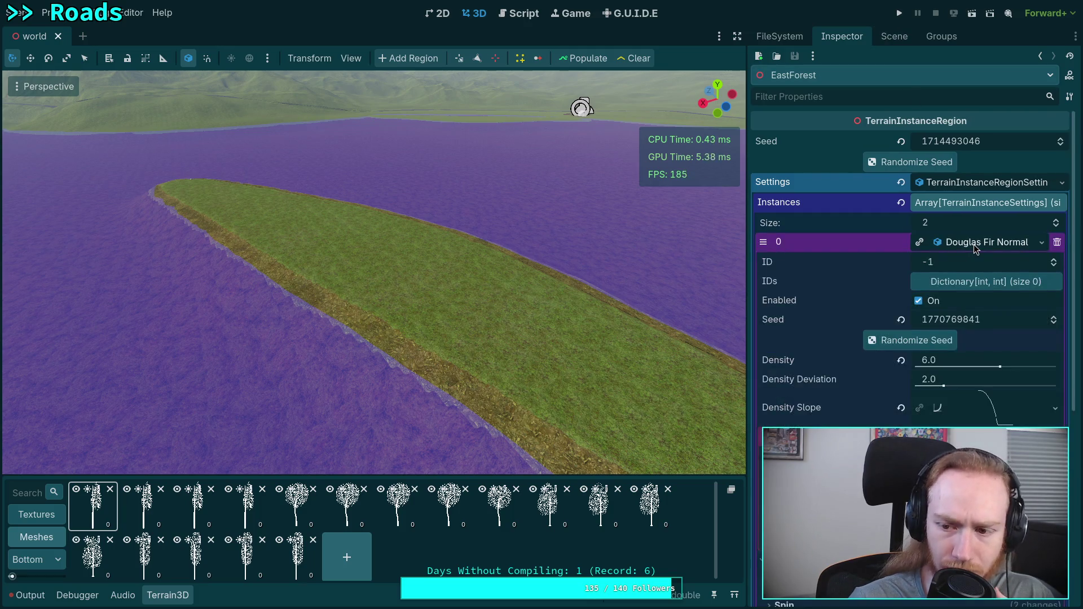
left_click(895, 37)
left_click(814, 353)
left_click(842, 37)
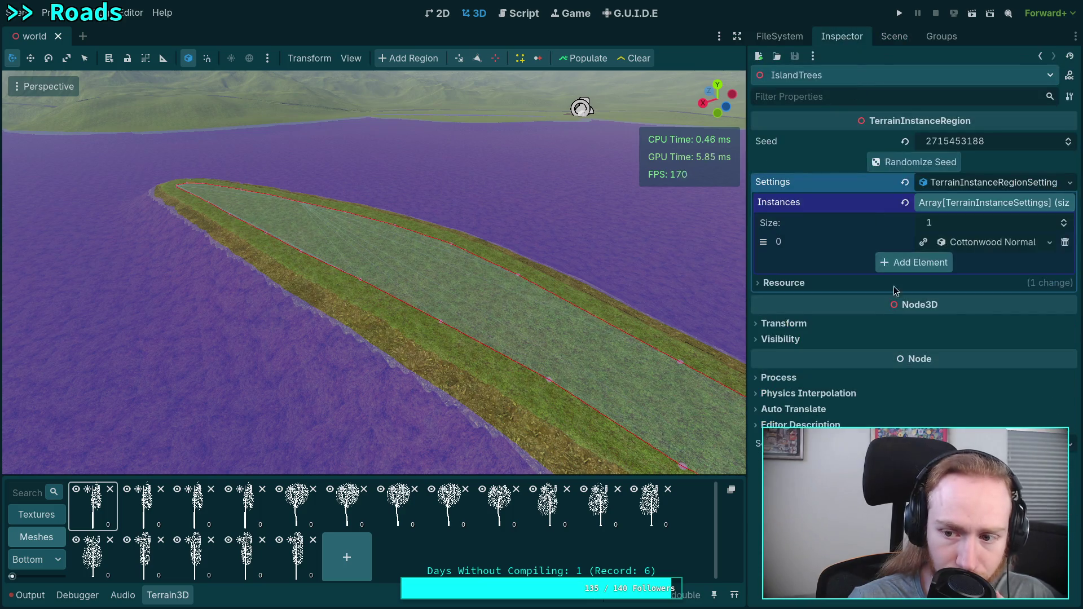
left_click(967, 247)
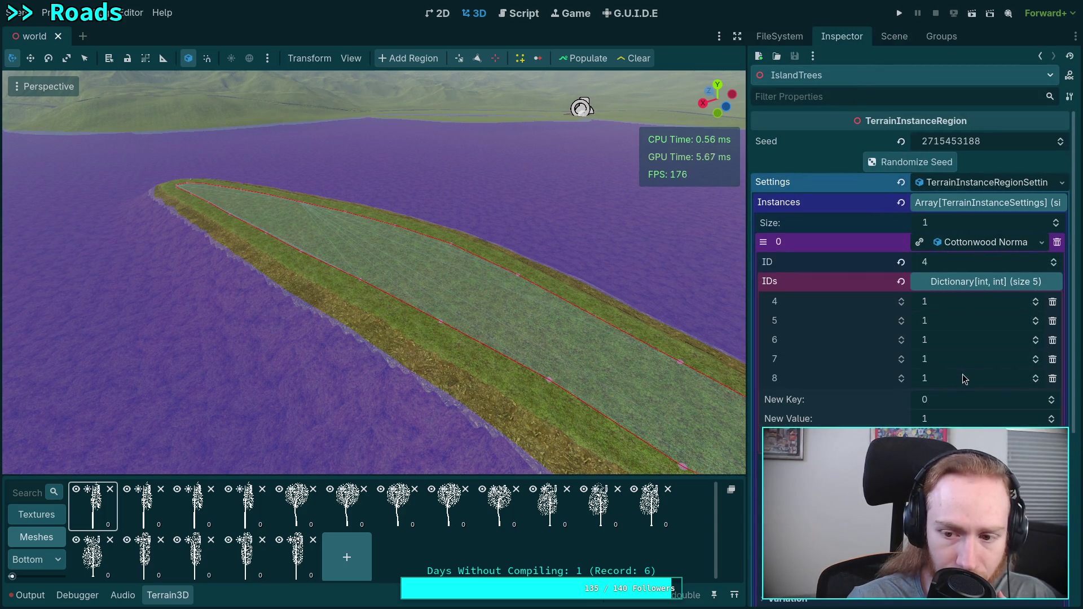
scroll(960, 416, "down", 3)
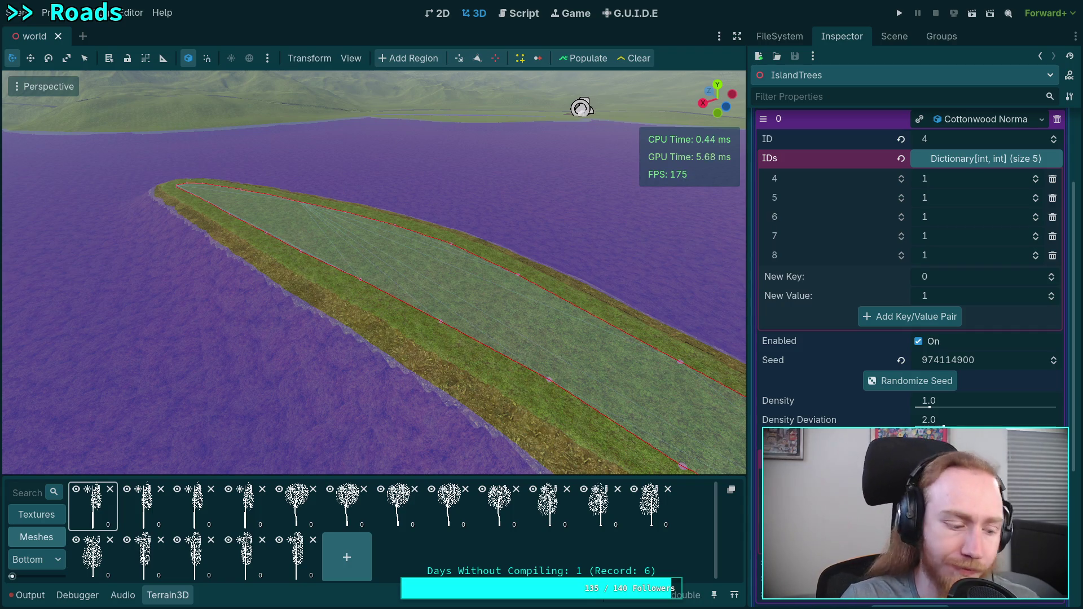
Save the world scene with Ctrl+S and switch to the Script workspace.
key("ctrl+s")
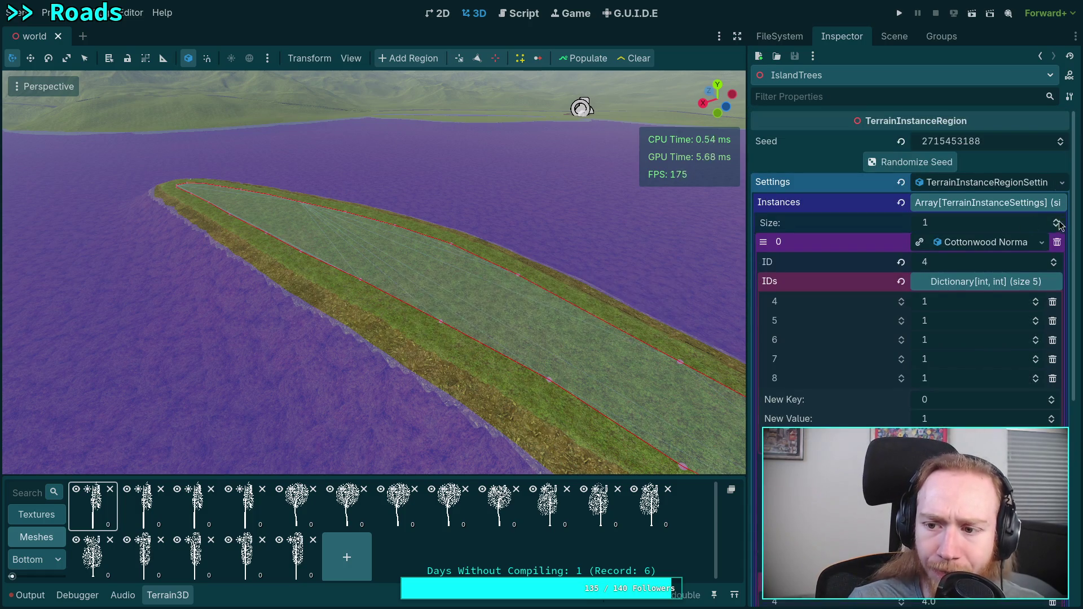
left_click(1042, 242)
left_click(940, 367)
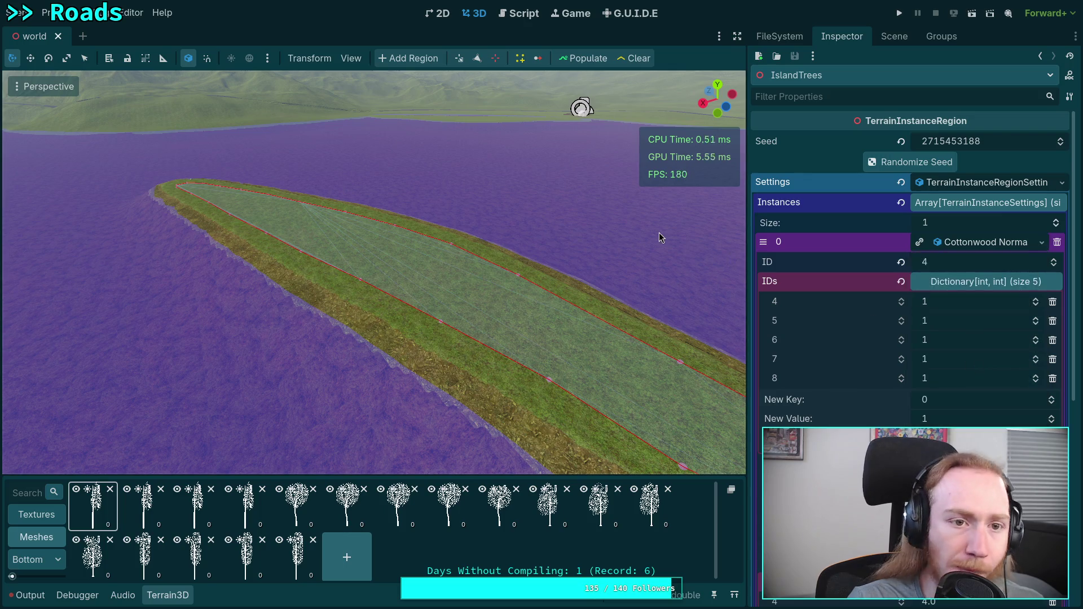
left_click(519, 16)
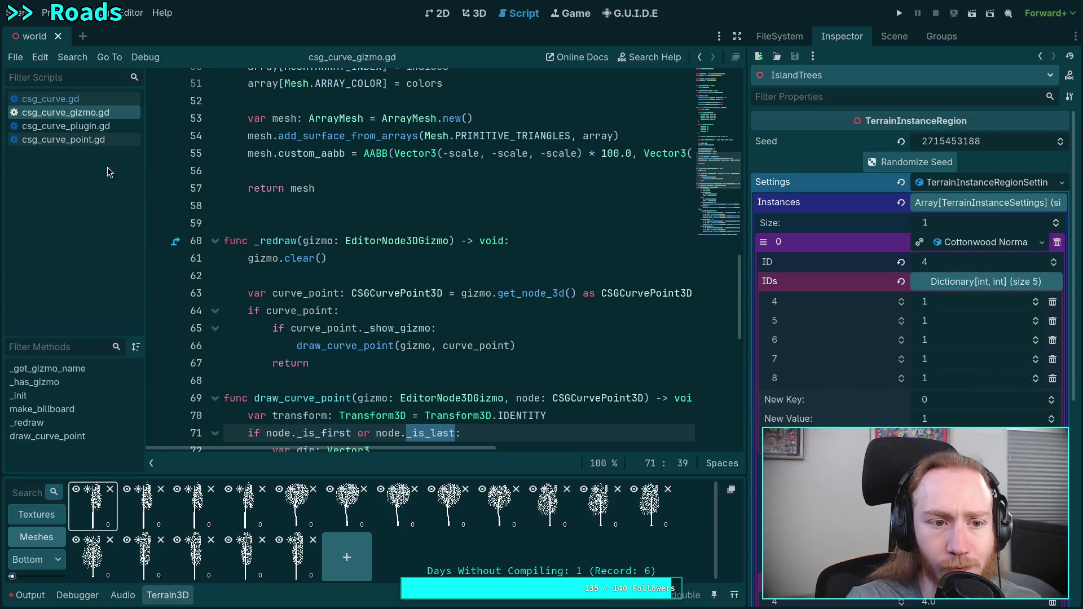
Close all open scripts and open TerrainInstanceRegion.gd from the FileSystem dock.
right_click(81, 141)
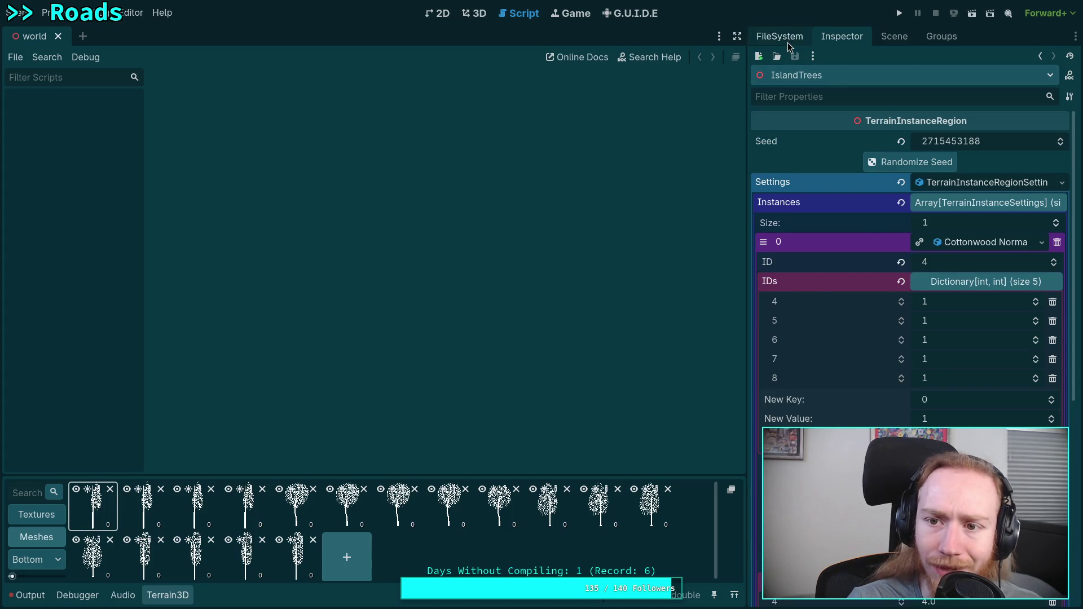
left_click(779, 36)
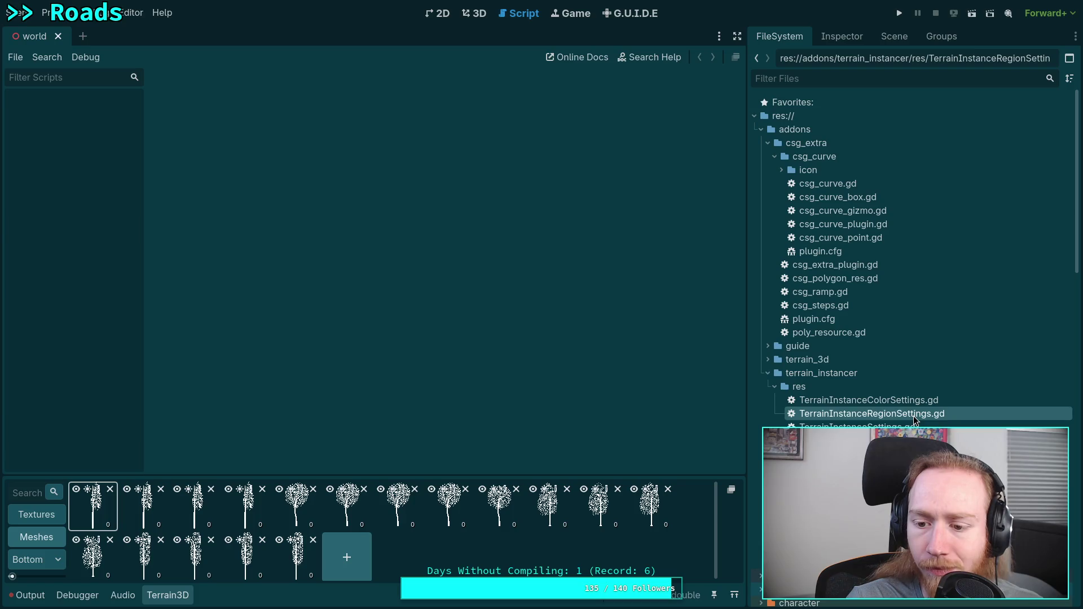
left_click(913, 548)
double_click(914, 549)
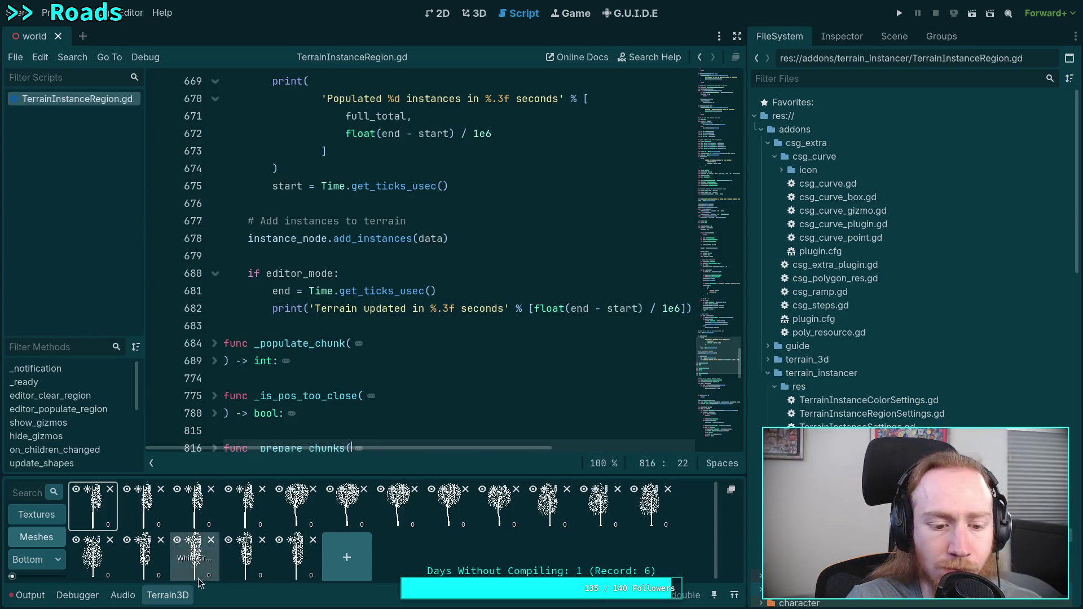
Widen the code area, hide the script list, and scroll to _prepare_chunks, checking the ids type on line 823.
left_click_drag(747, 131, 876, 136)
left_click(151, 570)
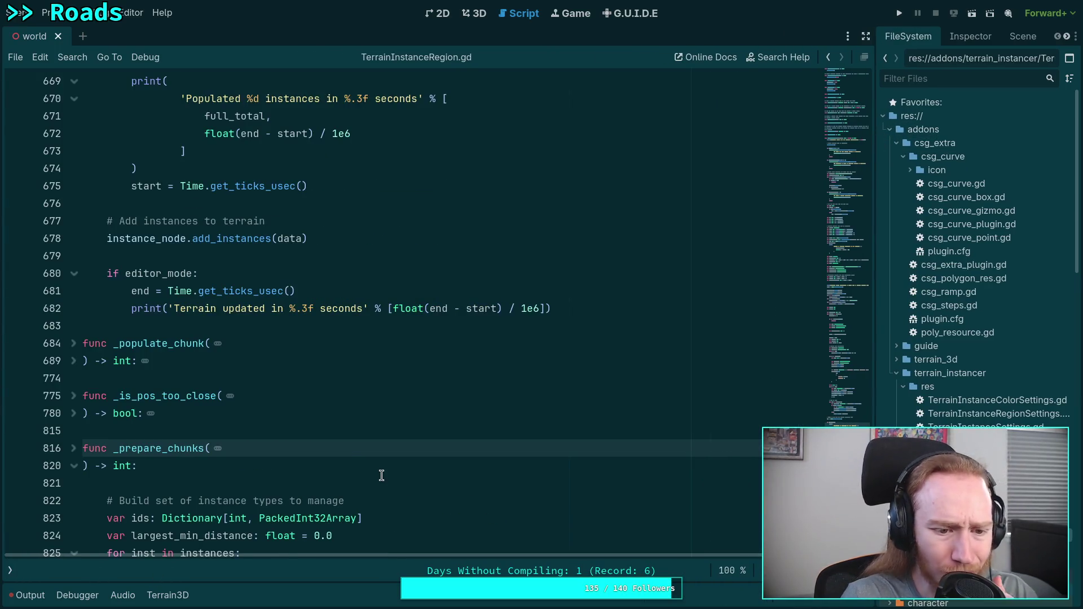
scroll(381, 475, "down", 6)
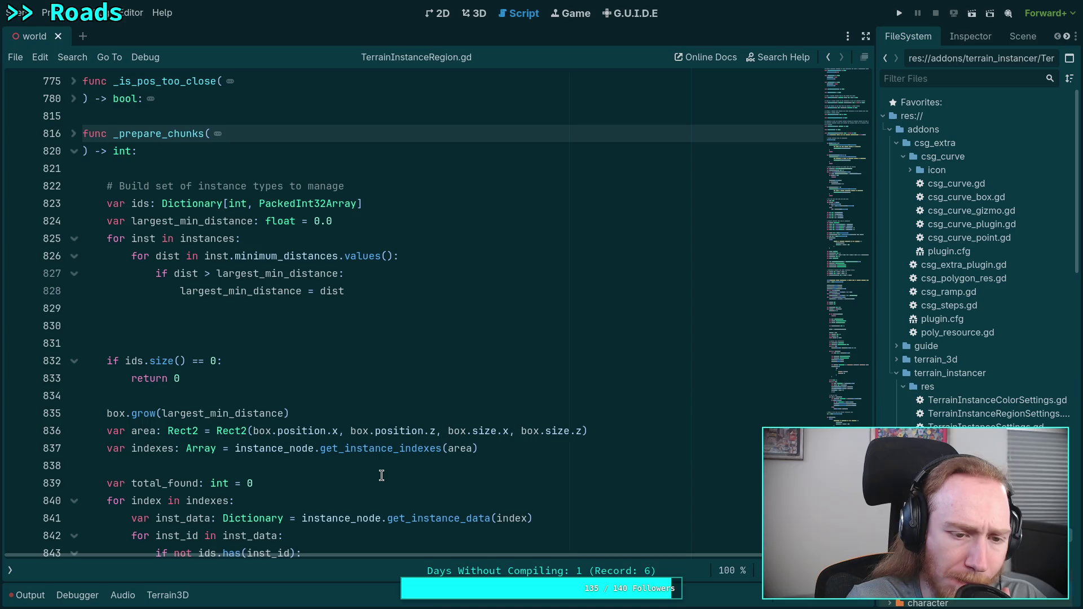
left_click(317, 310)
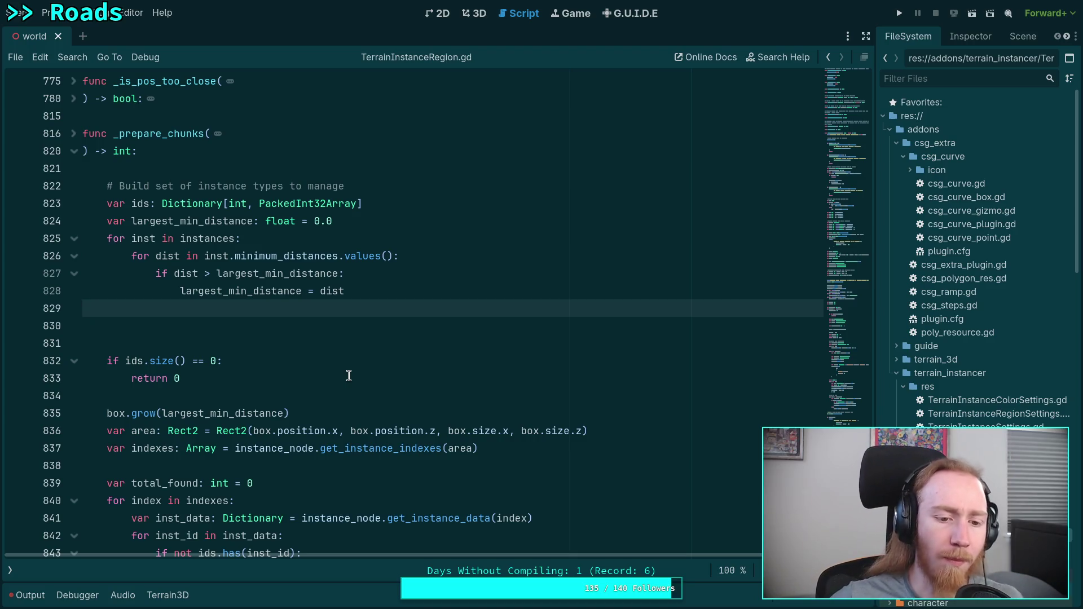
double_click(259, 204)
left_click_drag(259, 204, 357, 204)
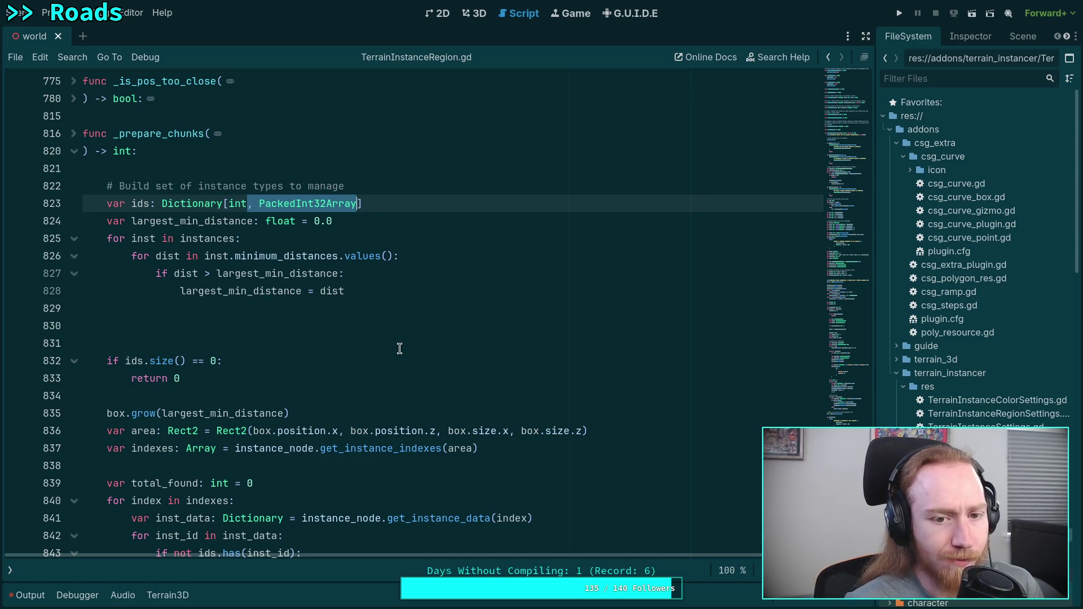
left_click(378, 305)
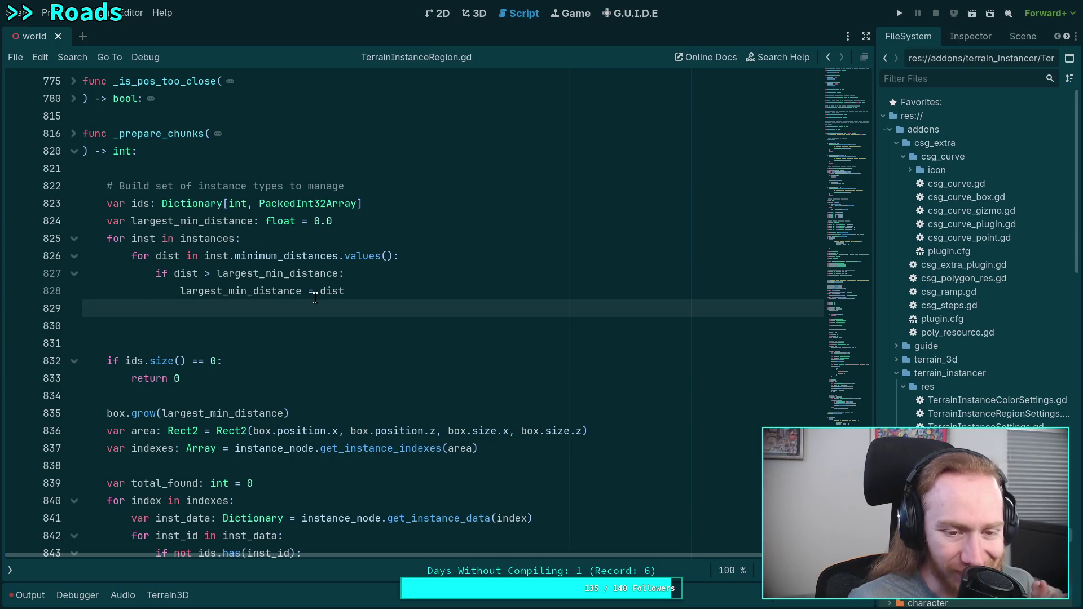
Switch between the Inspector, Scene and FileSystem docks, then narrow the file browser beside the code.
left_click(963, 37)
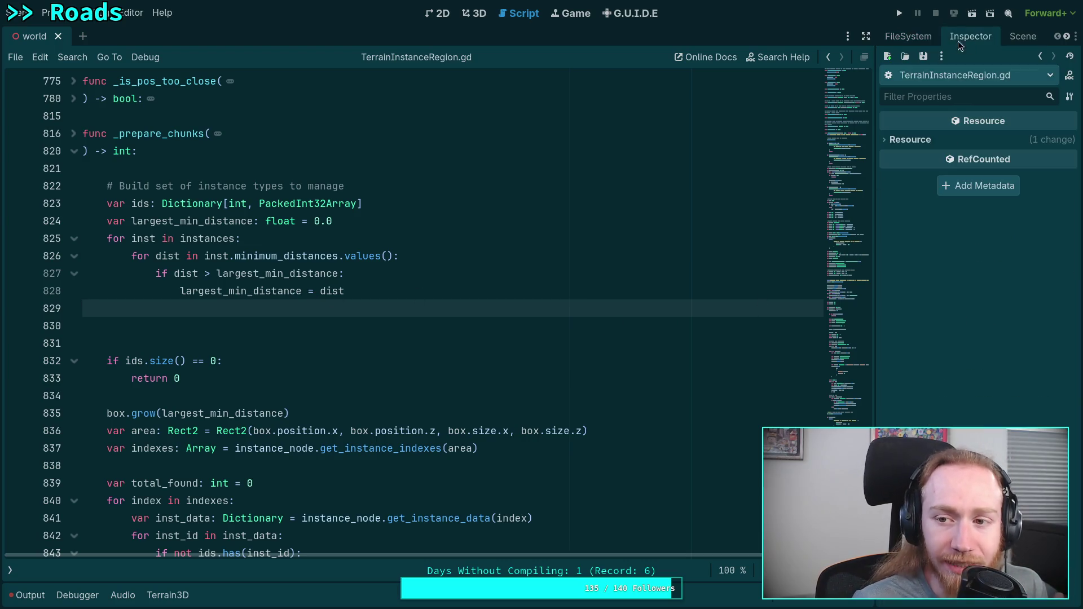
left_click(994, 39)
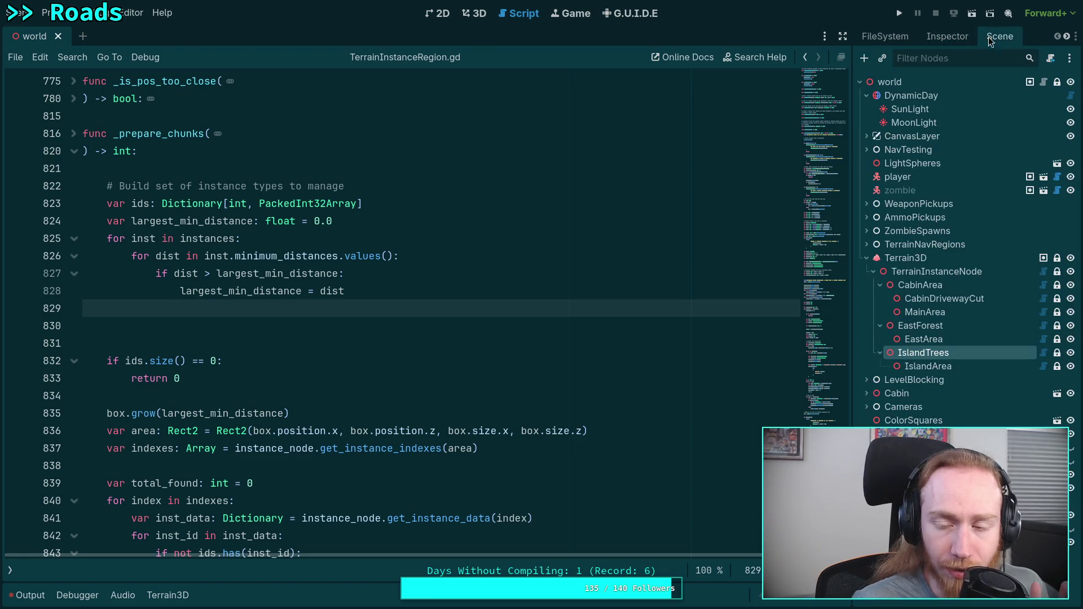
left_click(937, 35)
left_click(885, 36)
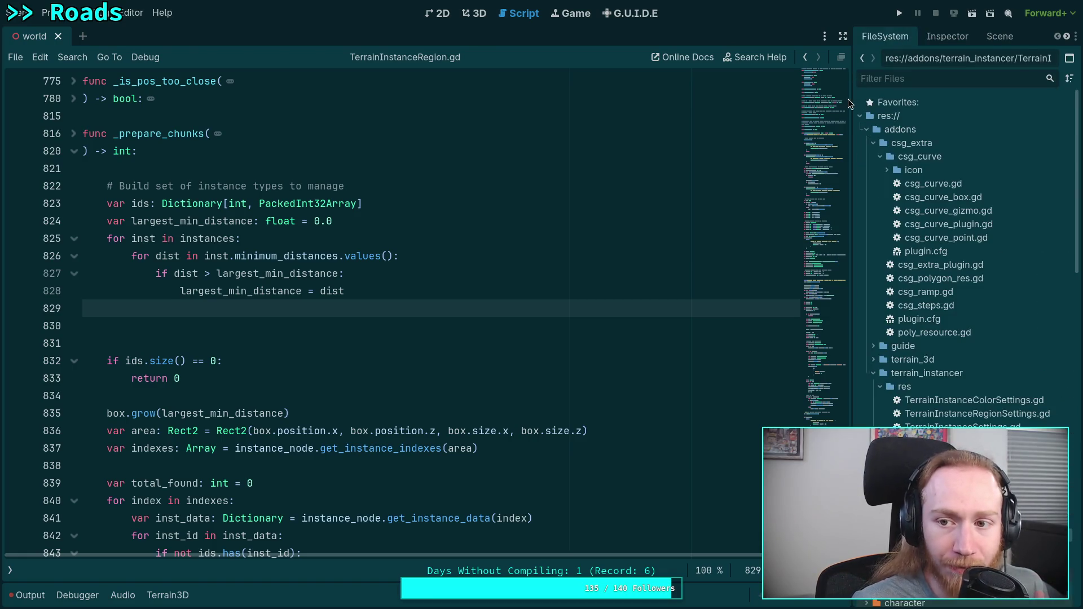
left_click_drag(852, 96, 892, 96)
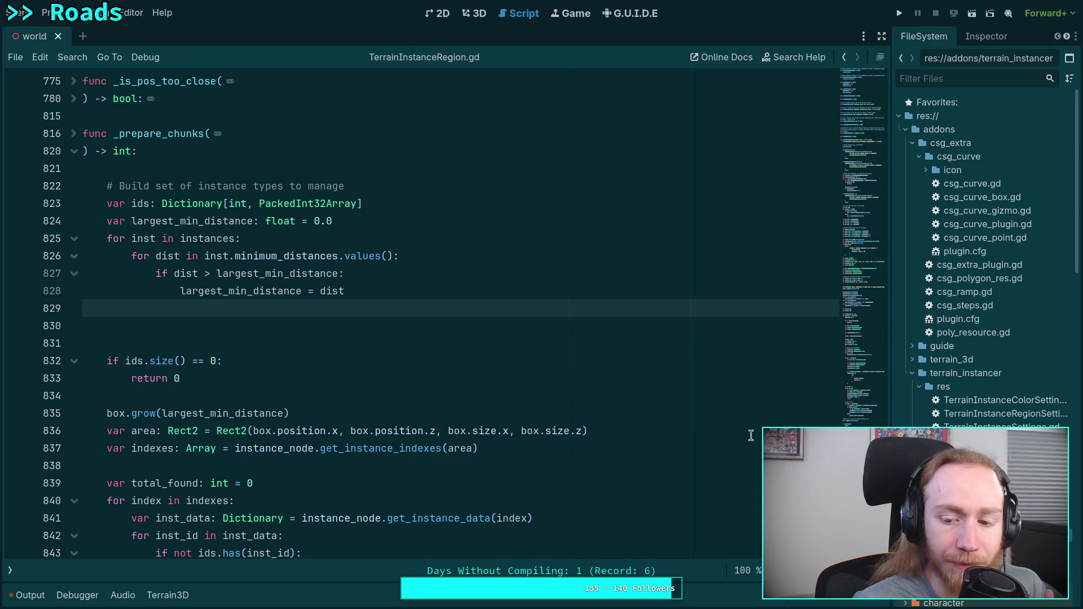
left_click(881, 36)
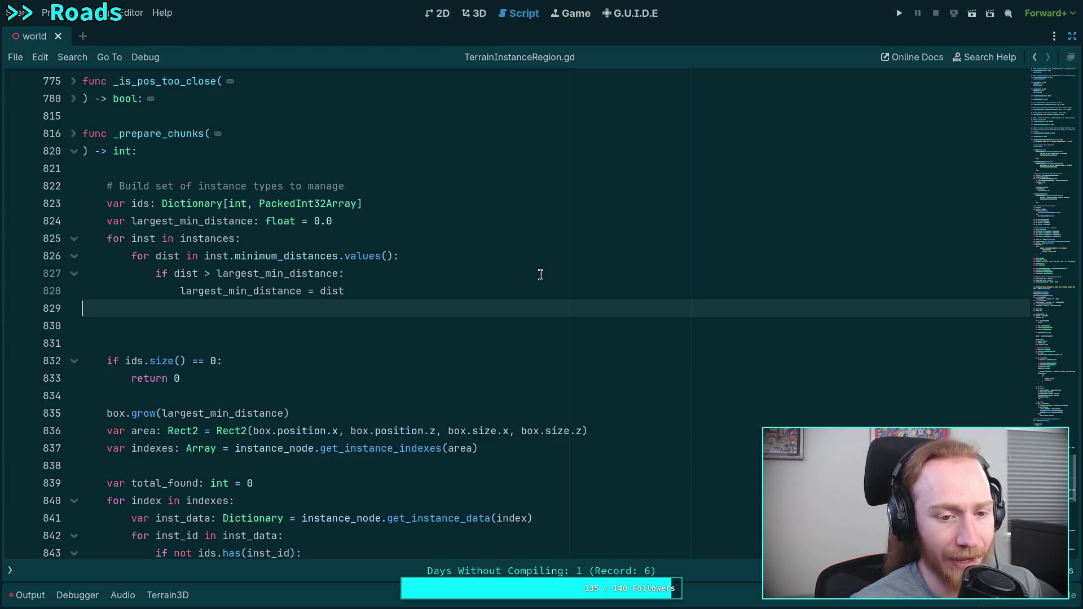
Indent blank line 829 into the instances loop of _prepare_chunks.
double_click(239, 204)
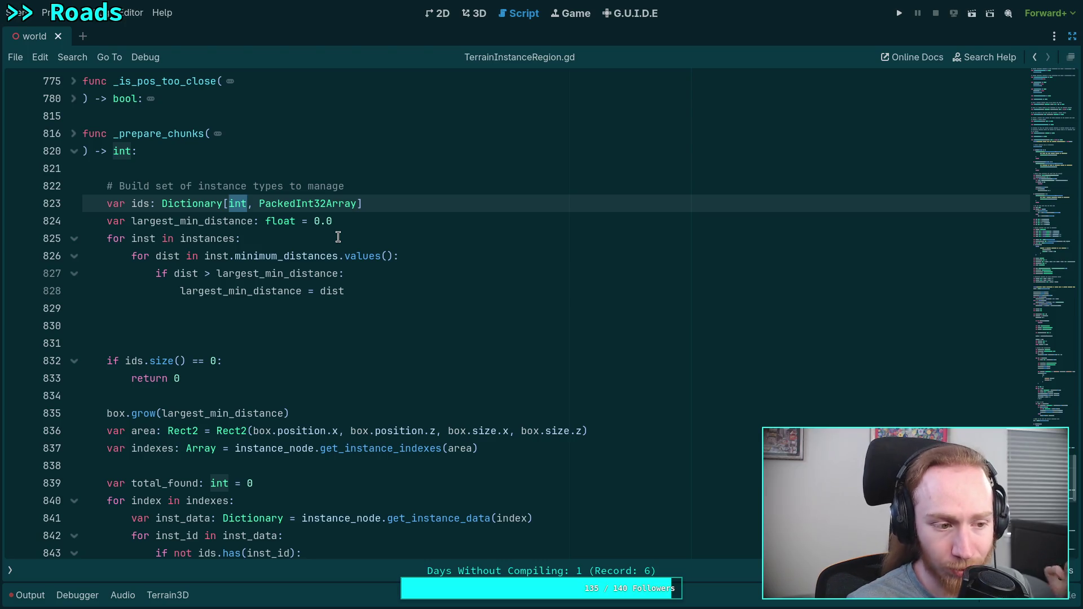
left_click(384, 308)
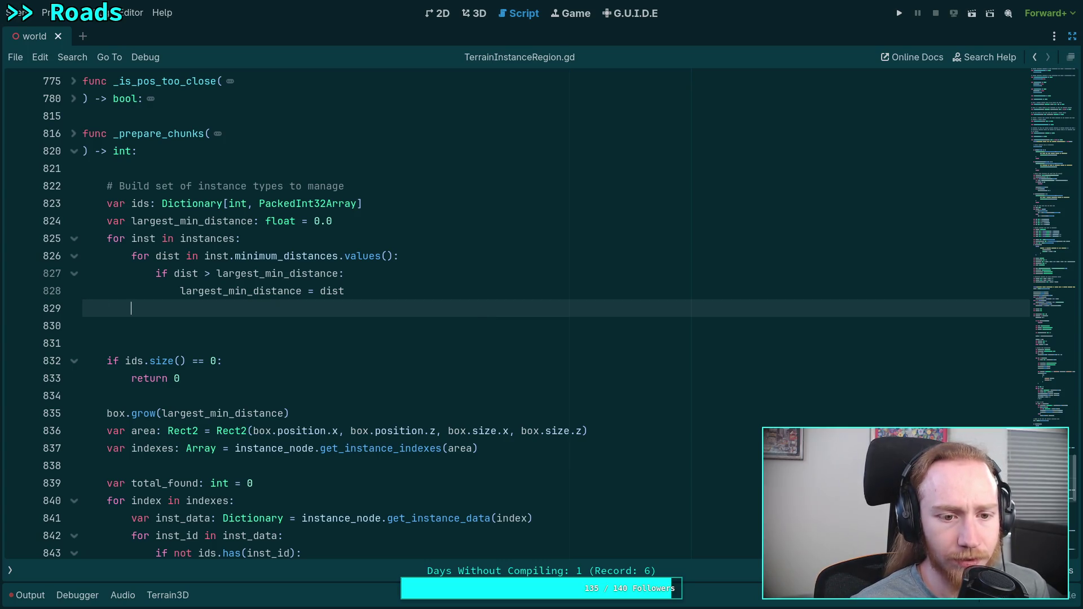
key("Tab")
key("Tab")
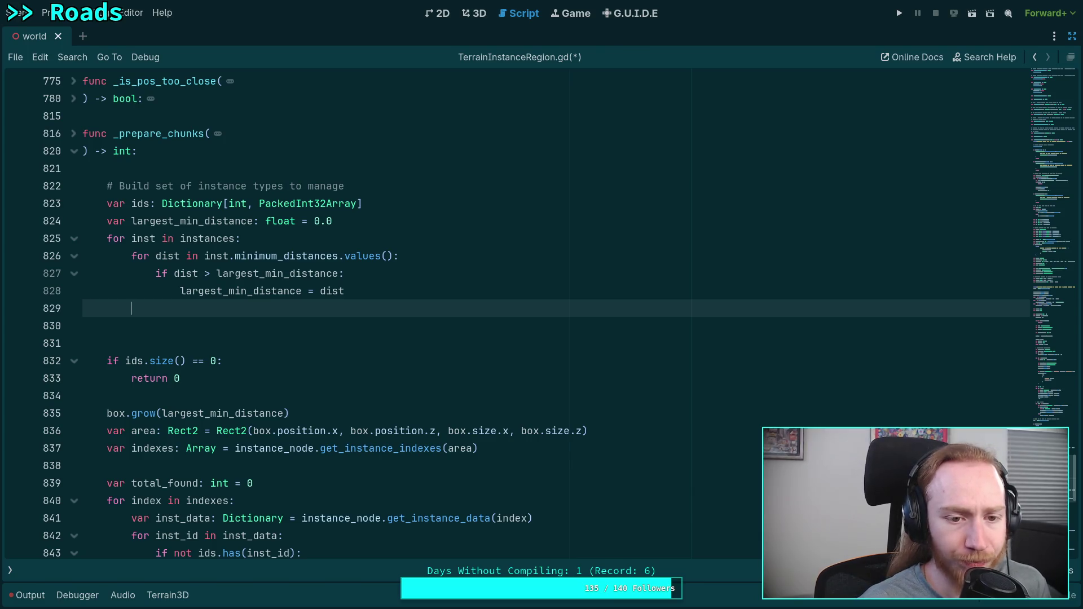
On line 829, write a temporary condition 'if inst.ids.size() == 0:'.
type("if ")
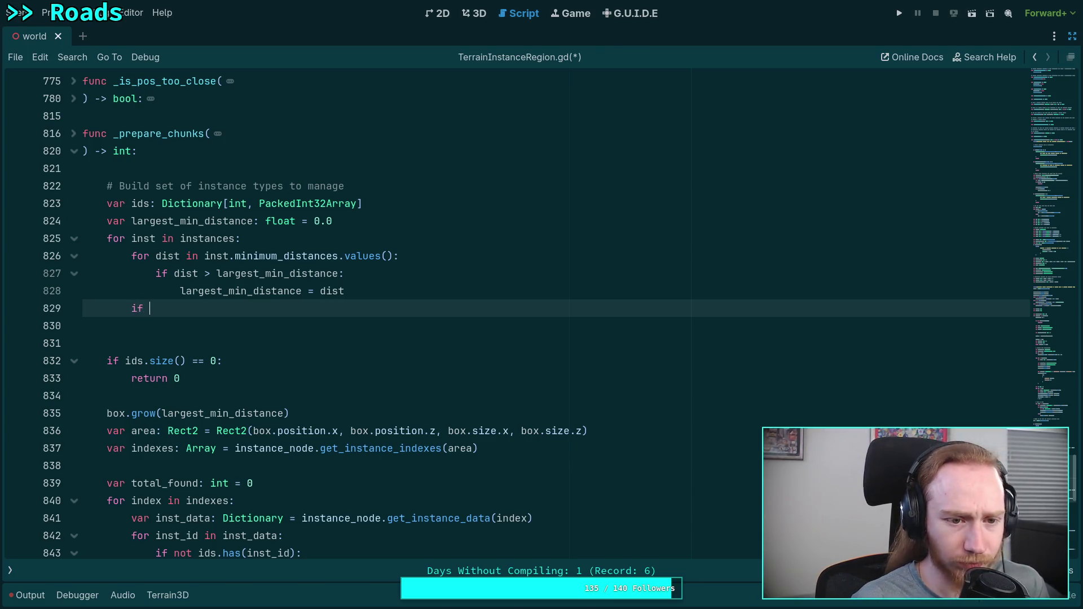
type("inst.")
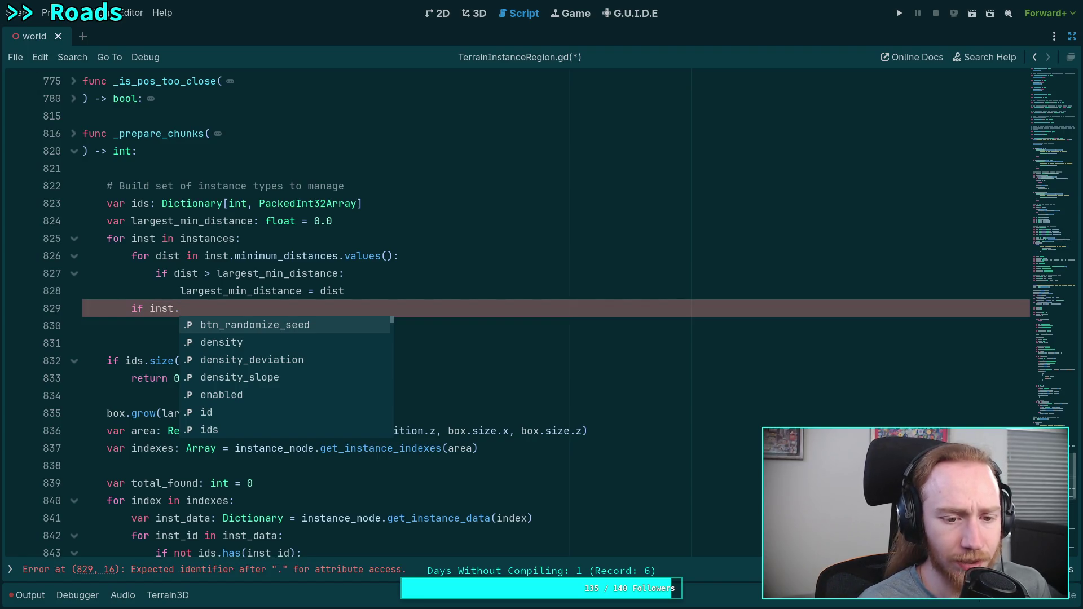
type("id")
key("Down")
key("Return")
type(".")
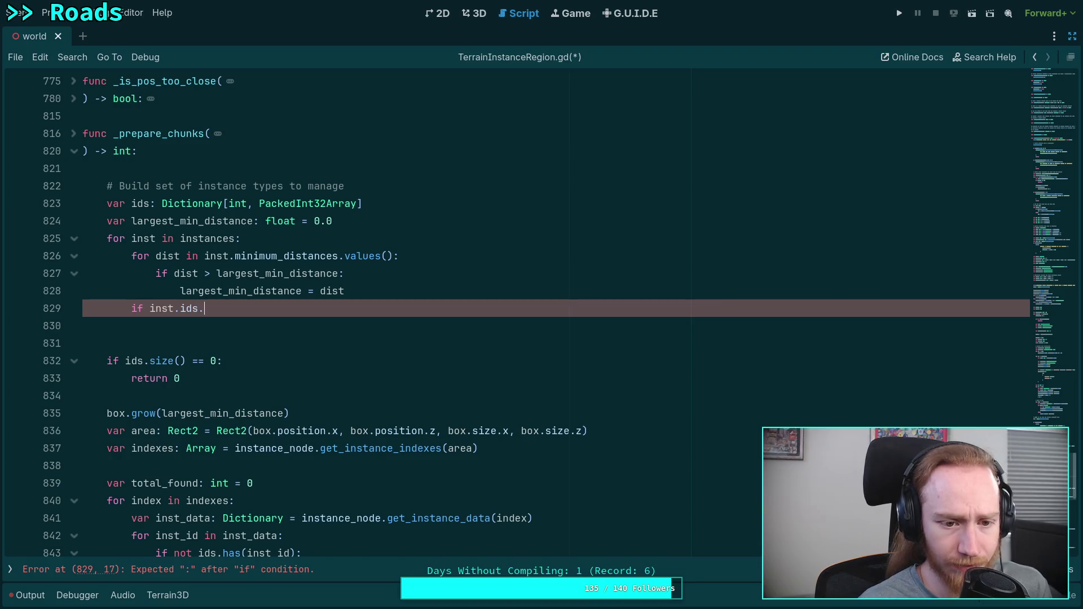
type("si")
key("Return")
type("> 0:")
key("Return")
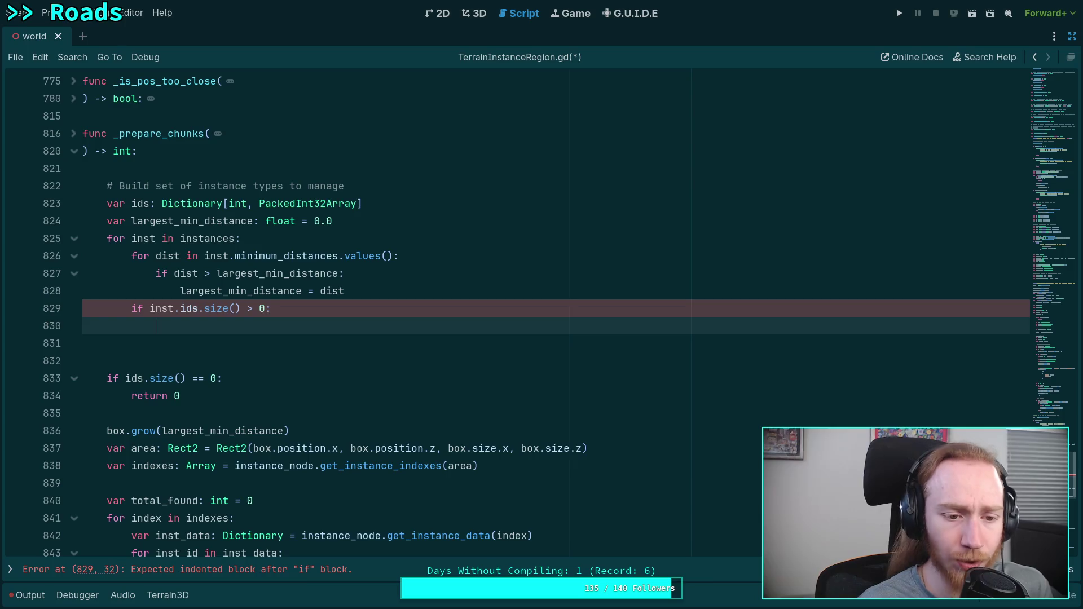
left_click(150, 308)
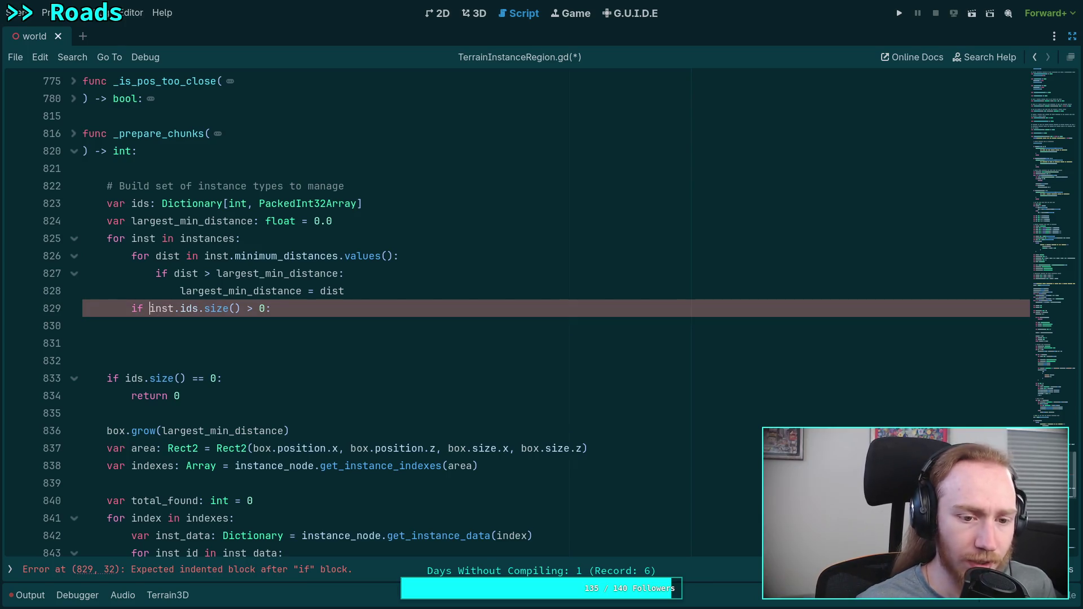
key("BackSpace")
key("Delete")
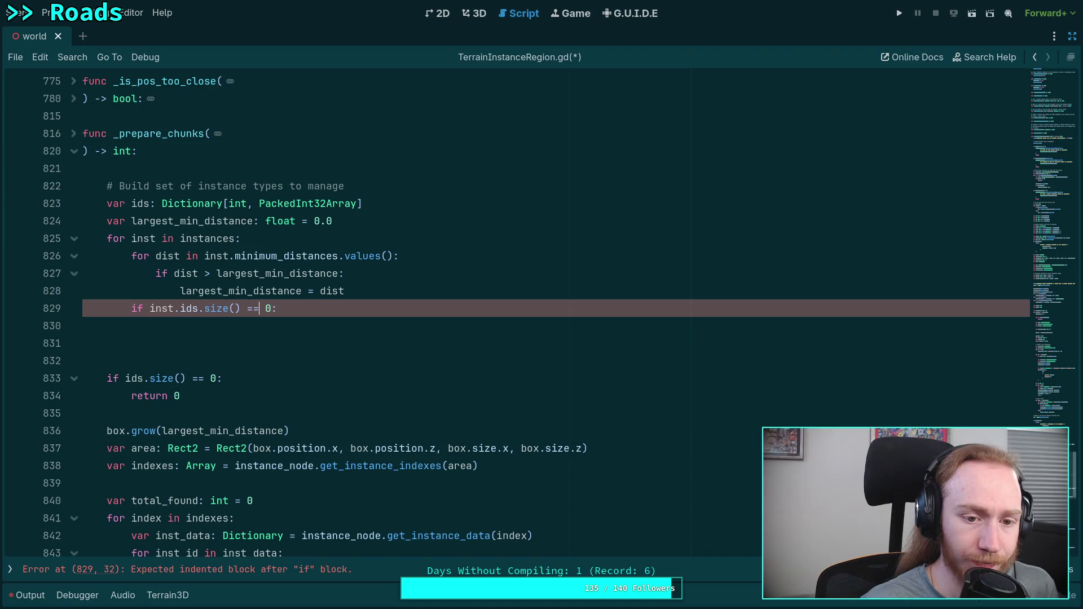
type("==")
key("Down")
key("Escape")
key("Down")
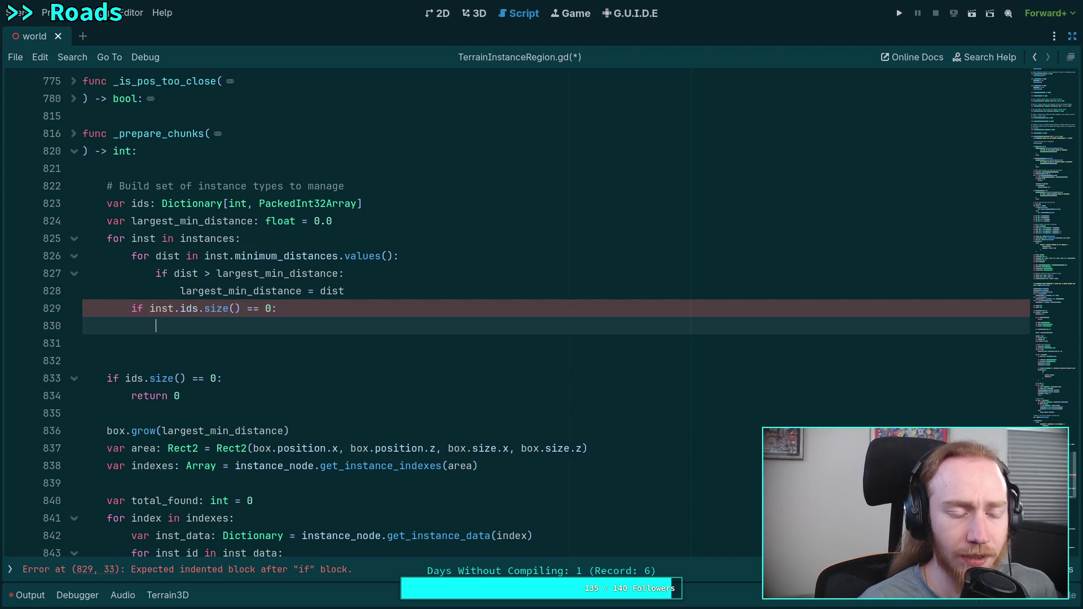
Add 'if ids.has(inst.id):' beneath it, dedent it, and delete the temporary size check.
type("if ed")
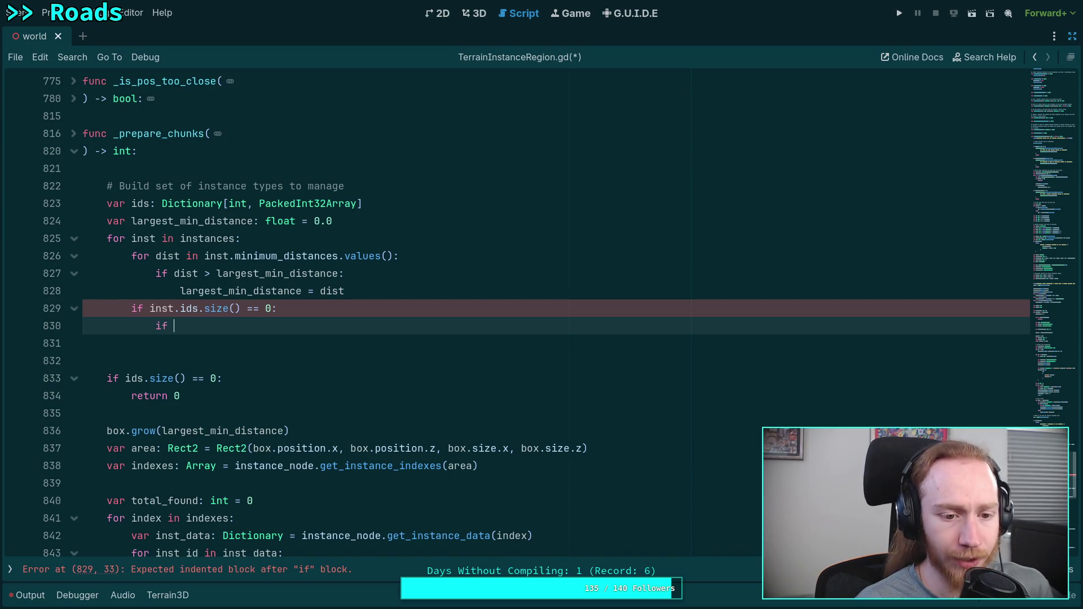
key("BackSpace")
key("BackSpace")
type("ids.")
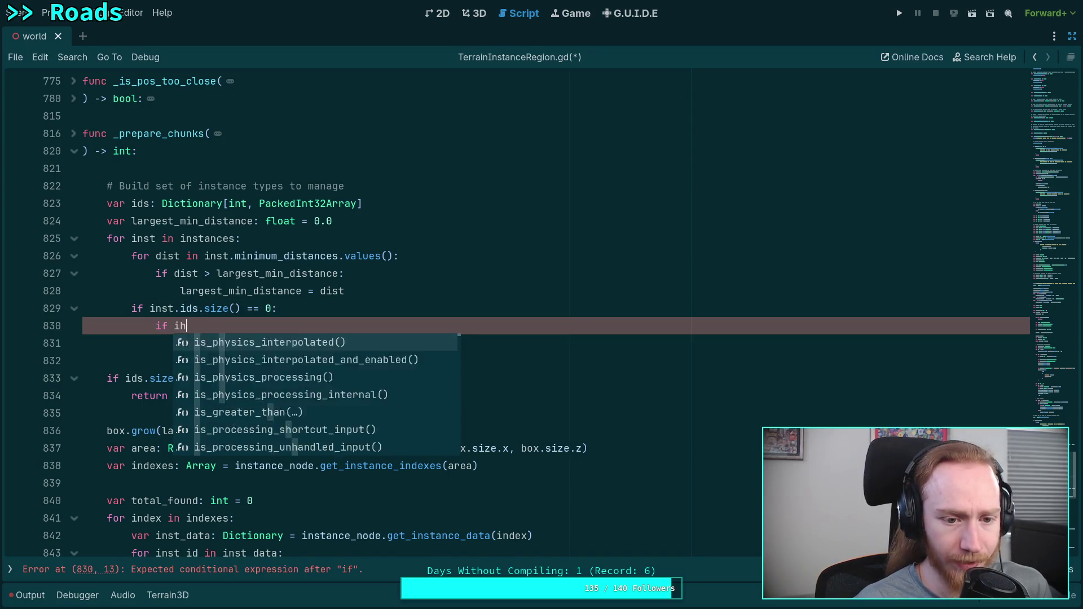
type("ha")
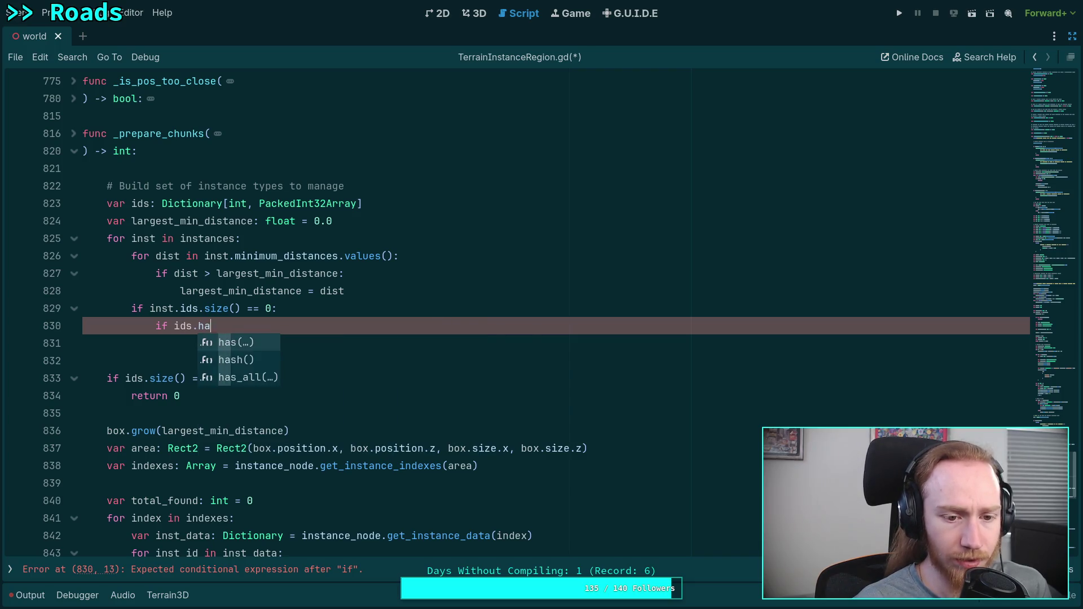
type("s()inst.id)")
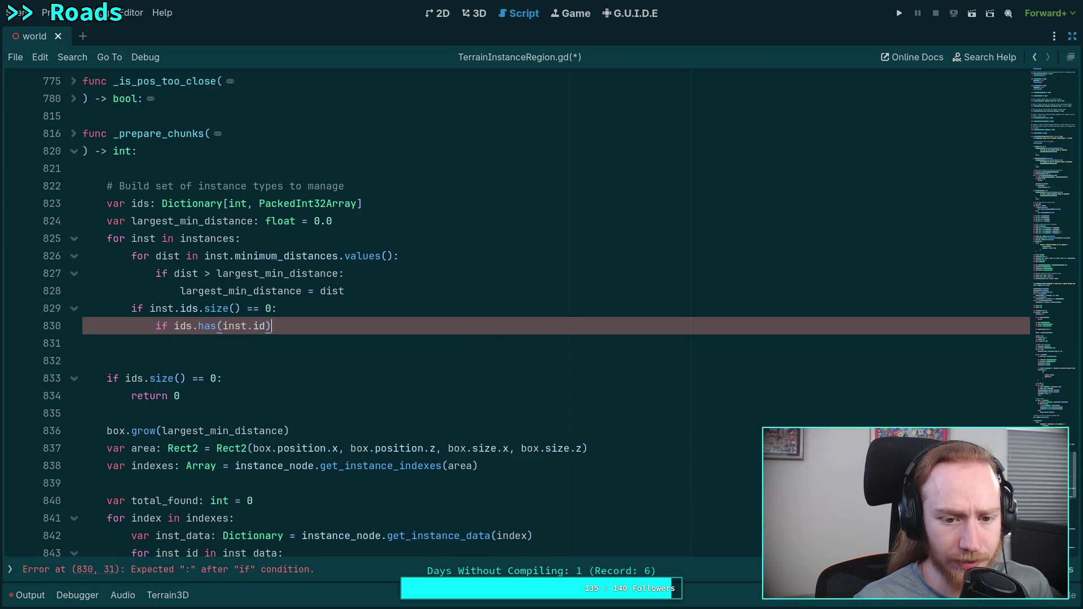
type(":")
key("Return")
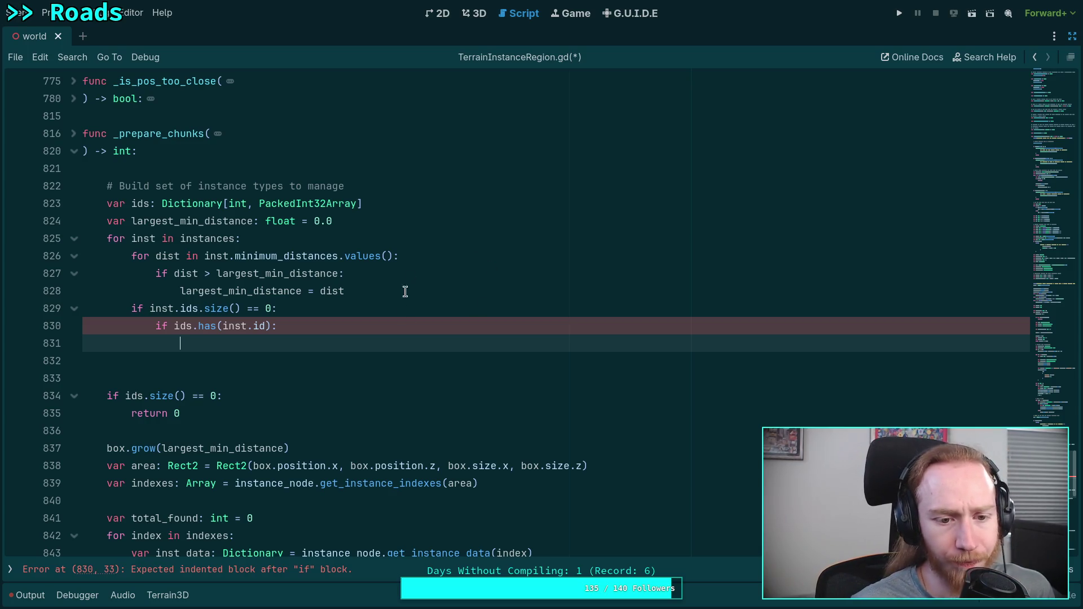
left_click(249, 327, "shift")
key("shift+Tab")
key("Up")
key("shift+Home")
key("shift+Home")
key("BackSpace")
key("Delete")
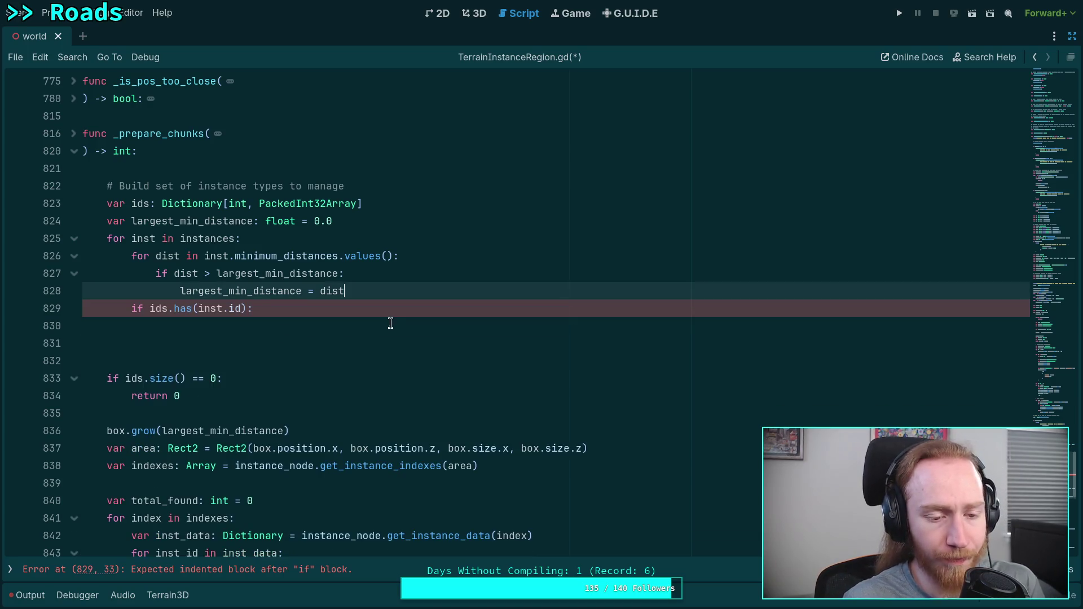
Declare 'var mapping: PackedInt32Array = ids.get(inst.id)' inside the has block.
left_click(390, 323)
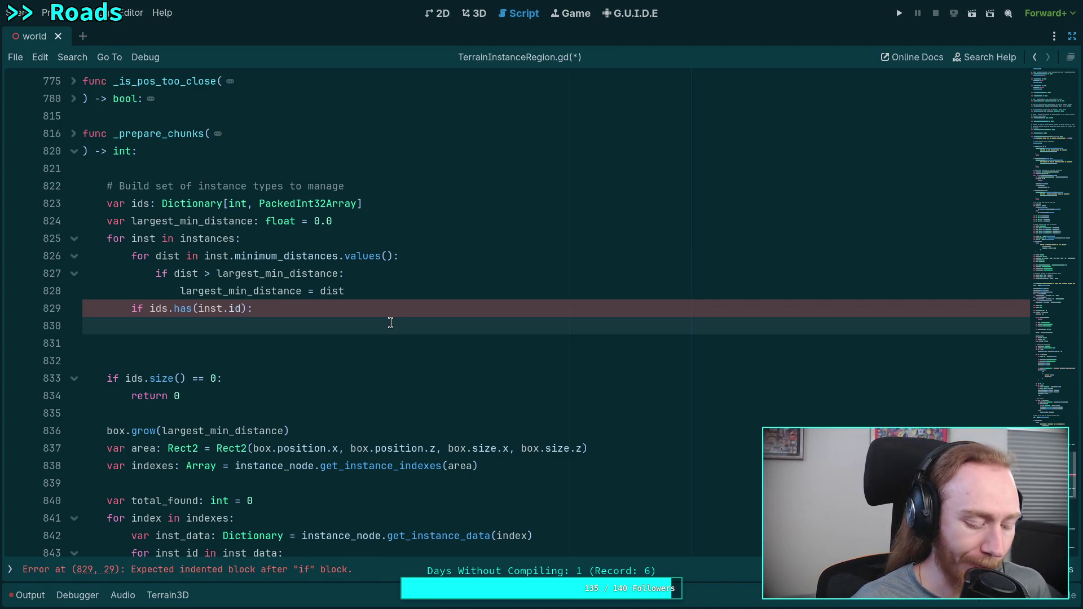
type("var ")
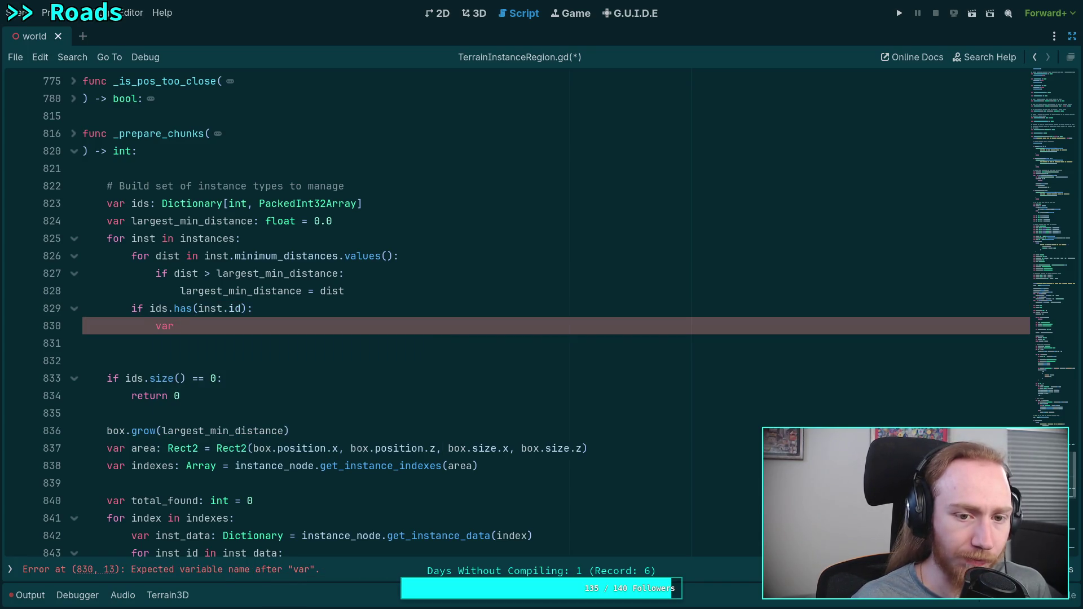
type("ma")
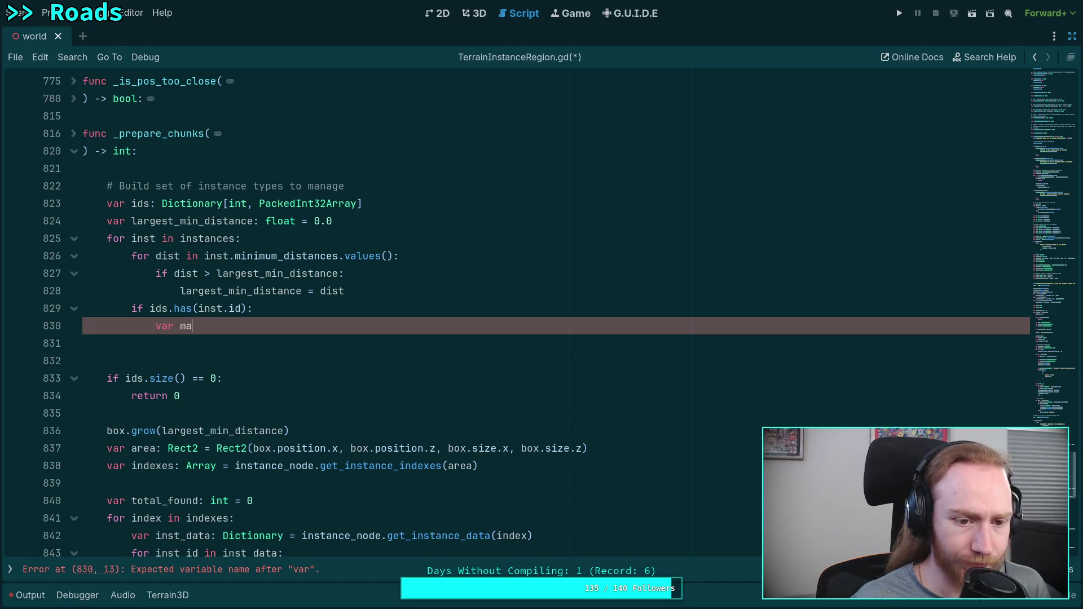
type("pping: ")
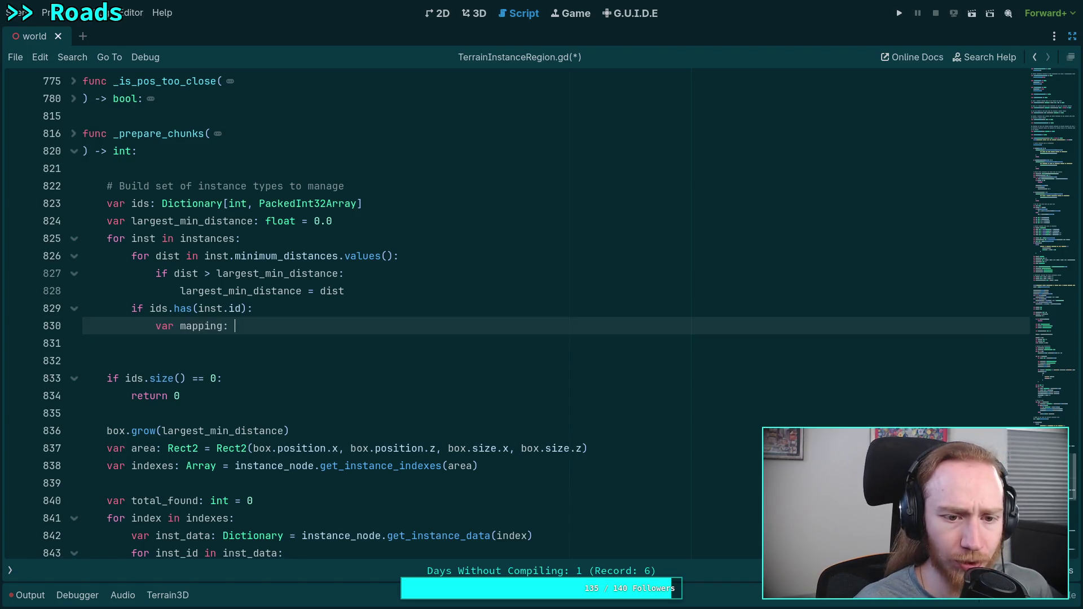
type("PackedI")
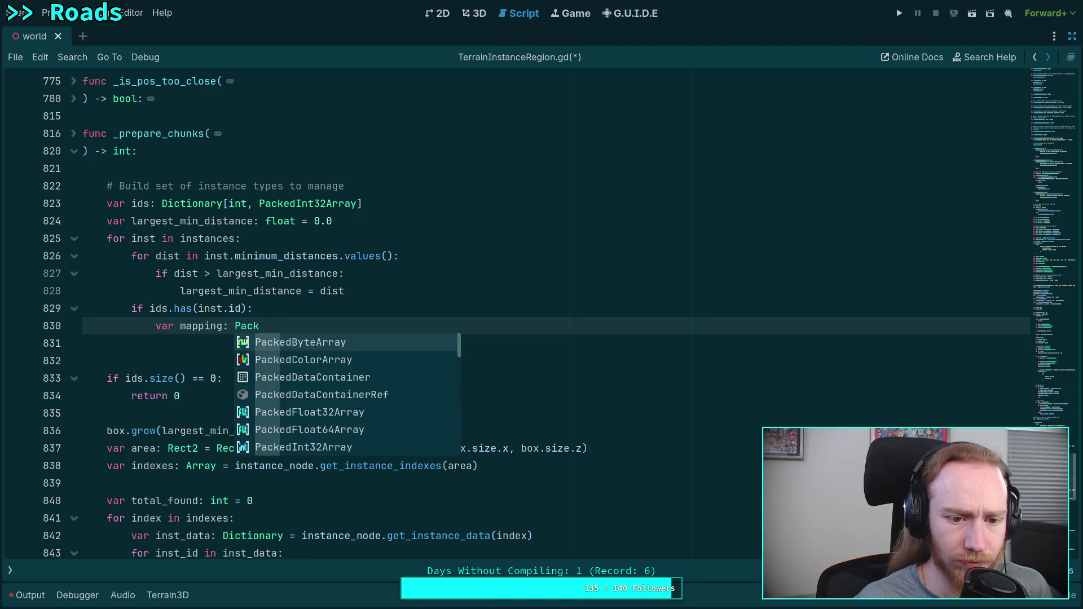
key("Return")
type("= ids.get")
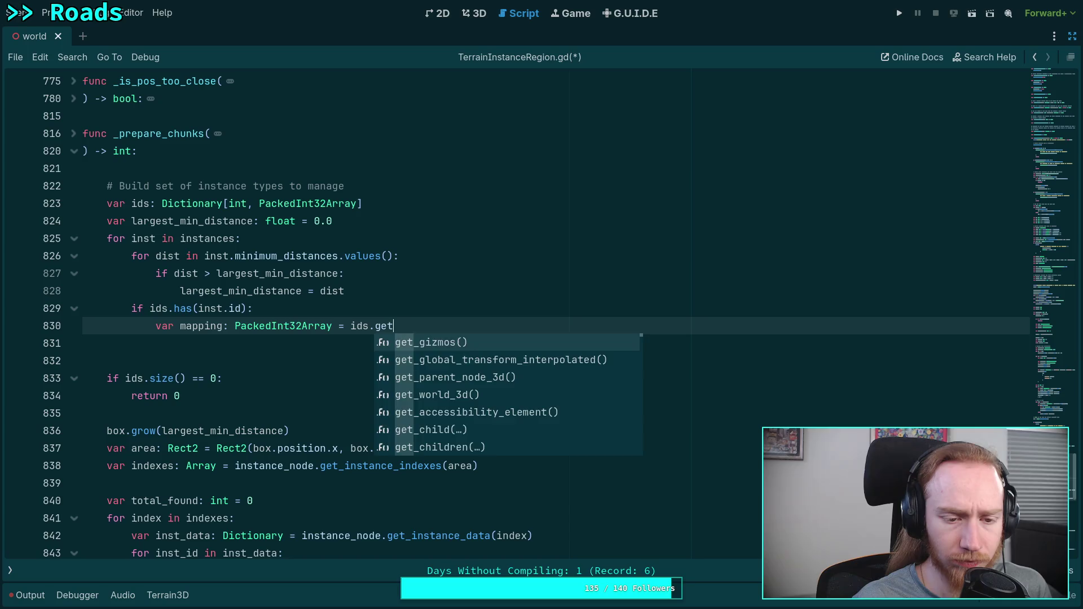
type("(inst.id)")
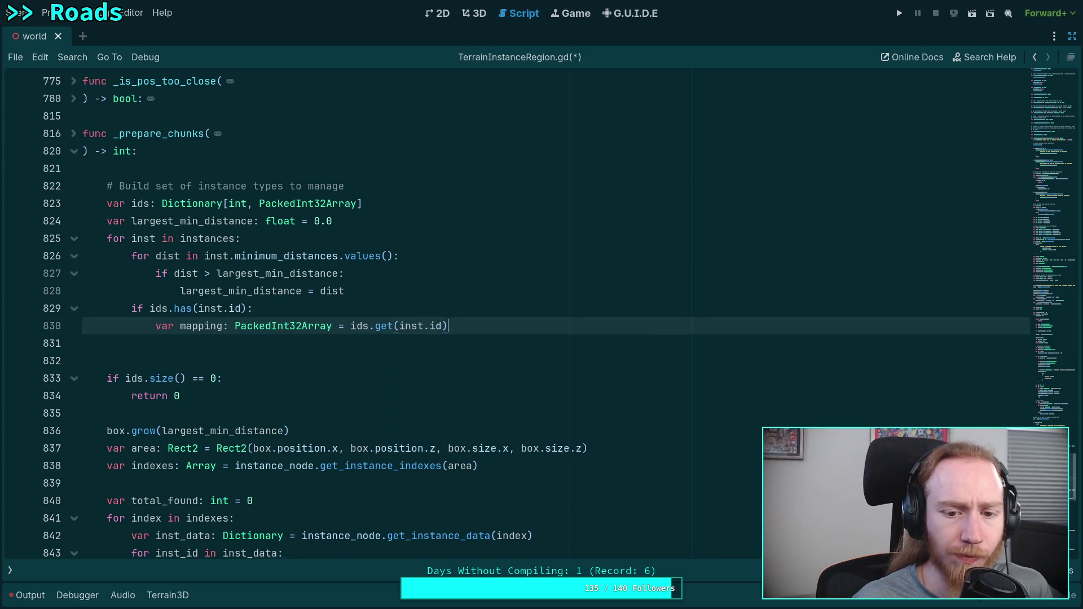
key("Up")
key("Up")
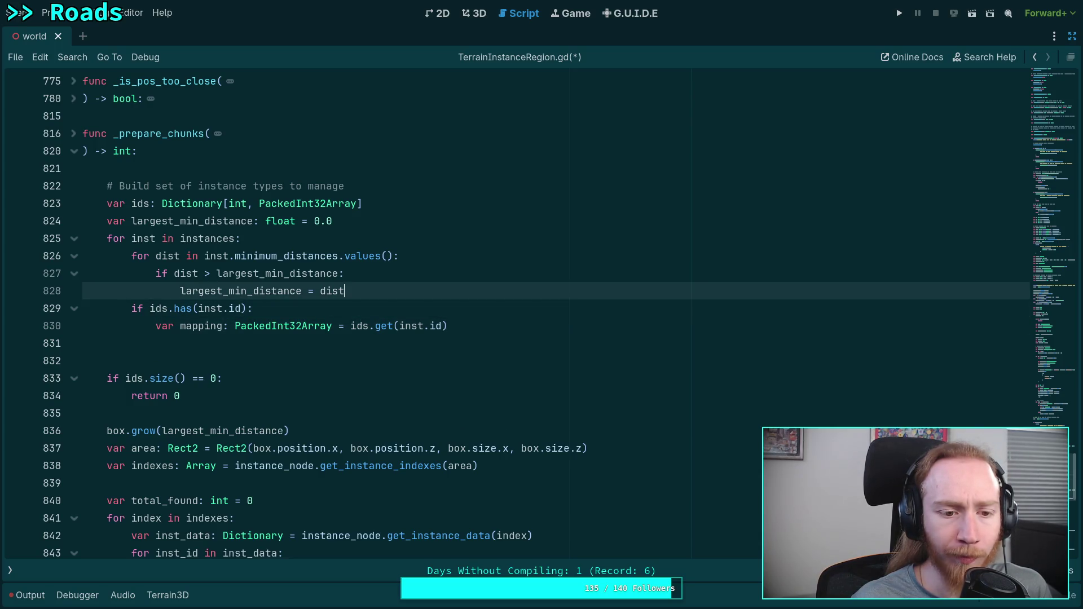
key("Down")
key("Down")
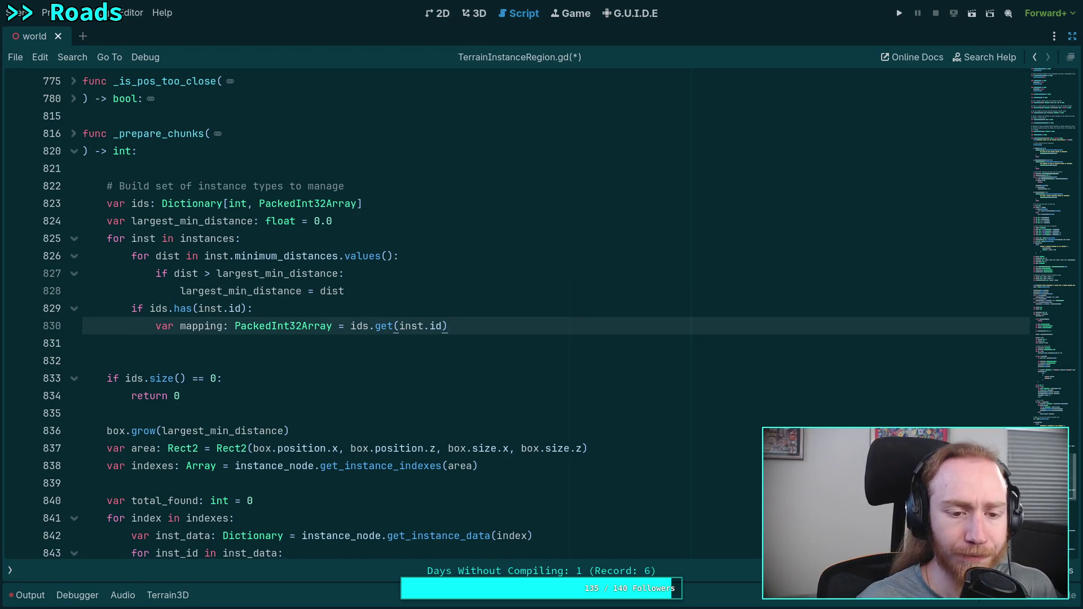
key("Return")
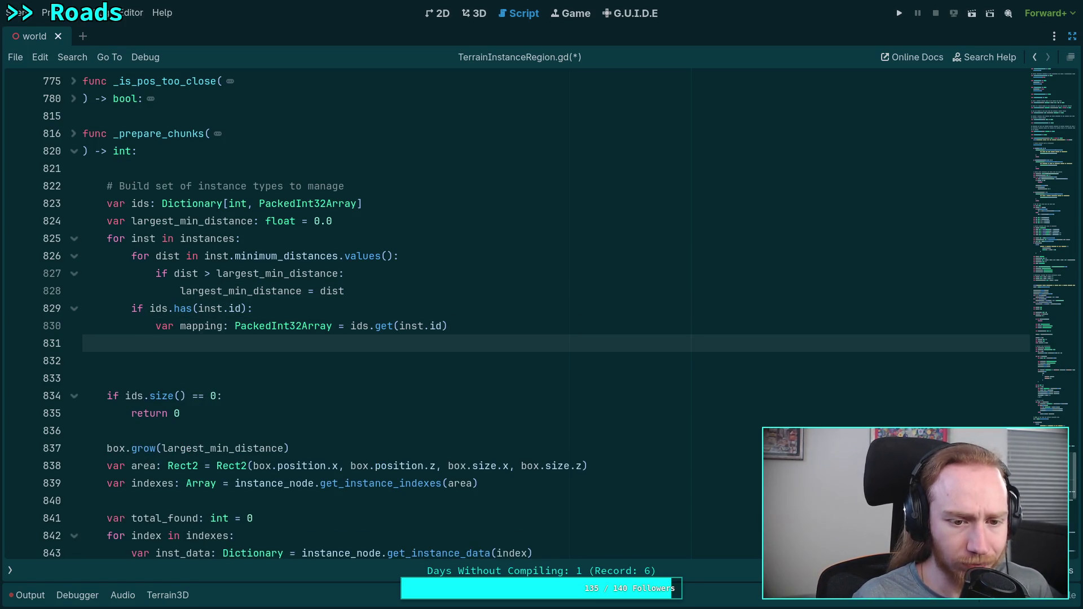
Append inst.id to mapping when missing, store it with ids.set(inst.id, mapping), then dedent.
type("if")
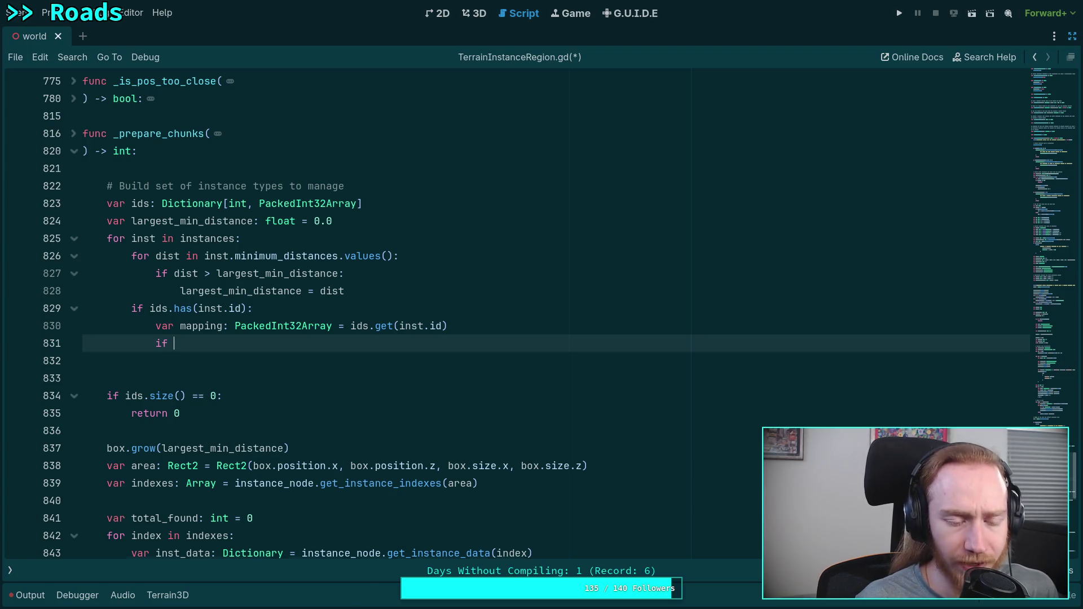
type(" not")
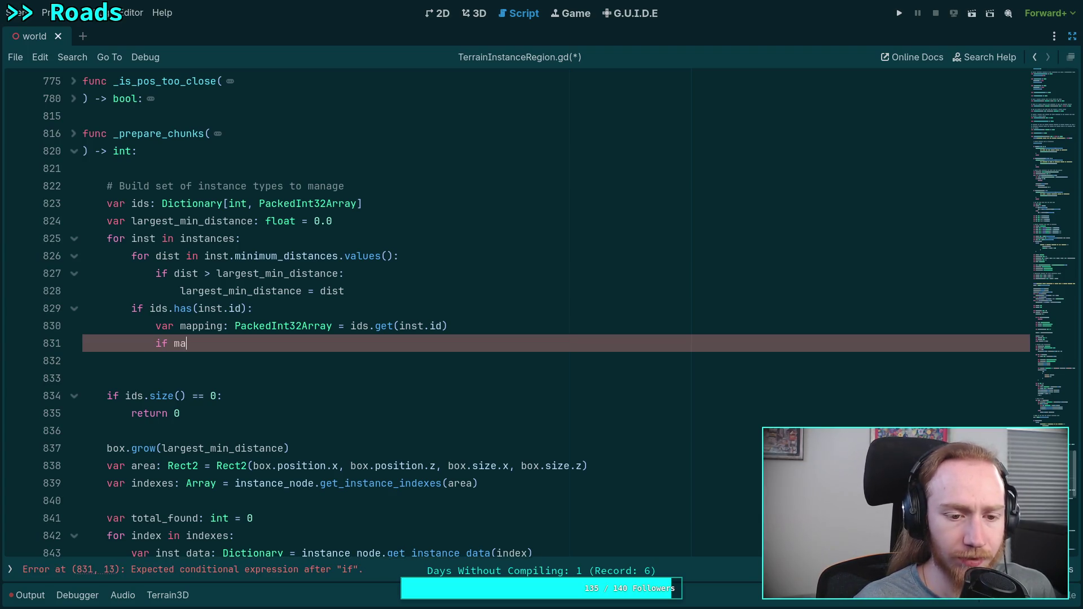
type(" mapping.ha")
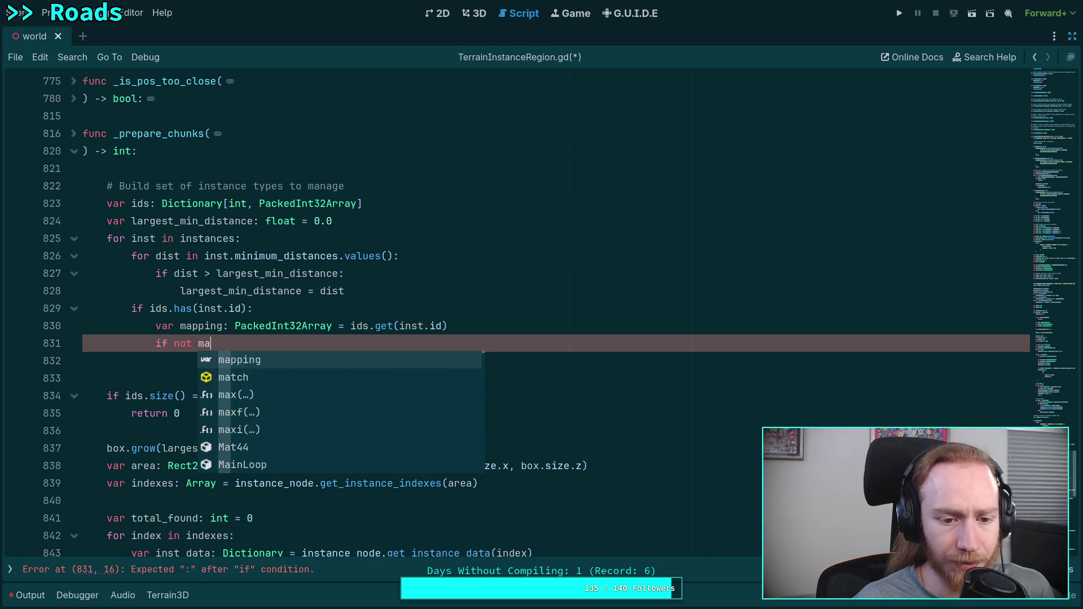
type("s(")
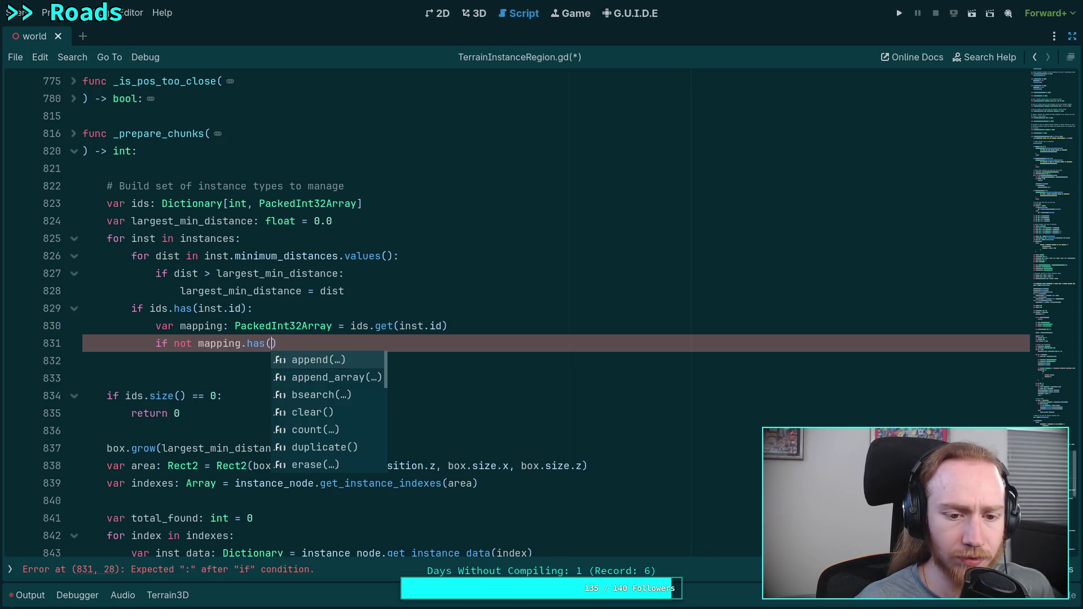
key("Return")
type("inst.id):")
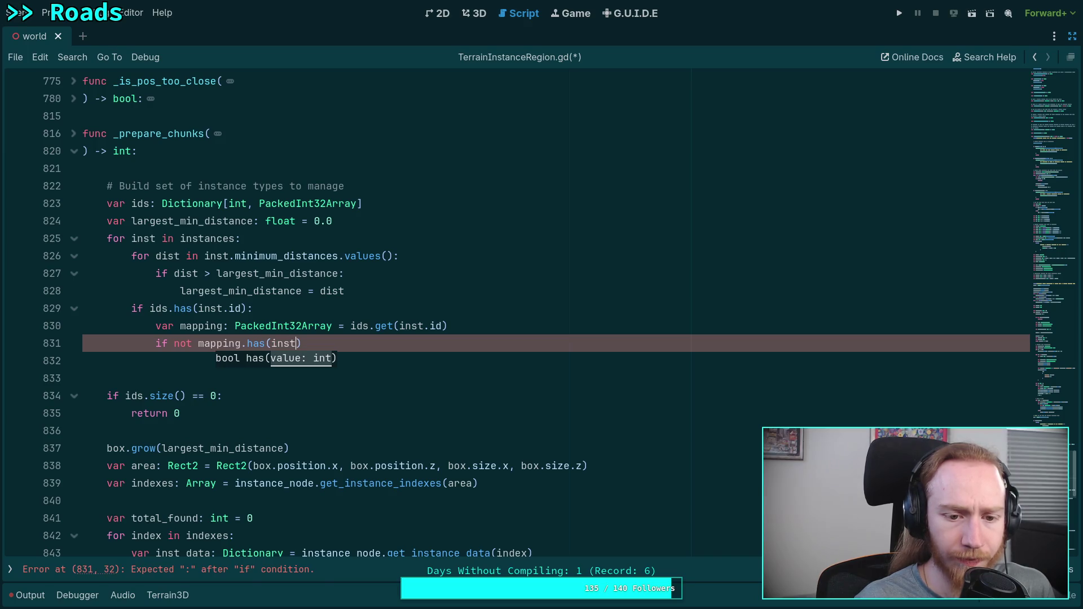
key("Return")
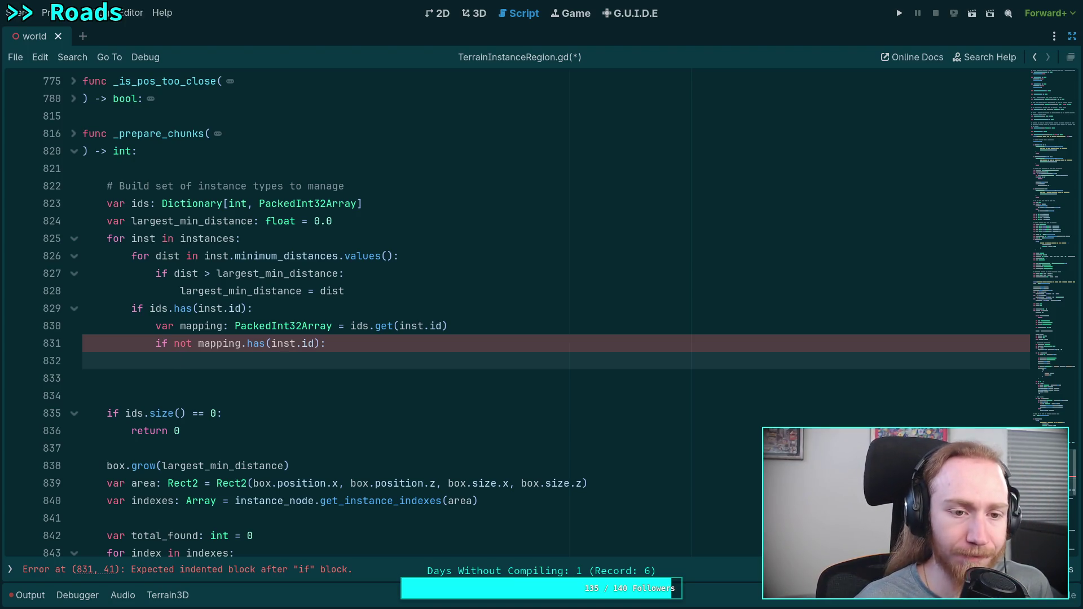
type("mappen")
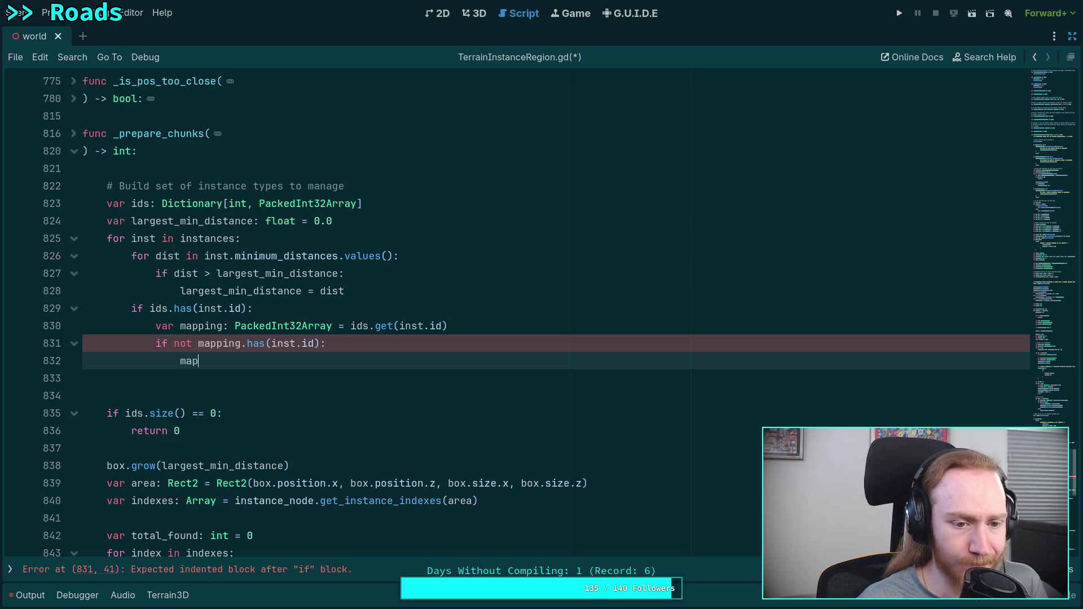
key("BackSpace")
key("BackSpace")
type("ing.app")
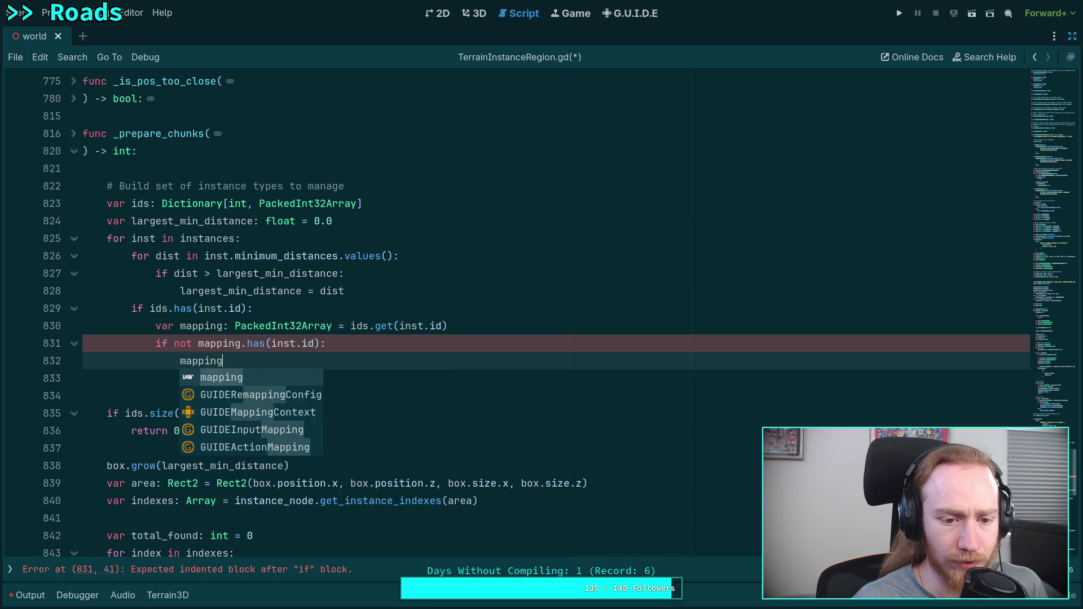
key("Return")
type("inst.id)")
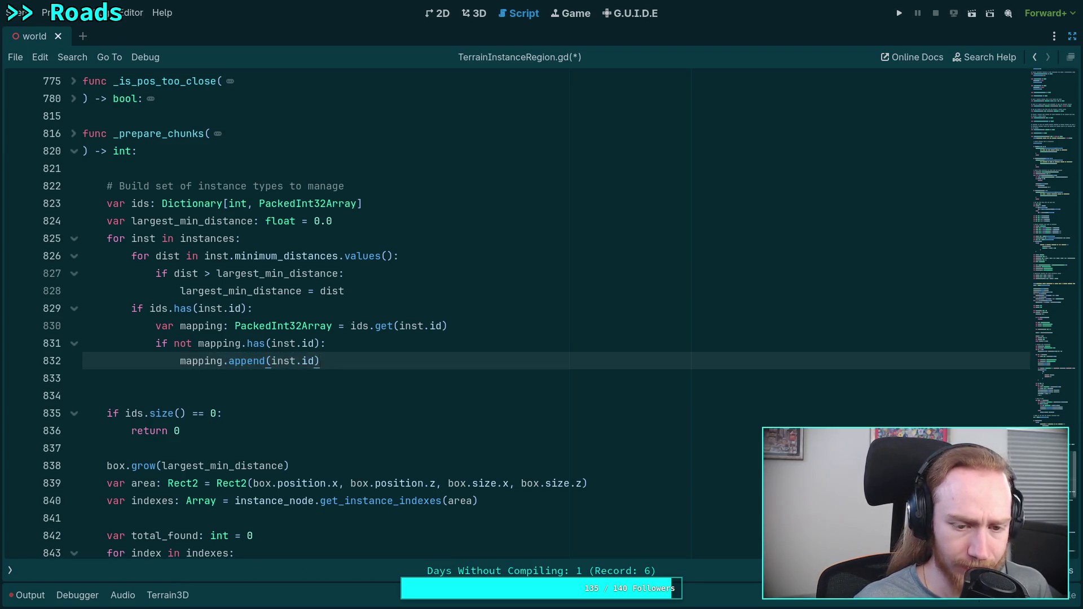
key("Return")
type("ids")
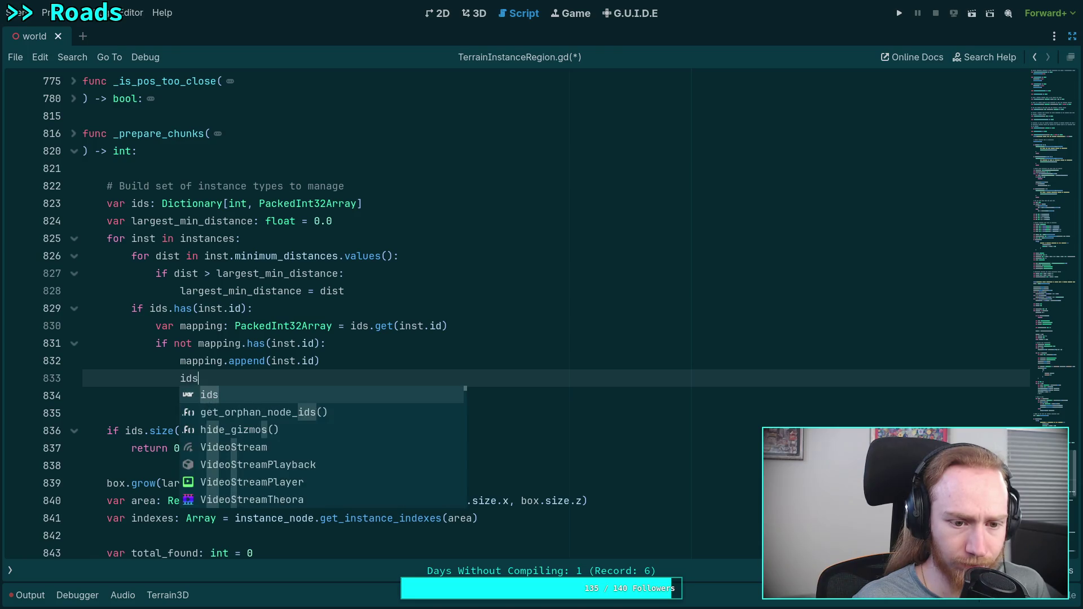
type(".set(inst.i")
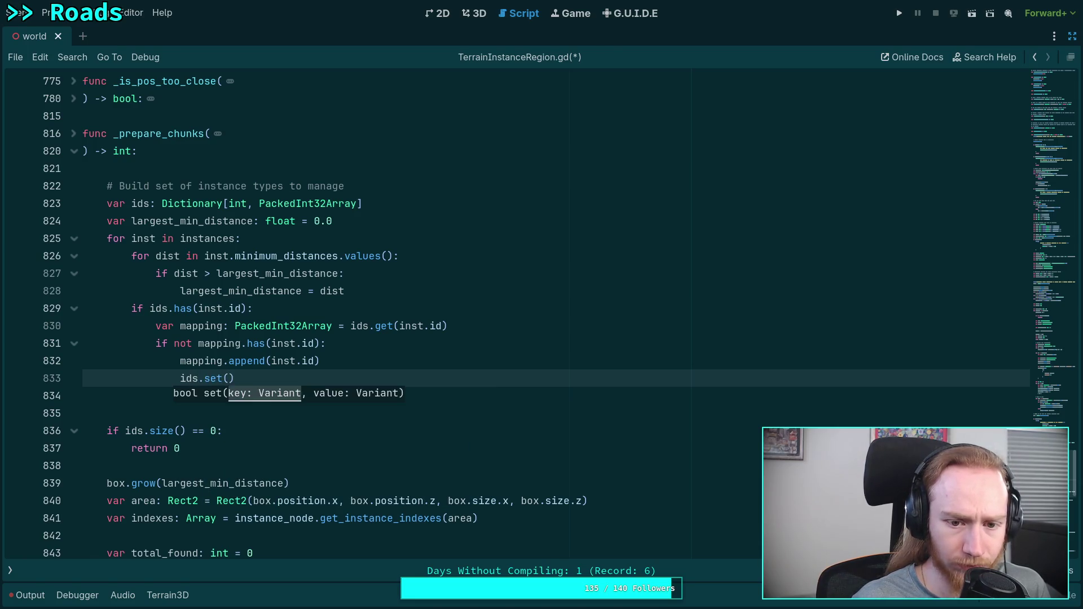
type("d, mapping)")
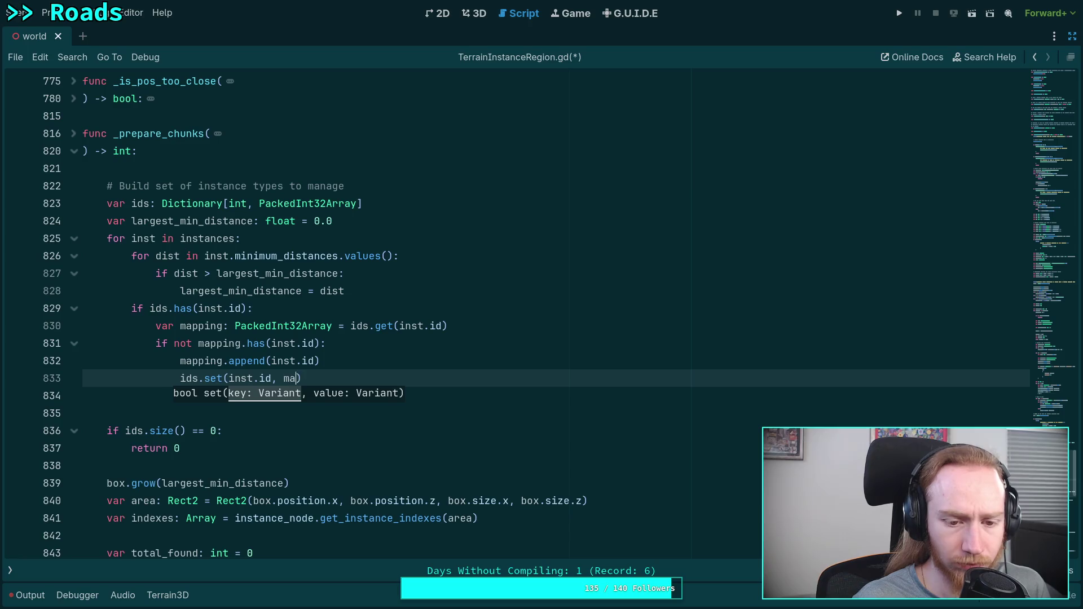
key("Return")
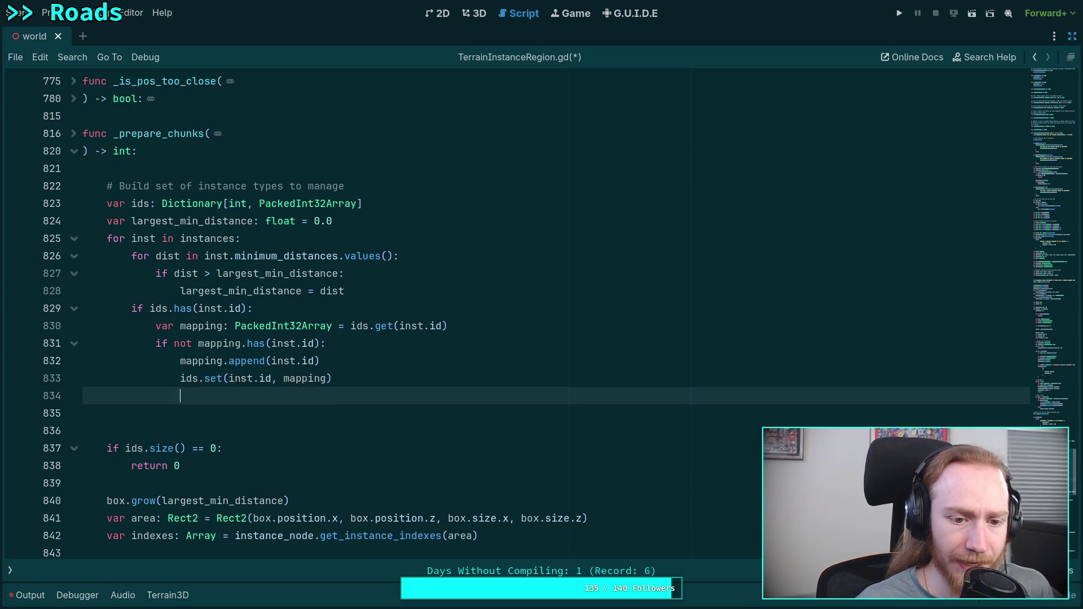
key("BackSpace")
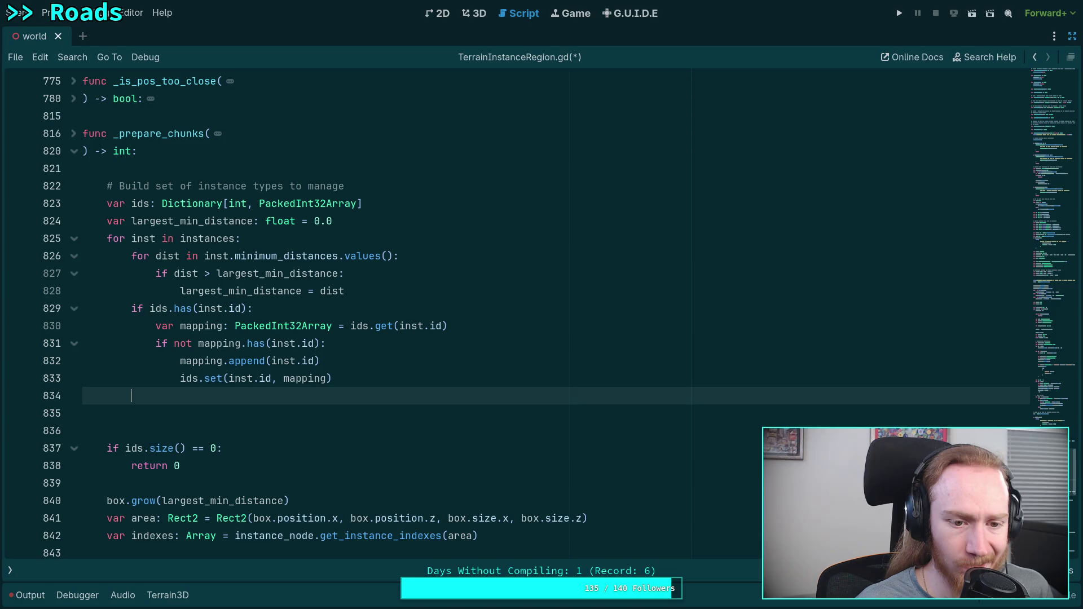
Write 'if inst.ids.size() == 0:' with 'continue' beneath to skip empty instances.
type("if ")
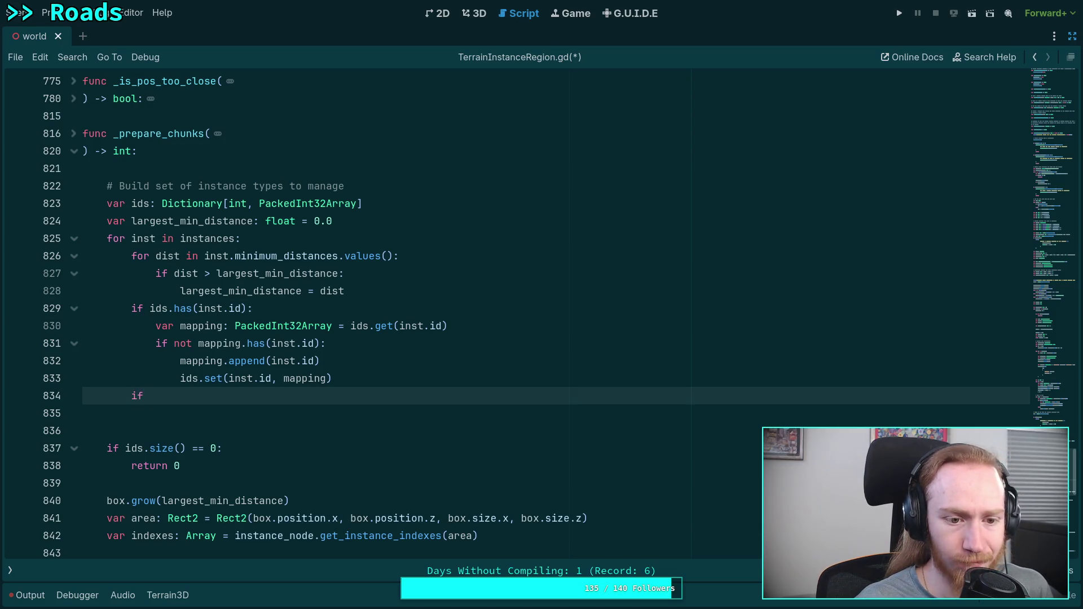
type("ids")
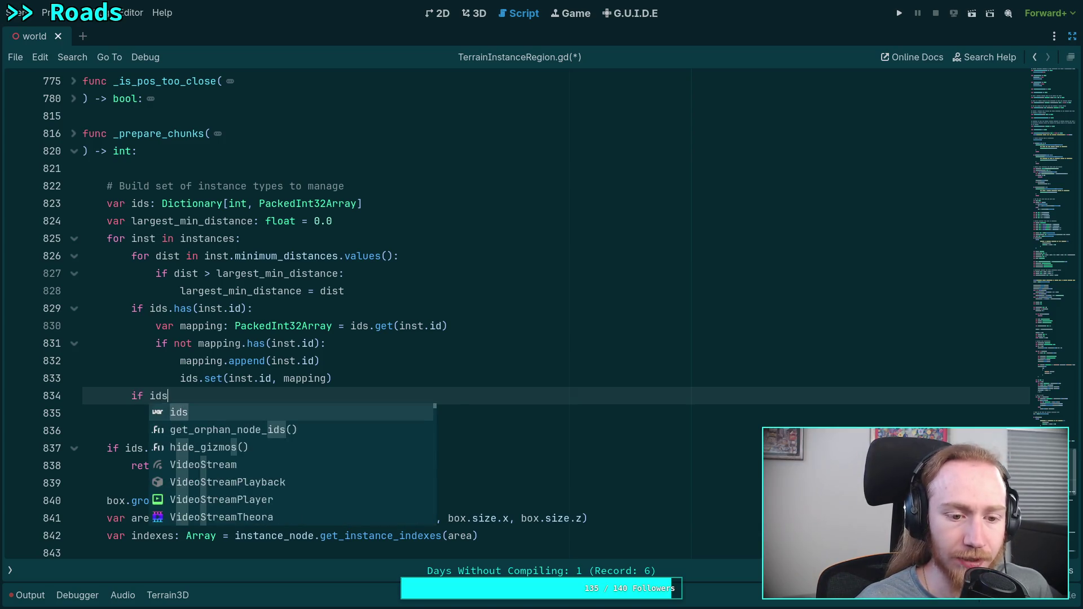
type(".size")
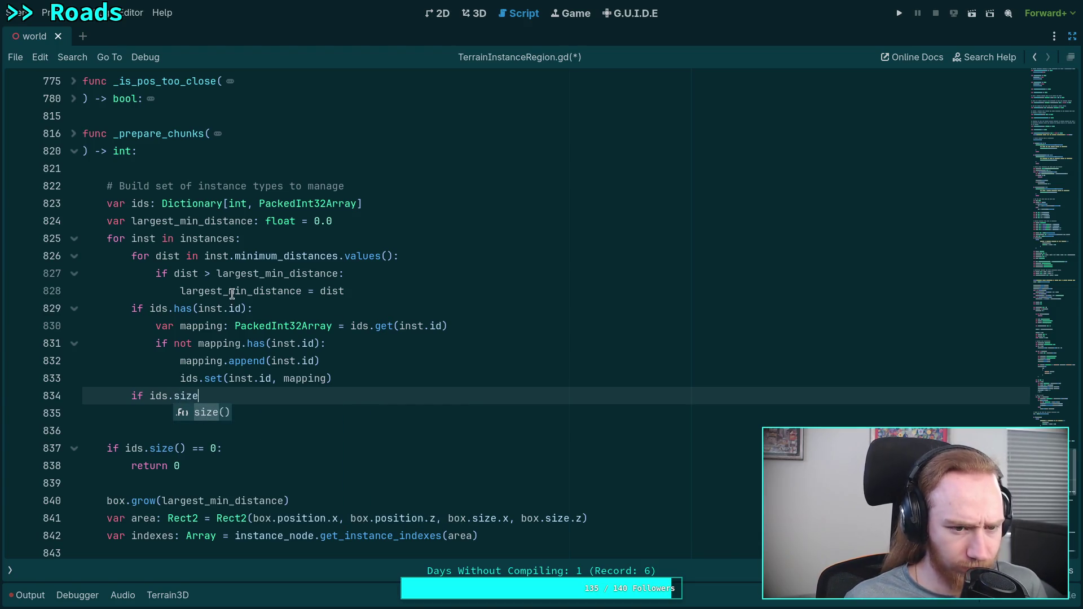
key("BackSpace")
key("BackSpace")
key("BackSpace")
key("BackSpace")
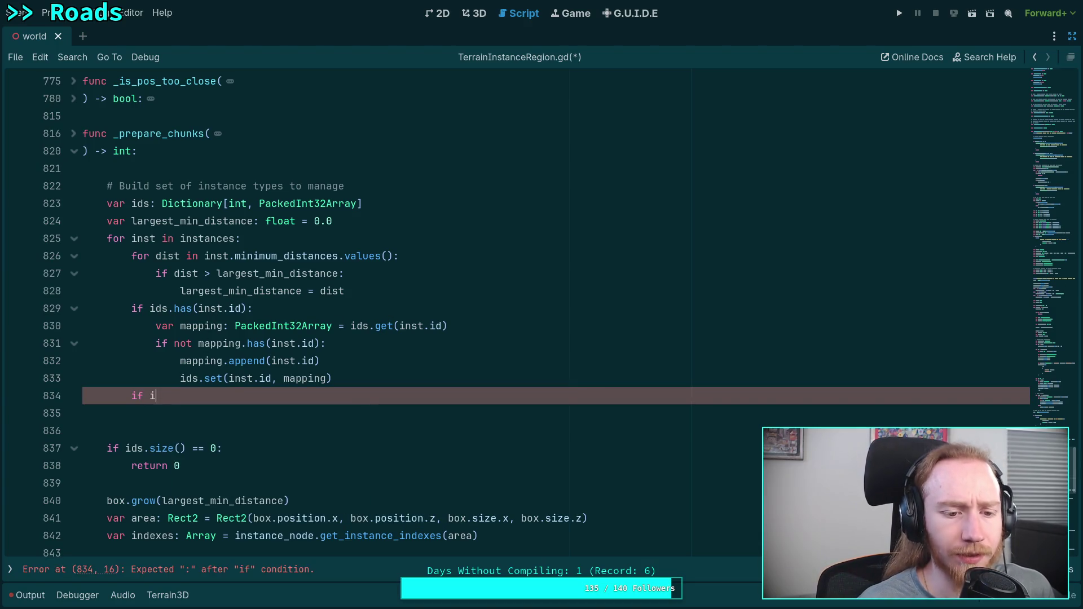
type("inst.ids.siz")
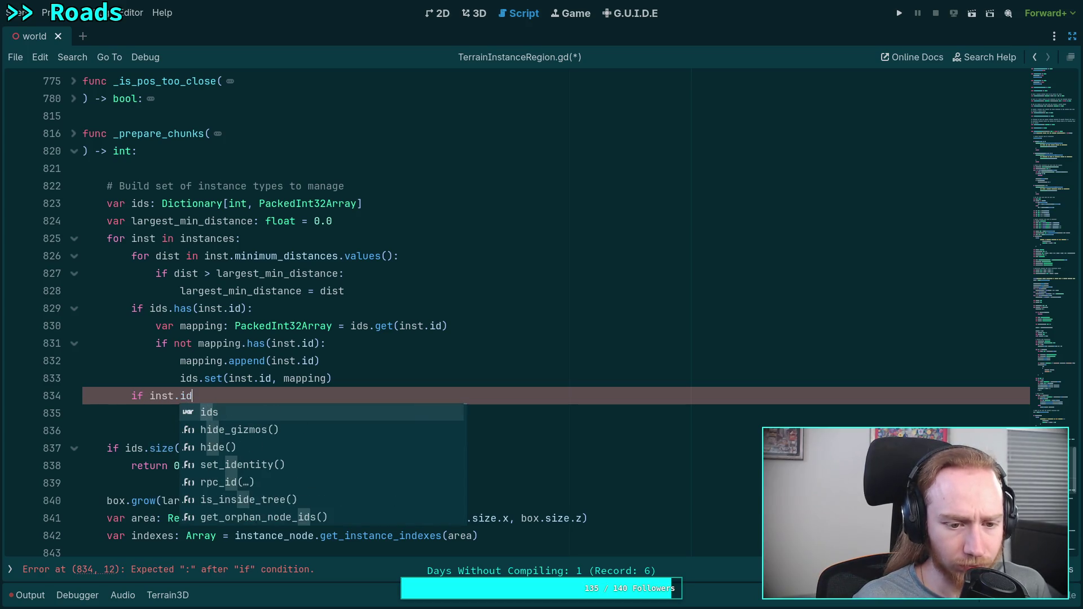
type("e")
key("Return")
type("== 0:")
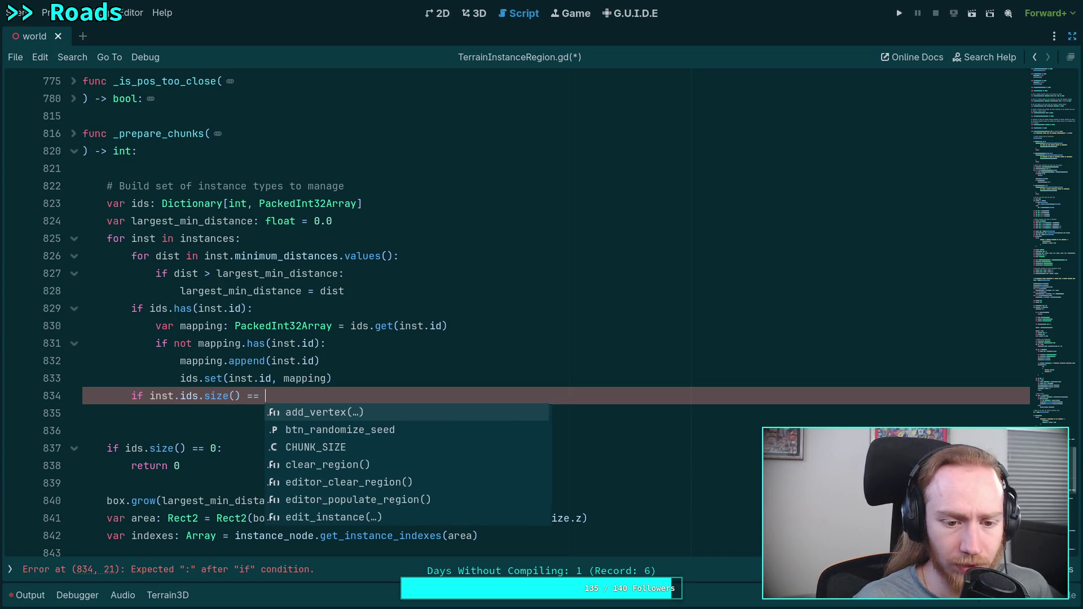
key("Return")
type("continue")
key("Return")
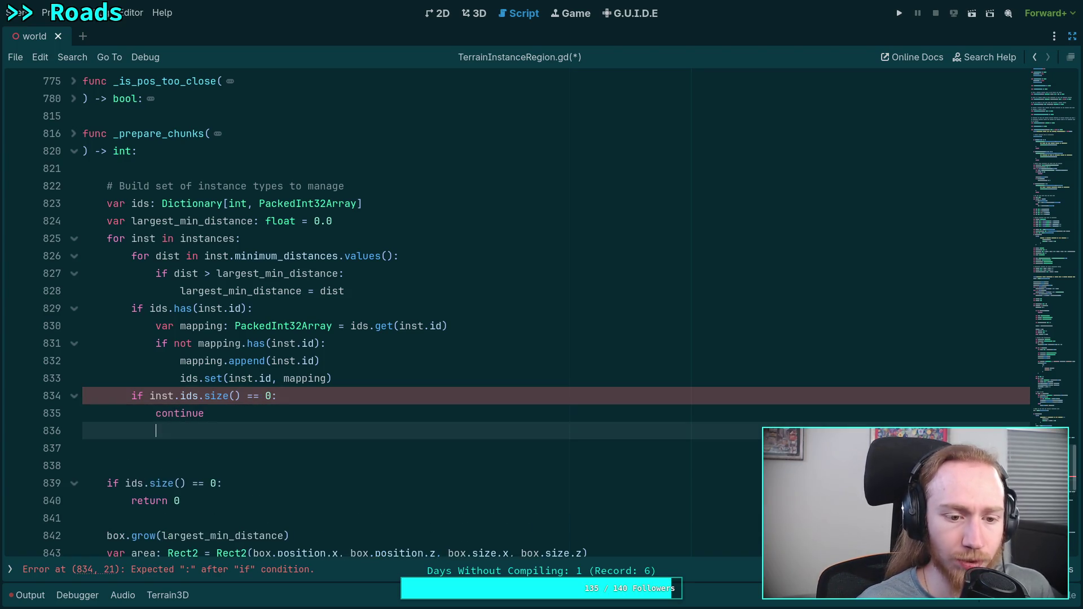
Add a new line below and begin it with 'for '.
key("Return")
type("fir ")
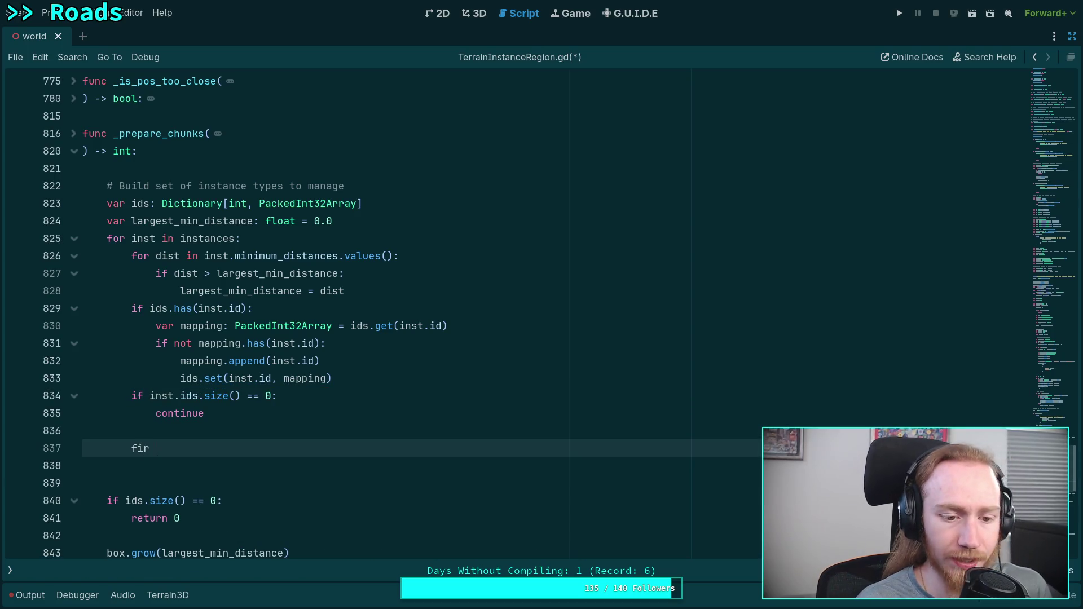
key("BackSpace")
key("BackSpace")
key("BackSpace")
type("or")
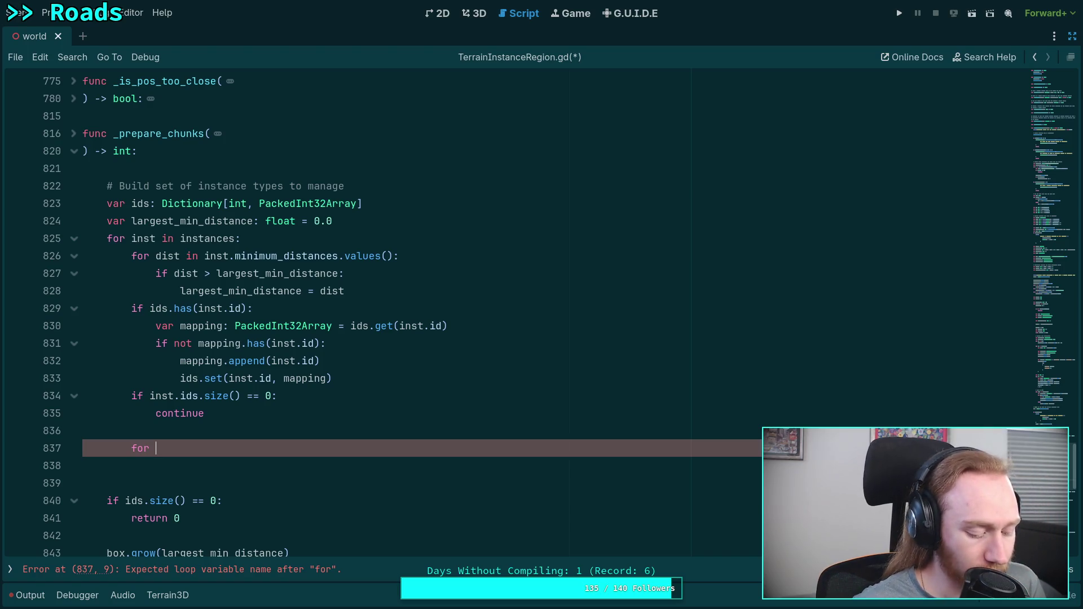
Finish the loop header 'for id in inst.ids:' and select the mapping lines 831–833.
type("id ")
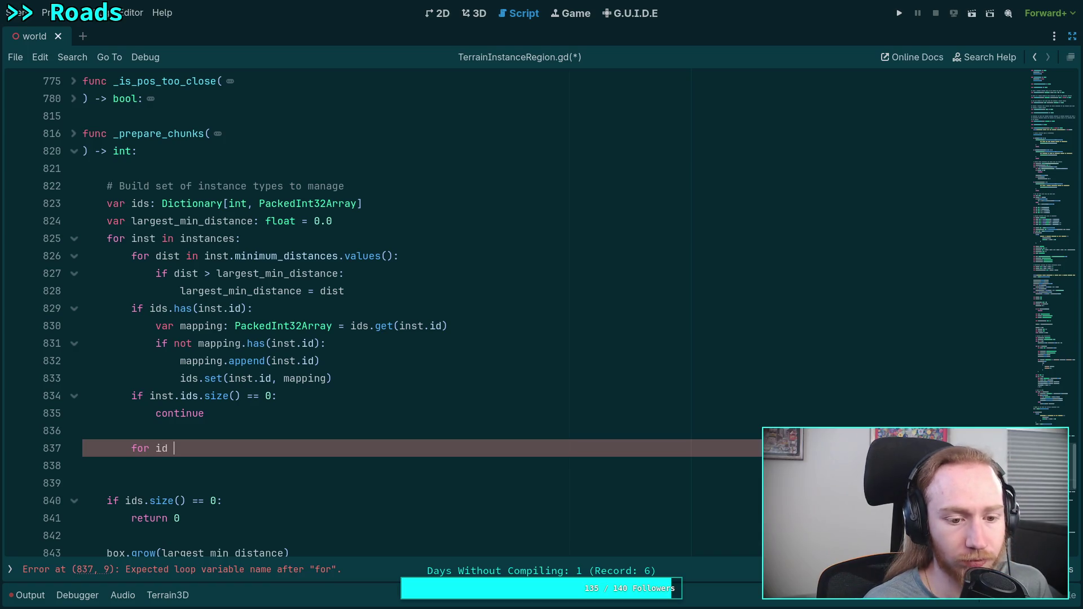
type("in in")
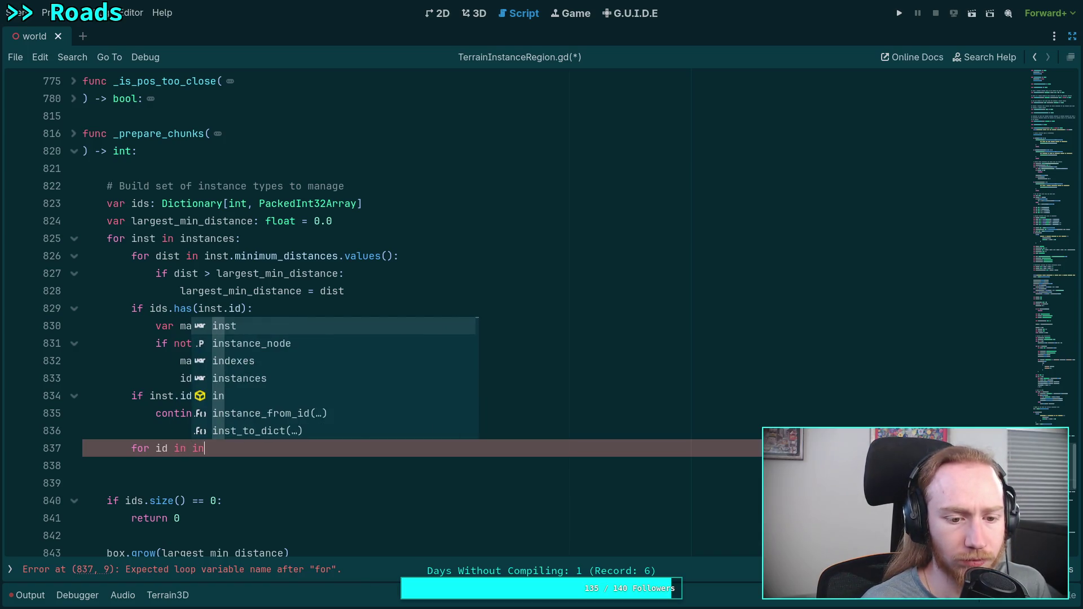
type("st.ids:")
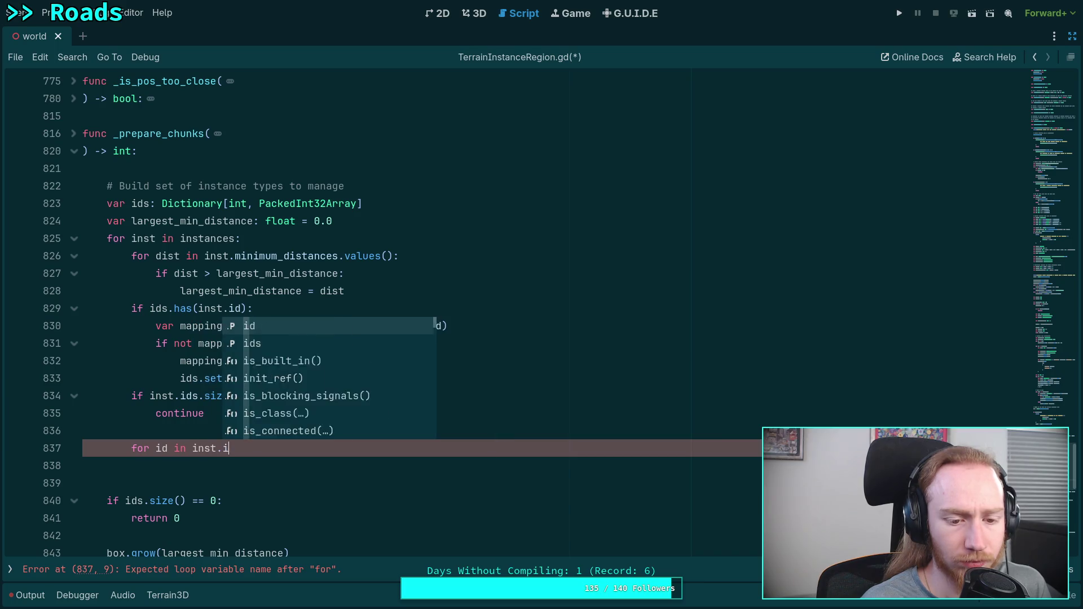
key("Return")
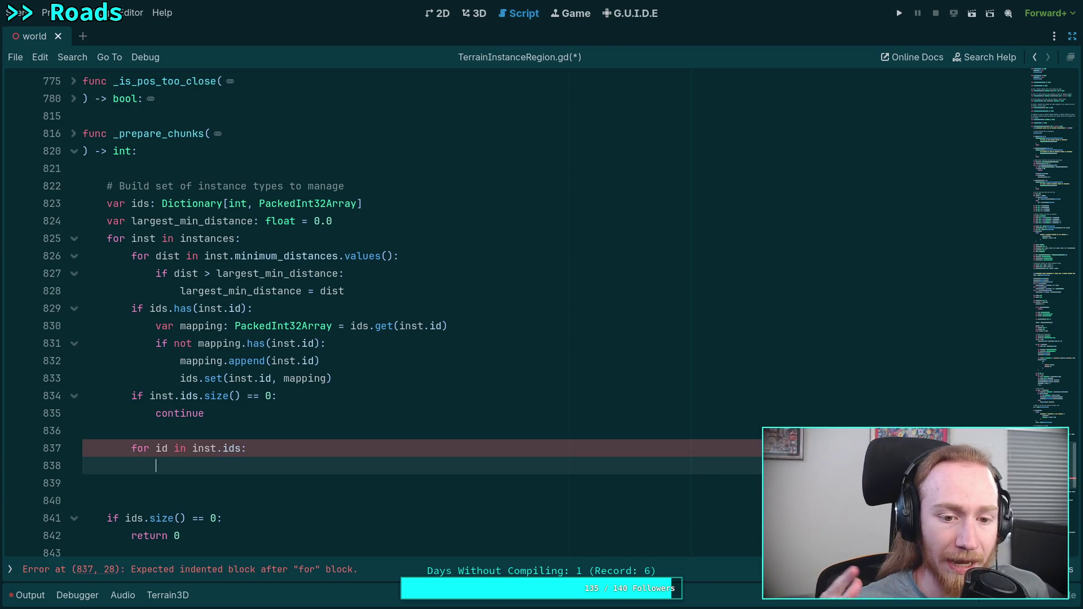
mouse_move(364, 381)
left_mouse_down()
mouse_move(156, 343)
mouse_move(158, 326)
mouse_move(359, 378)
left_mouse_up()
key("ctrl+c")
right_click(283, 363)
Paste the copied mapping lines into the loop body and change ids.get(inst.id) to ids.get(id).
left_click(299, 389)
left_click(249, 464)
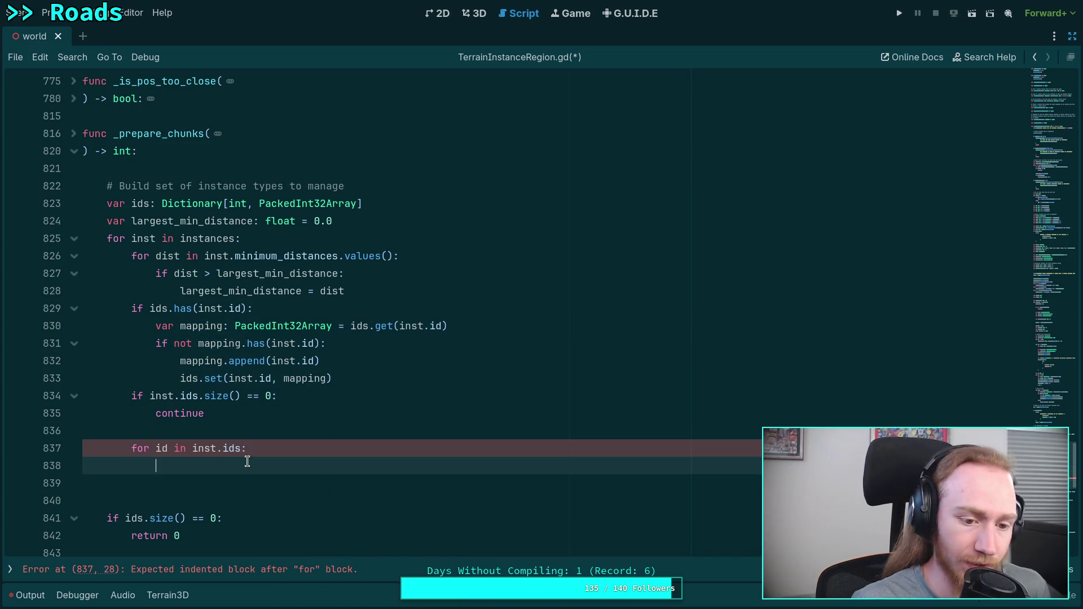
key("ctrl+v")
scroll(303, 384, "down", 1)
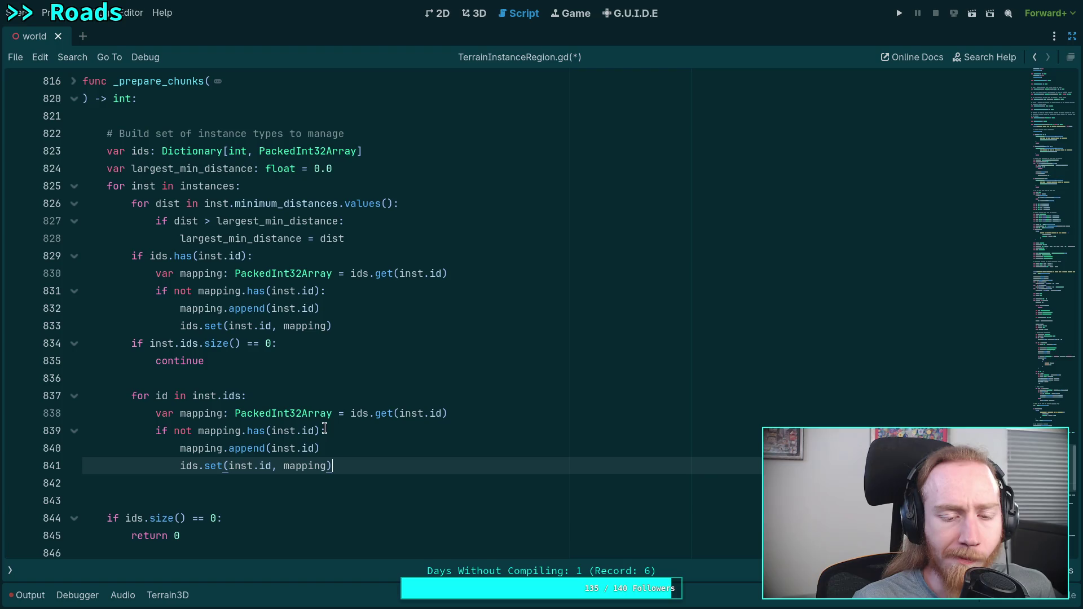
left_click_drag(395, 413, 428, 416)
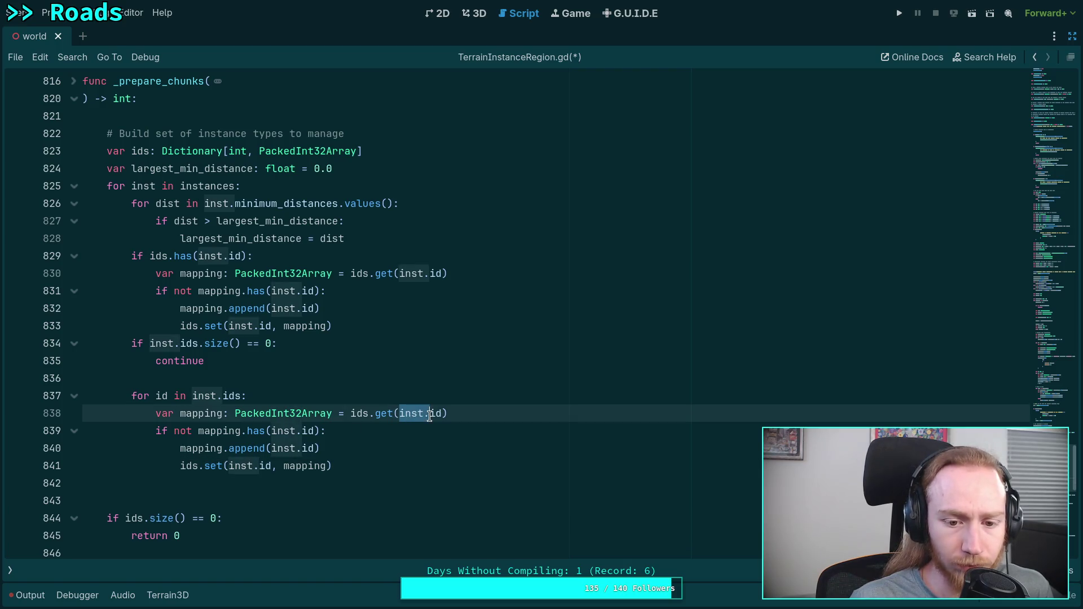
key("BackSpace")
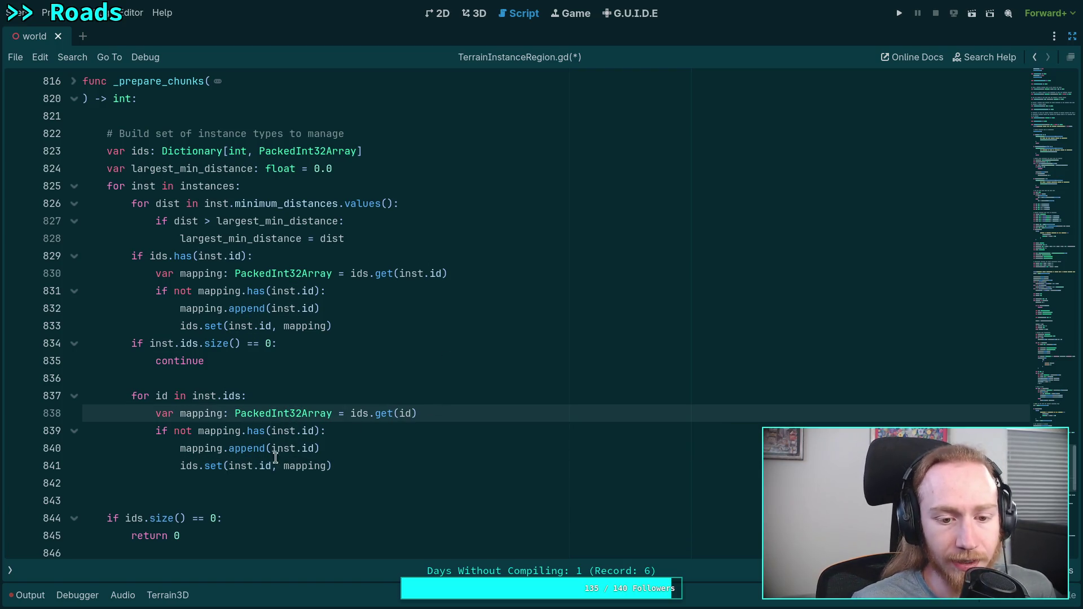
Remove the extra blank lines after the loop and save the script.
left_click_drag(271, 431, 302, 432)
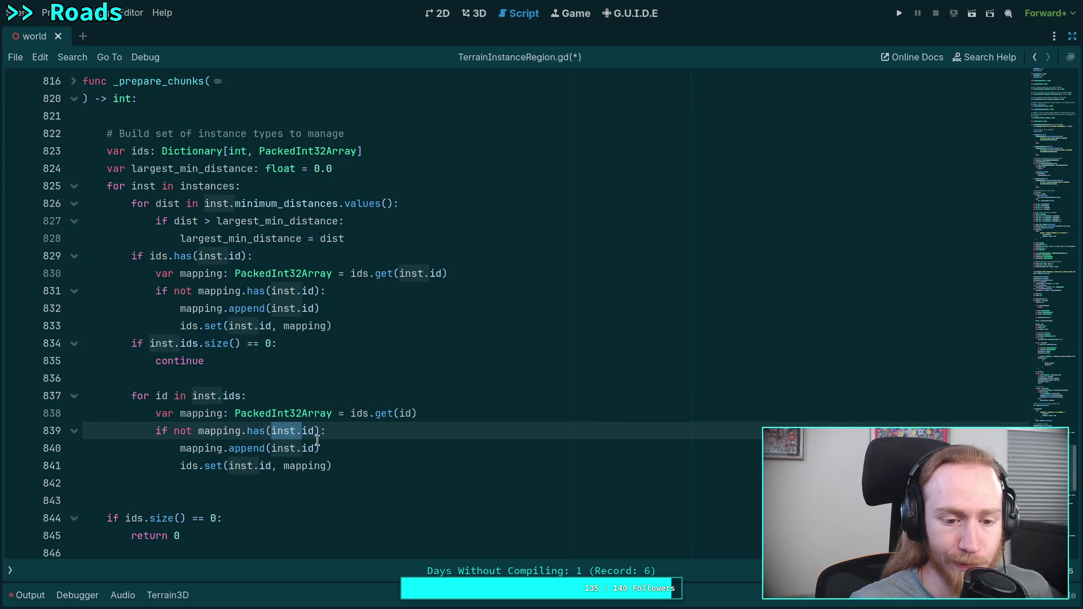
left_click(336, 448)
left_click(345, 467)
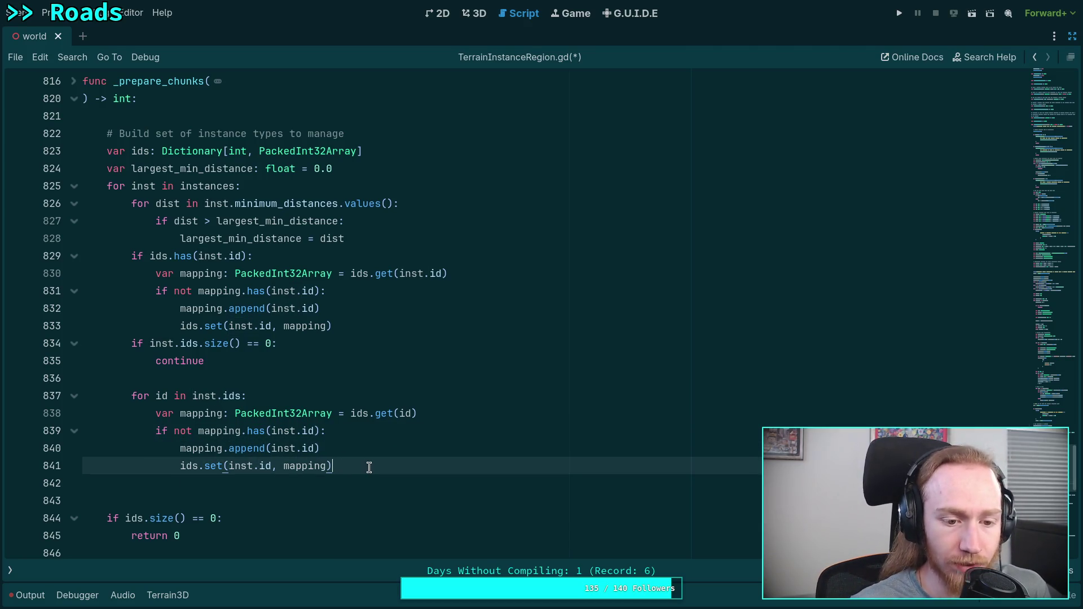
key("Return")
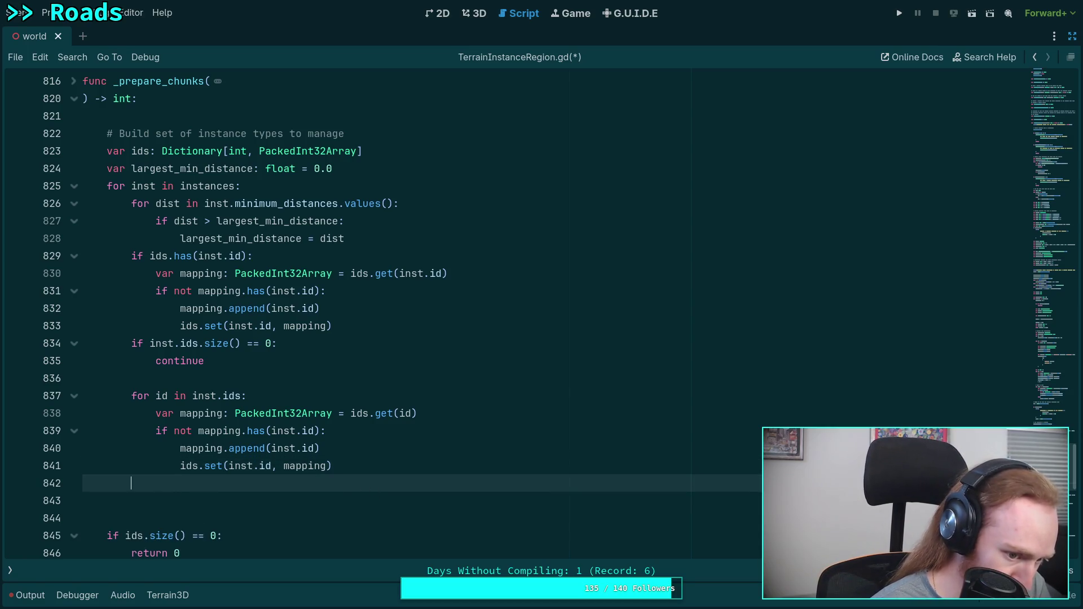
key("Down")
key("BackSpace")
key("BackSpace")
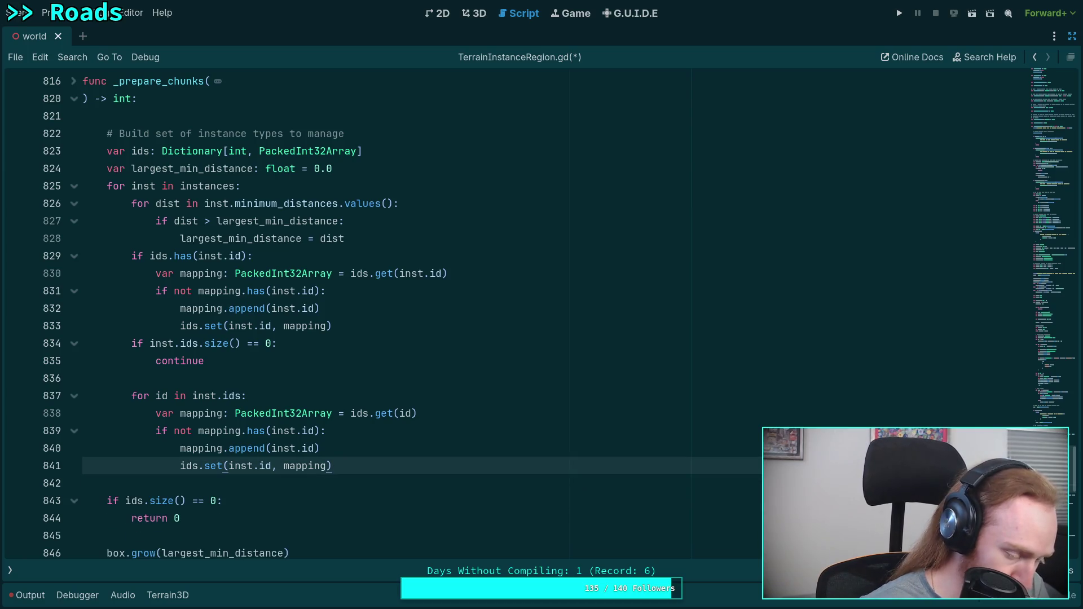
key("ctrl+s")
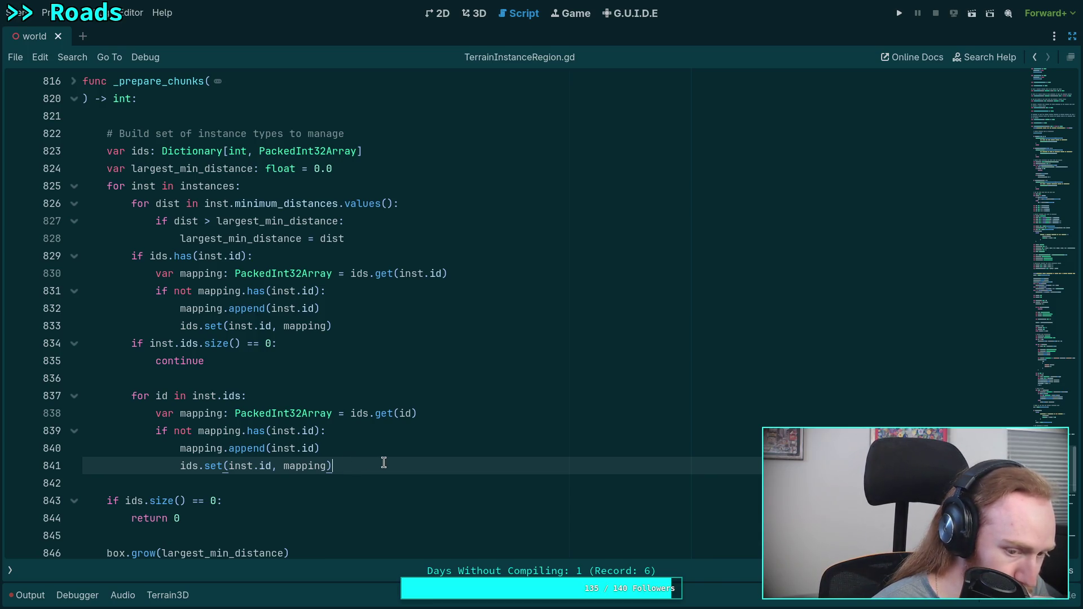
key("Return")
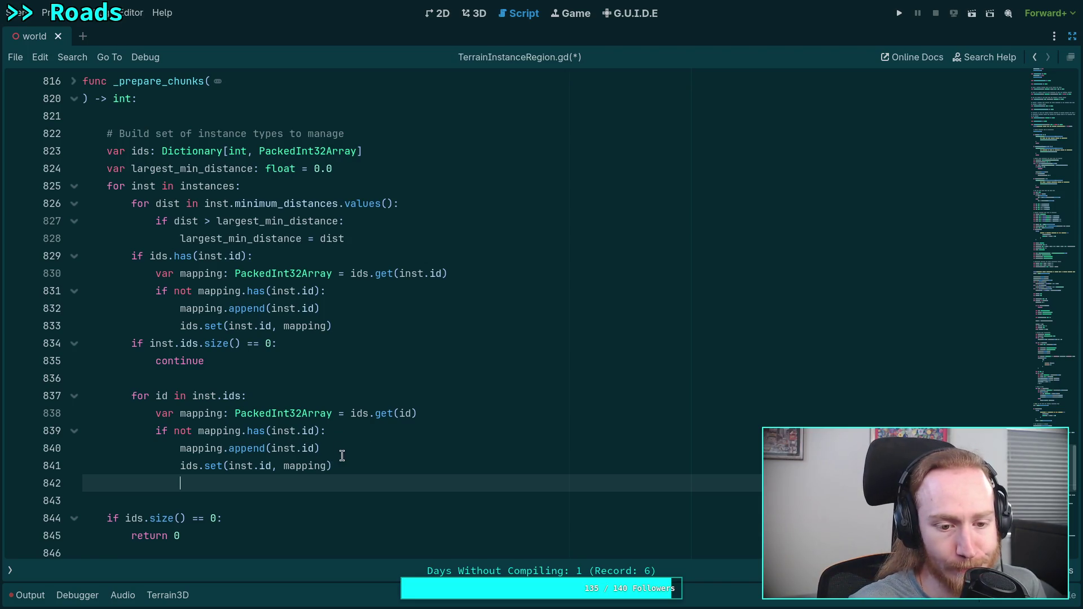
left_click(320, 398)
Add 'if not ids.has(id):' as the first line of the per-id loop.
key("Return")
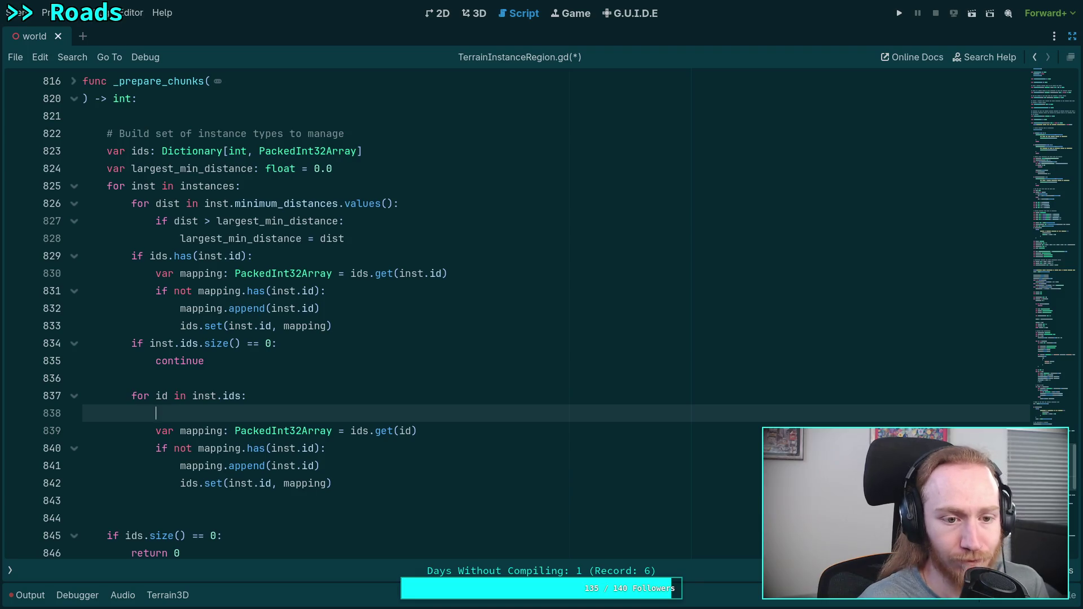
type("if ids.")
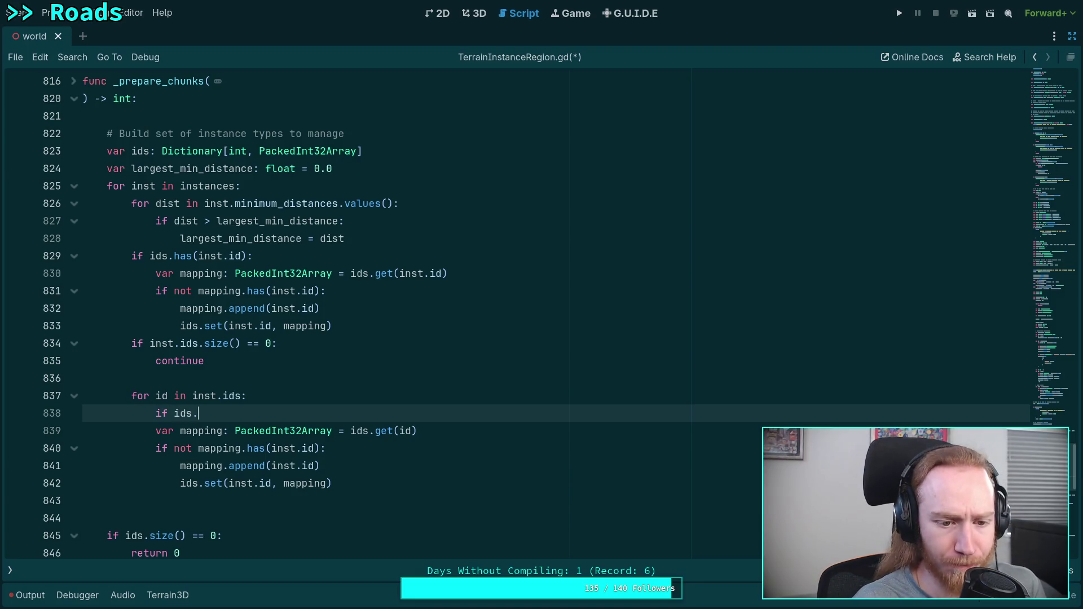
type("has")
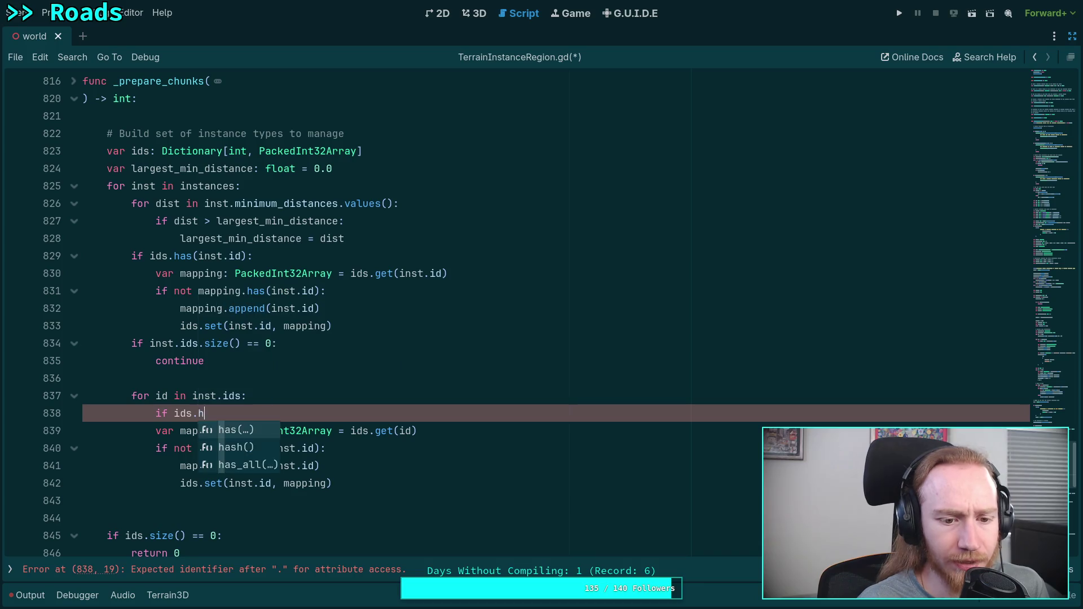
key("BackSpace")
key("BackSpace")
type("as")
key("BackSpace")
key("BackSpace")
key("BackSpace")
type("not ids.has")
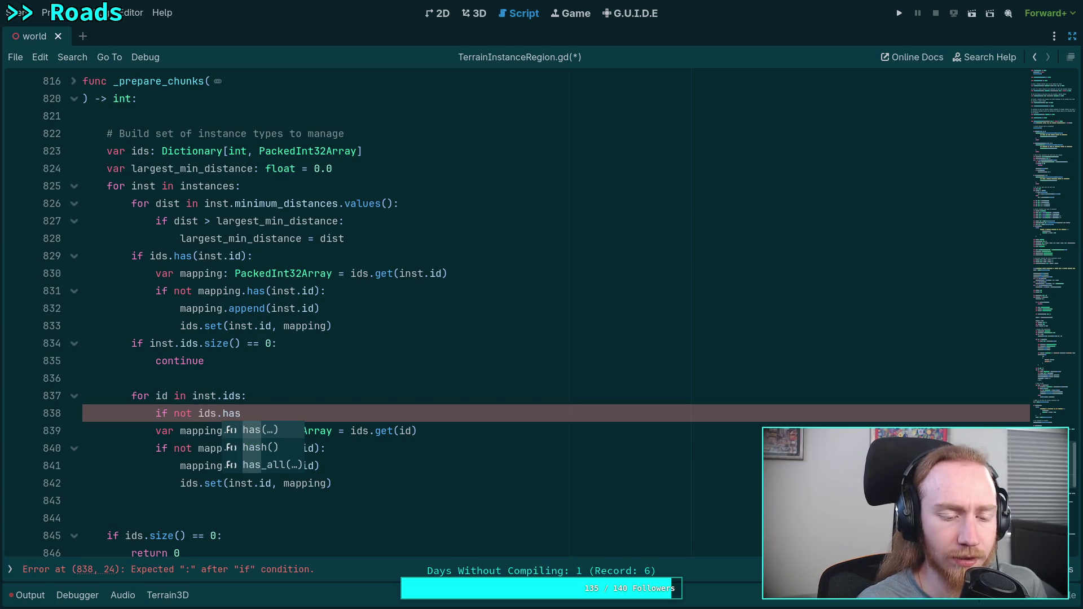
type("(id):")
key("Return")
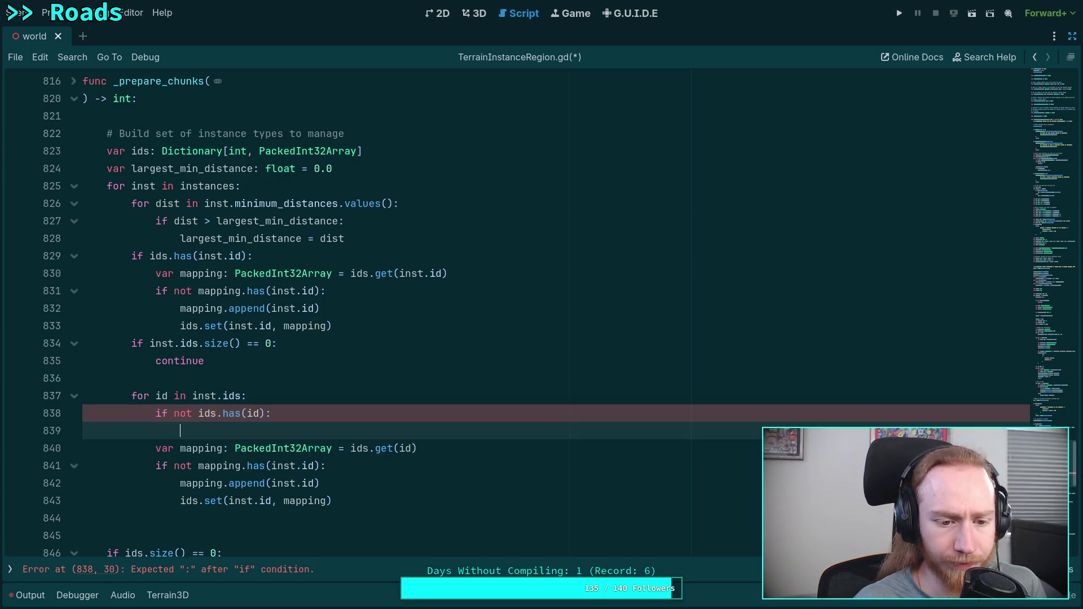
Under it, write ids.set(id, PackedInt32Array([inst.id])) followed by continue.
type("ids.se")
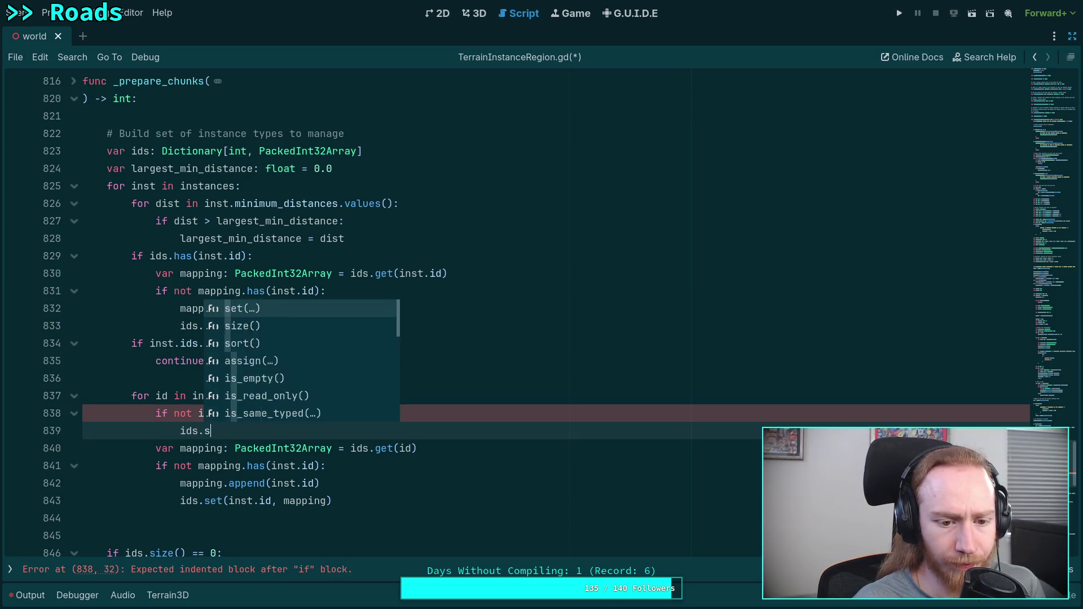
key("BackSpace")
key("BackSpace")
key("BackSpace")
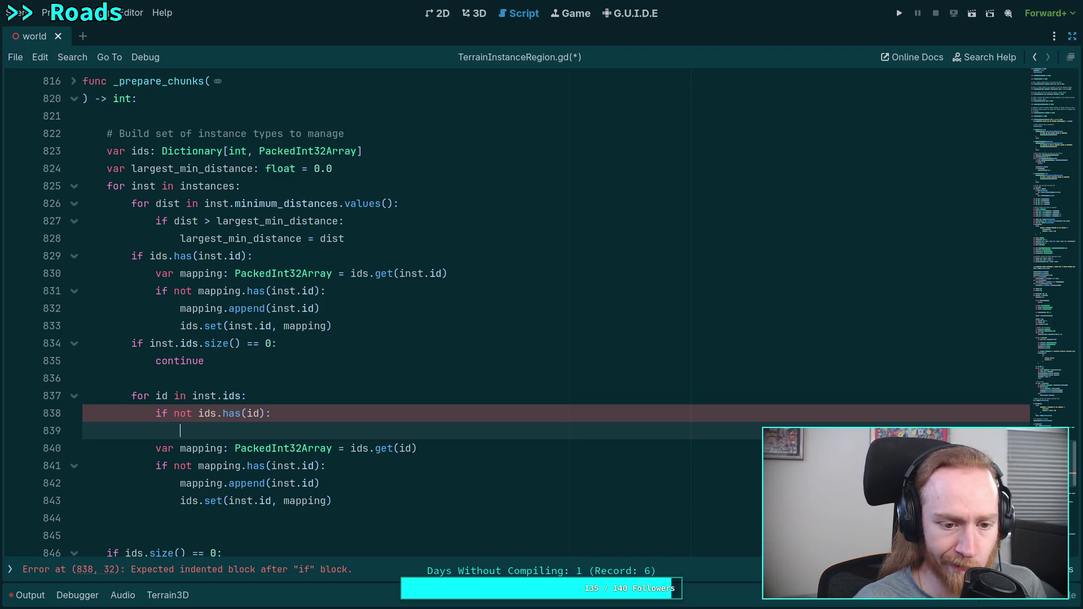
type("ids.")
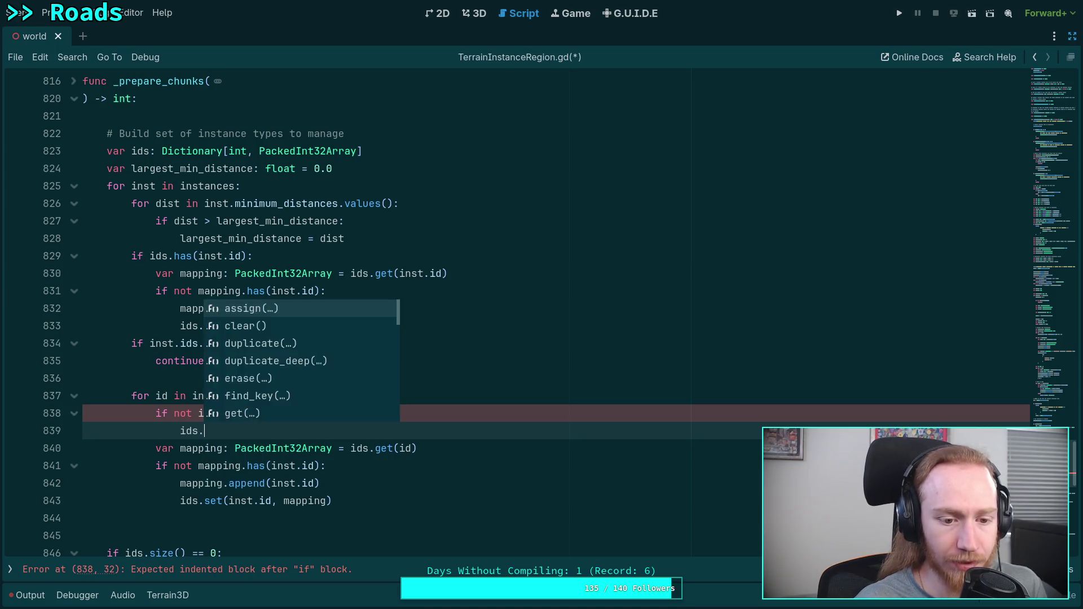
type("set(i")
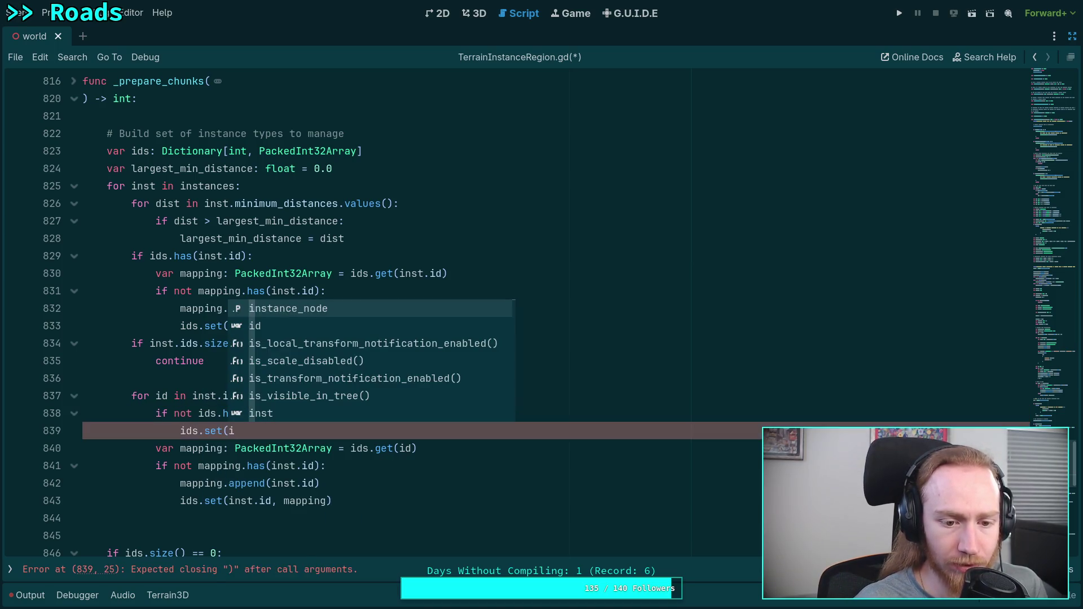
type("d, ")
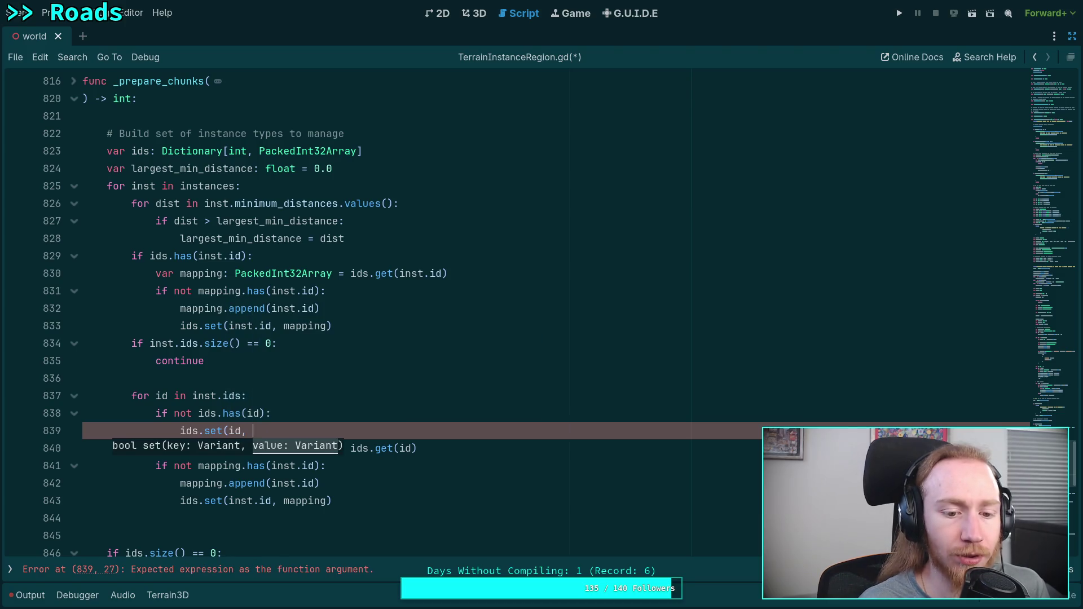
type("PackedA")
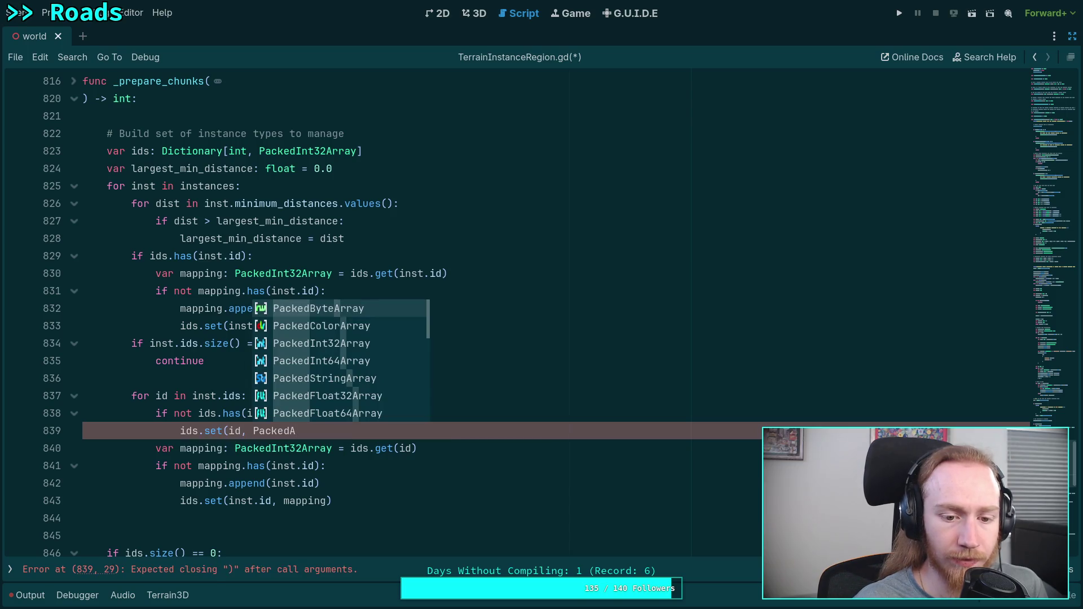
key("BackSpace")
type("Int32Array")
key("Return")
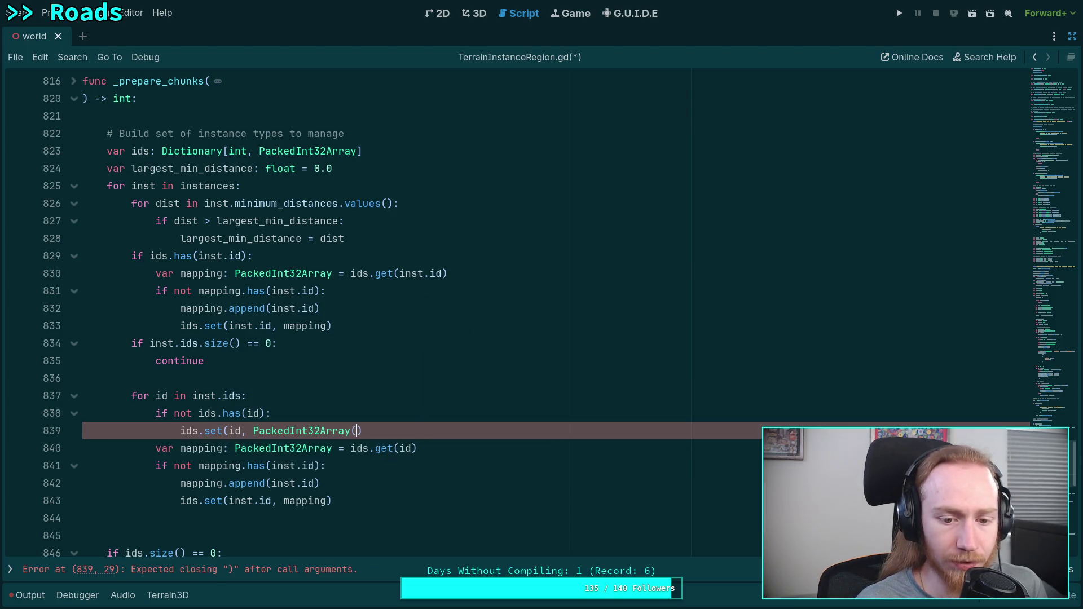
type("[")
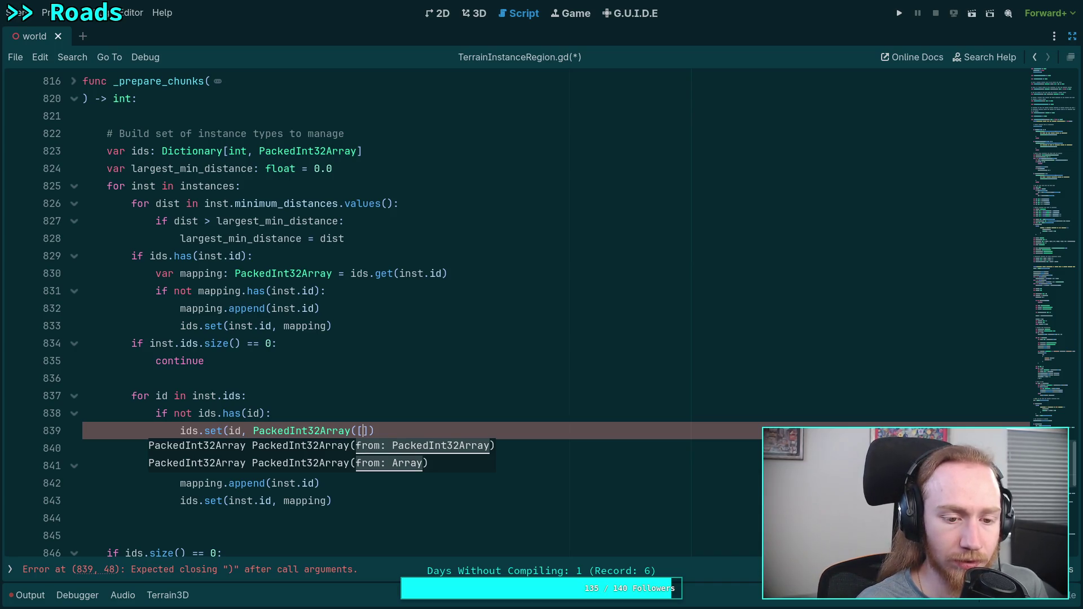
type("inst.id")
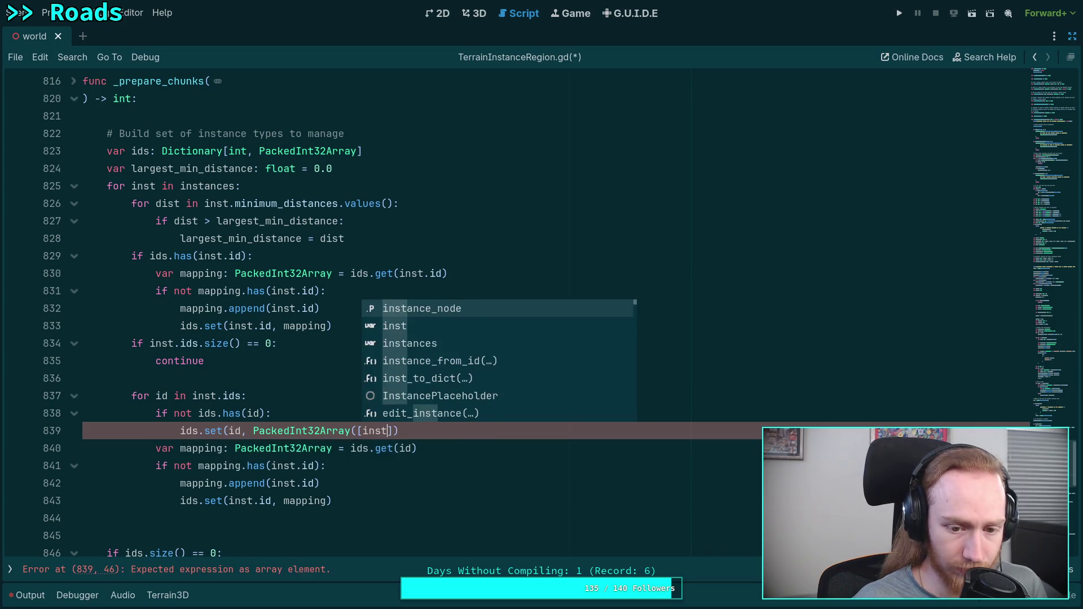
type("])")
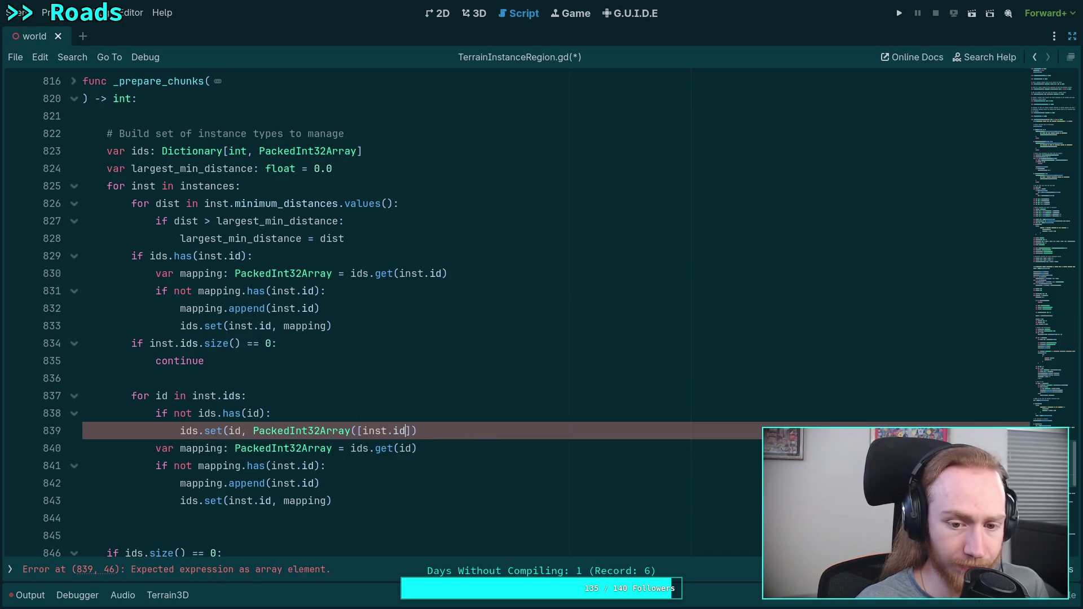
type(")")
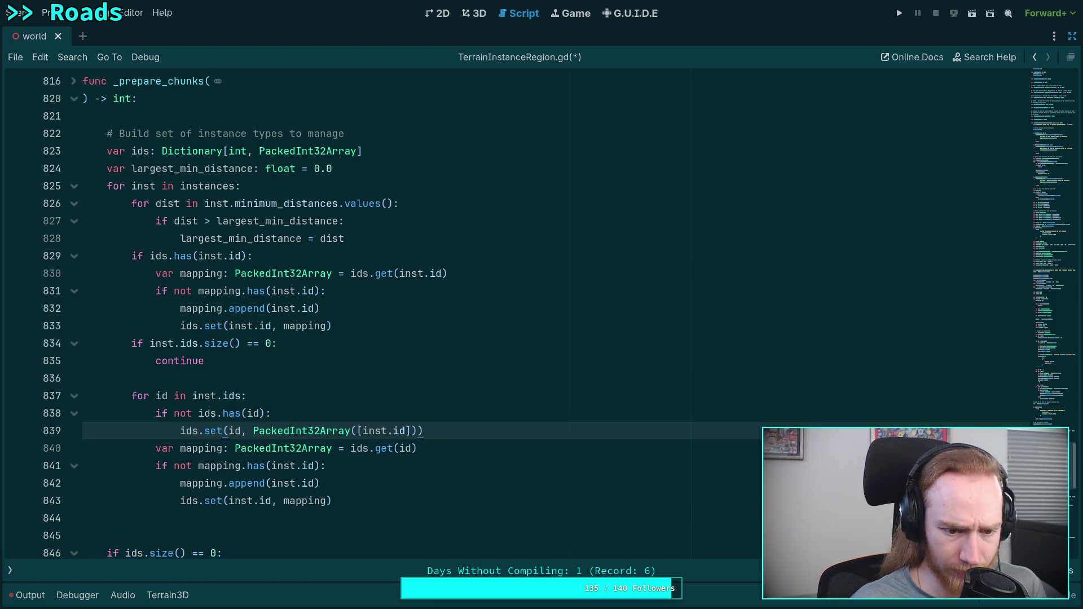
key("Return")
type("continue")
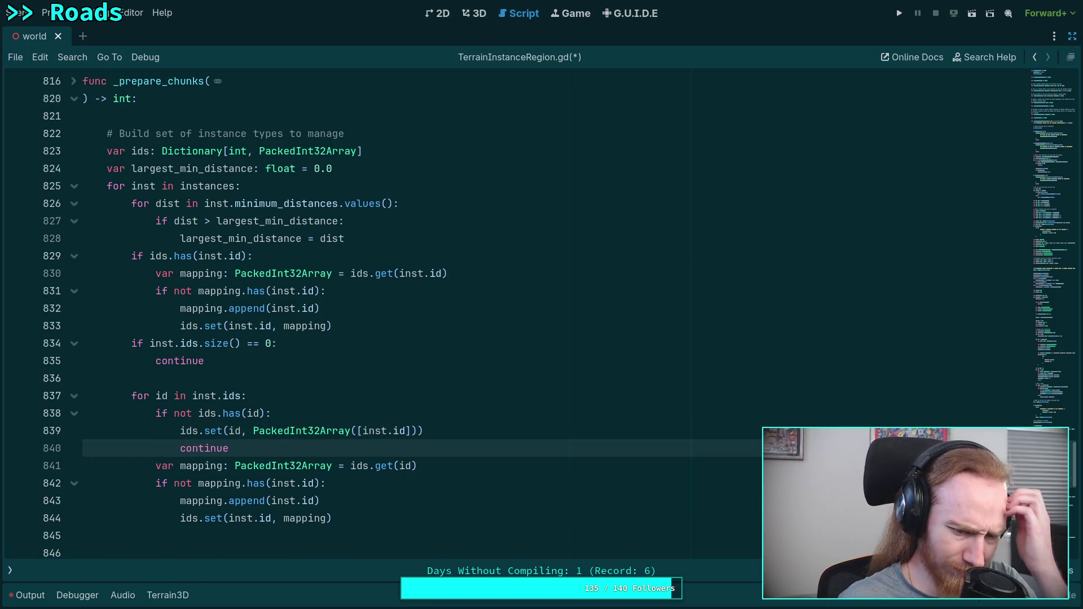
key("Return")
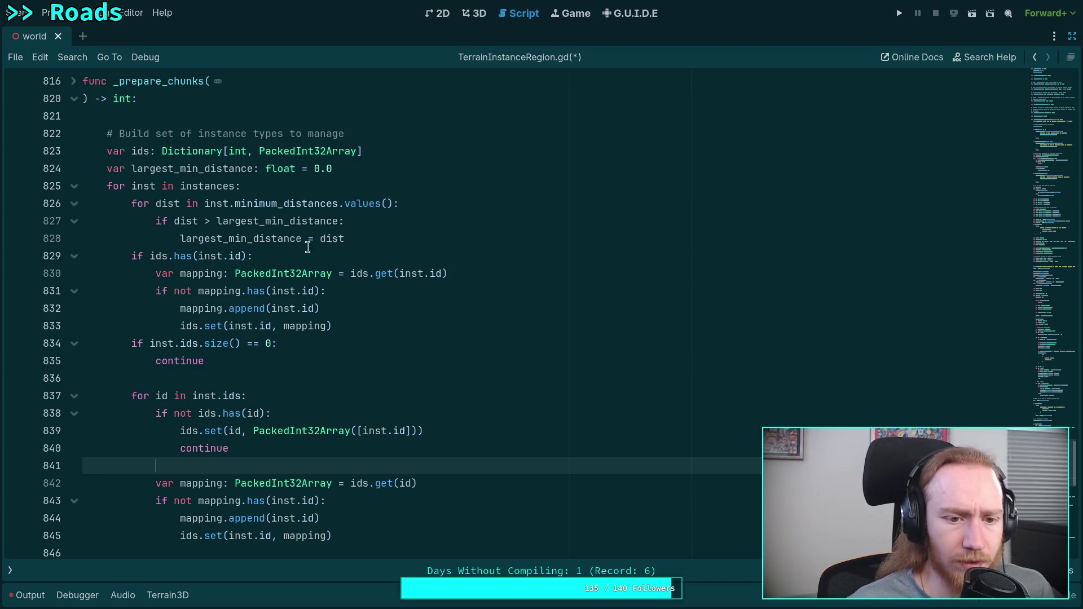
Insert 'if not ids.has(inst.id):' above the old id check and replace that check with 'else:'.
left_click(391, 235)
key("Return")
type("if not ids.")
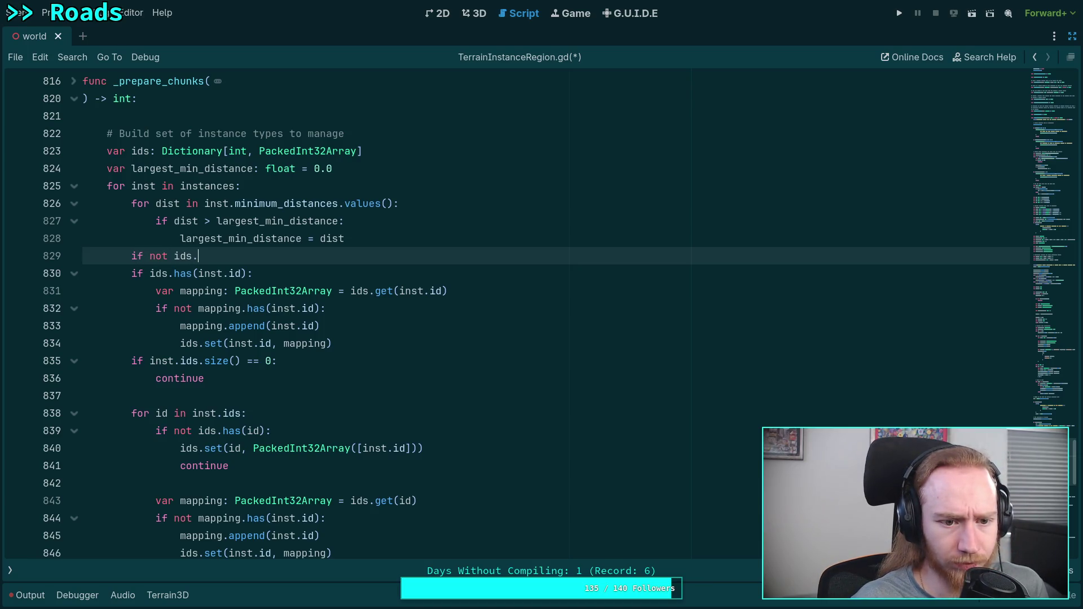
type("has(")
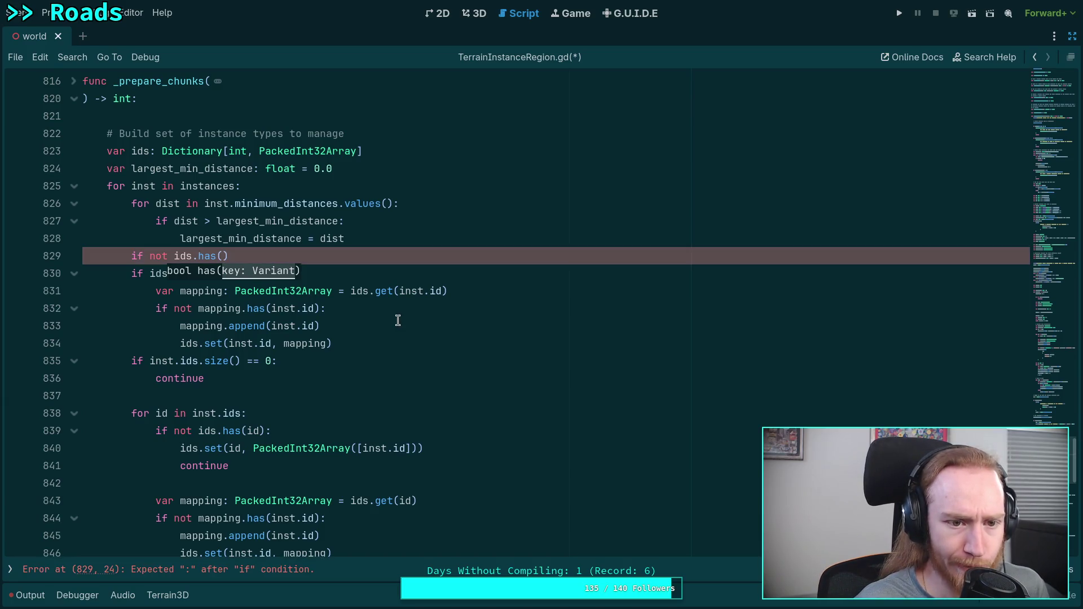
type("inst.id):")
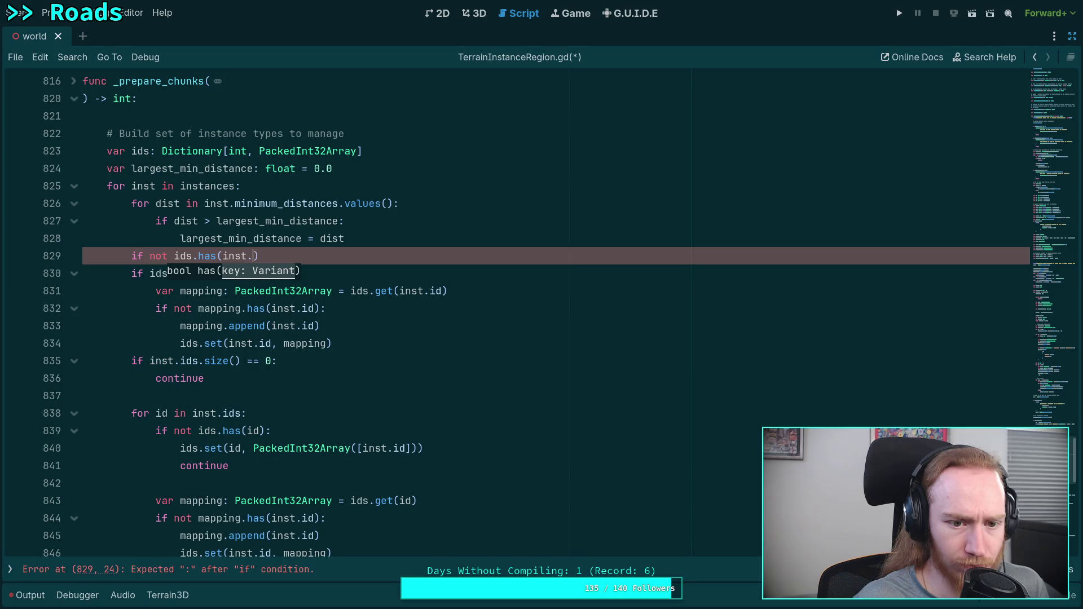
key("Return")
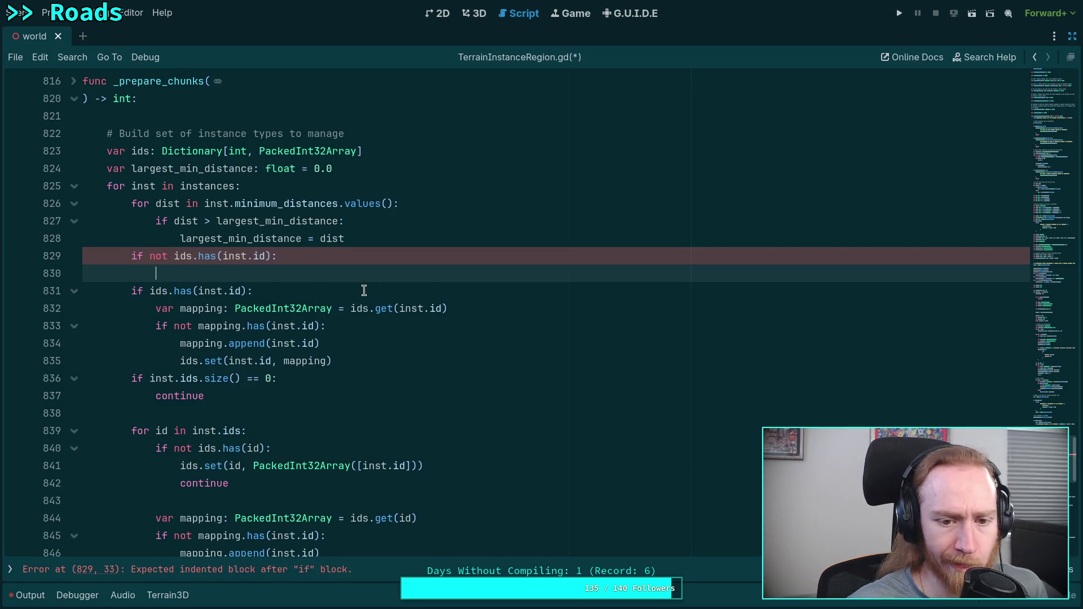
scroll(364, 288, "down", 1)
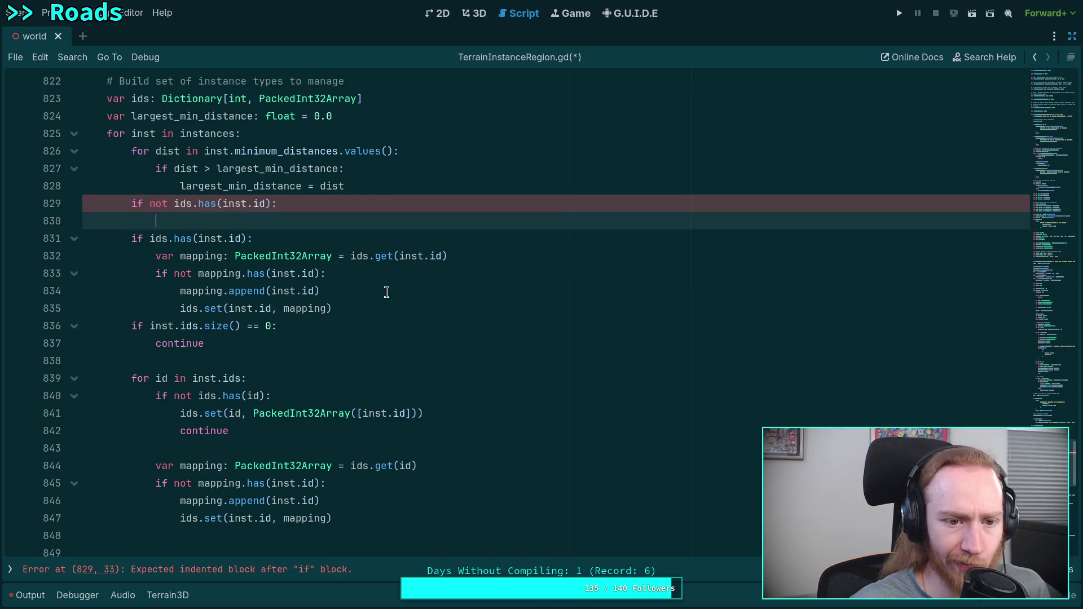
mouse_move(162, 239)
left_mouse_down()
mouse_move(130, 242)
mouse_move(248, 238)
left_mouse_up()
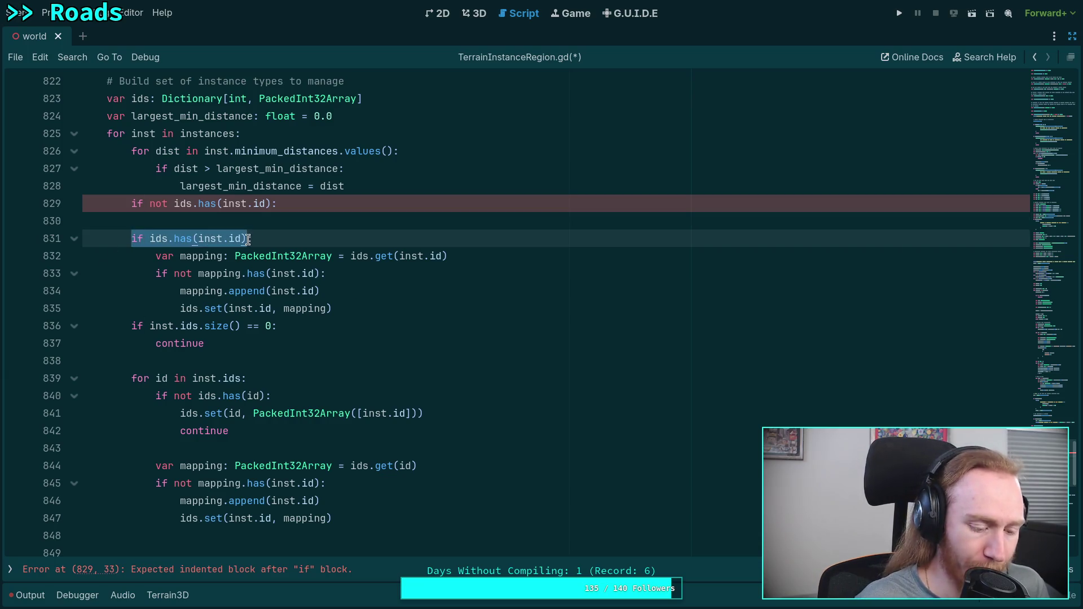
type("else:")
Fill the new check's body with ids.set(inst.id, PackedInt32Array([inst.id])).
left_click(279, 219)
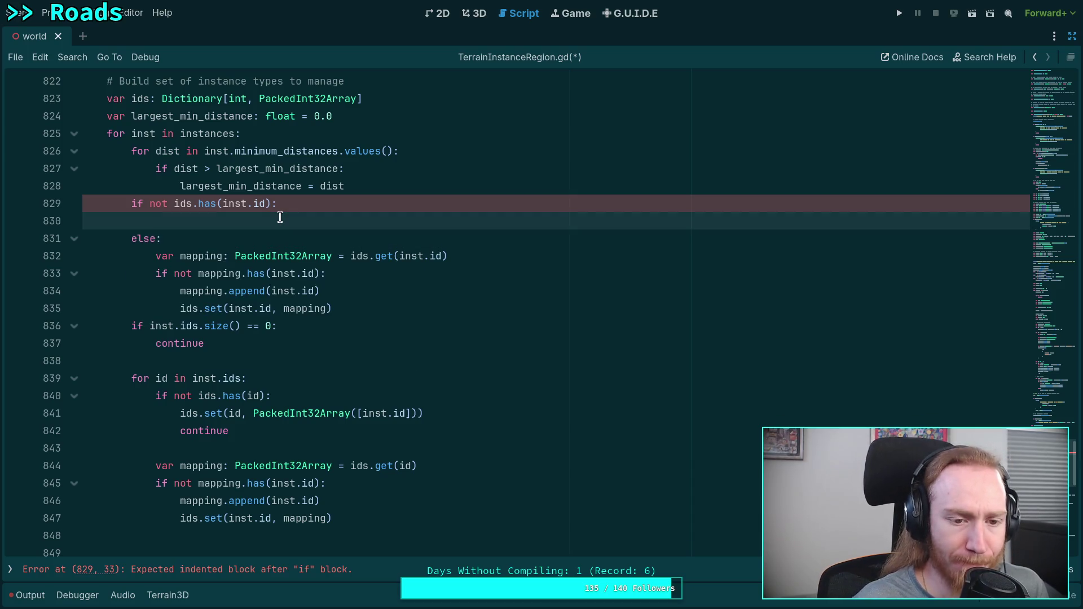
type("ids")
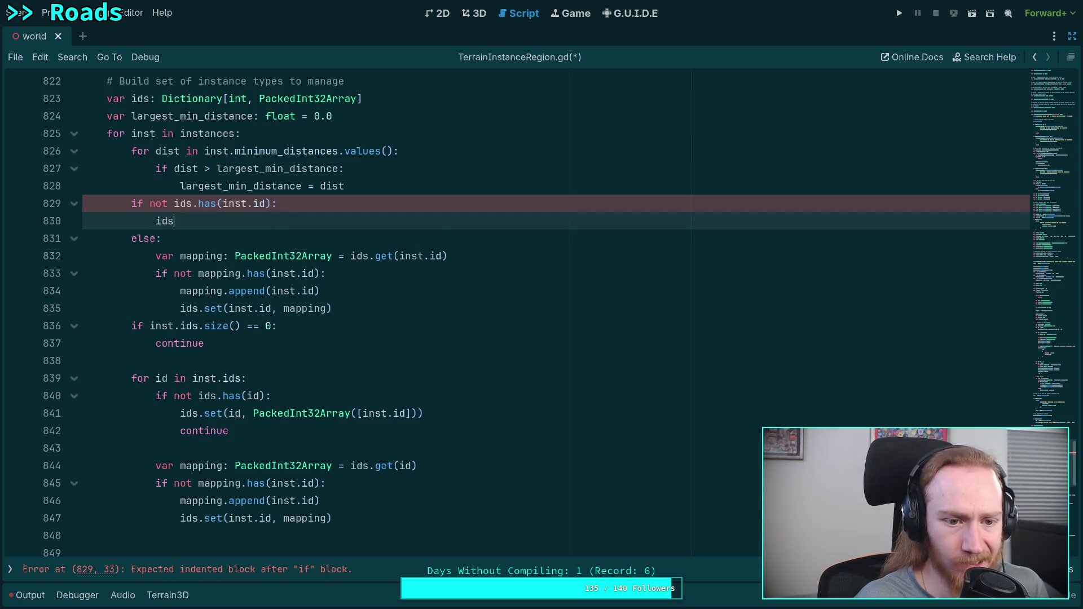
type(".set(inst.id")
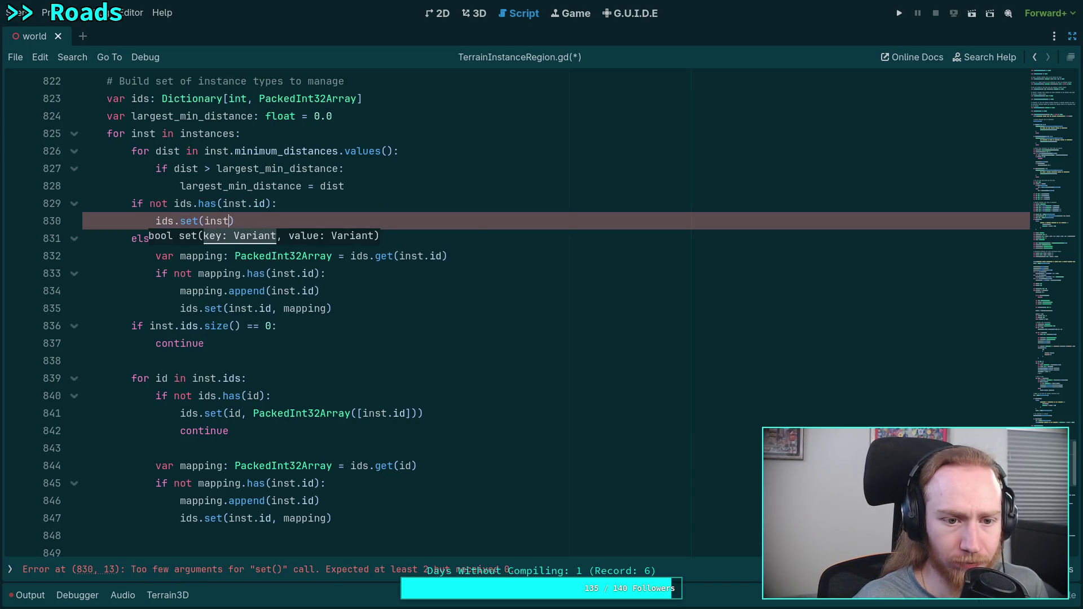
type(", PackedI")
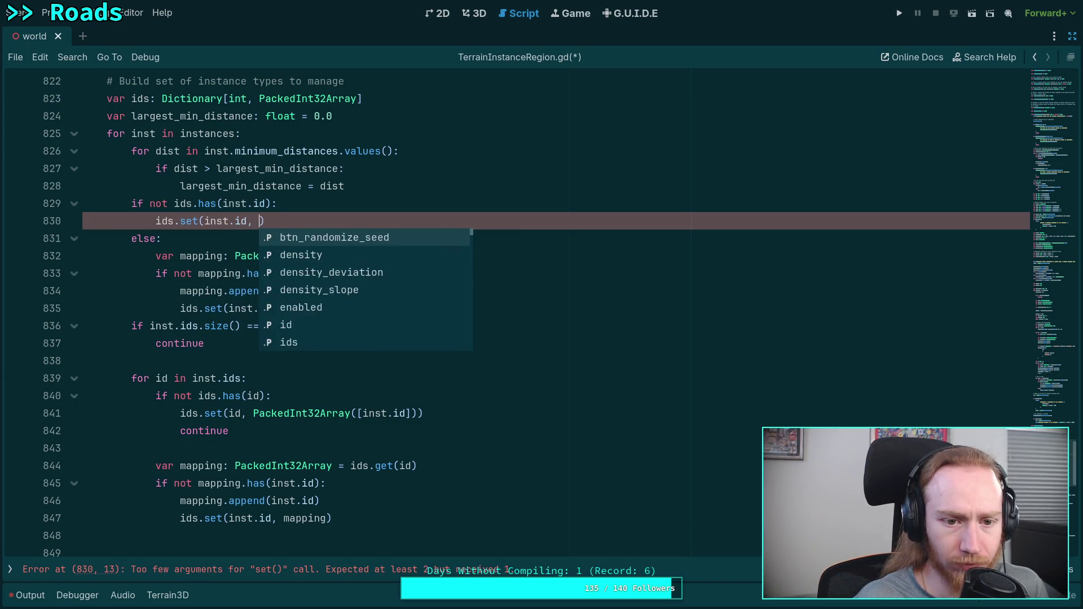
type("nt")
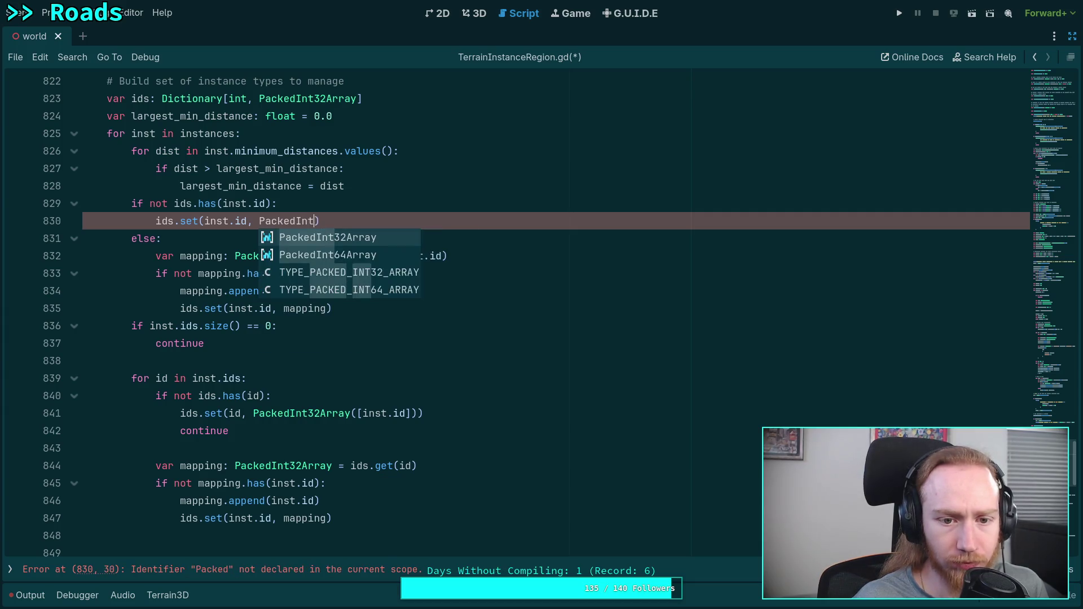
key("Return")
type("([i")
type("nst.id])")
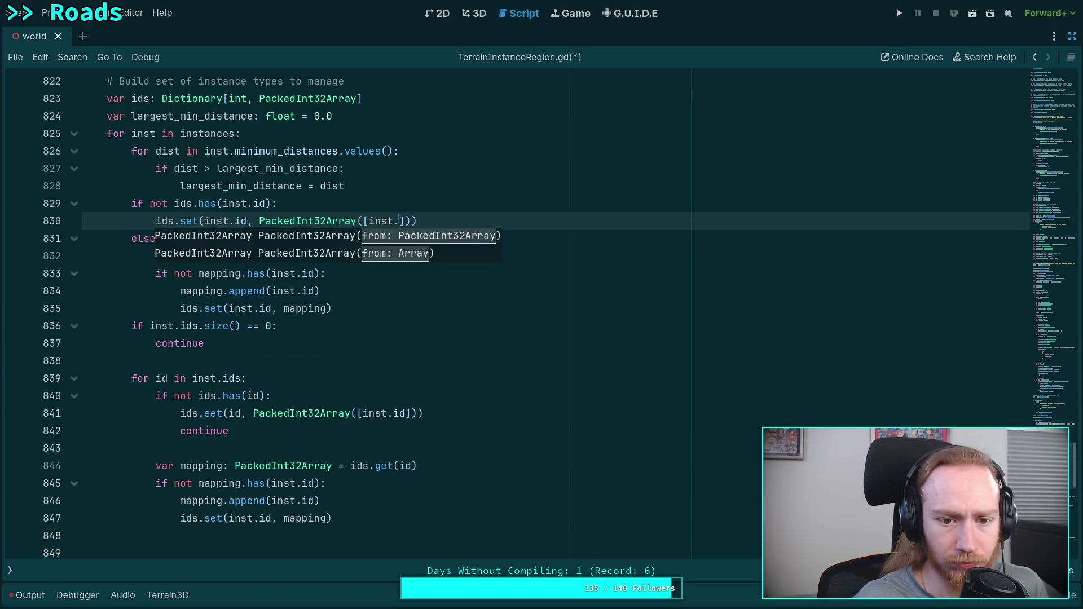
type(")")
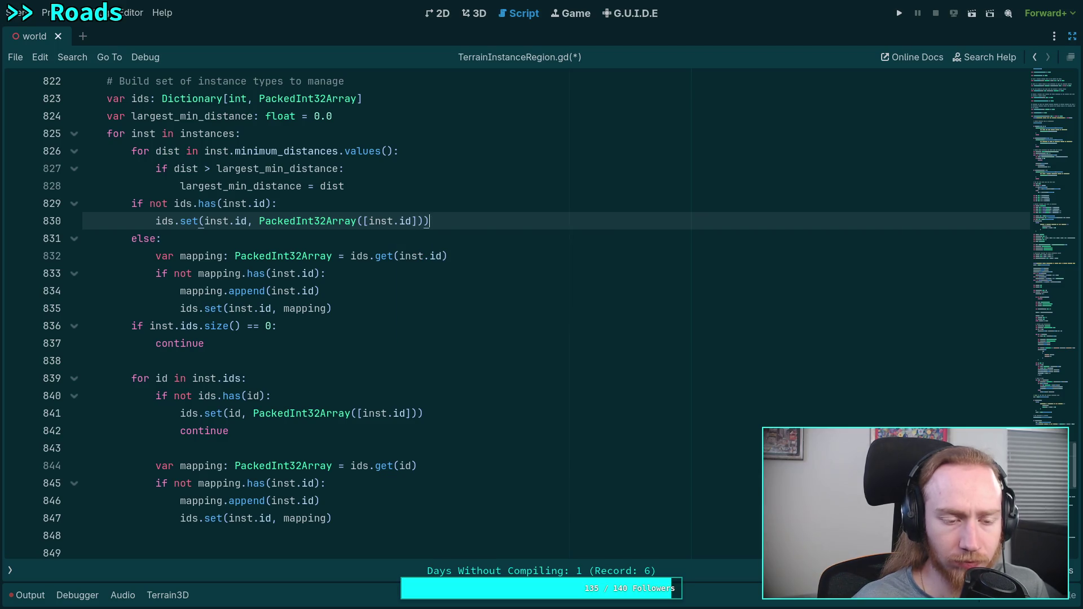
key("Return")
key("BackSpace")
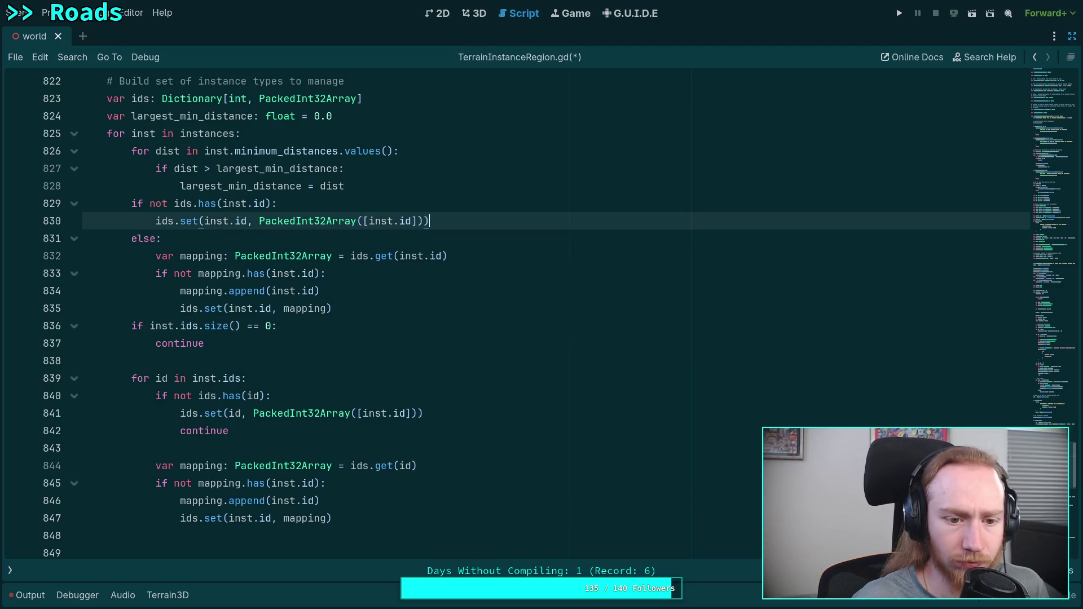
Add a blank line before the ids size check and save TerrainInstanceRegion.gd.
left_click(355, 308)
key("Return")
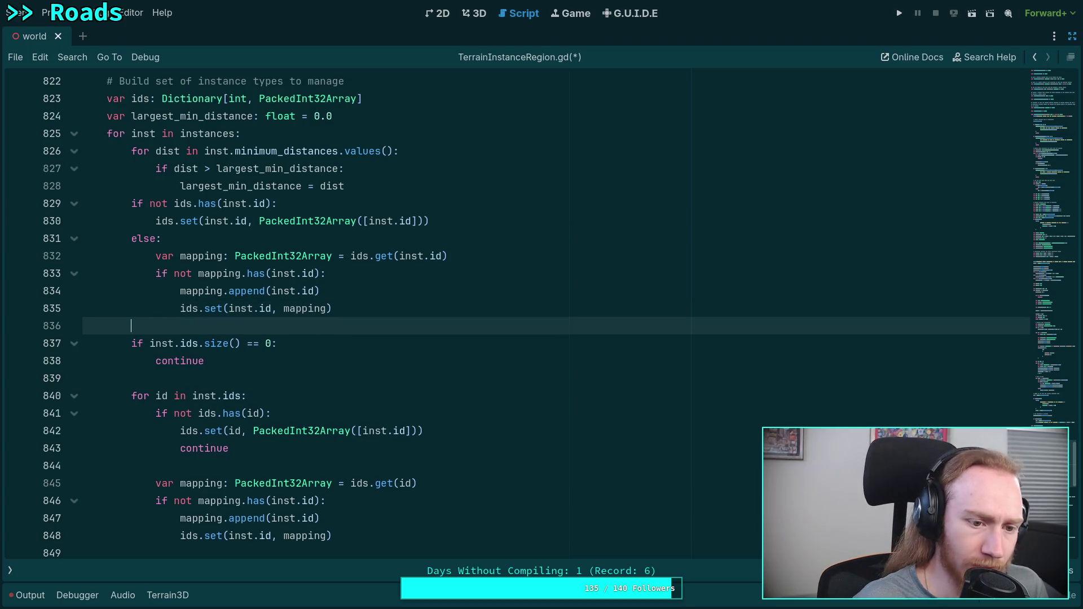
key("ctrl+s")
left_click(378, 188)
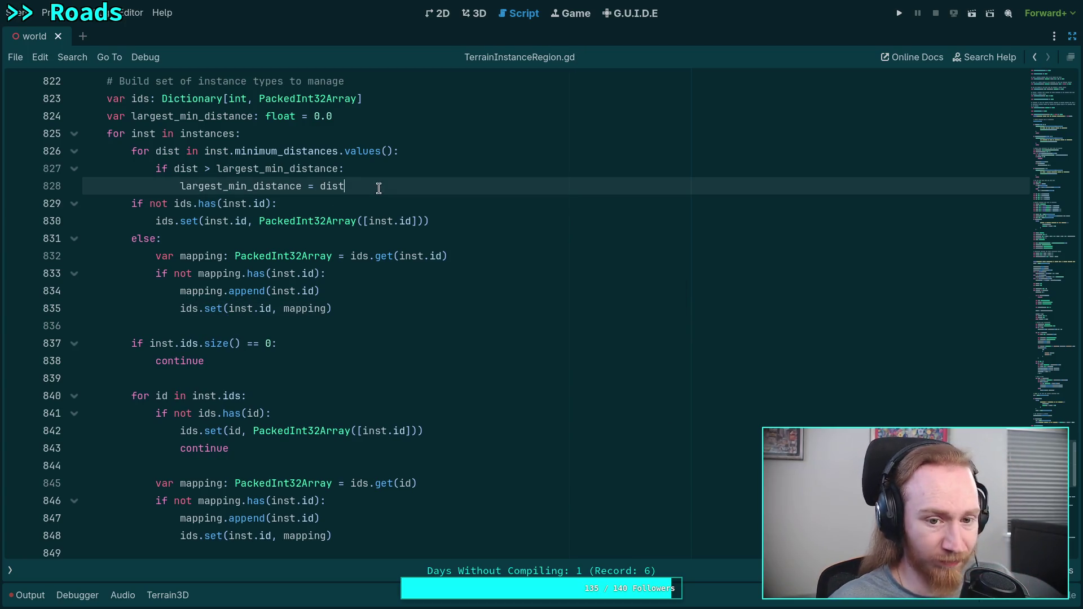
Add a blank line after the distance loop, save, and add a '# Collect largest distance requirement' comment above that loop.
key("Return")
key("ctrl+s")
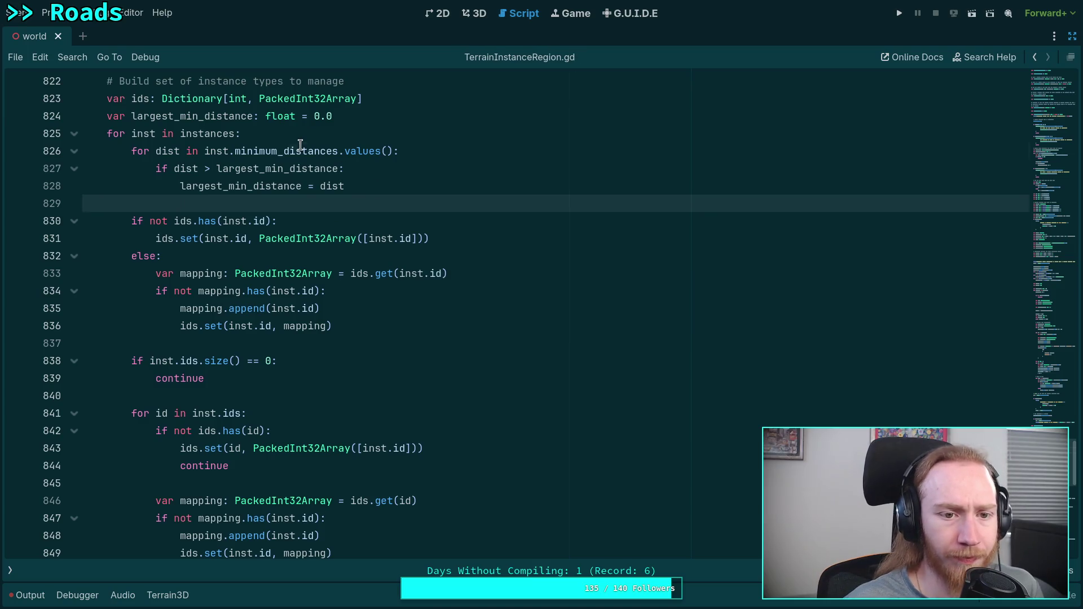
left_click(301, 150)
key("ctrl+shift+Return")
type("@")
key("BackSpace")
type("# Collo")
key("BackSpace")
type("ect")
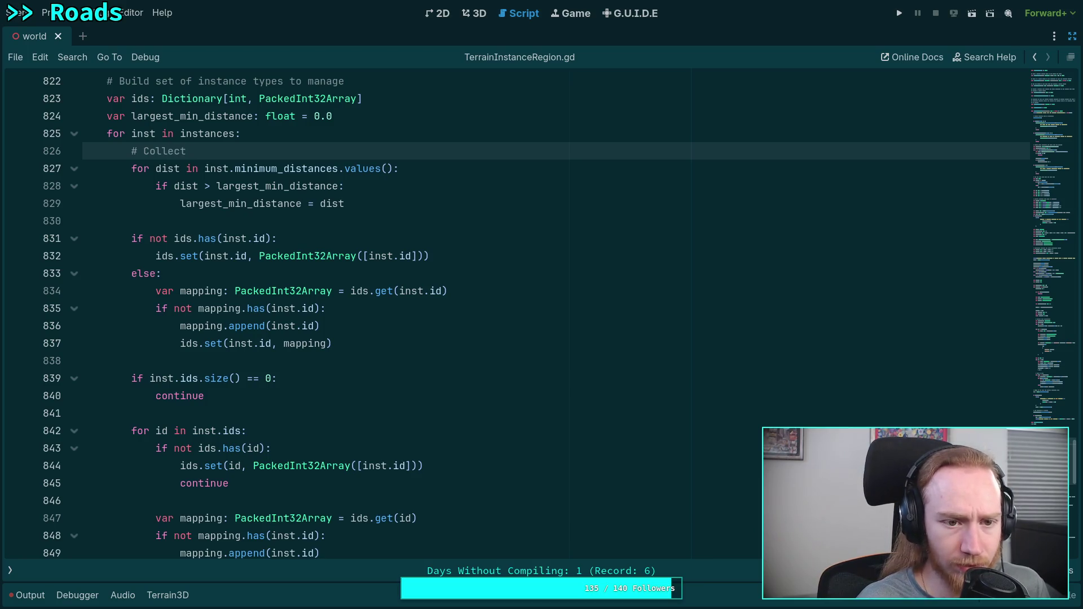
key("BackSpace")
key("BackSpace")
key("BackSpace")
type("largest minimem")
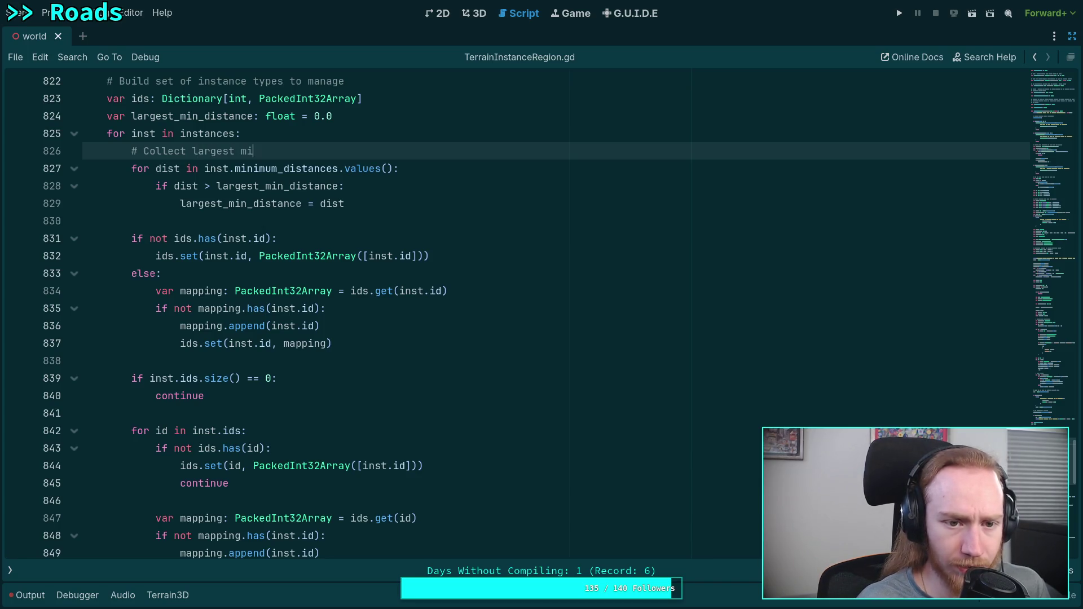
key("BackSpace")
key("BackSpace")
key("BackSpace")
type("um distane")
key("BackSpace")
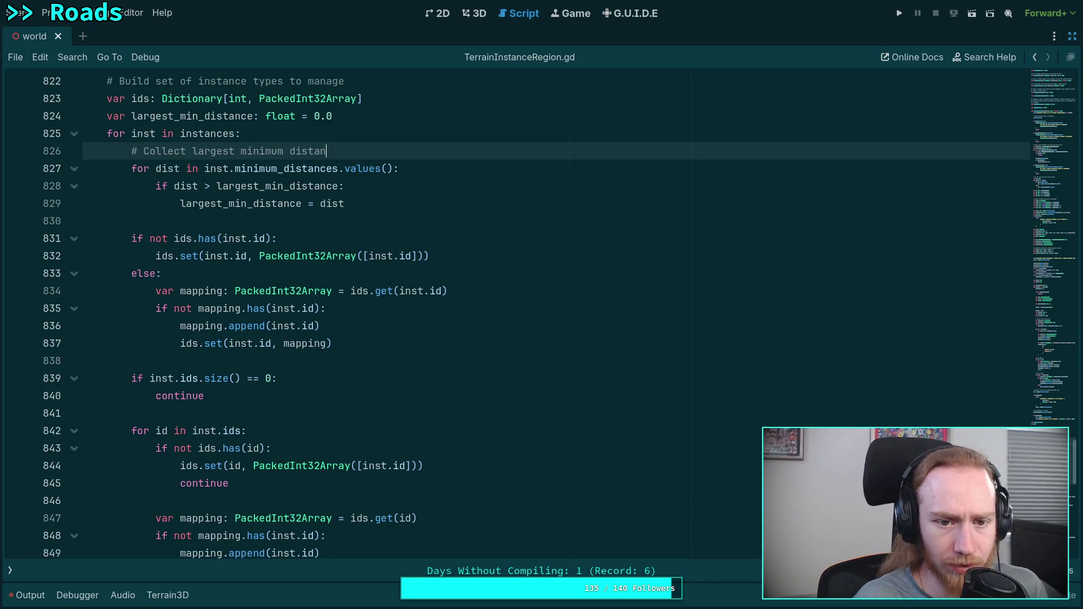
type("ce")
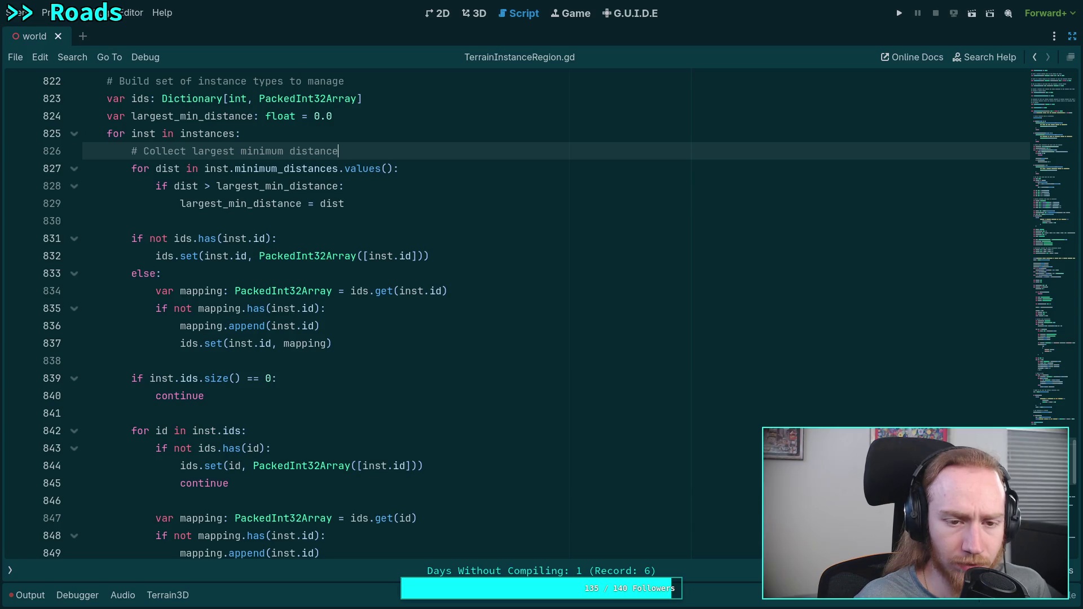
double_click(259, 151)
key("Delete")
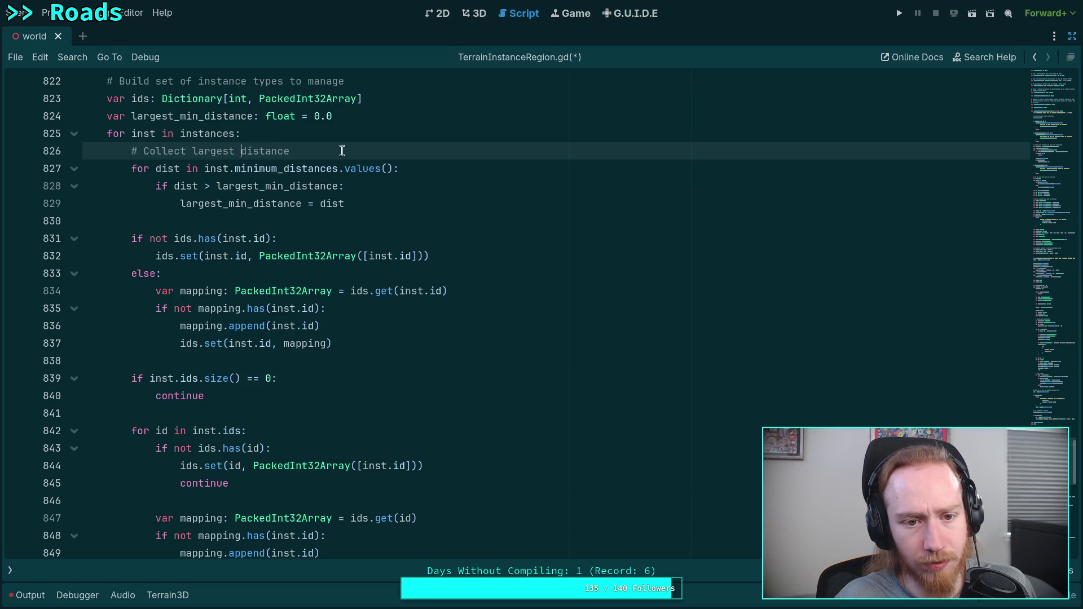
type(" requirement")
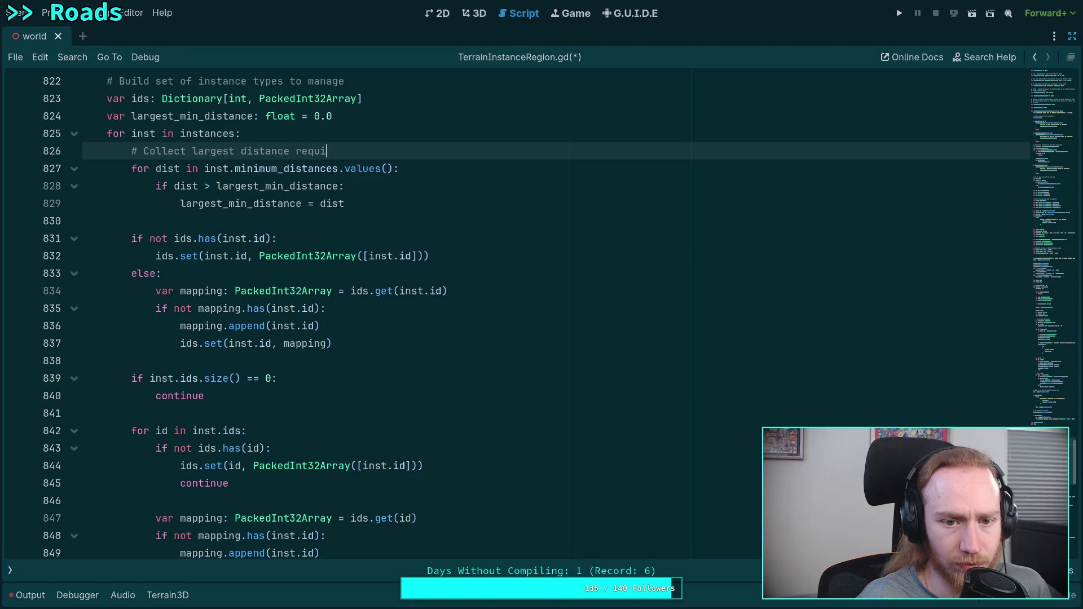
Add a '# Map self' comment above the self-mapping check.
key("Down")
key("Down")
key("Down")
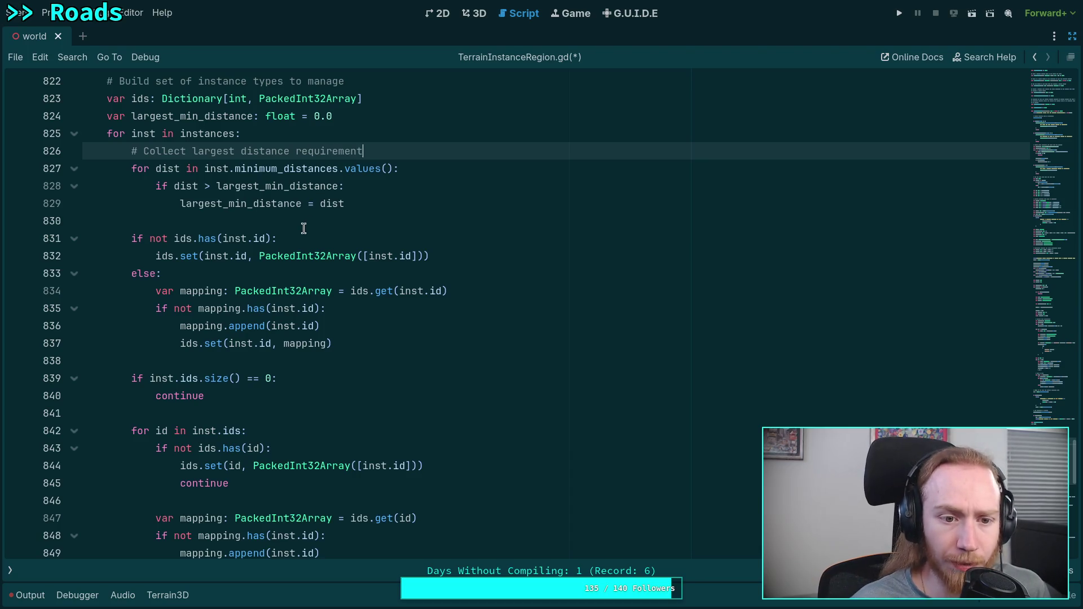
key("Return")
type("# ")
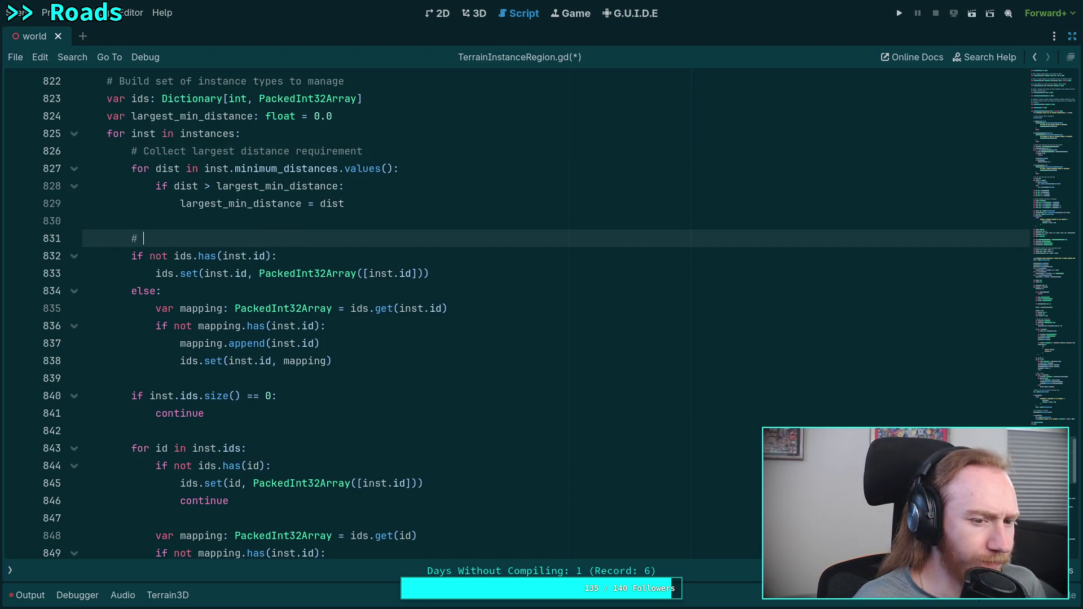
type("Map self")
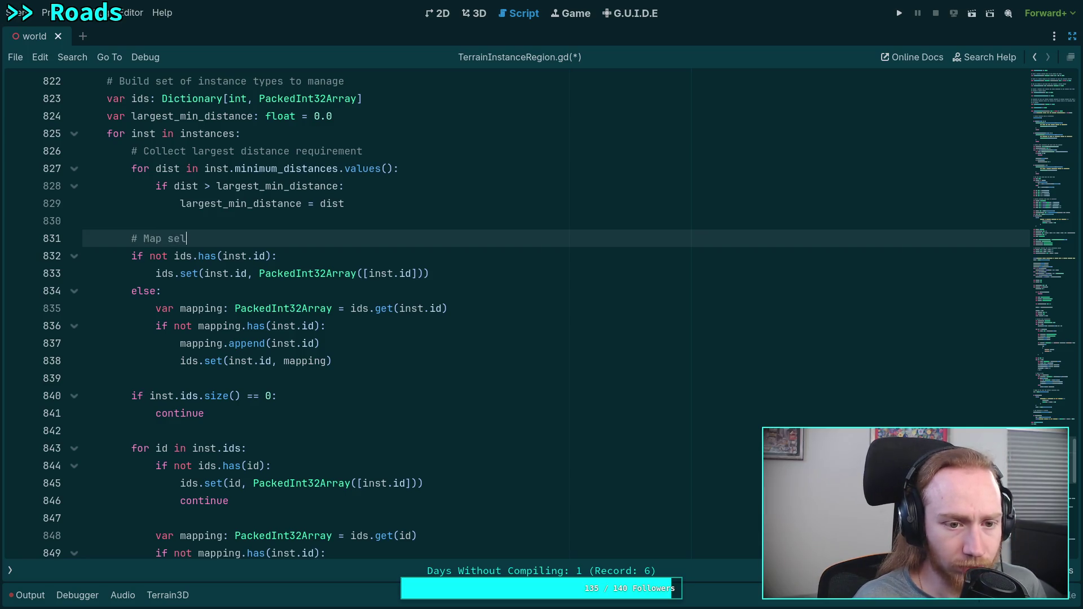
Add a '# Map placed' comment at loop level above the placed-ids loop.
scroll(209, 326, "down", 2)
left_click(211, 326)
key("Return")
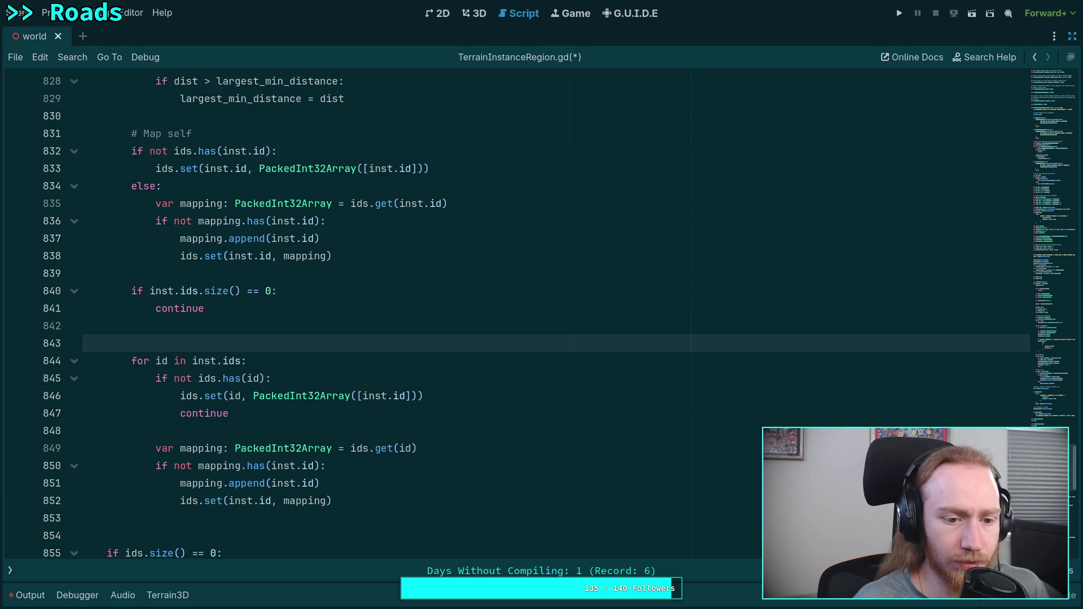
key("BackSpace")
type("# Map placed")
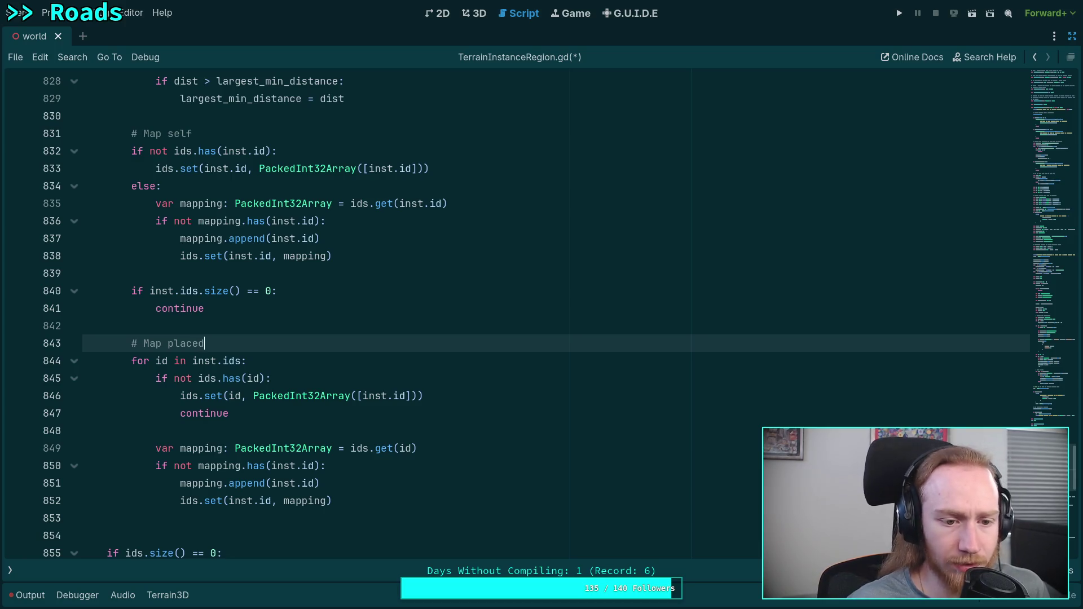
scroll(416, 409, "down", 2)
left_click(416, 410)
scroll(416, 409, "down", 1)
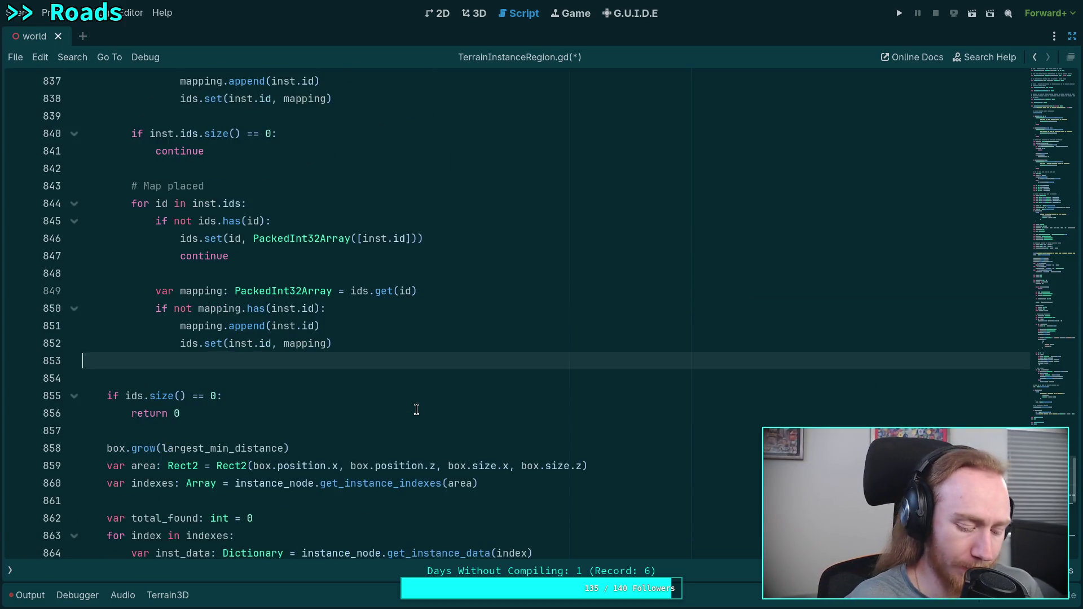
key("BackSpace")
key("ctrl+s")
scroll(414, 409, "down", 5)
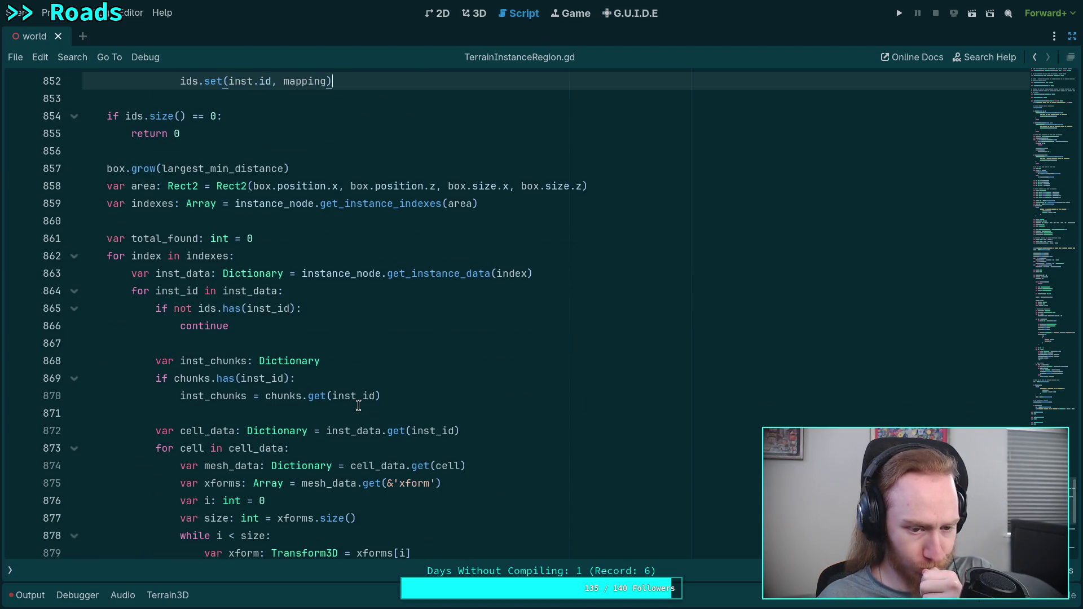
scroll(359, 406, "down", 2)
scroll(359, 404, "up", 2)
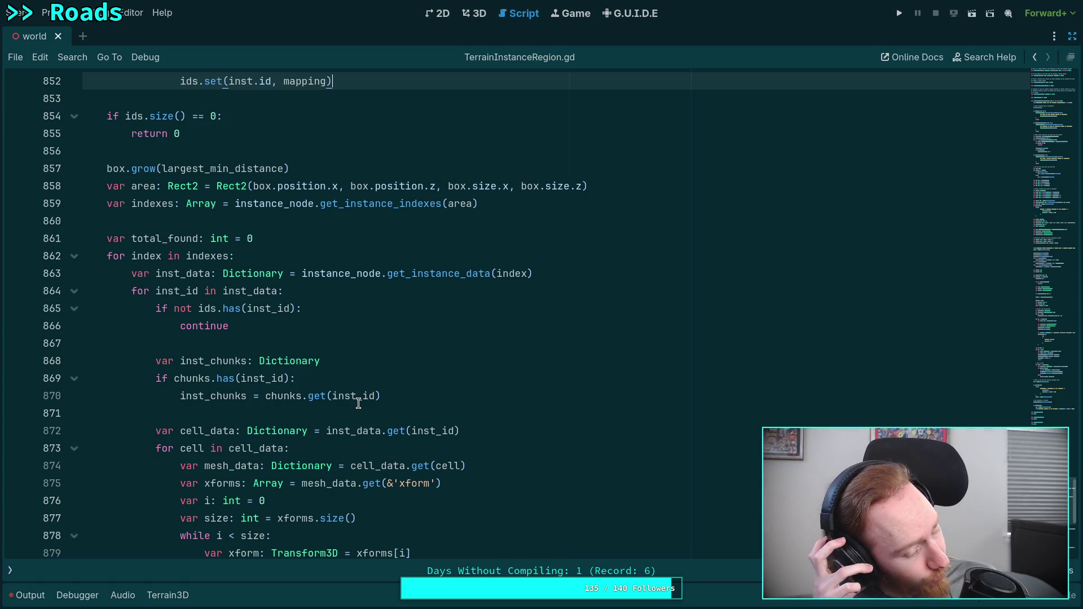
left_click(204, 304)
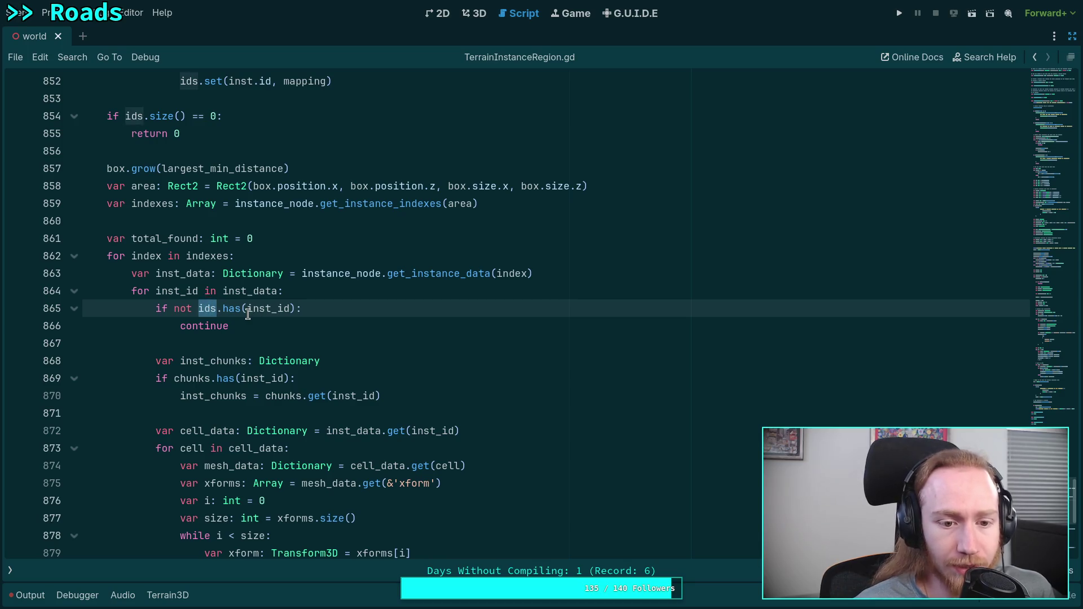
double_click(290, 308)
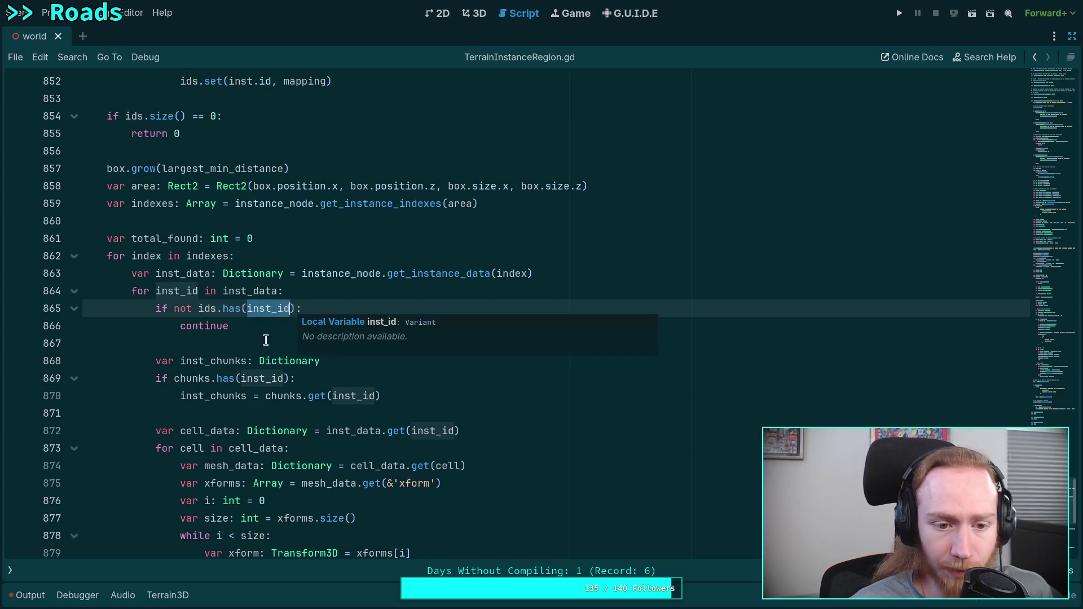
scroll(236, 353, "down", 1)
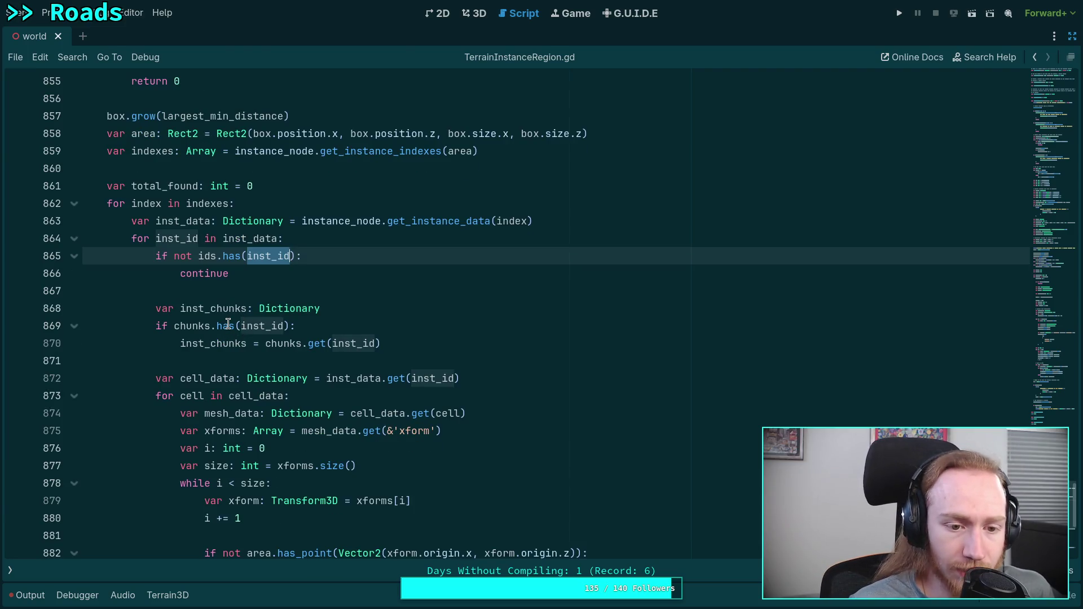
left_click(221, 328)
double_click(193, 327)
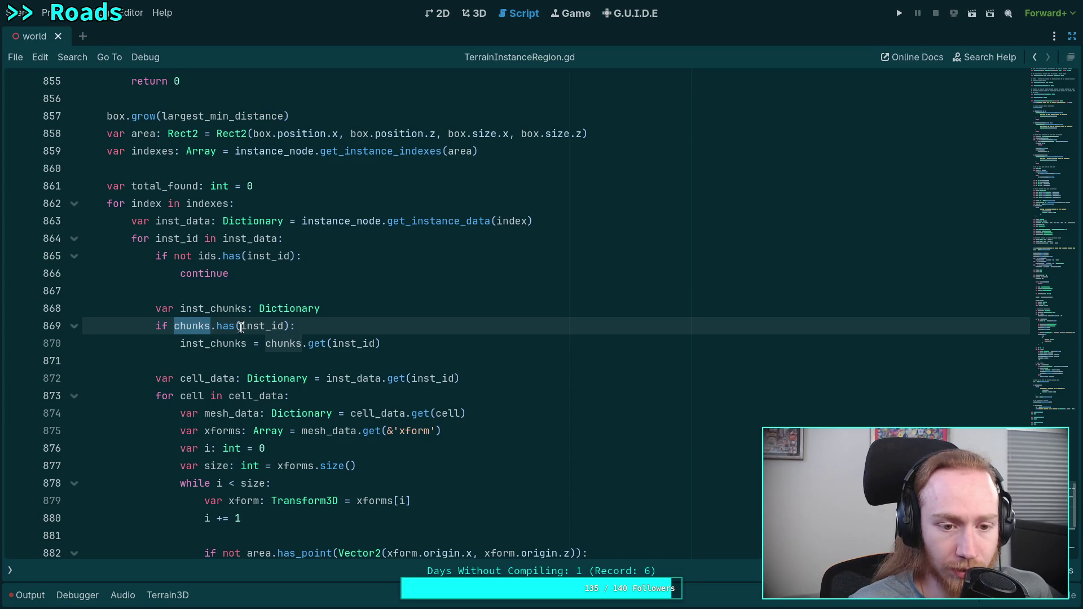
double_click(271, 327)
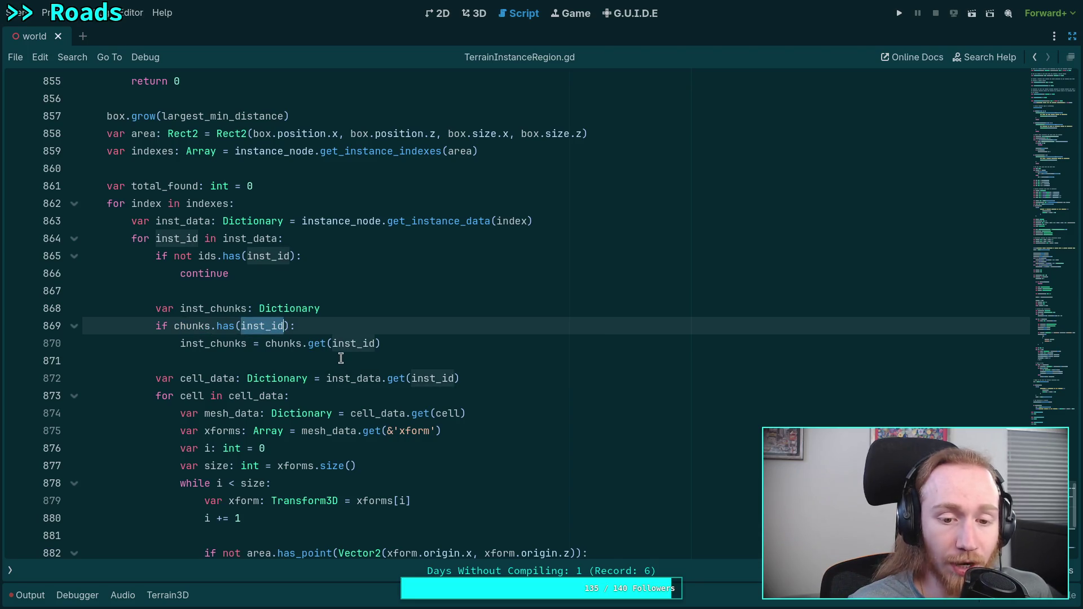
scroll(341, 357, "down", 6)
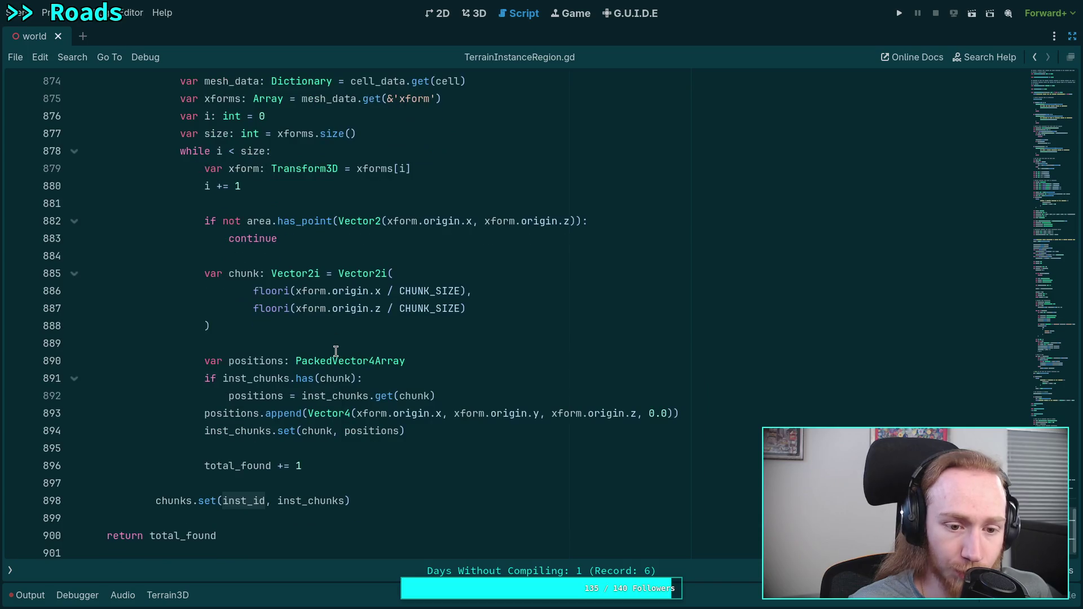
scroll(304, 346, "up", 6)
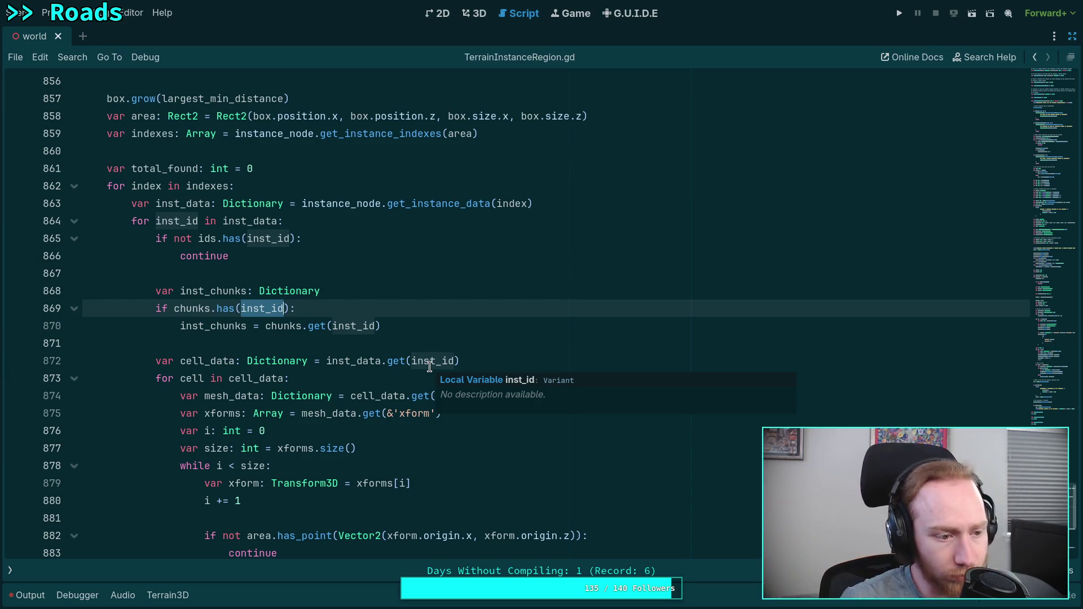
left_click(279, 342)
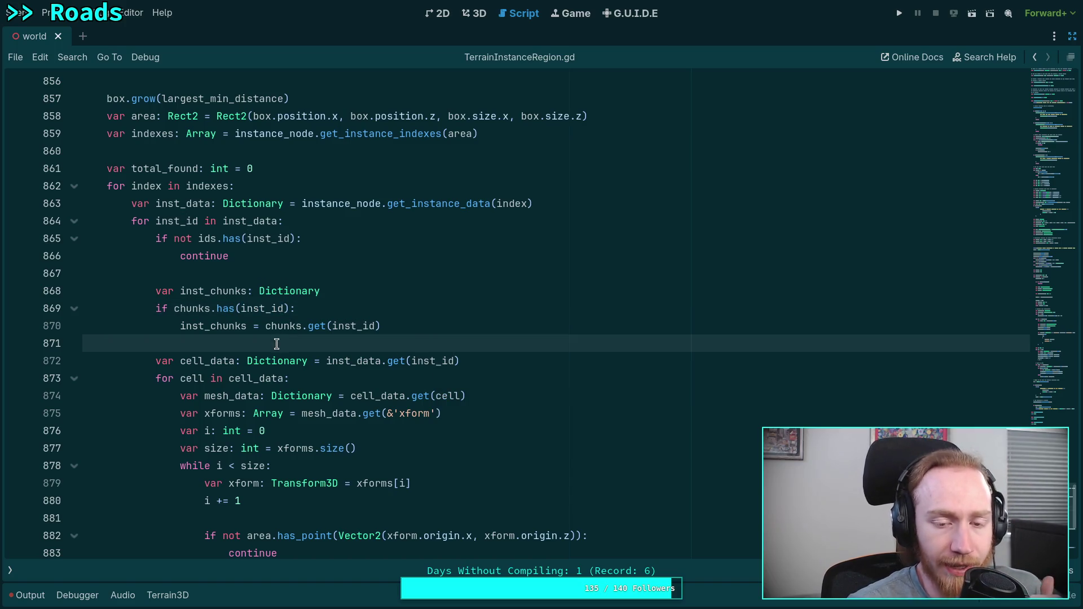
scroll(284, 326, "down", 2)
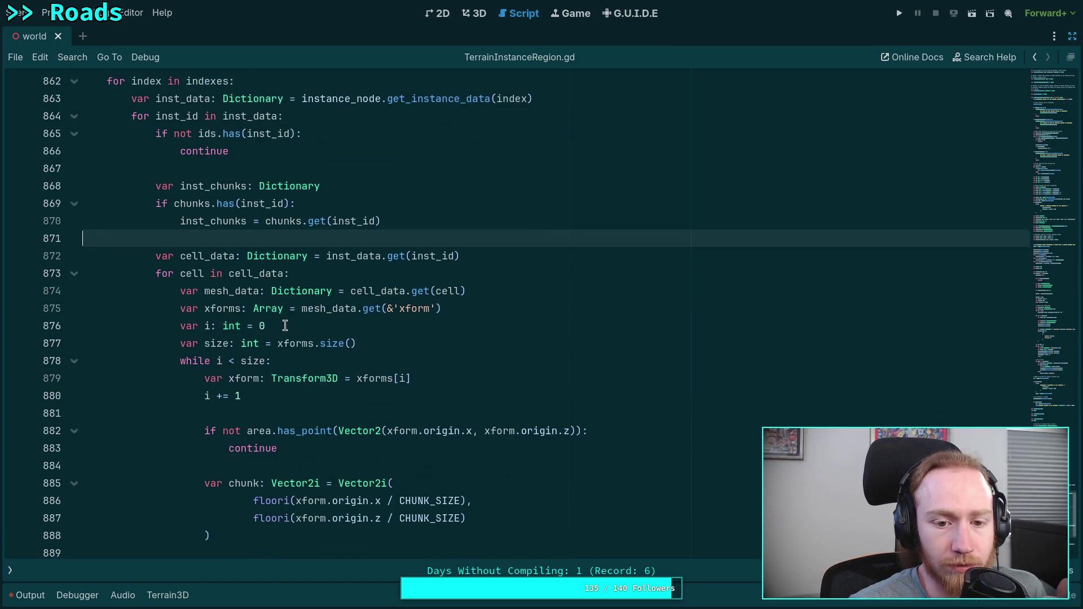
left_click(259, 305)
scroll(359, 414, "down", 4)
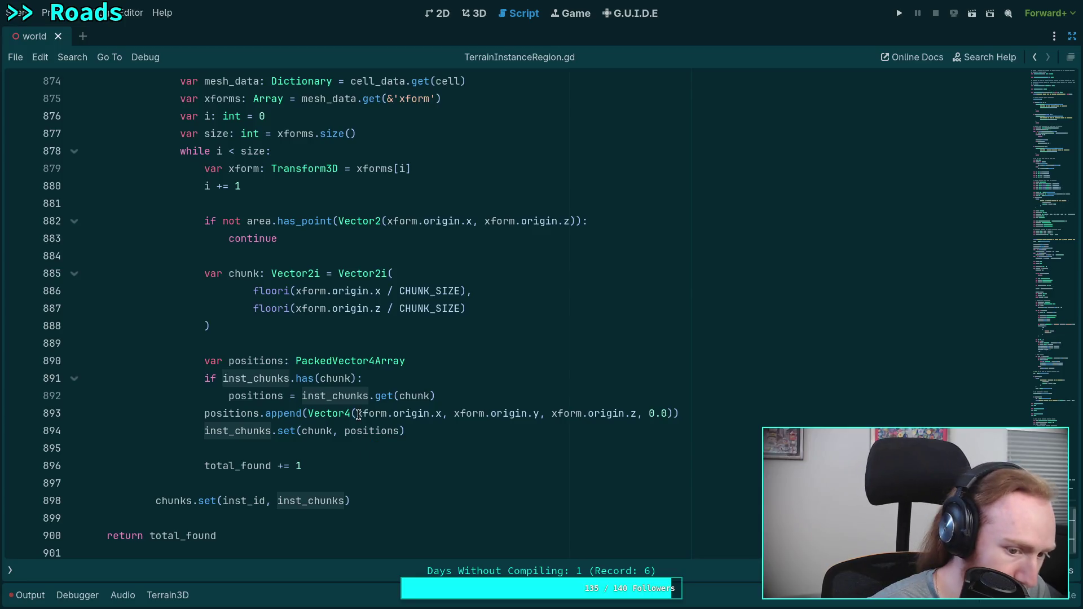
key("shift+F3")
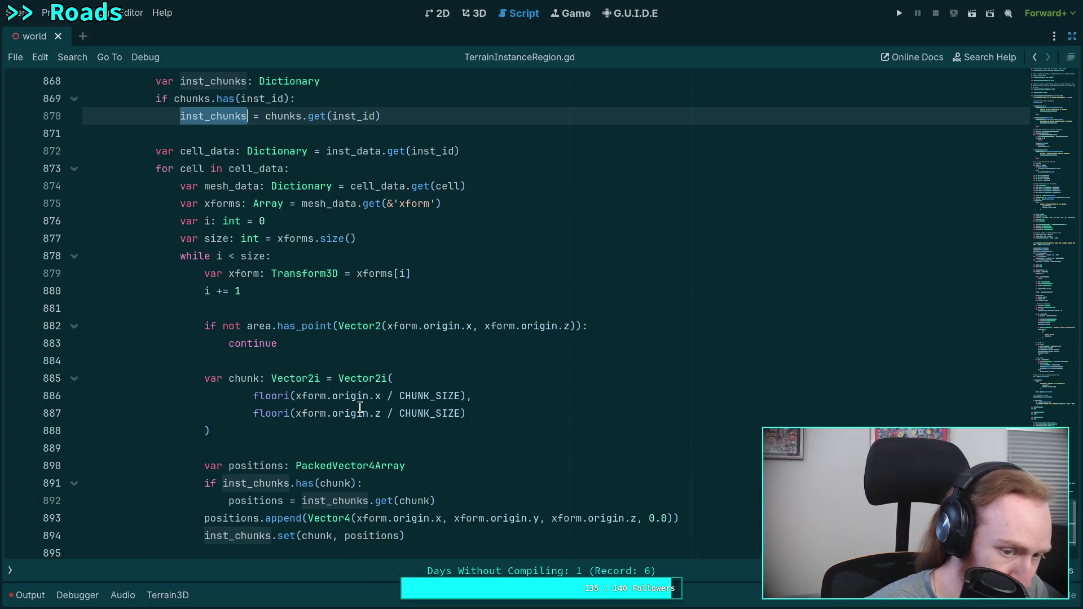
scroll(360, 407, "down", 2)
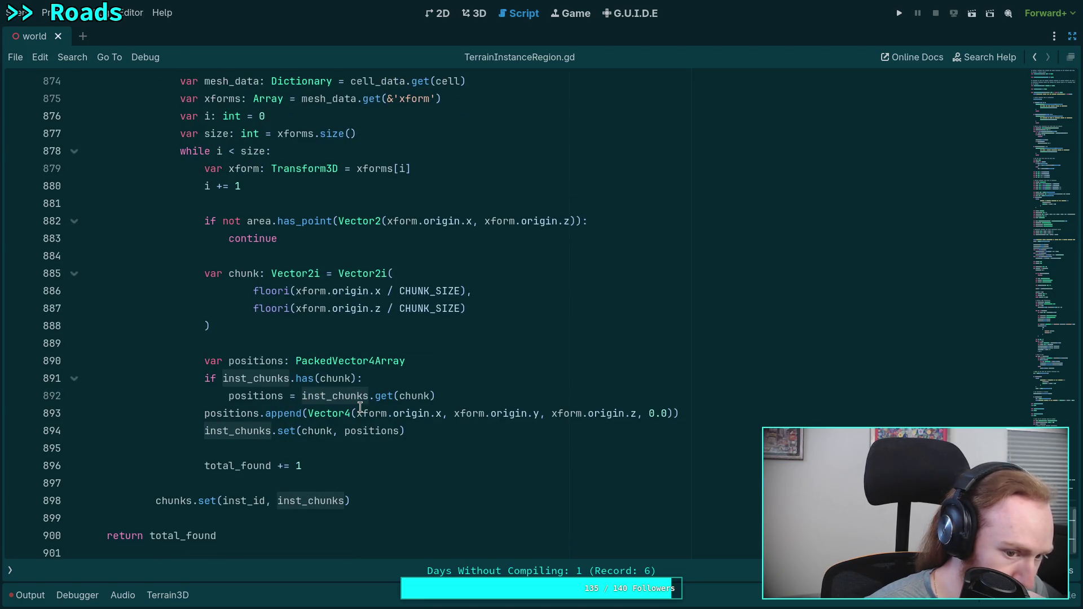
scroll(360, 407, "up", 2)
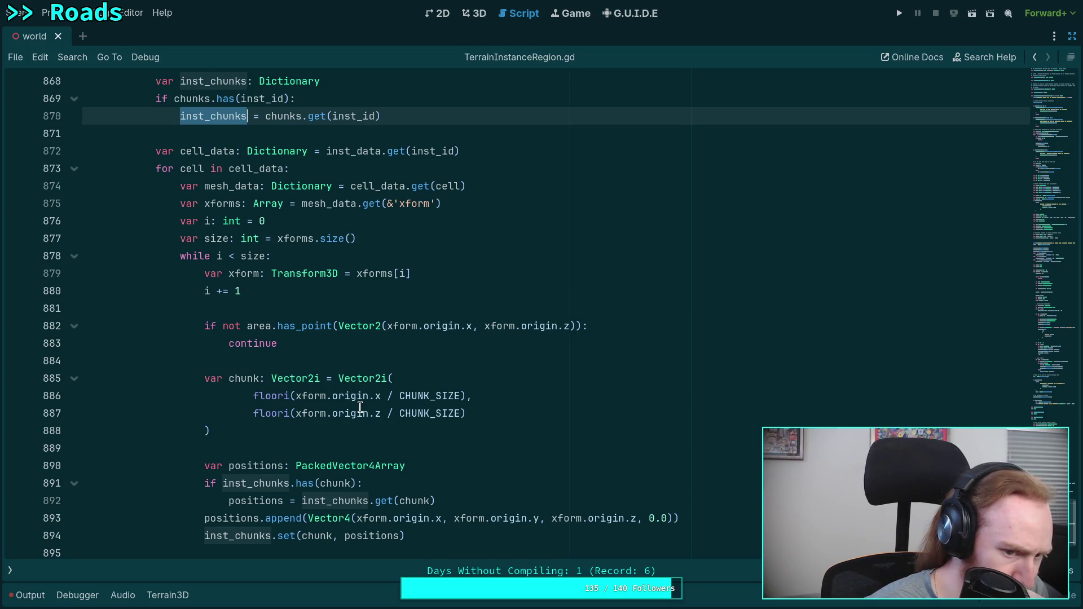
double_click(244, 273)
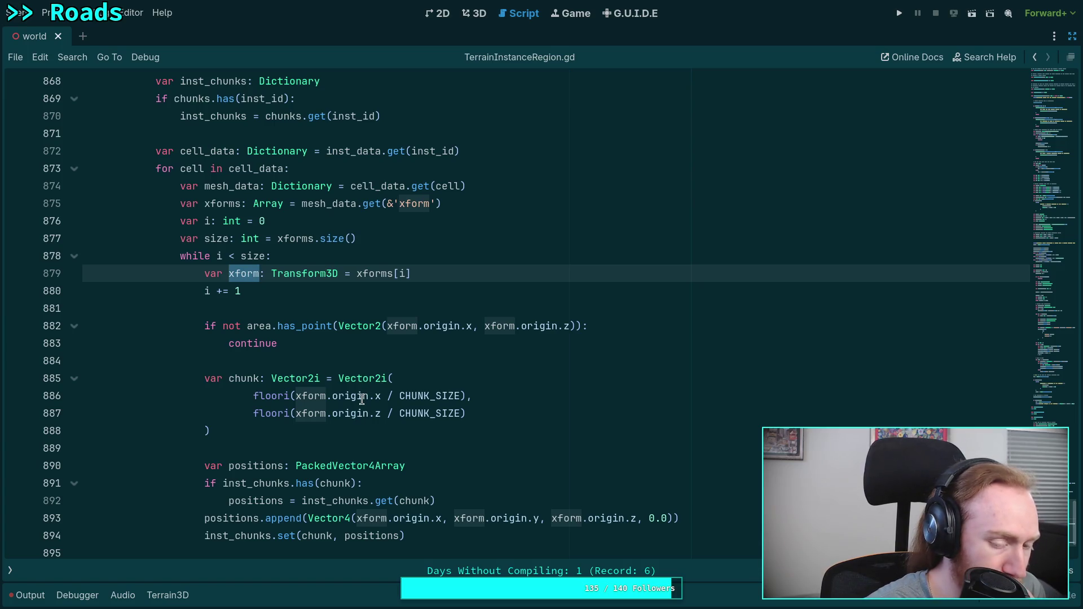
double_click(279, 465)
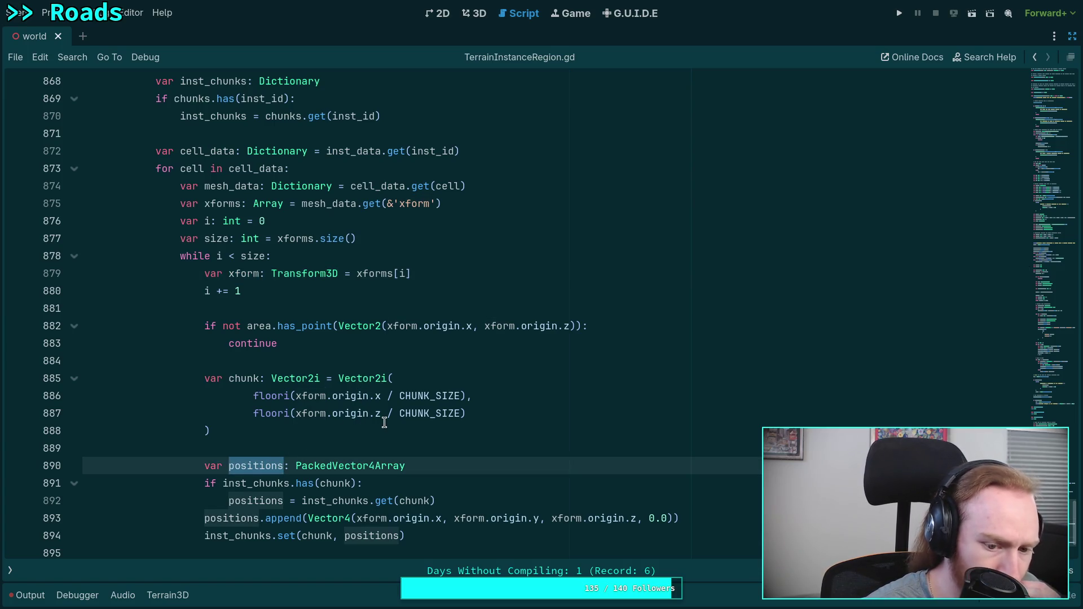
scroll(384, 422, "down", 2)
double_click(242, 431)
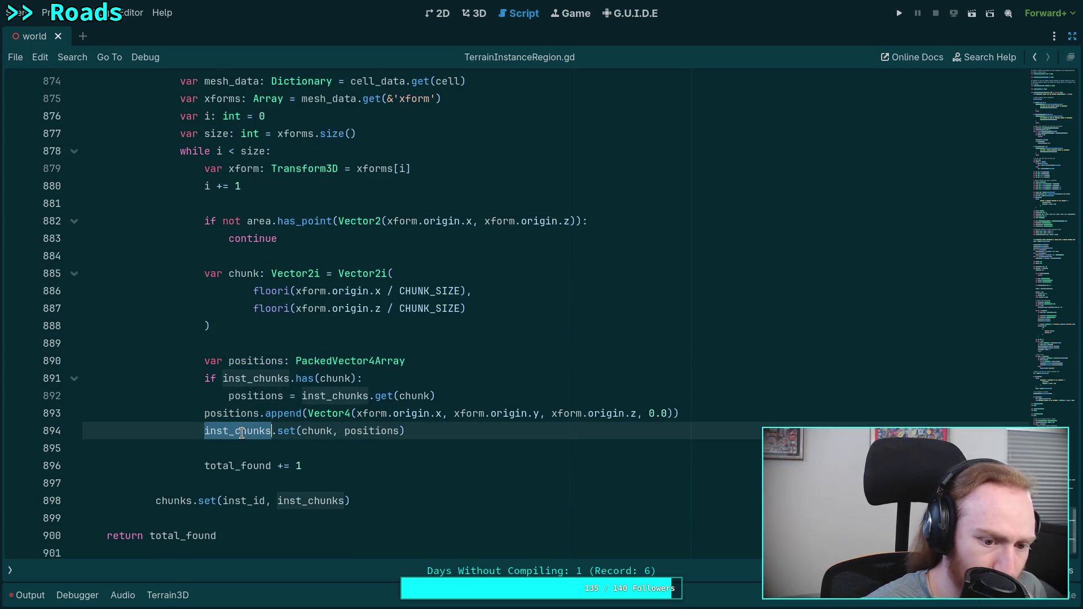
scroll(259, 399, "up", 4)
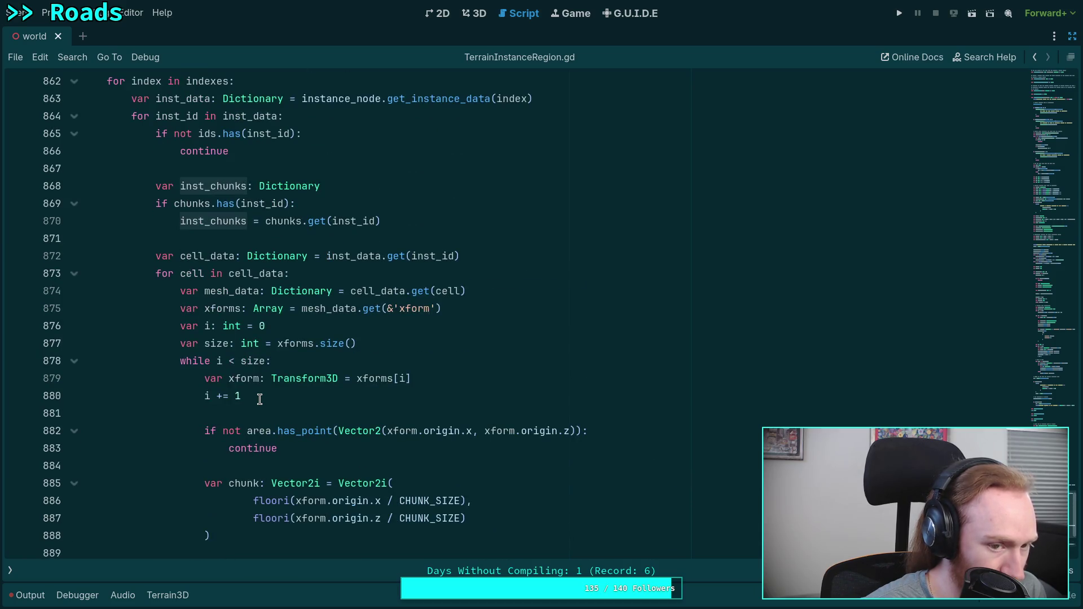
scroll(260, 399, "up", 2)
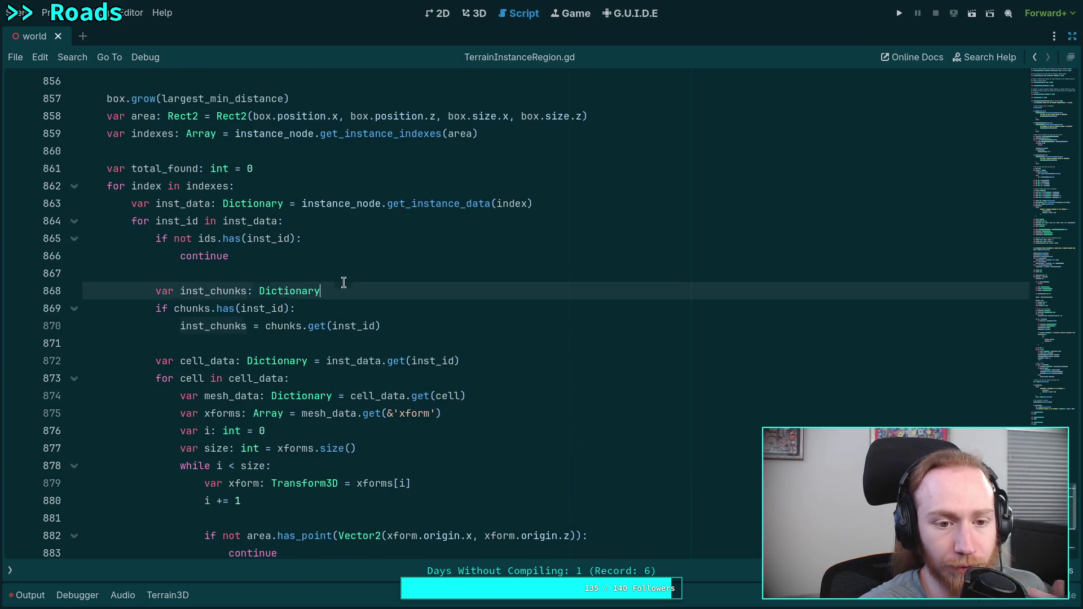
left_click(376, 276)
key("Return")
key("Return")
key("Up")
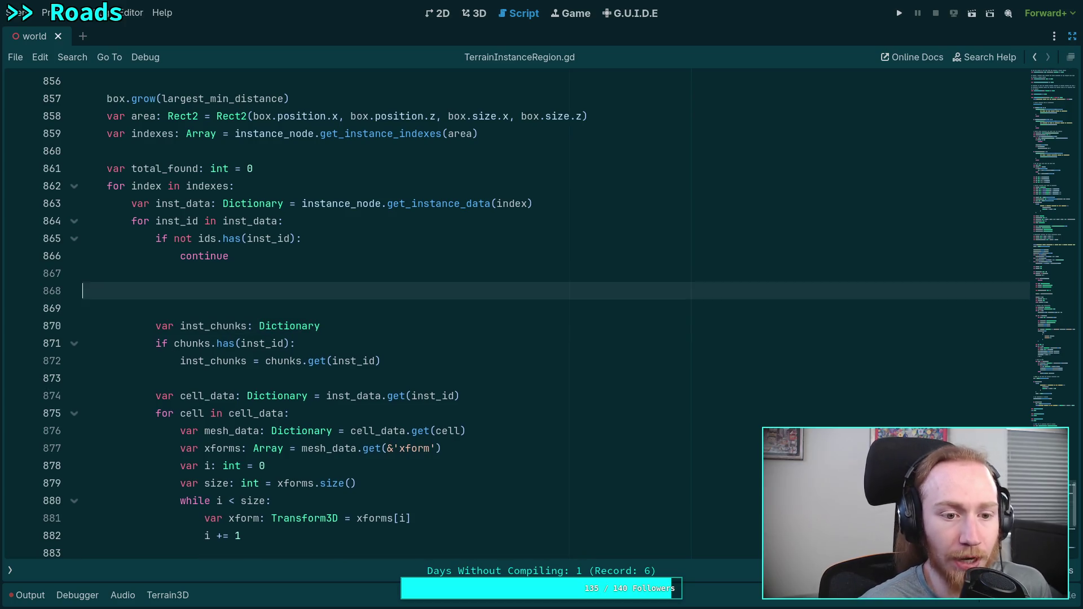
type("var prim")
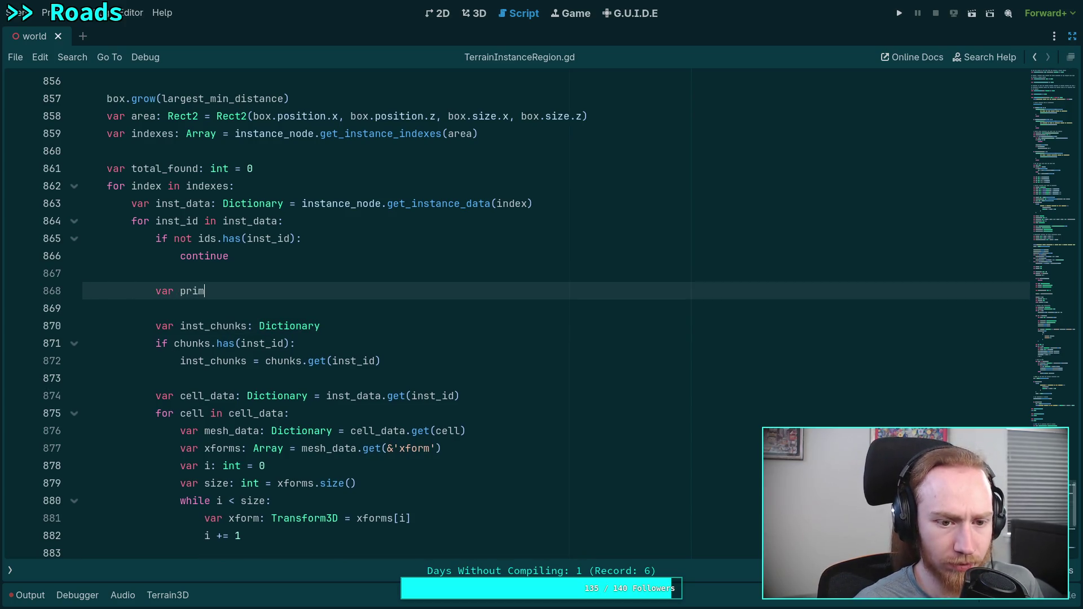
key("BackSpace")
key("BackSpace")
key("BackSpace")
key("BackSpace")
type("key")
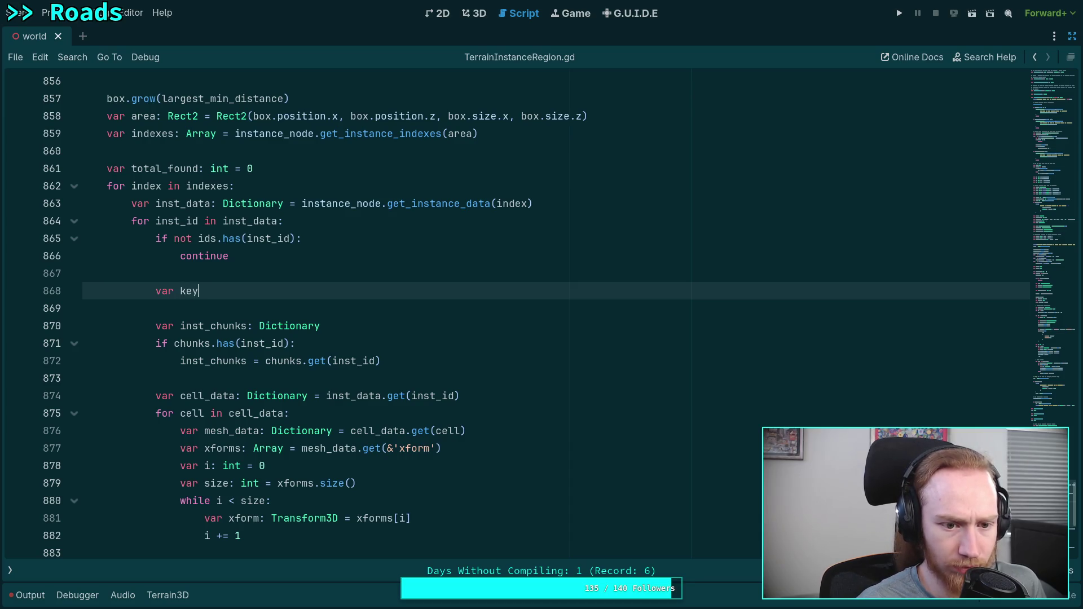
type("_id: int")
key("Escape")
key("Return")
type("for")
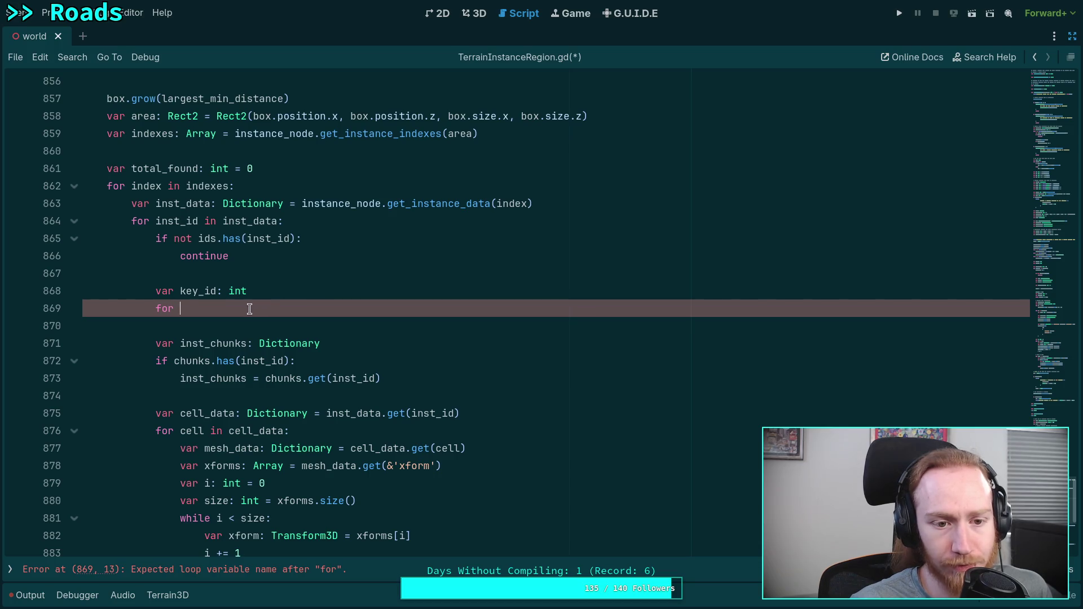
left_click_drag(169, 305, 60, 291)
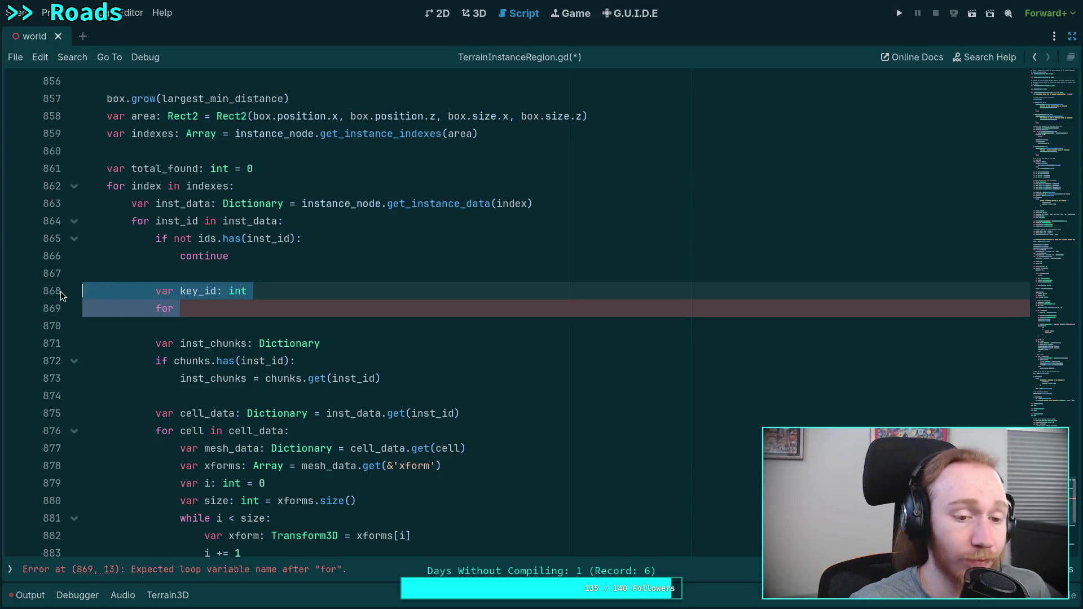
key("BackSpace")
key("BackSpace")
key("BackSpace")
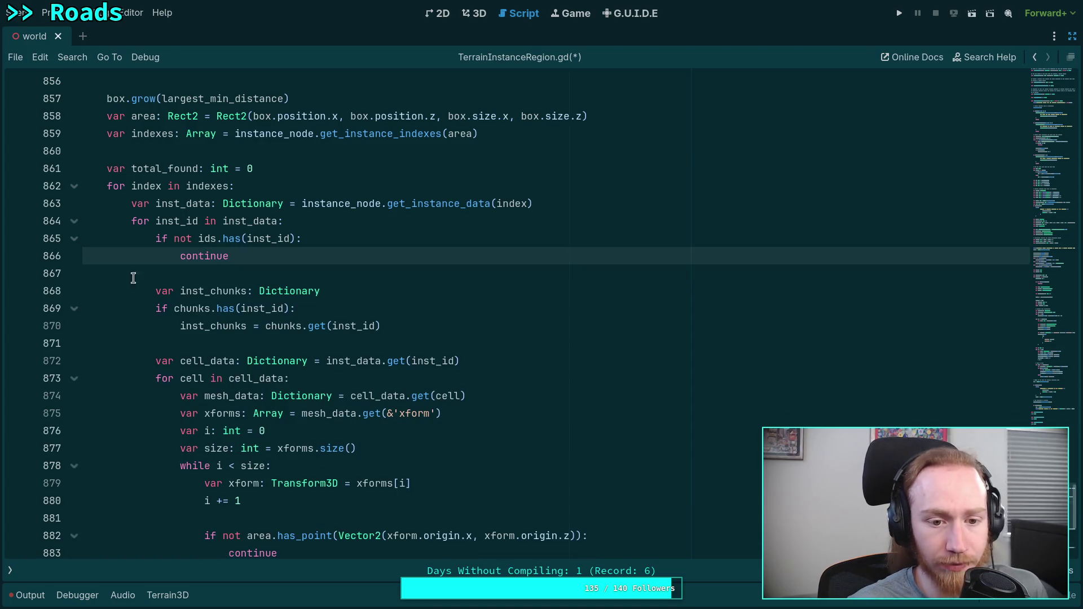
left_click_drag(415, 325, 84, 291)
key("ctrl+c")
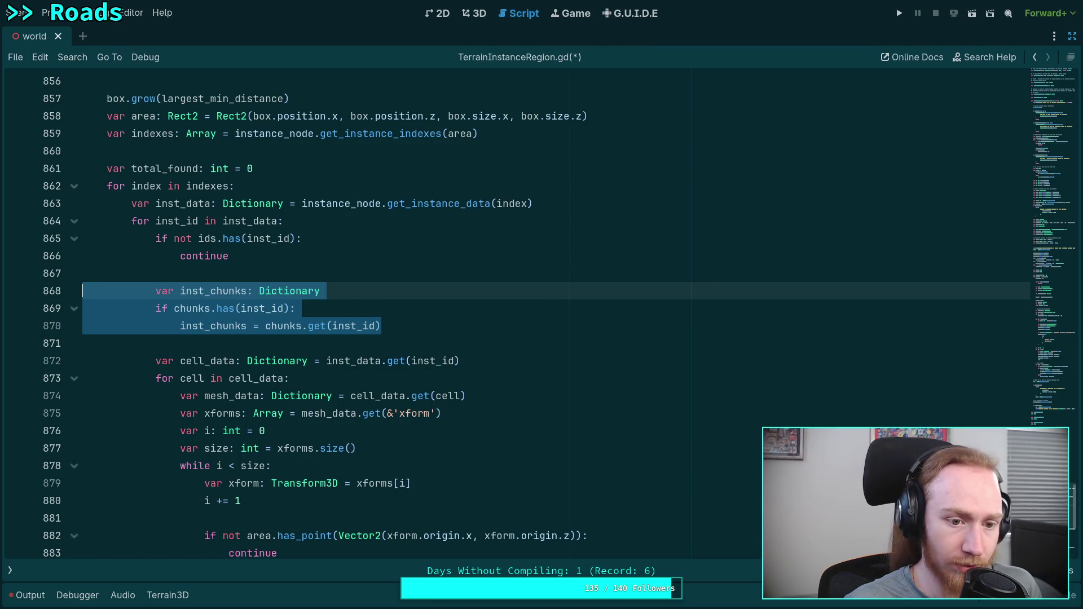
Move the inst_chunks lookup from the outer loop to below var positions, re-indented into the while loop.
key("BackSpace")
key("BackSpace")
key("BackSpace")
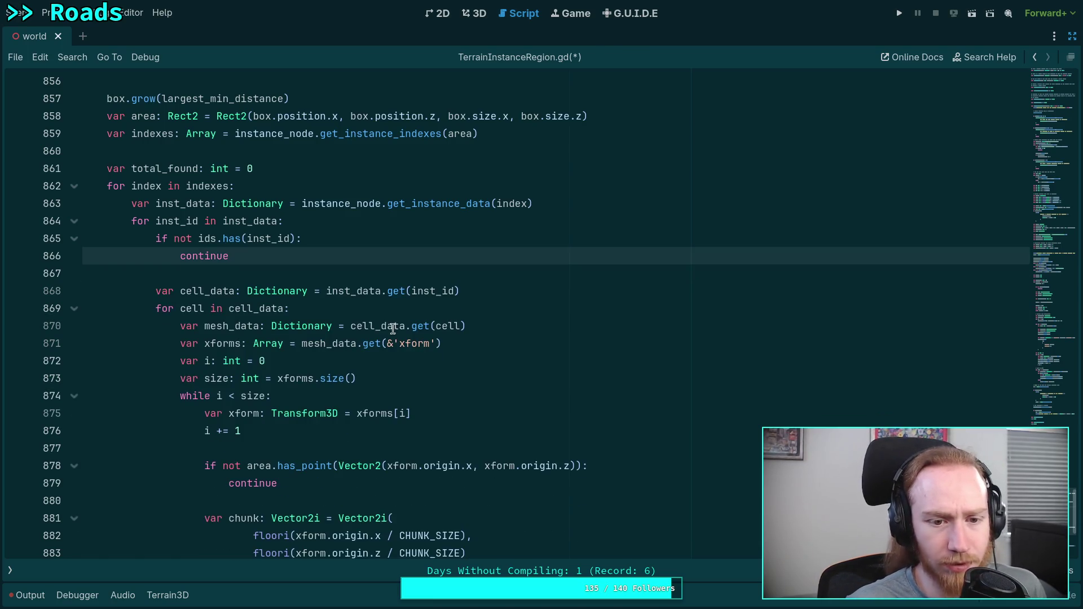
scroll(265, 310, "down", 5)
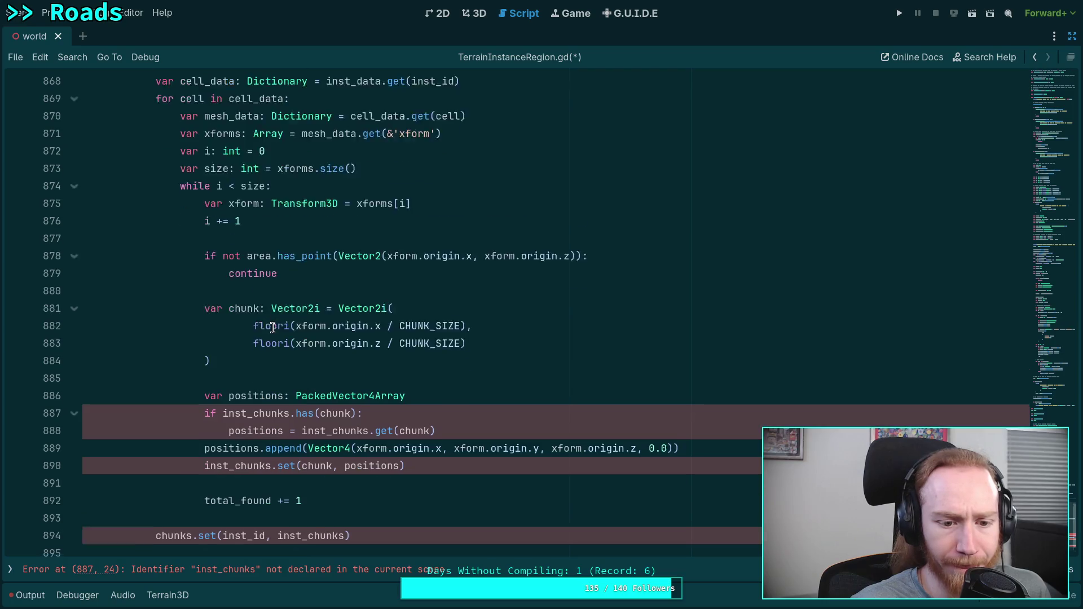
left_click(490, 363)
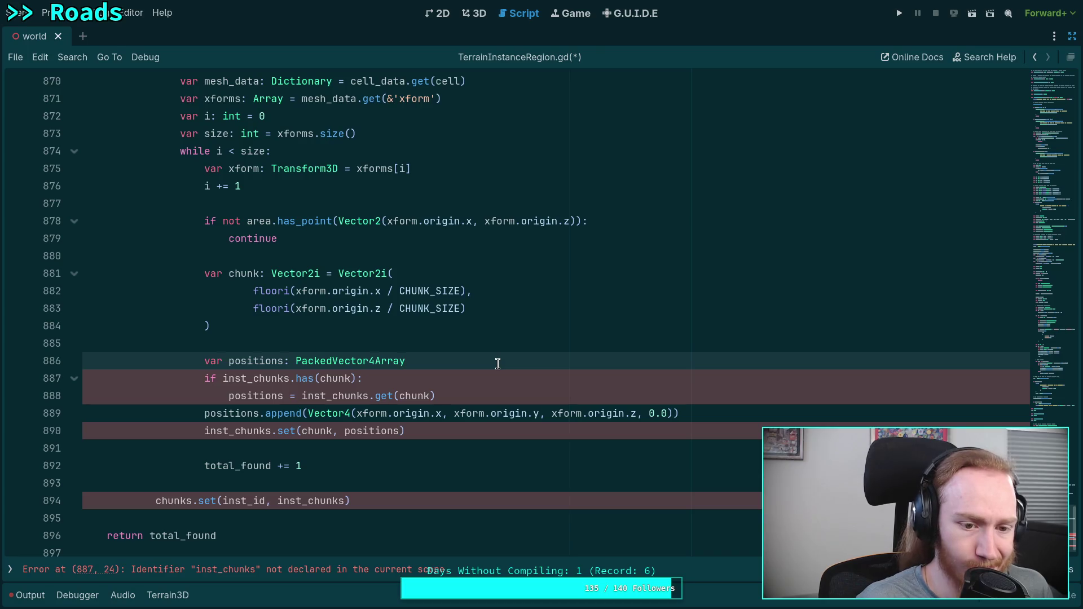
key("ctrl+v")
left_click_drag(217, 396, 271, 406)
key("Tab")
key("Tab")
left_click(278, 378)
key("BackSpace")
key("BackSpace")
key("BackSpace")
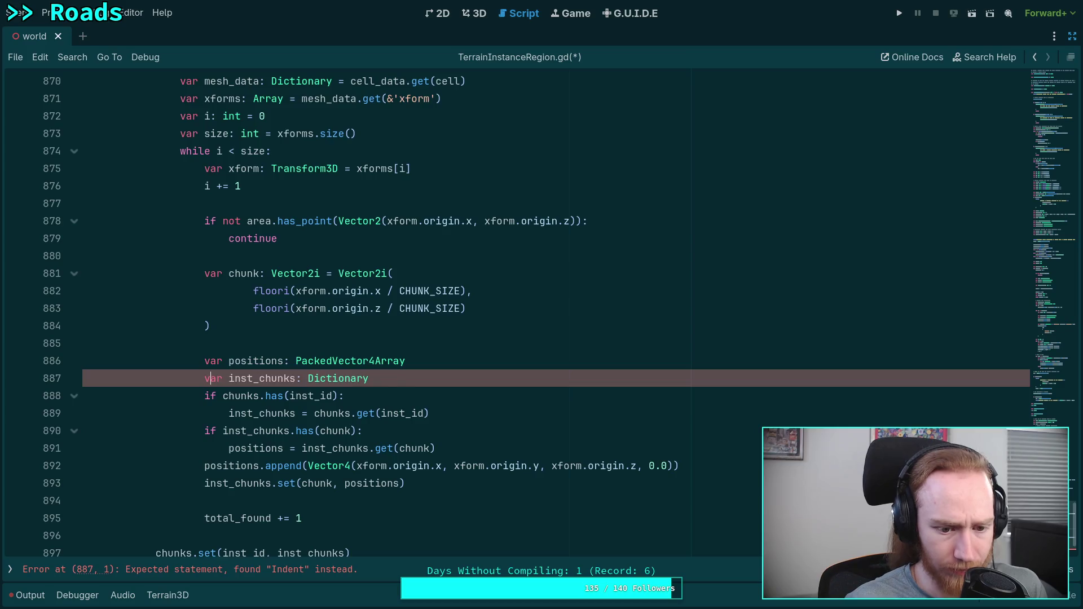
Move chunks.set into the while loop body, directly after inst_chunks.set.
scroll(508, 315, "down", 1)
key("alt+Up")
key("Home")
key("Tab")
key("Tab")
double_click(231, 484)
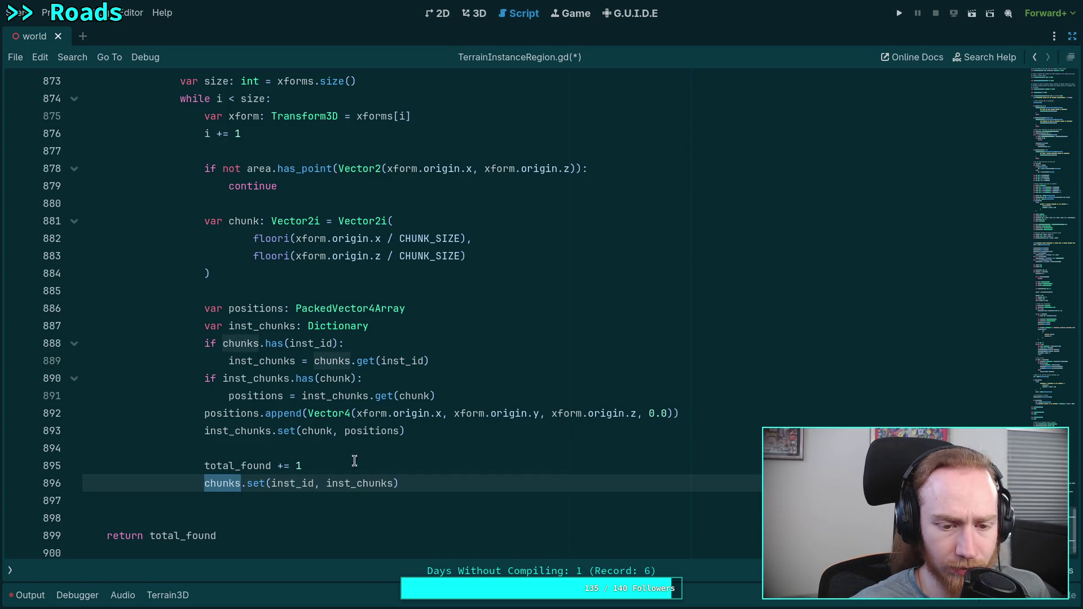
key("alt+Up")
key("alt+Up")
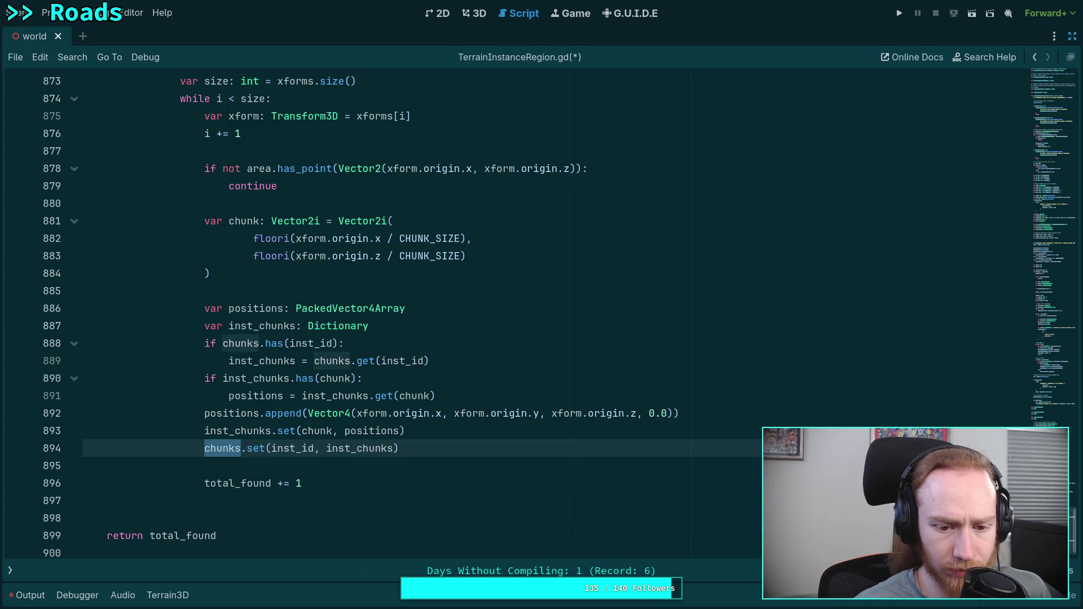
Review the edited loop, highlighting every use of xforms.
scroll(376, 438, "up", 4)
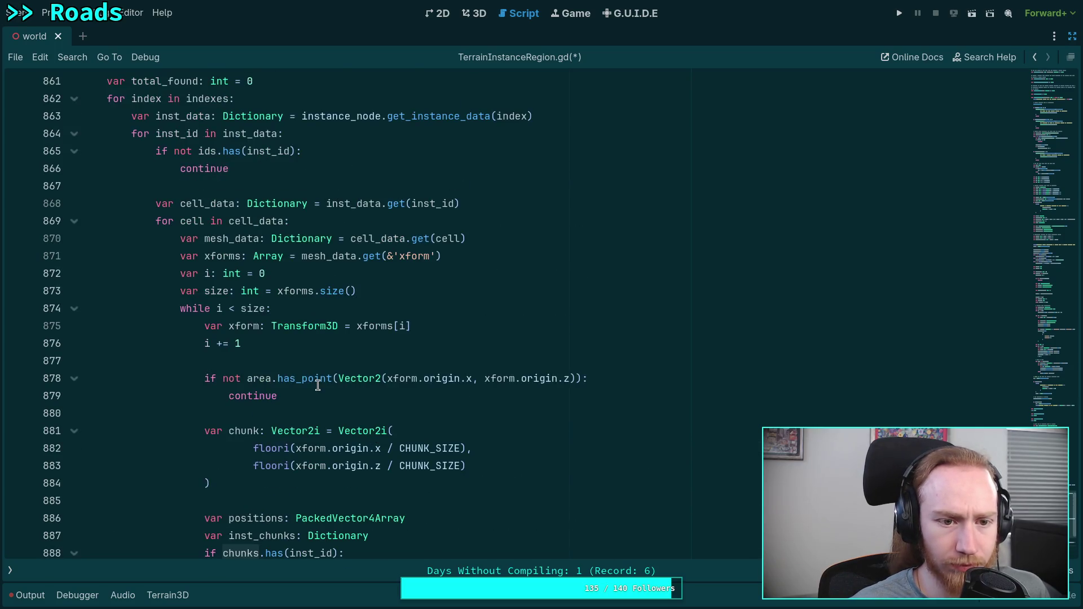
scroll(318, 386, "up", 1)
scroll(316, 389, "down", 2)
scroll(305, 366, "up", 1)
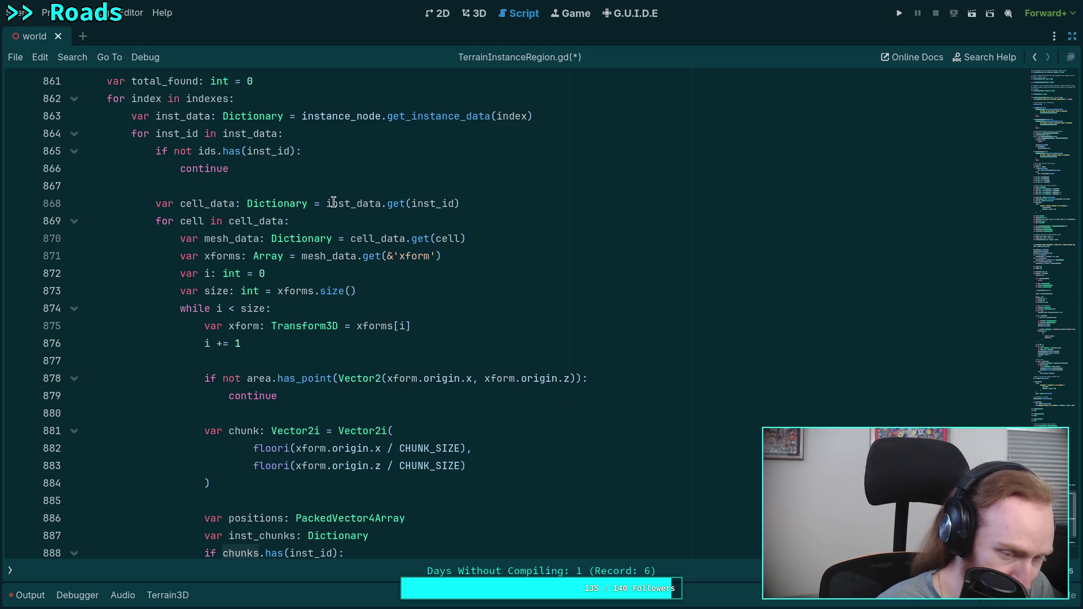
scroll(311, 332, "down", 2)
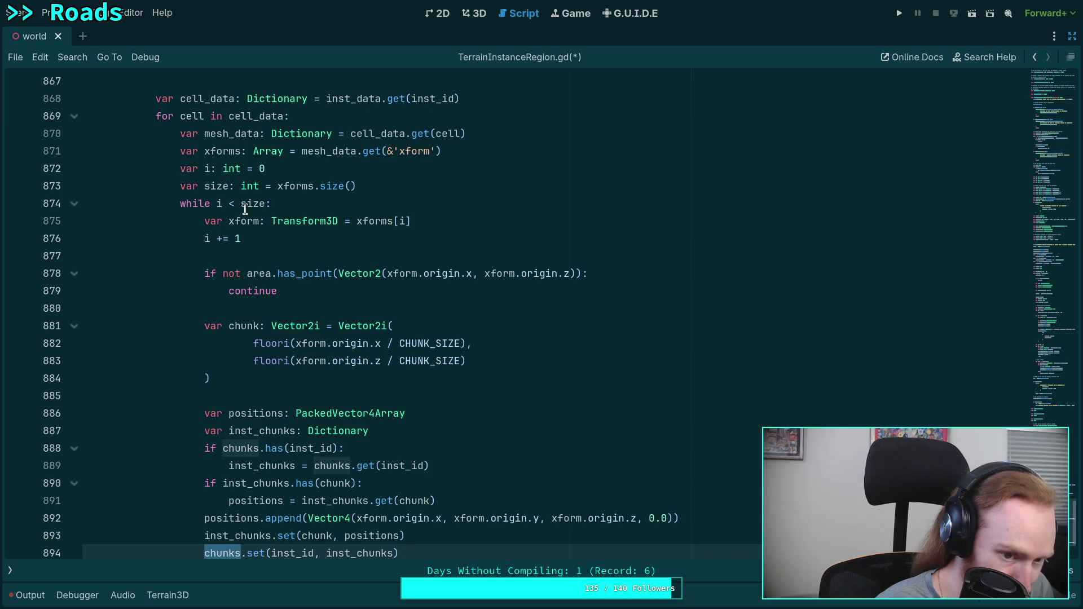
double_click(231, 151)
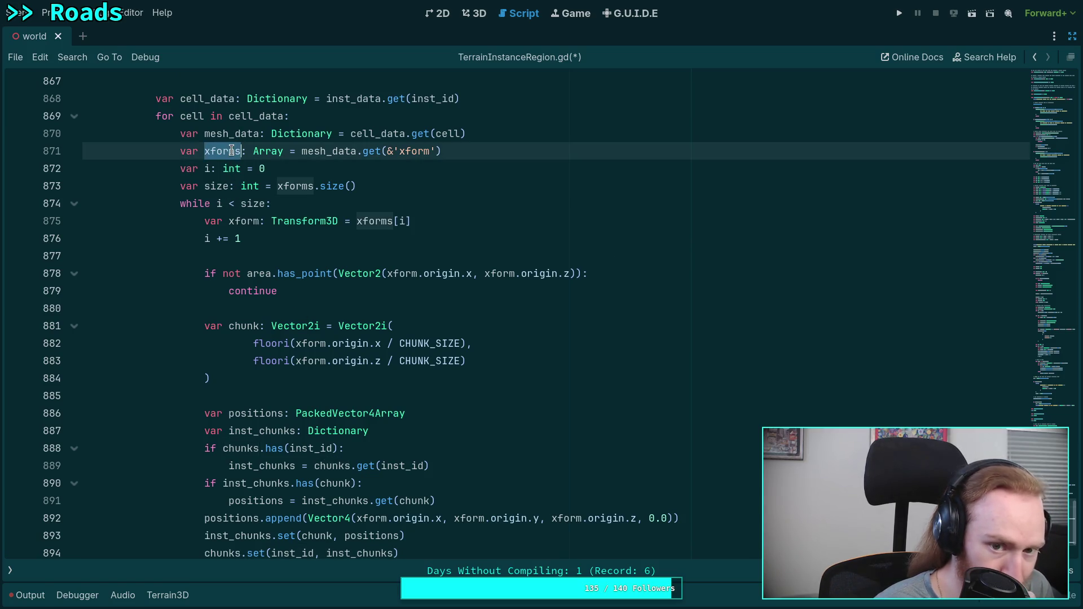
mouse_move(420, 278)
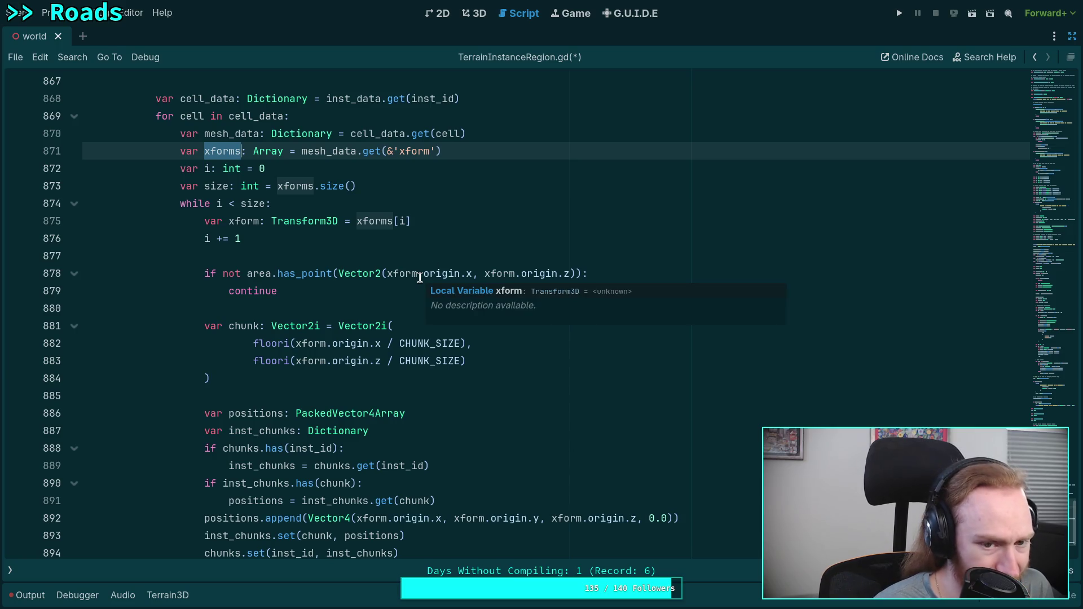
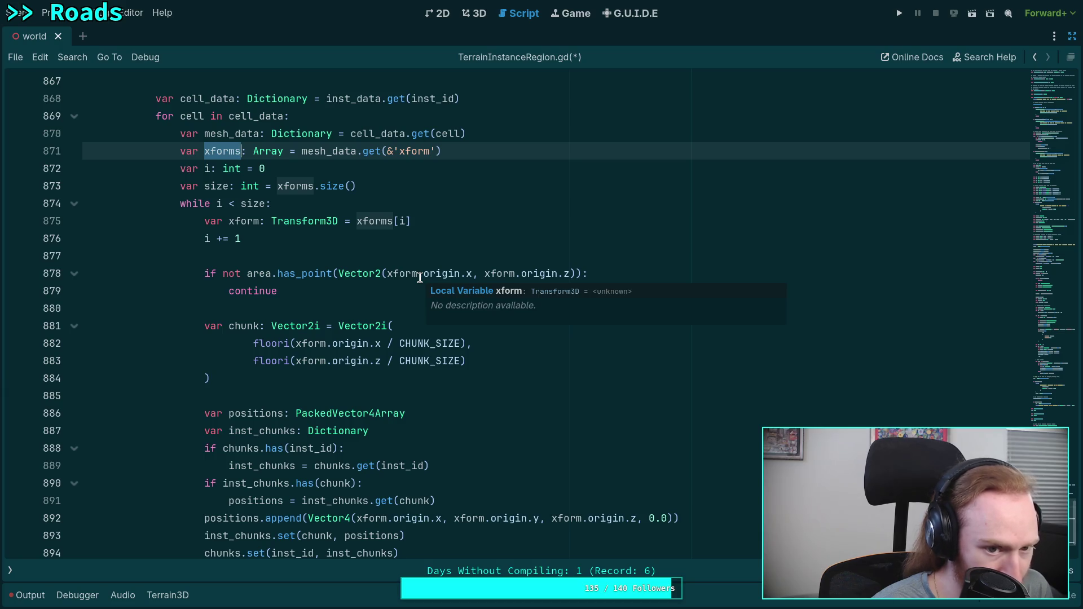
Review uses of chunk, xform and positions, then insert a blank line above the positions declaration.
left_click(259, 273)
left_click(247, 327)
double_click(246, 327)
scroll(311, 349, "down", 2)
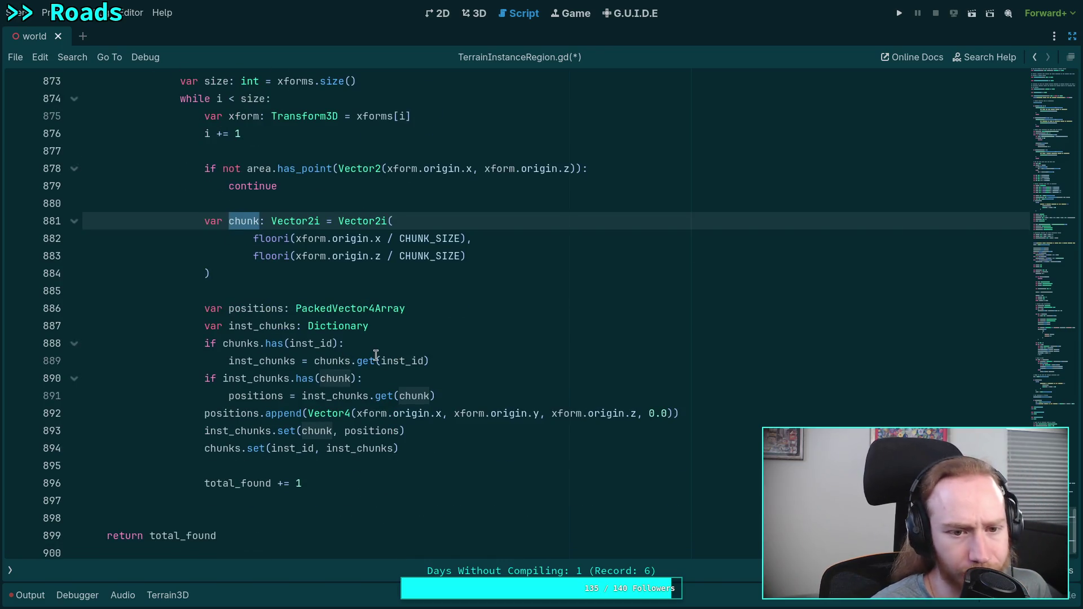
scroll(402, 353, "up", 1)
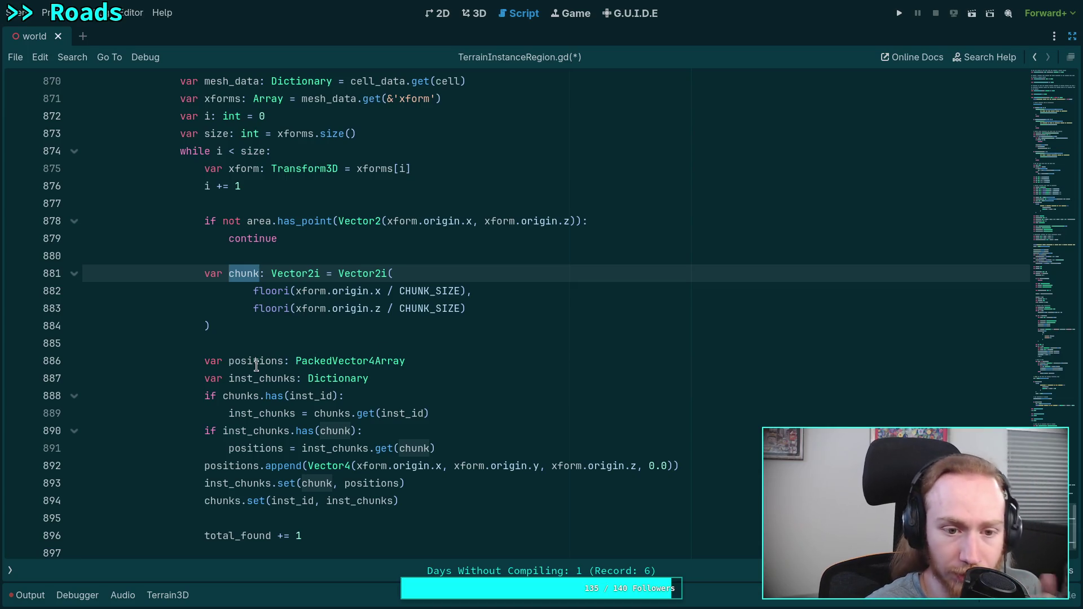
double_click(234, 168)
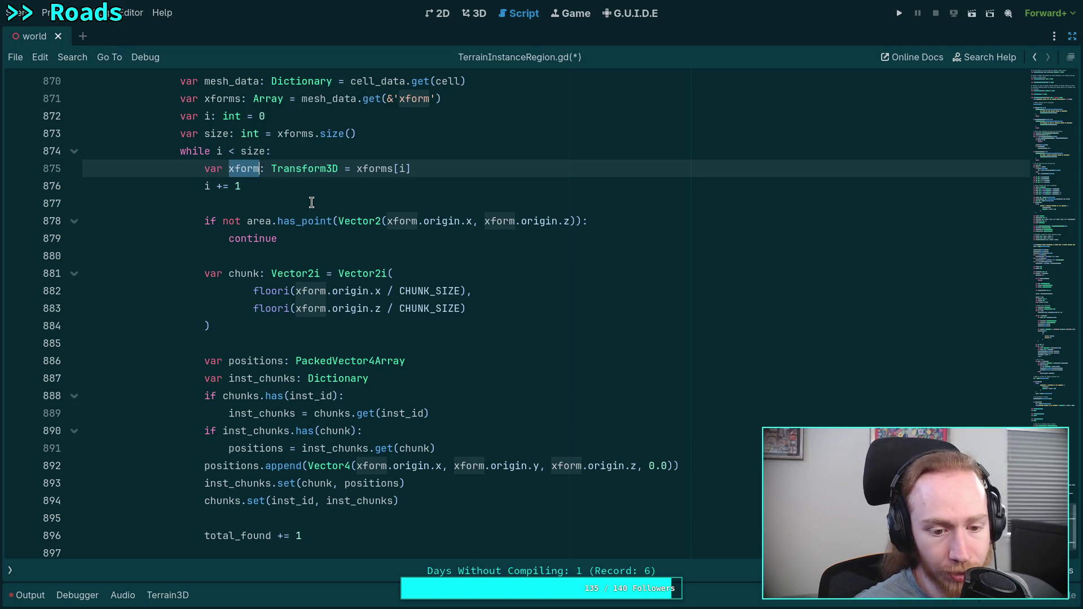
double_click(228, 467)
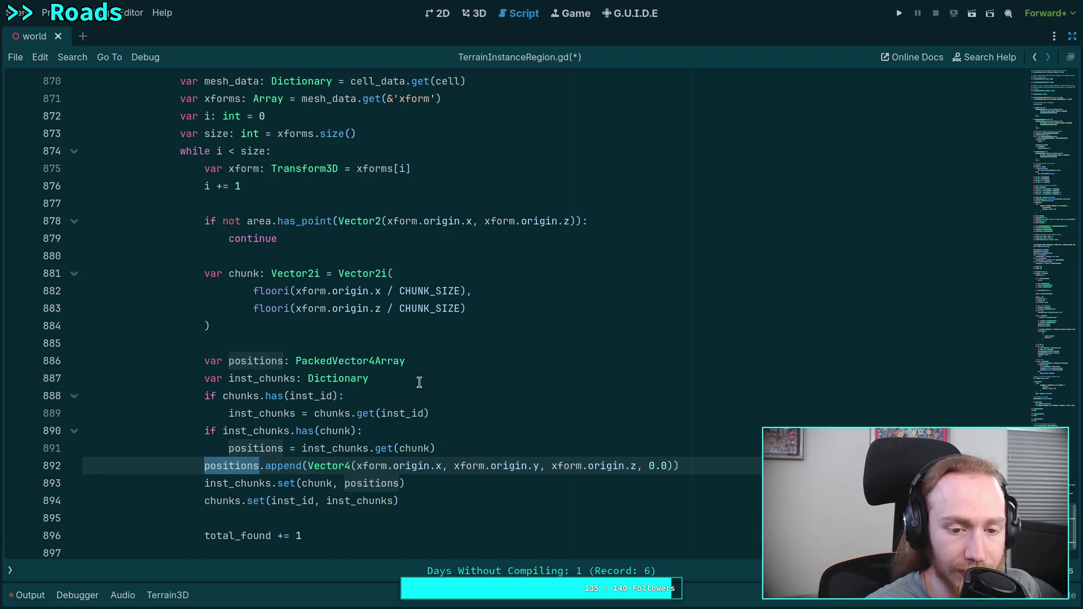
left_click(469, 344)
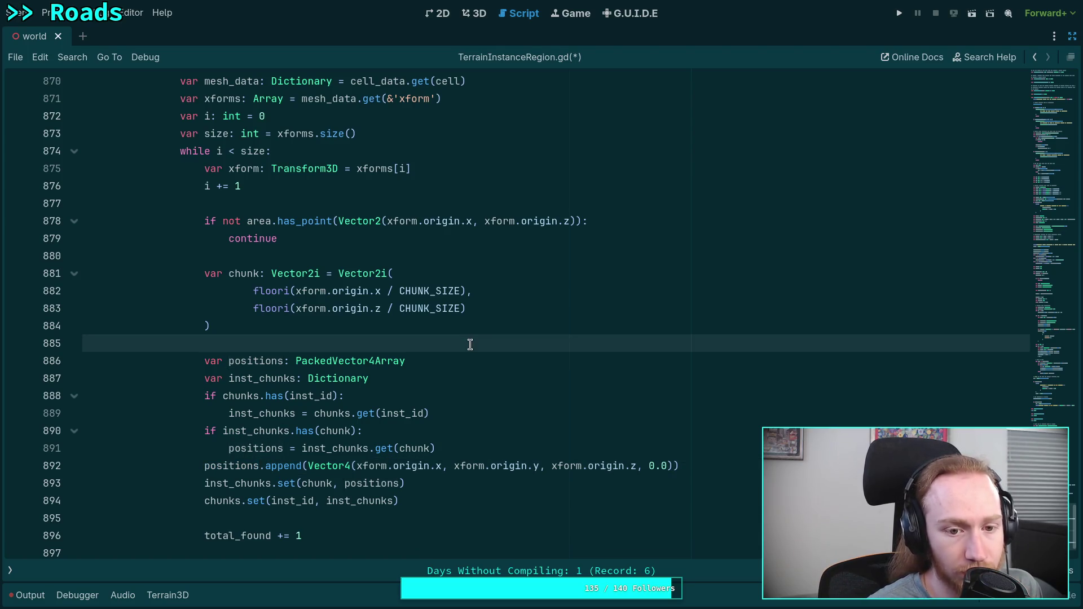
key("Return")
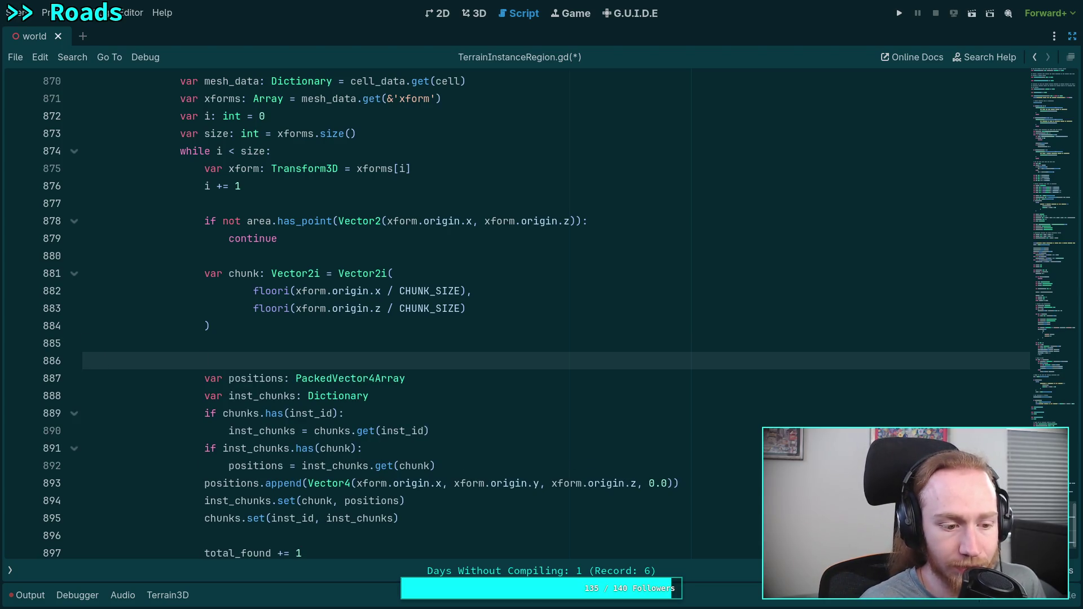
Begin a for line above positions and declare 'var key_ids: PackedInt32Array = ids.get(inst_id)' after continue.
type("var key")
key("BackSpace")
key("BackSpace")
key("BackSpace")
type("for")
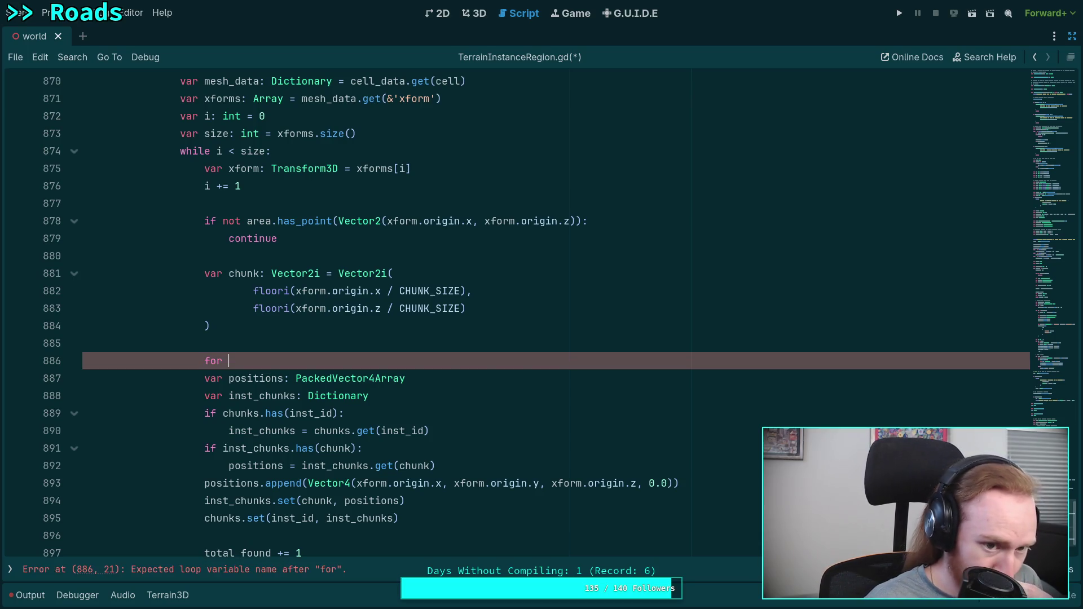
scroll(421, 257, "up", 3)
double_click(207, 152)
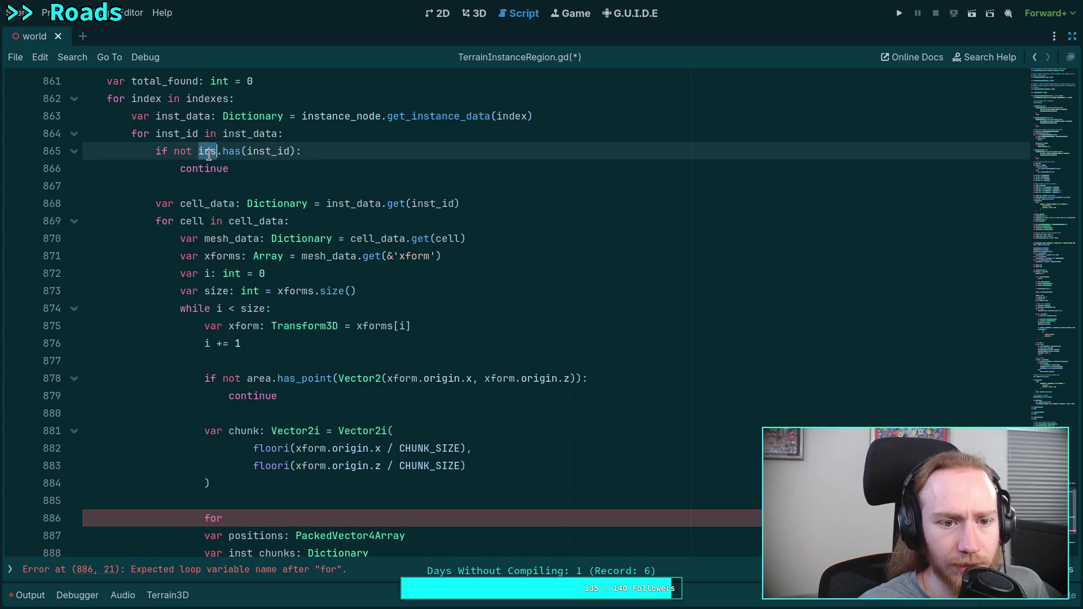
left_click(307, 165)
key("Return")
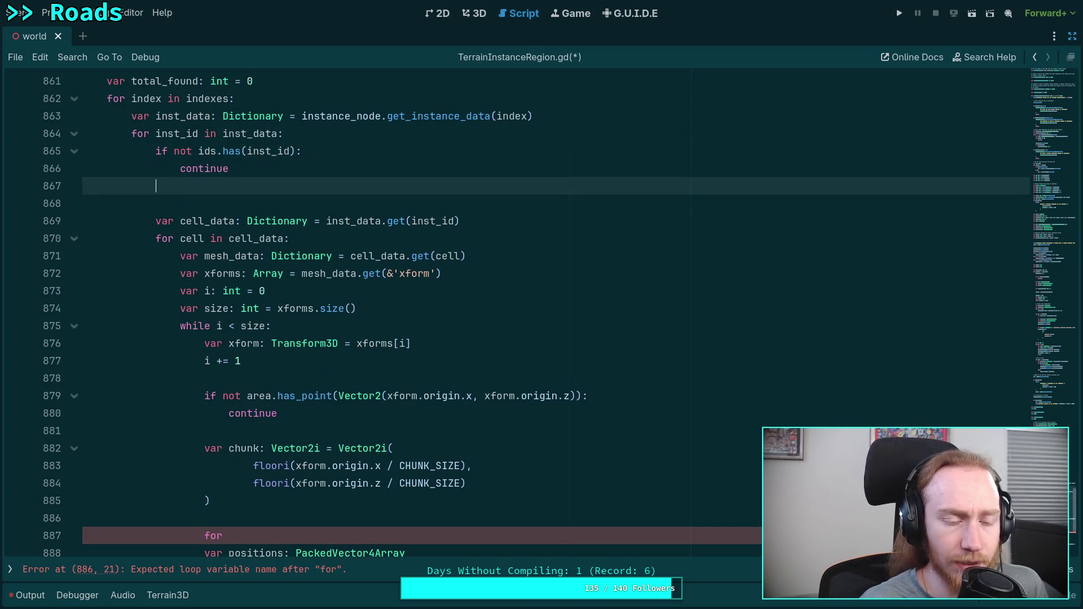
type("varkey_id")
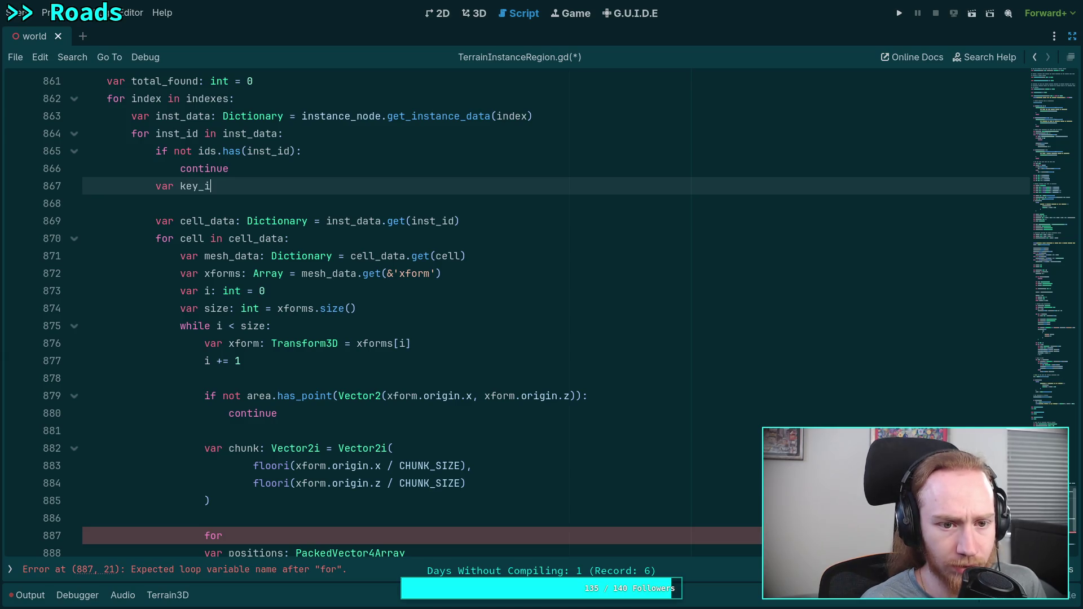
type("s: PackedIn")
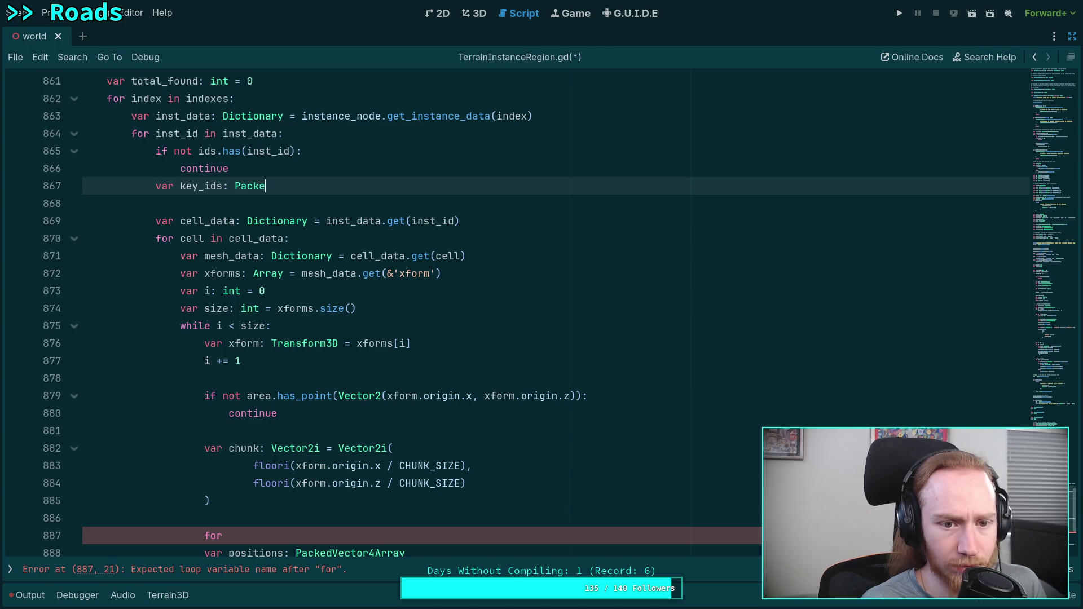
key("Return")
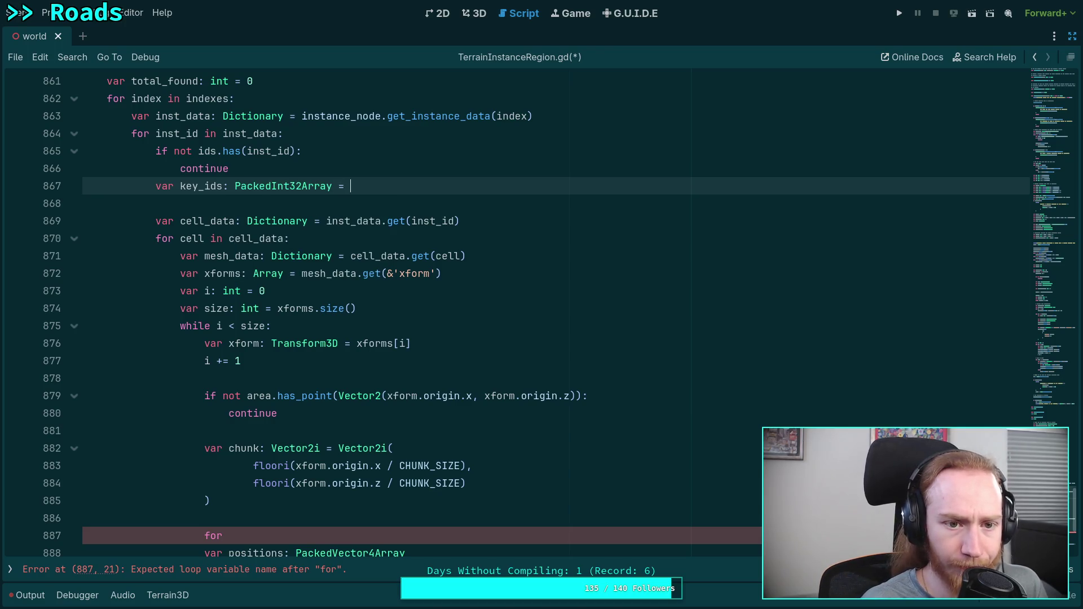
type("ids.get(in")
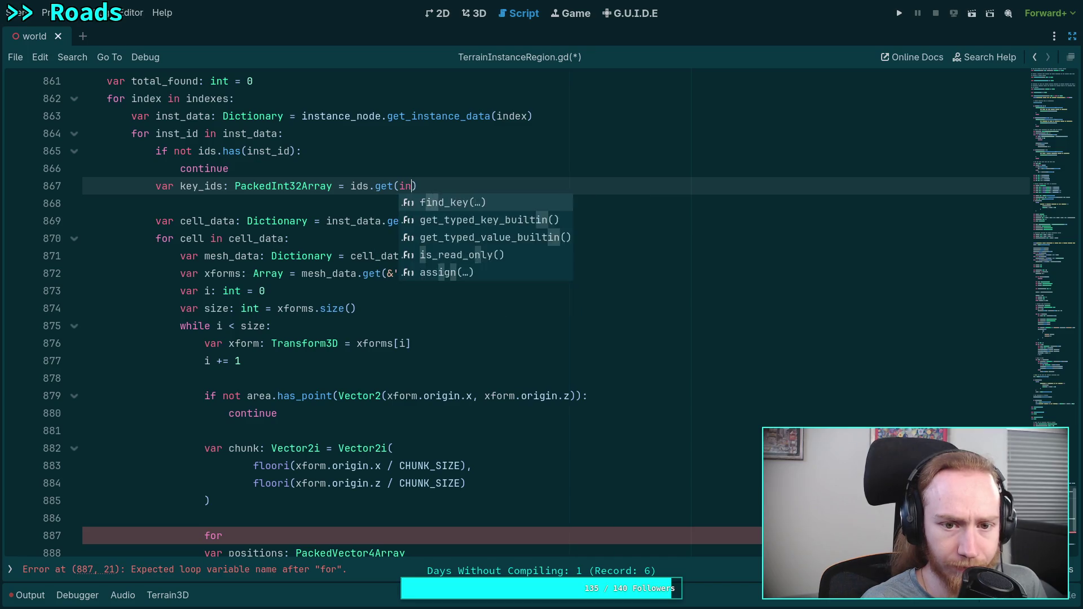
type("st_id)")
Add a blank line after continue and temporarily rename key_ids to chunk_inst_ids.
left_click(237, 175)
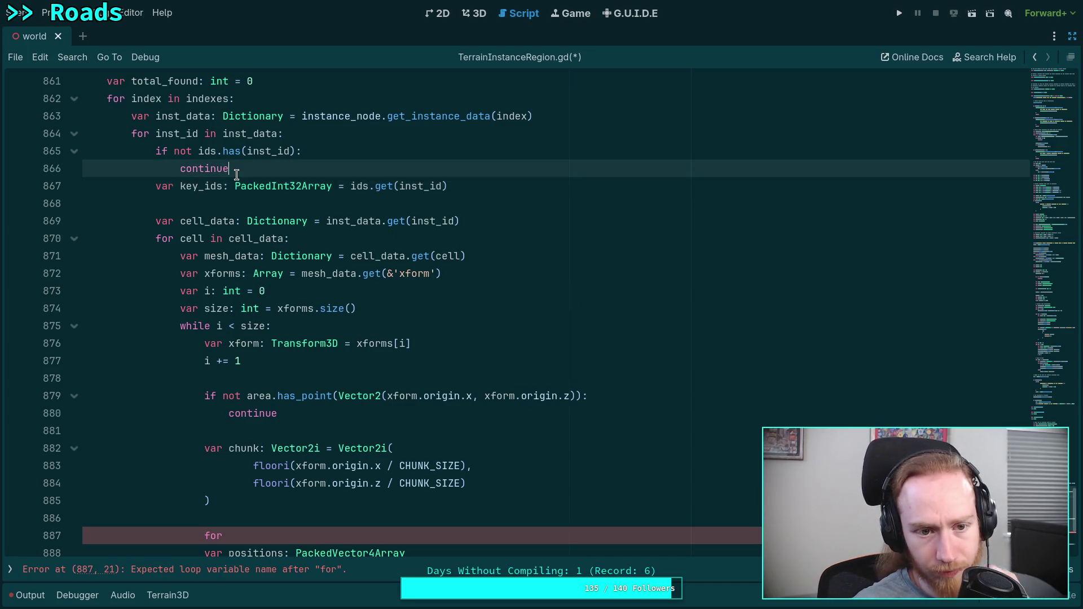
key("Return")
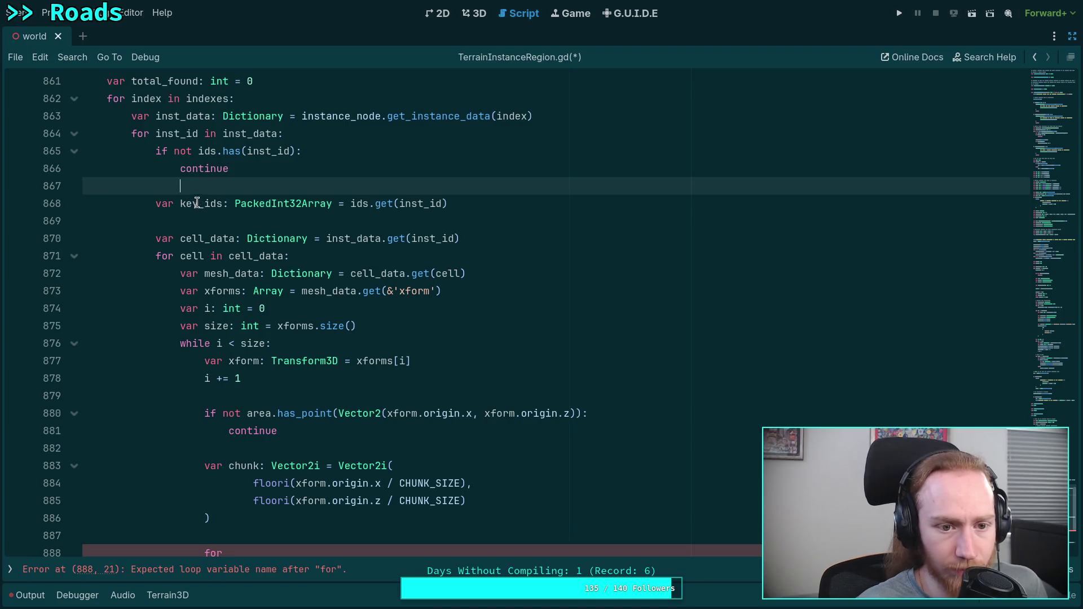
left_click_drag(199, 203, 181, 201)
type("chunk_inst")
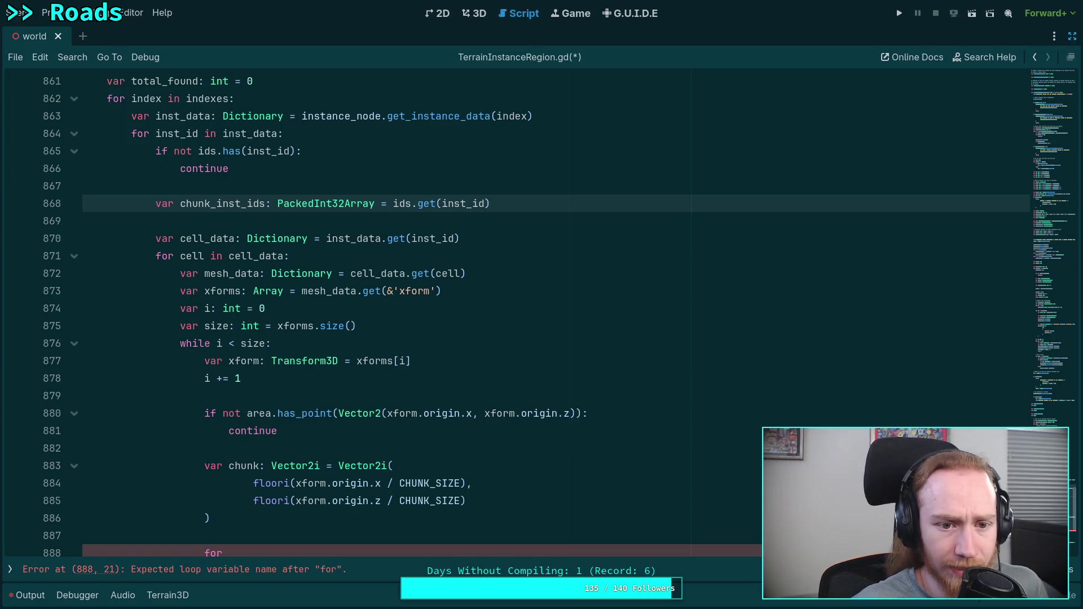
double_click(206, 204)
key("alt+Left")
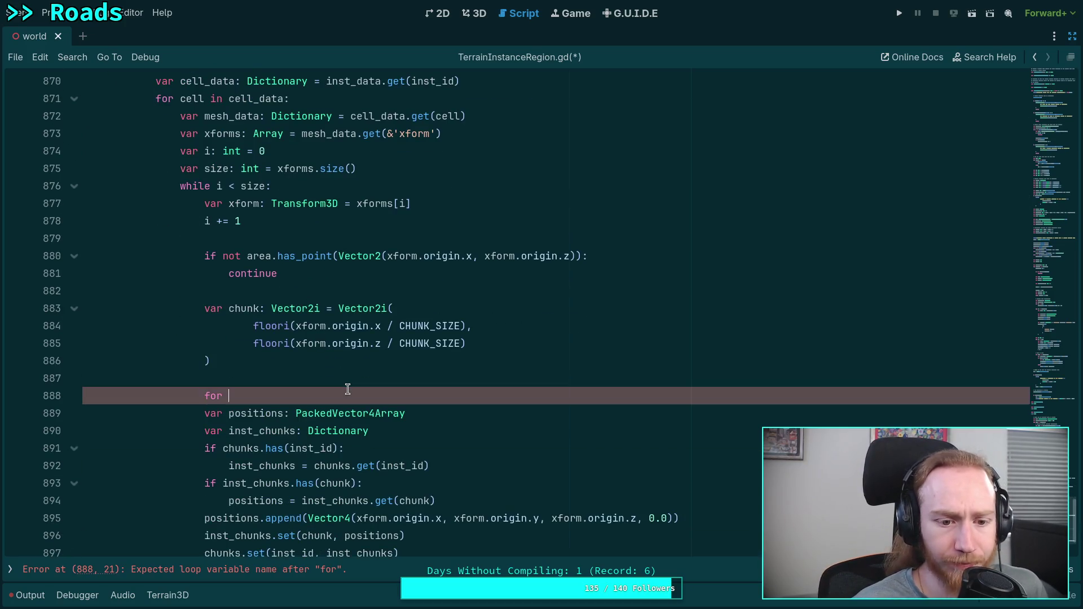
type("inst_id")
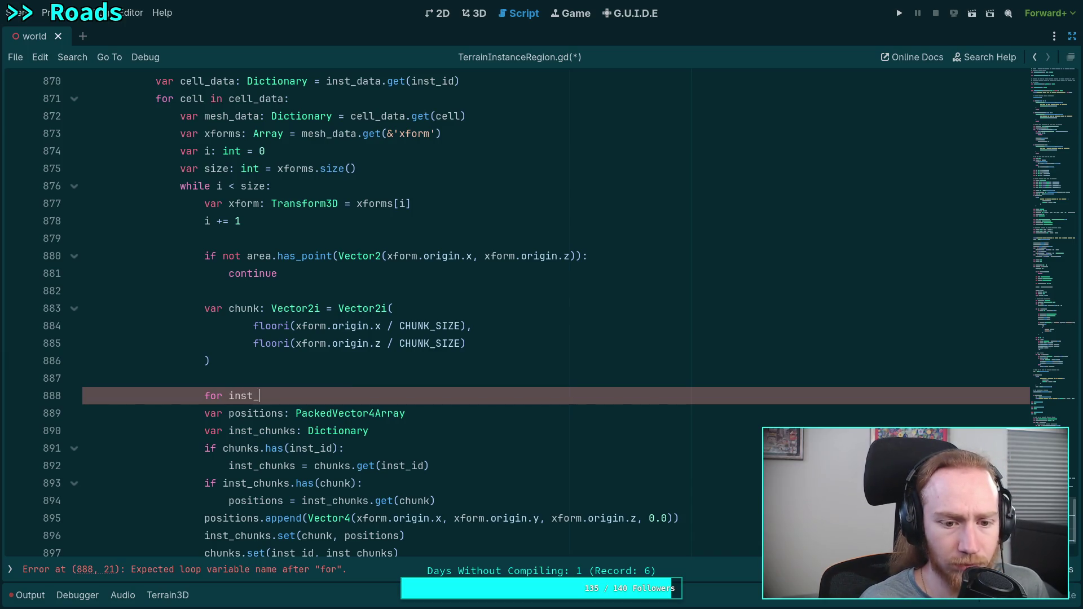
Write the loop header 'for mapped_id in key_ids' and restore the key_ids variable name.
scroll(333, 384, "up", 2)
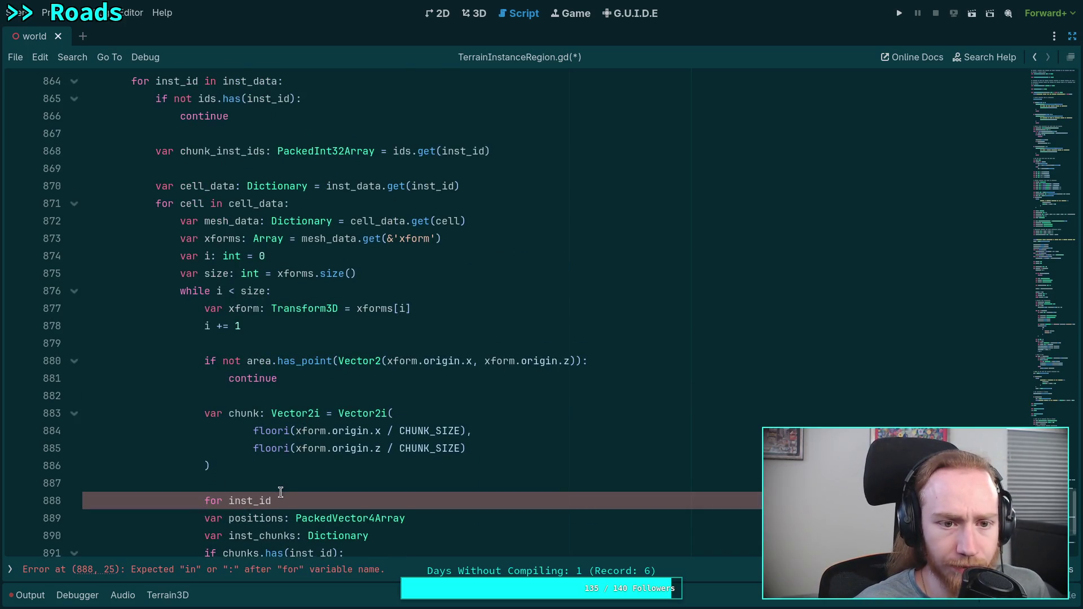
left_click_drag(274, 502, 227, 499)
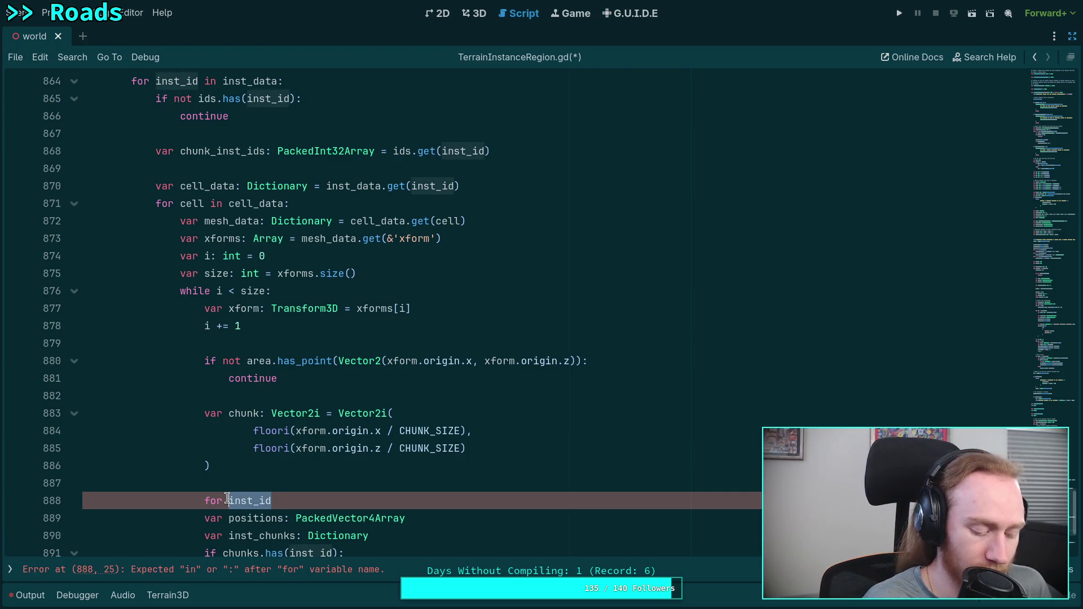
type("ma")
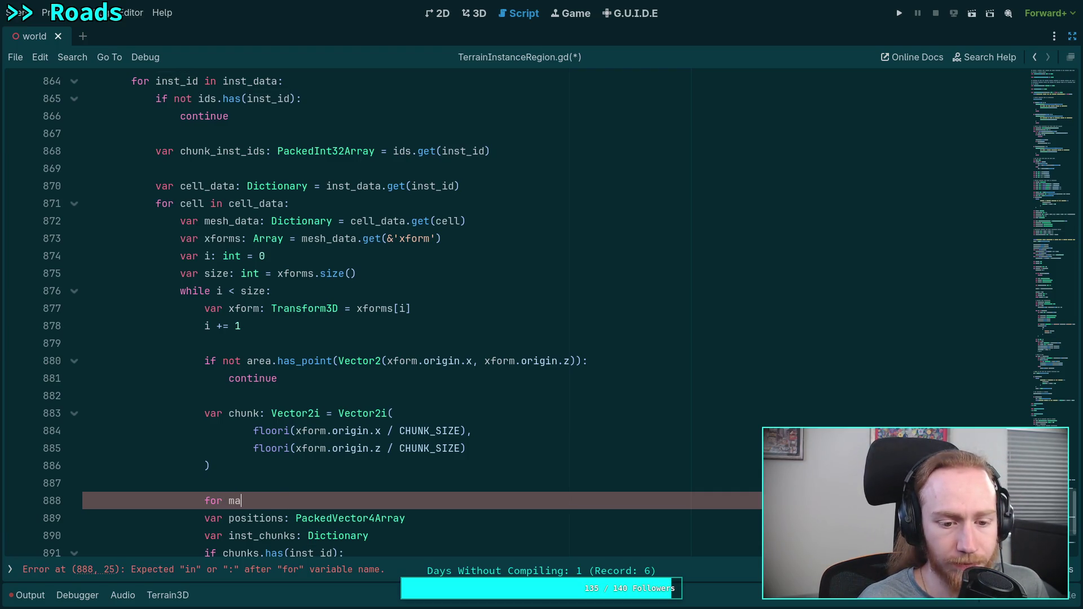
type("pped_id in")
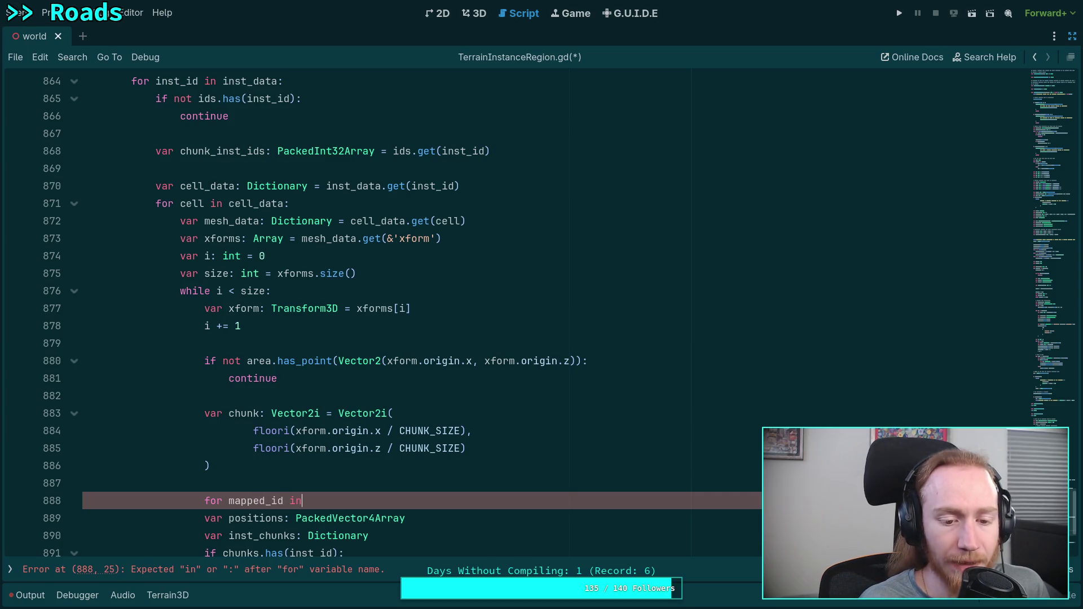
type(" chu")
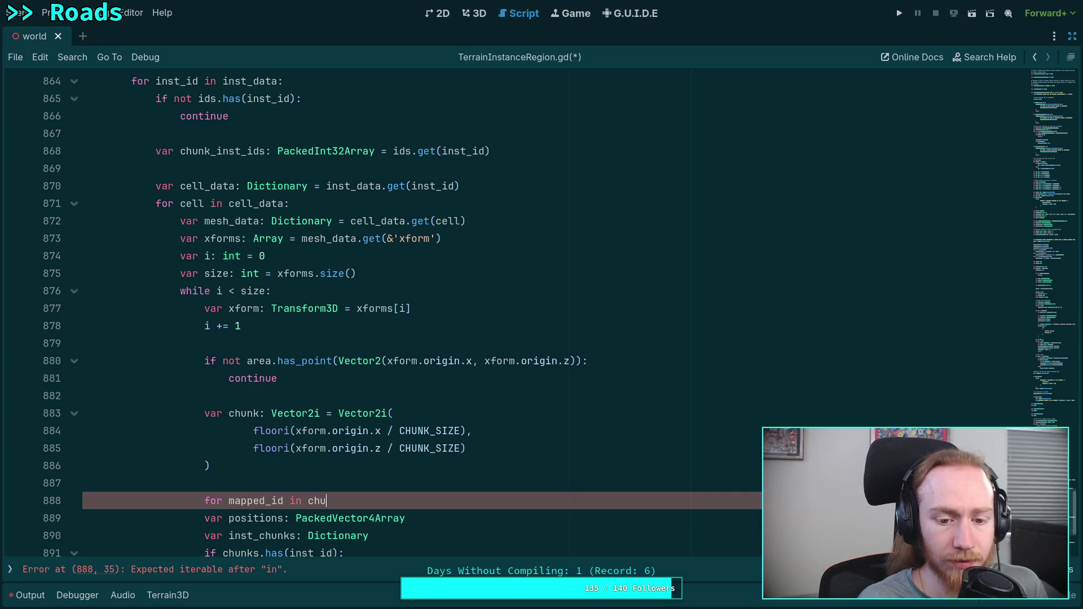
key("BackSpace")
key("BackSpace")
key("BackSpace")
type("key_ids:")
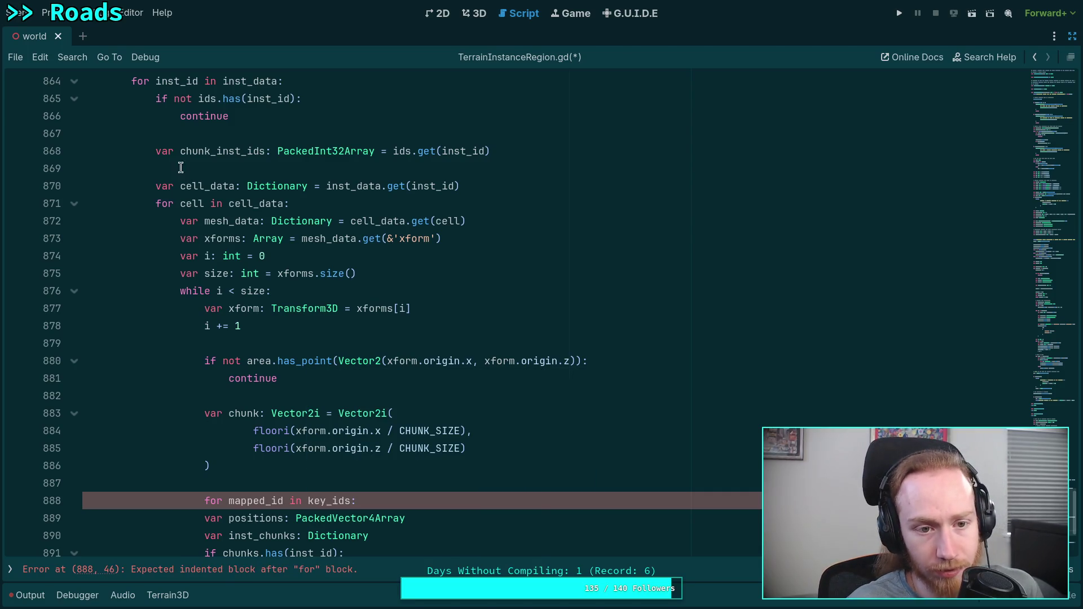
left_click_drag(180, 151, 242, 153)
type("keyf")
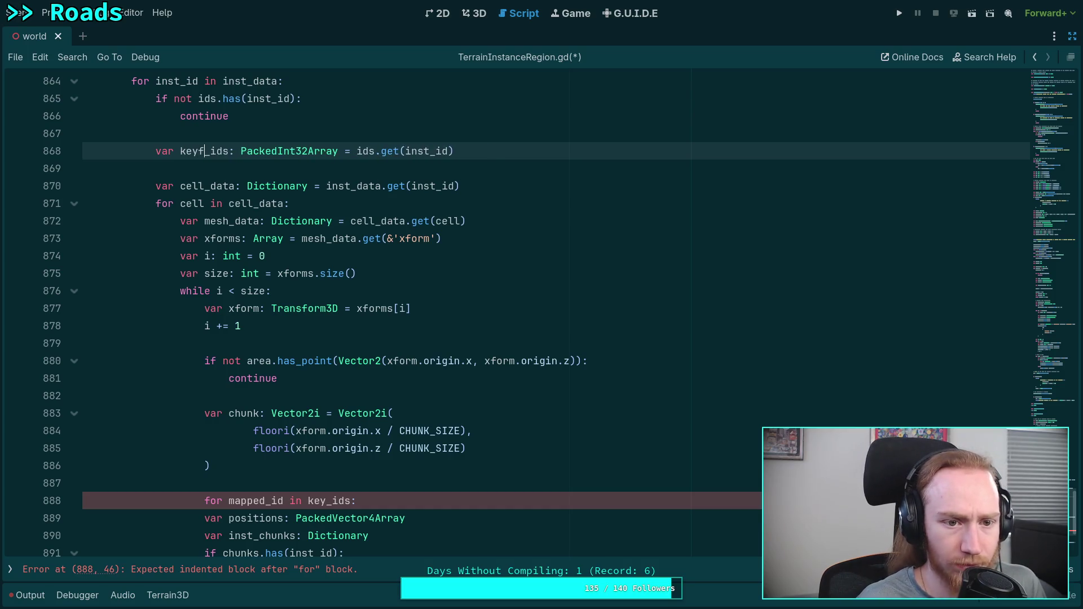
Rename the loop variable to id and indent the chunk bookkeeping lines into the loop body.
scroll(353, 402, "down", 1)
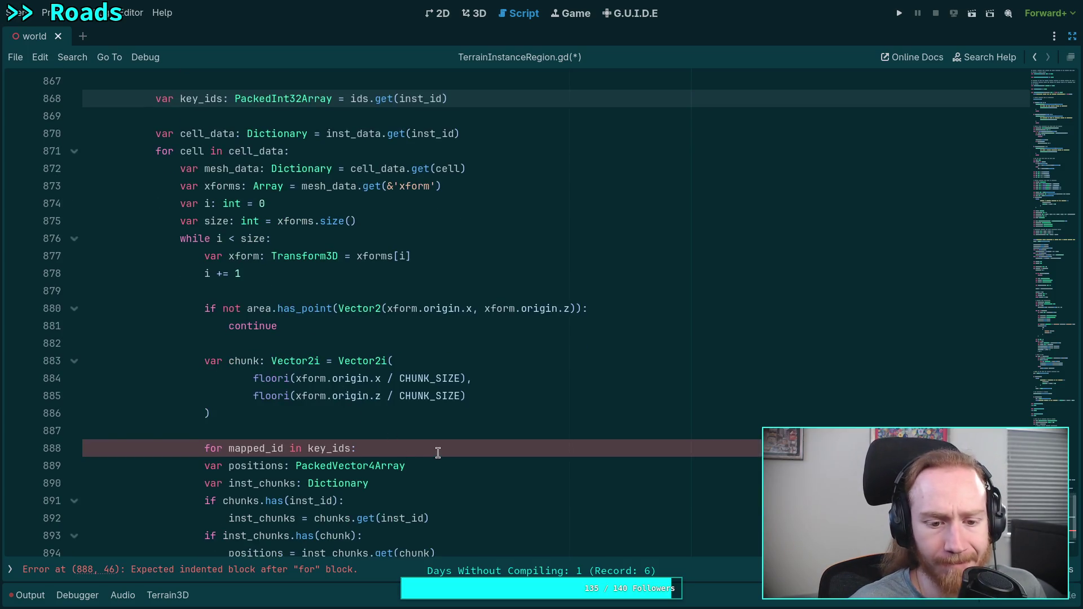
left_click(437, 451)
scroll(485, 445, "down", 1)
scroll(485, 445, "down", 1)
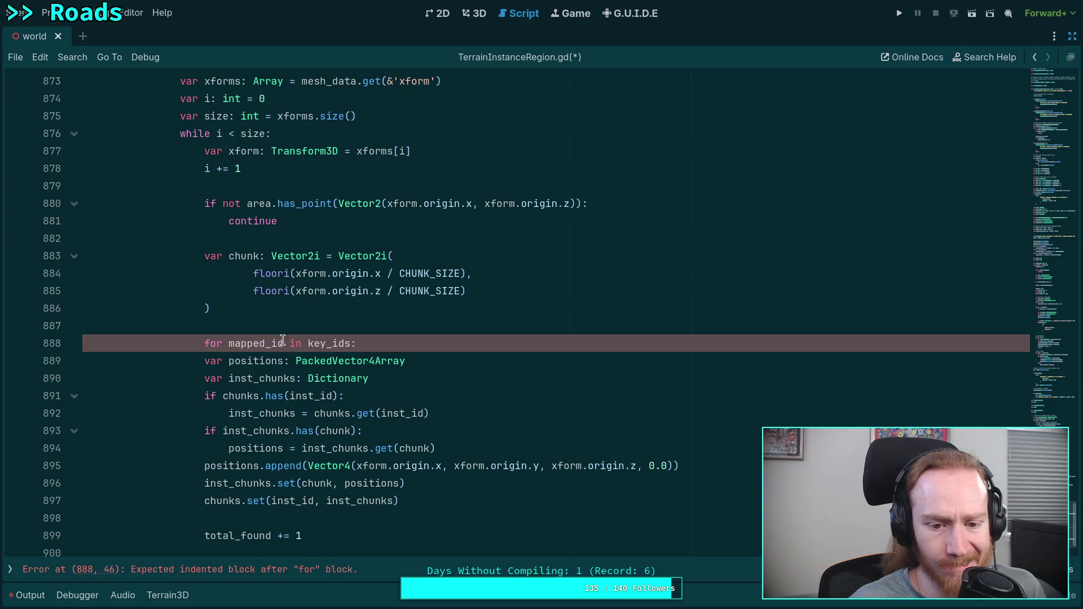
left_click_drag(270, 340, 228, 341)
key("BackSpace")
left_click(418, 339)
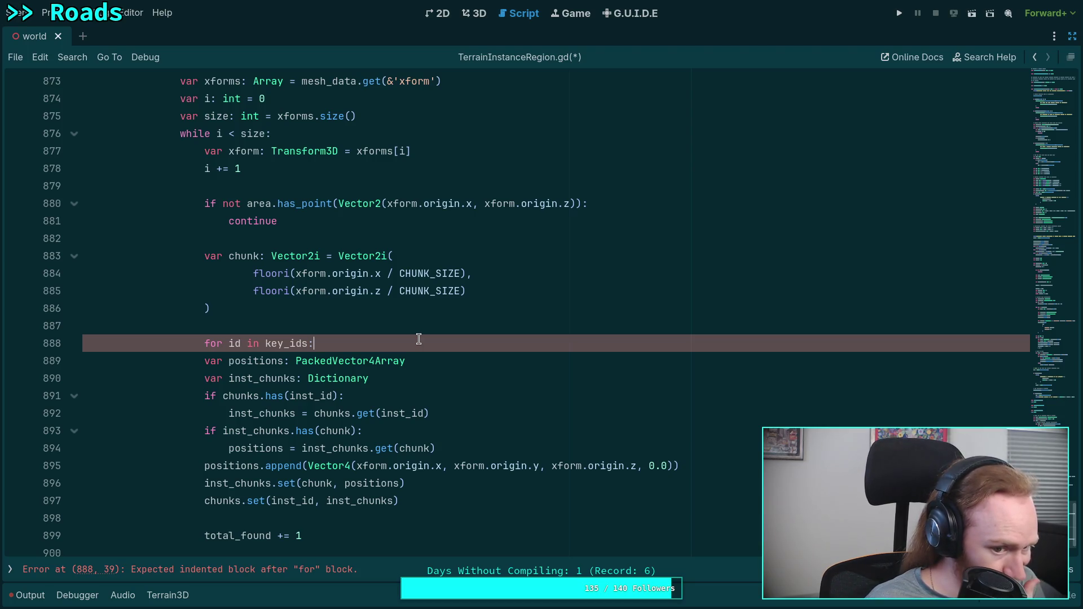
left_click_drag(273, 361, 327, 501)
key("Tab")
left_click(270, 513)
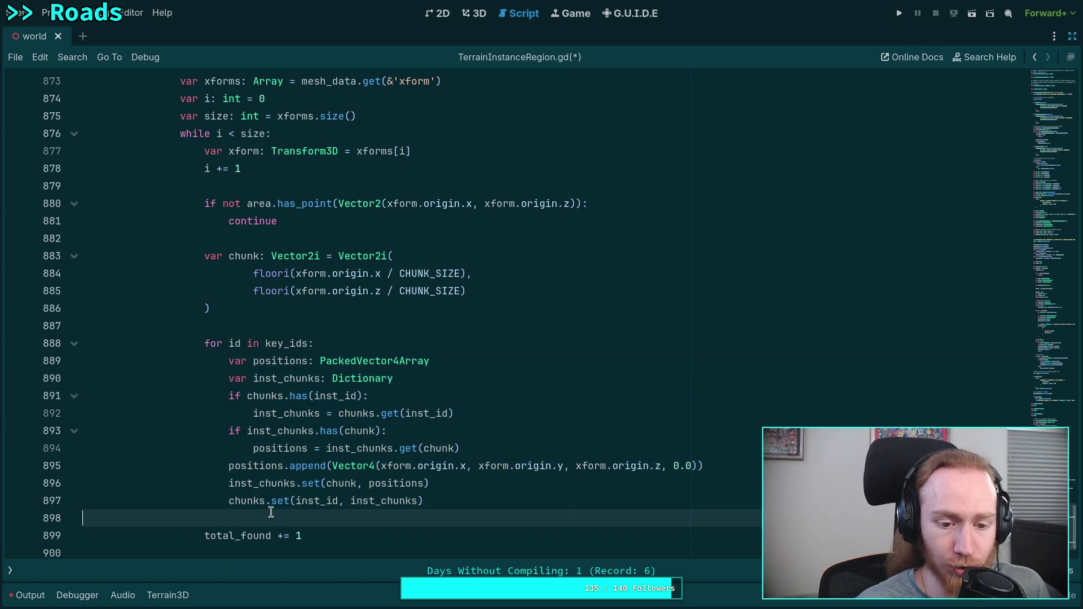
Try moving the positions and inst_chunks declarations out of the key_ids loop, then put them back inside.
scroll(350, 468, "down", 1)
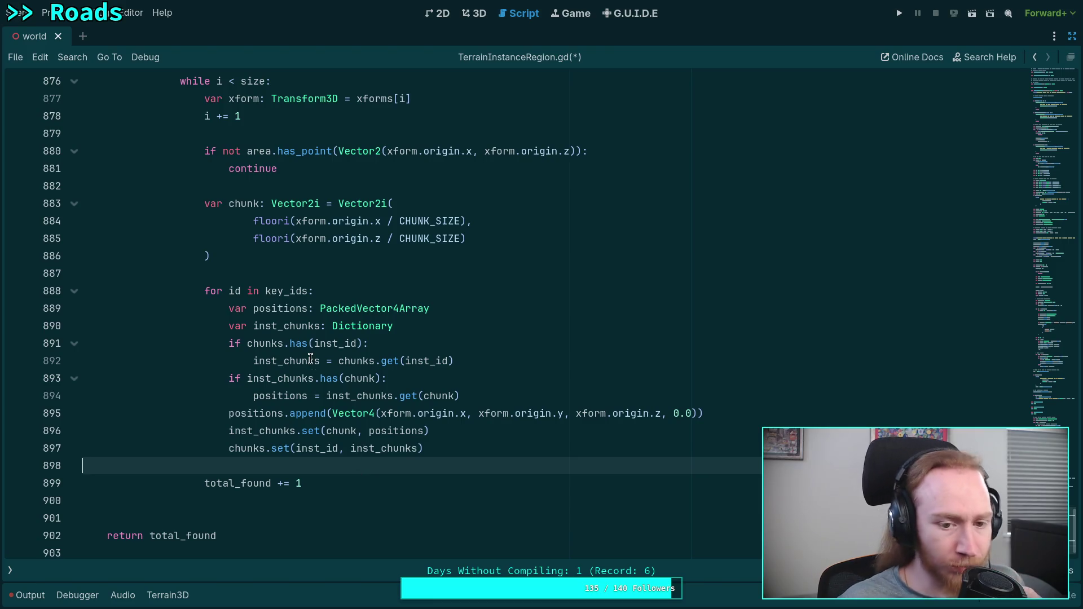
double_click(301, 313)
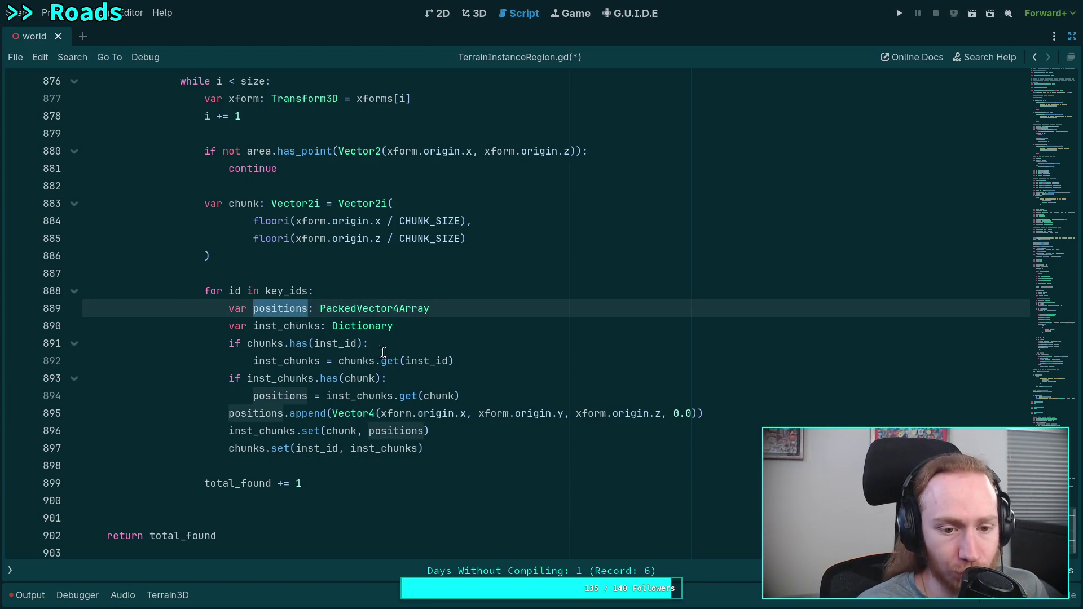
key("alt+Up")
key("shift+Tab")
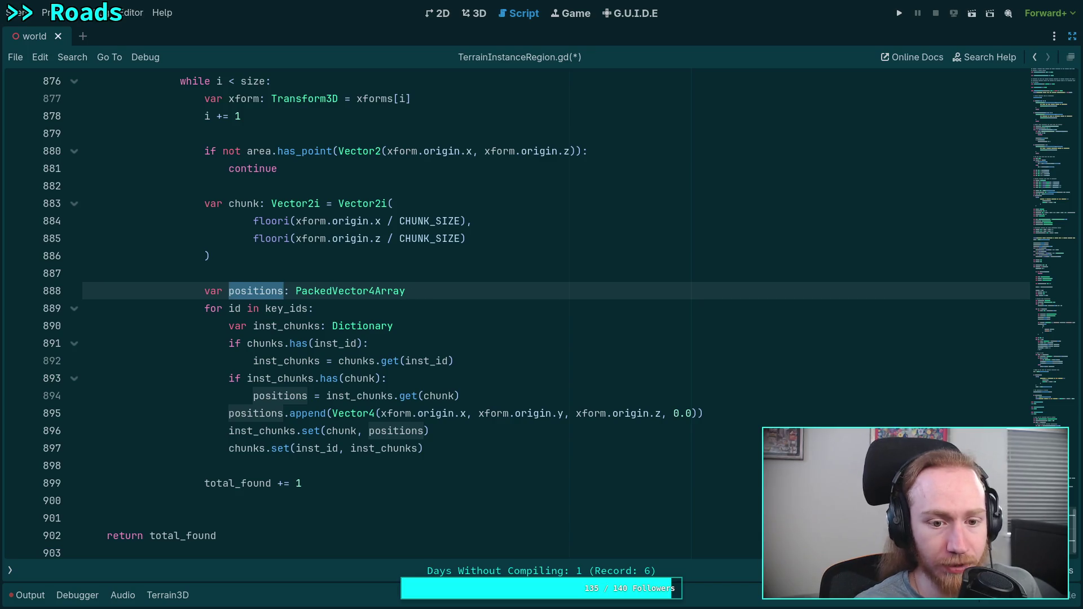
left_click(282, 326)
key("alt+Up")
key("shift+Tab")
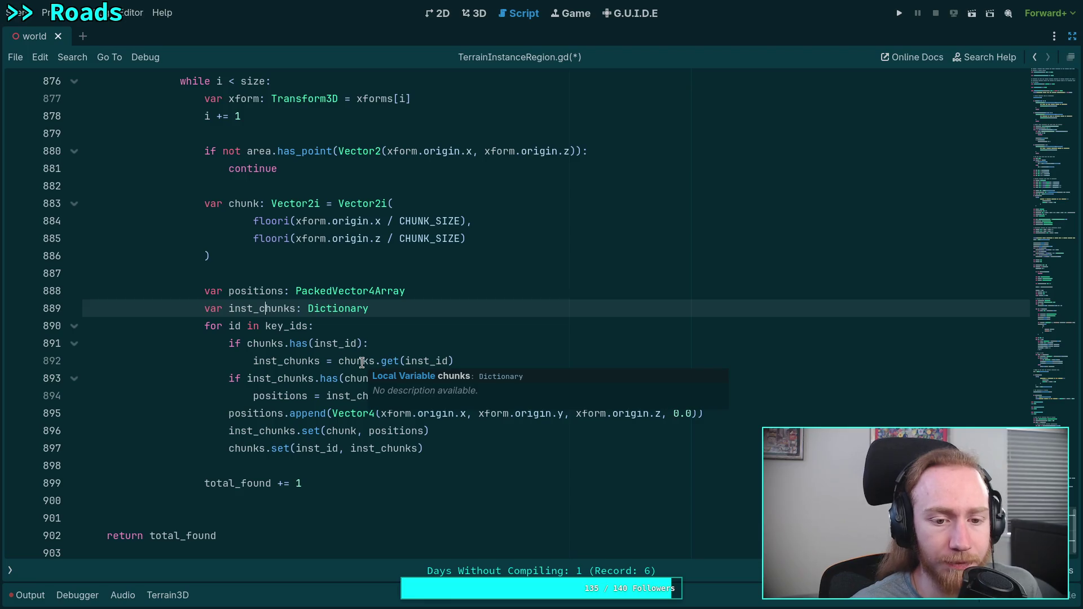
key("Up")
key("alt+Down")
key("alt+Down")
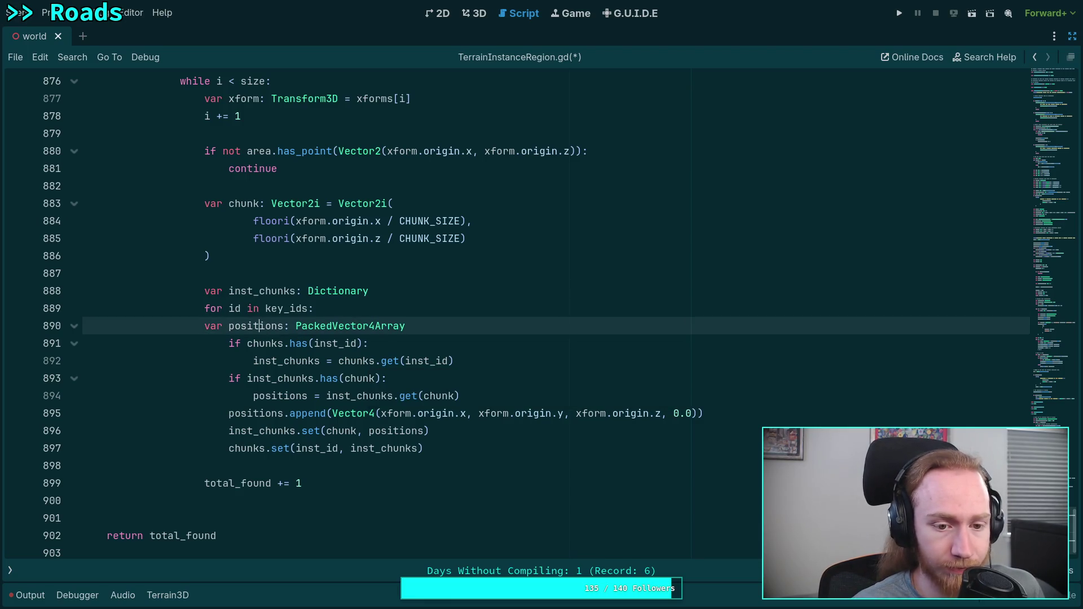
key("Tab")
key("Up")
key("Up")
key("alt+Down")
key("alt+Down")
key("Home")
key("Tab")
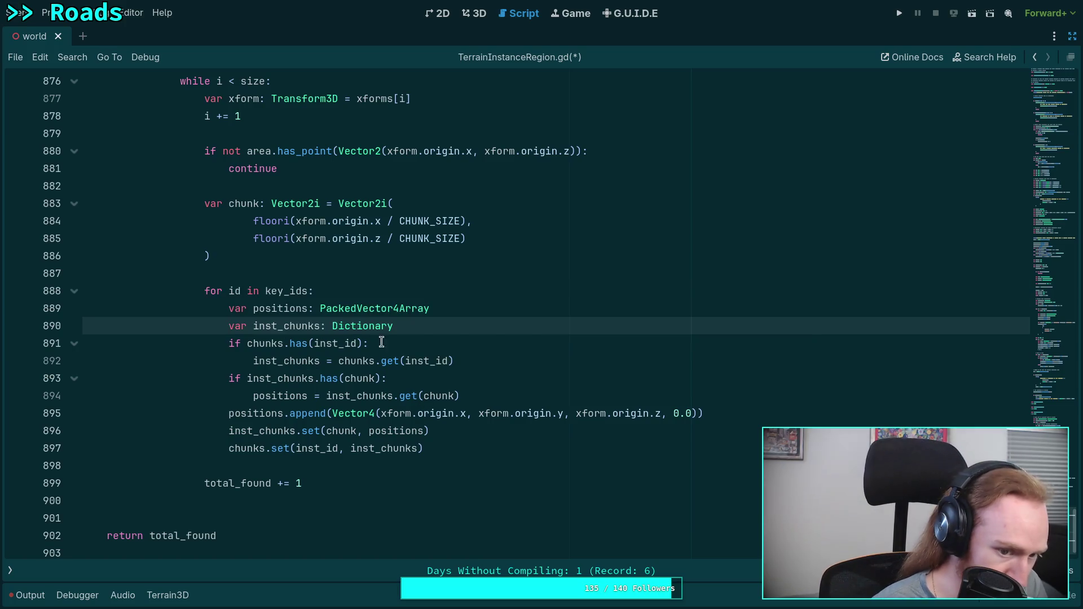
Move positions below the chunks lookup and make chunks.has check id instead of inst_id.
double_click(285, 309)
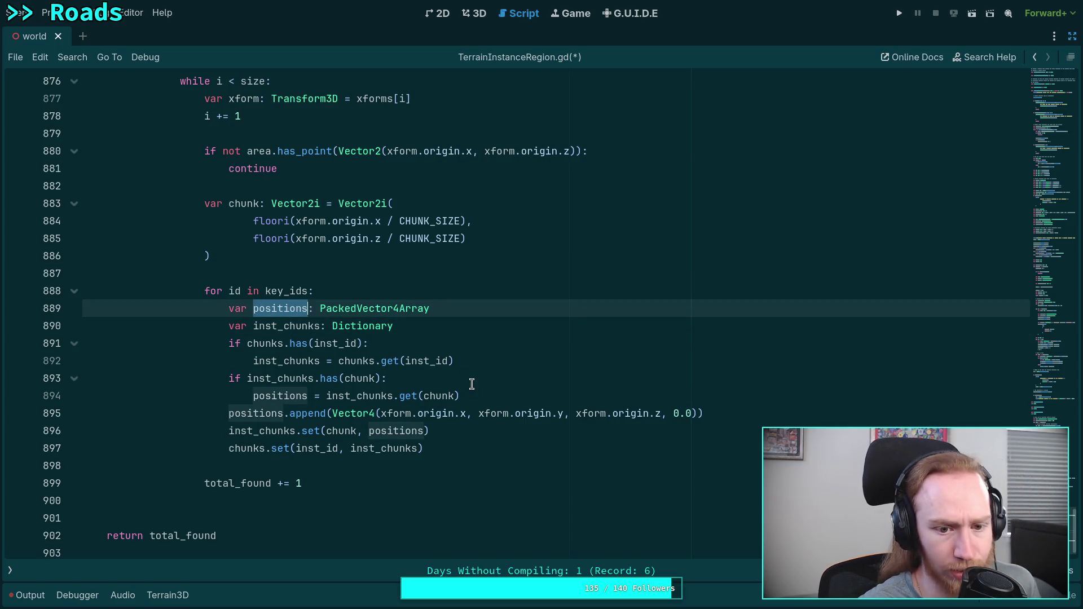
key("alt+Down")
key("alt+Down")
key("alt+Down")
key("Up")
key("Up")
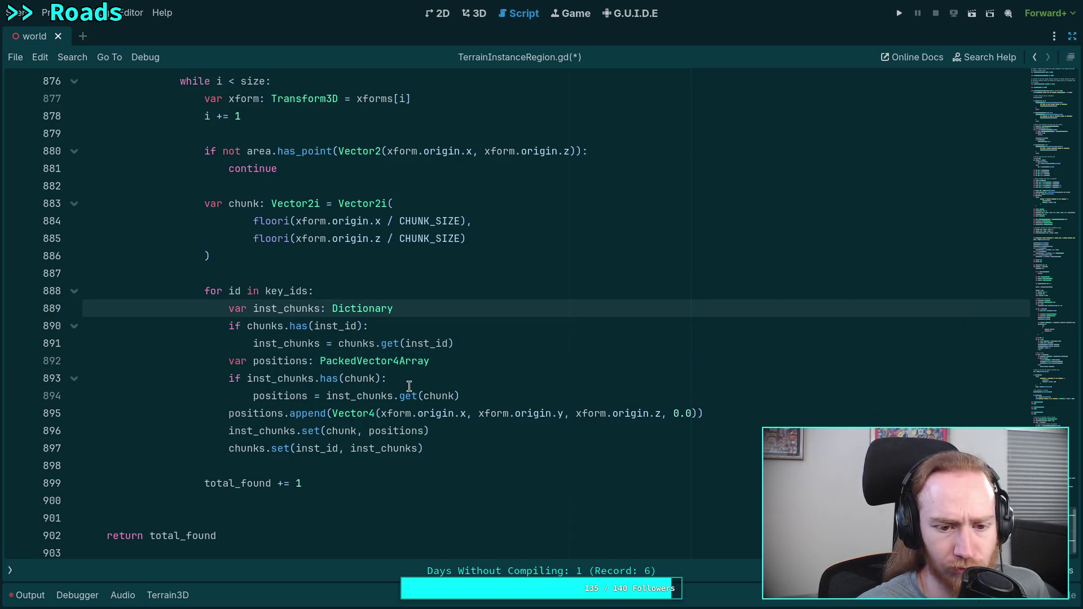
scroll(409, 387, "up", 2)
double_click(334, 430)
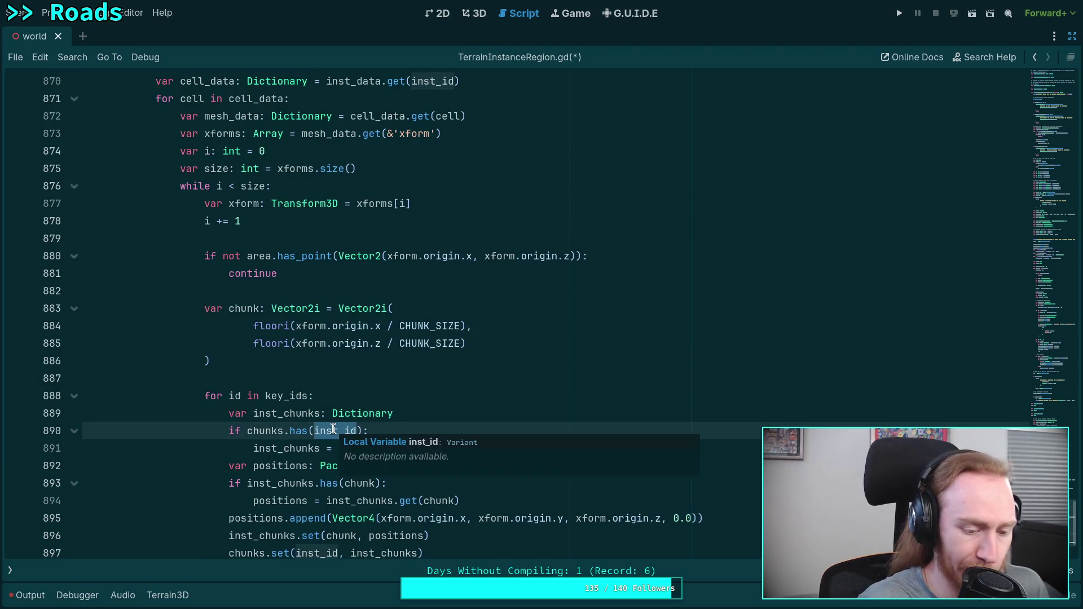
type("id")
key("Escape")
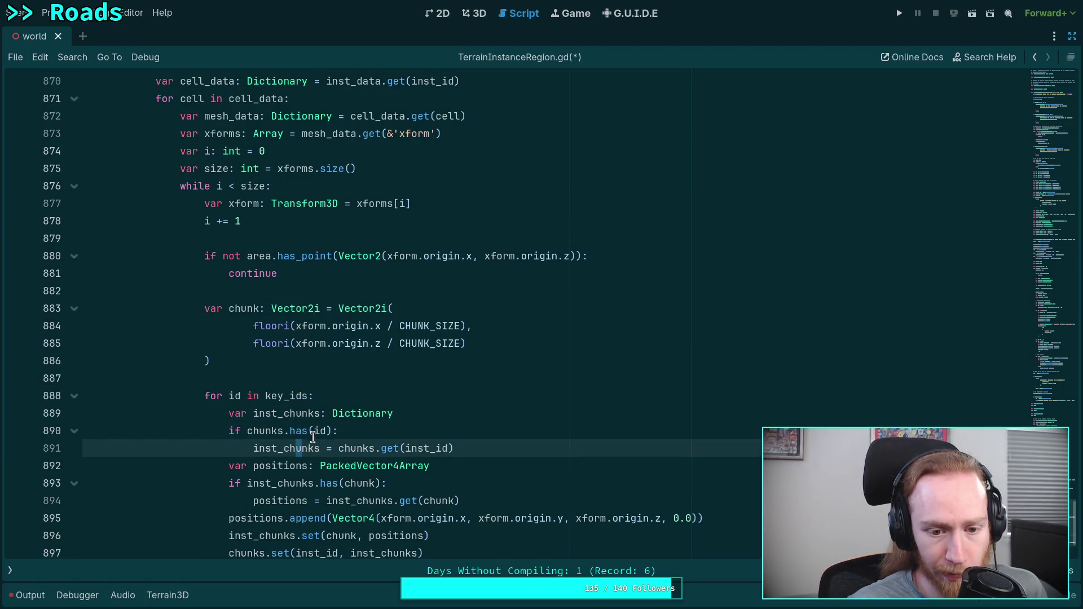
Make chunks.get look up by id, then insert a new line above the key_ids loop.
double_click(320, 430)
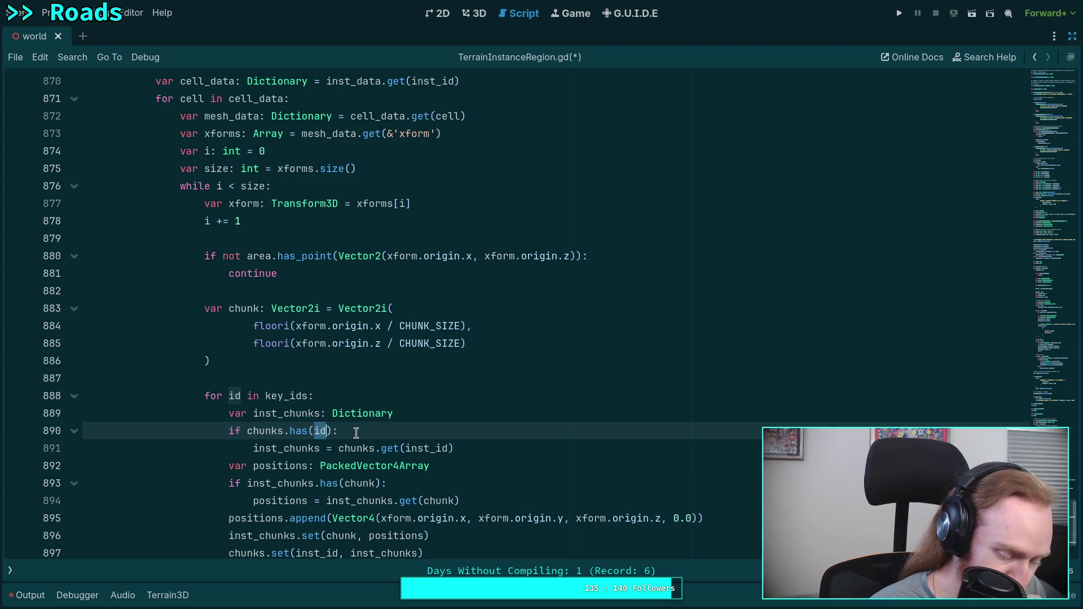
double_click(306, 415)
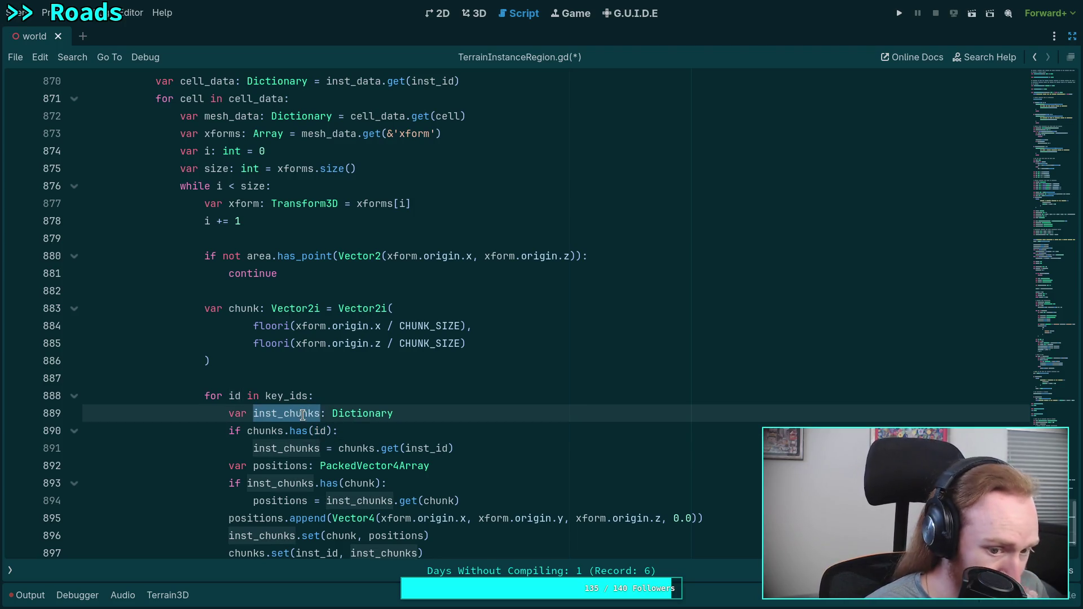
scroll(409, 444, "down", 1)
double_click(265, 378)
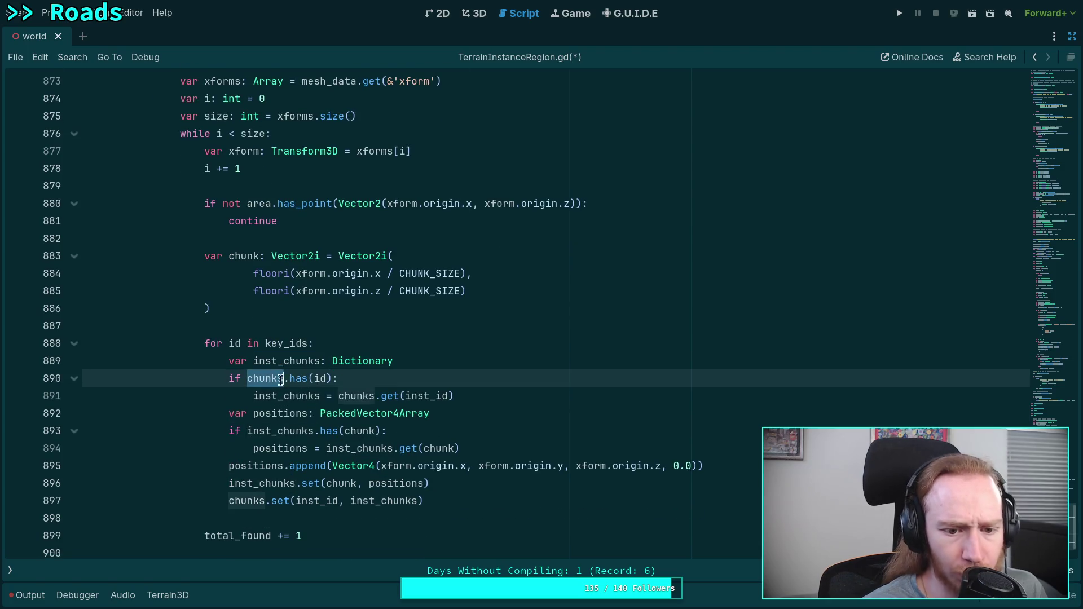
left_click(410, 395)
key("Delete")
key("Delete")
key("Delete")
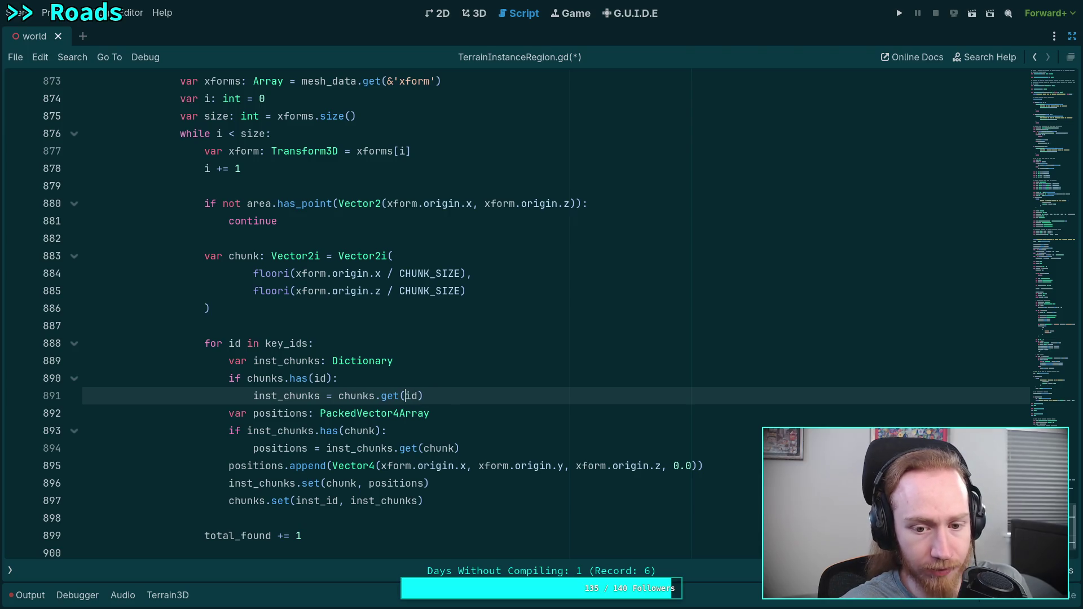
double_click(275, 431)
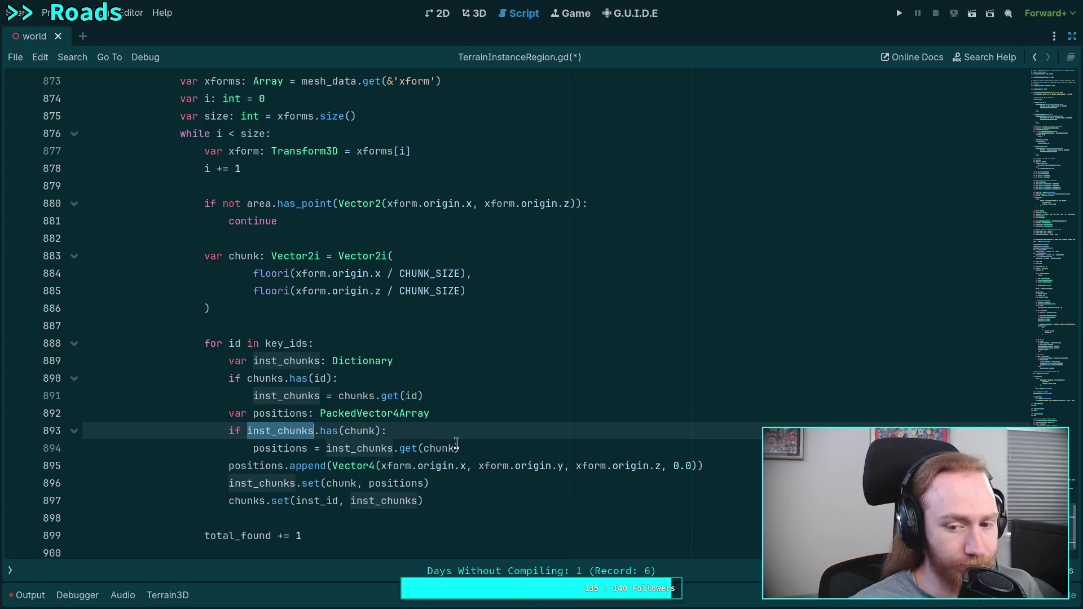
left_click(409, 327)
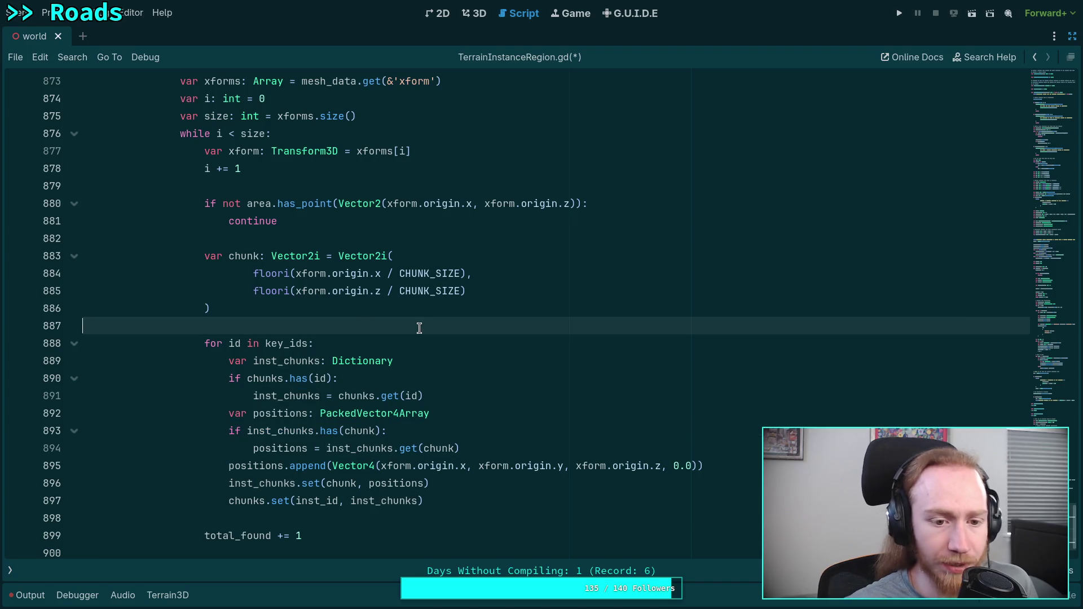
key("Return")
Declare 'var pos: Vector4' above the loop with the Vector4 moved out of append, and append pos.
type("var ")
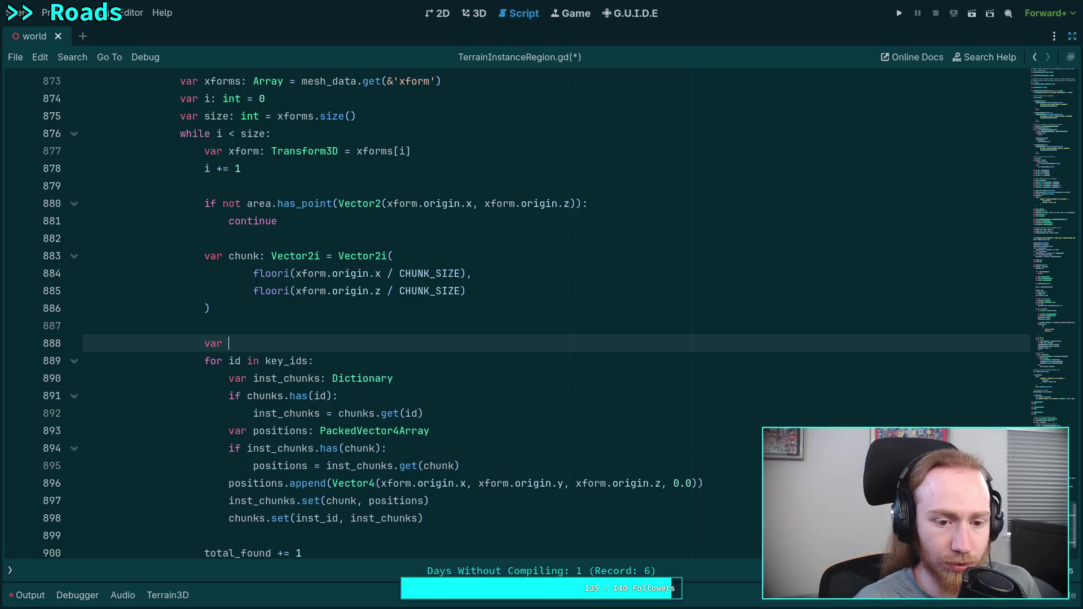
type("pa")
key("BackSpace")
key("BackSpace")
type("os")
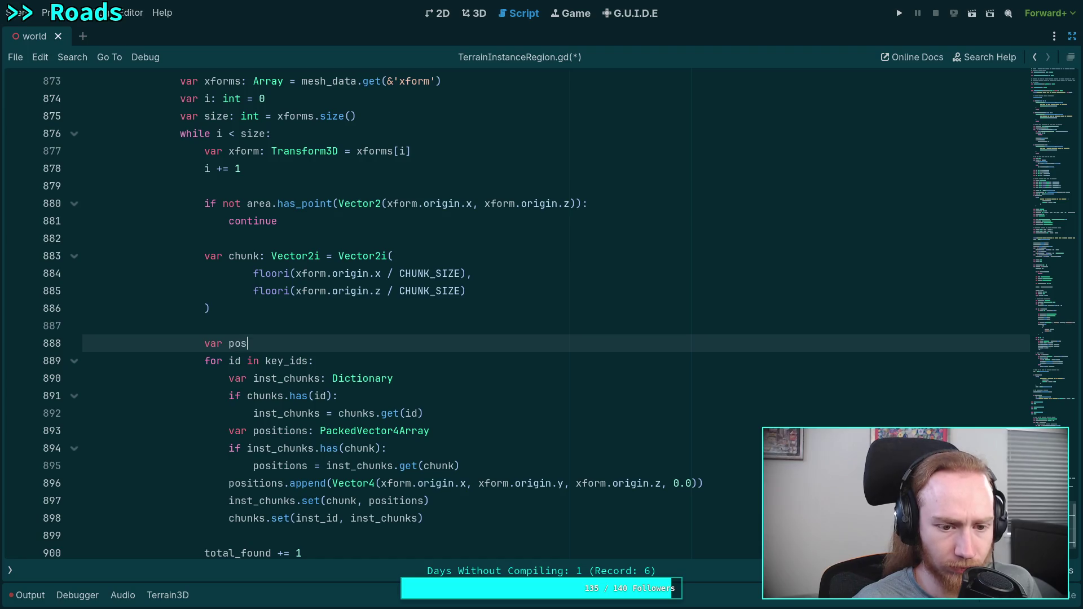
type(": Vector3")
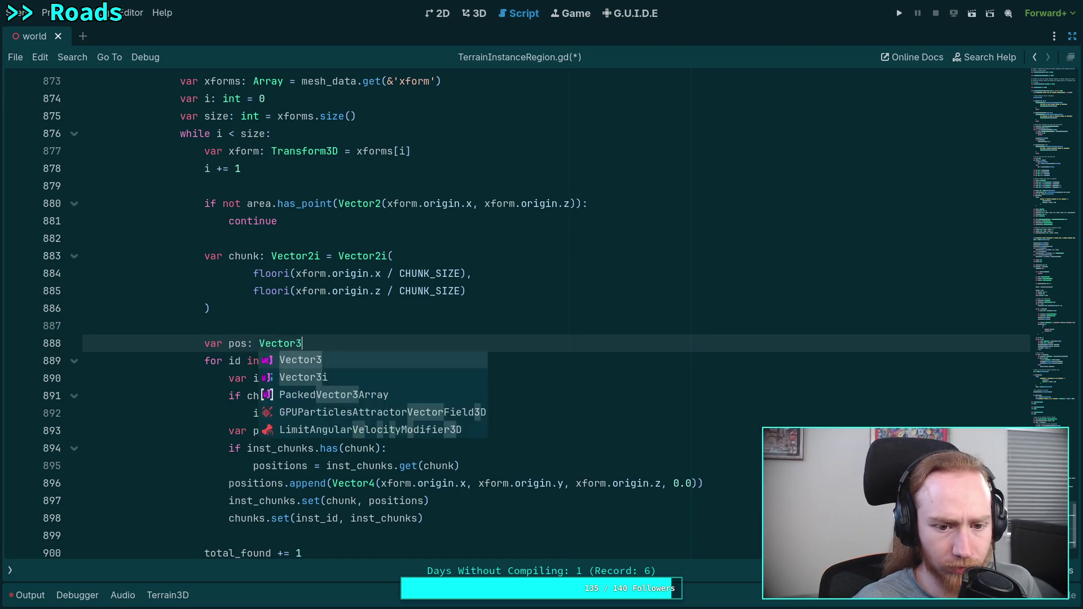
key("BackSpace")
type("4 =")
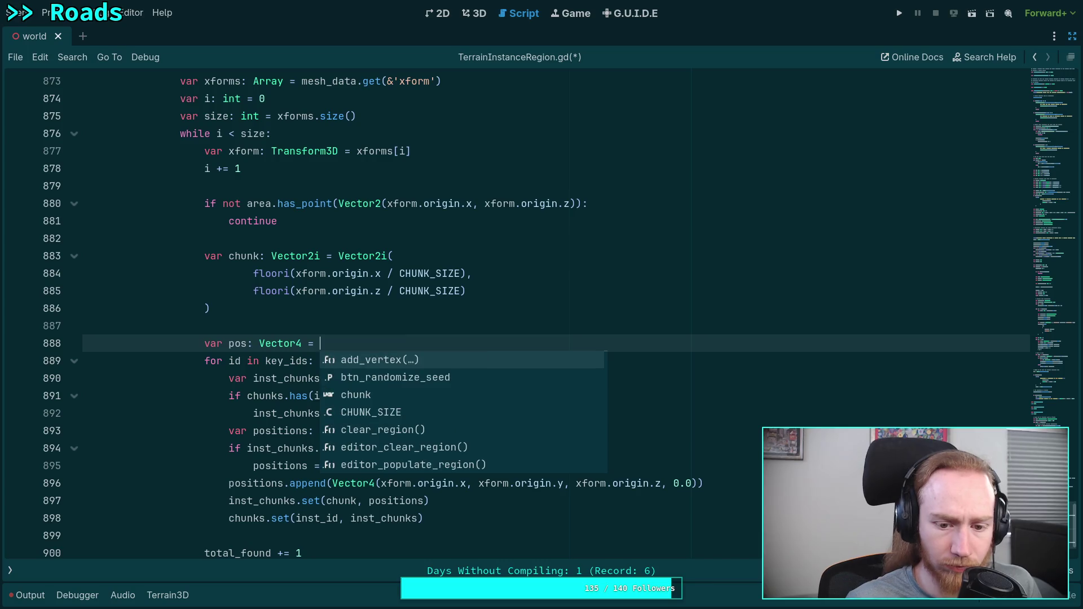
left_click_drag(337, 489, 694, 489)
key("ctrl+c")
key("BackSpace")
left_click(373, 344)
key("ctrl+v")
left_click(333, 484)
type("pos")
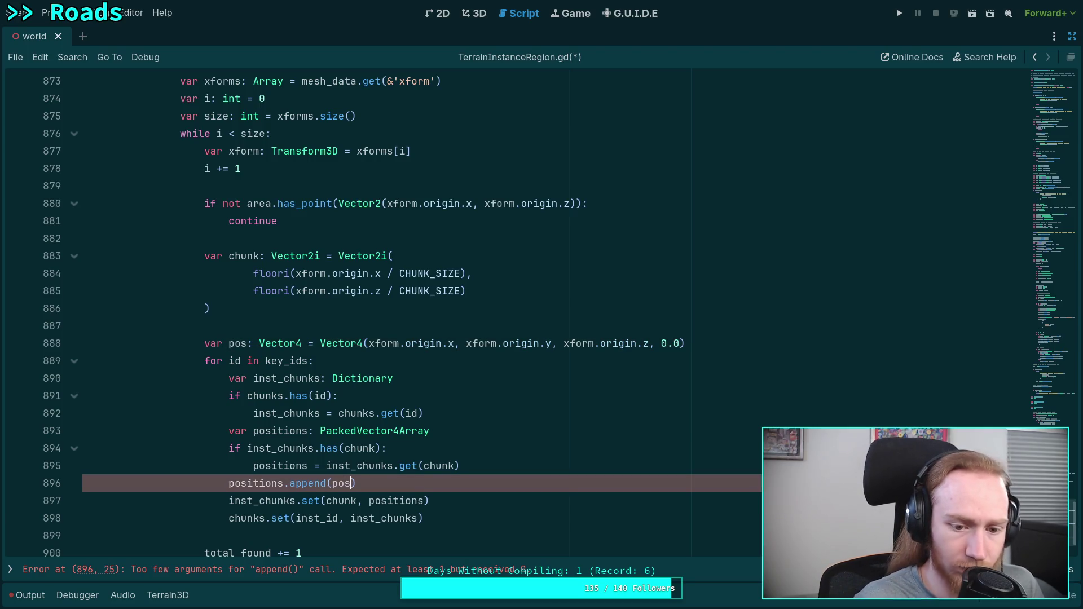
double_click(249, 483)
Change chunks.set to store inst_chunks under id instead of inst_id.
mouse_move(290, 486)
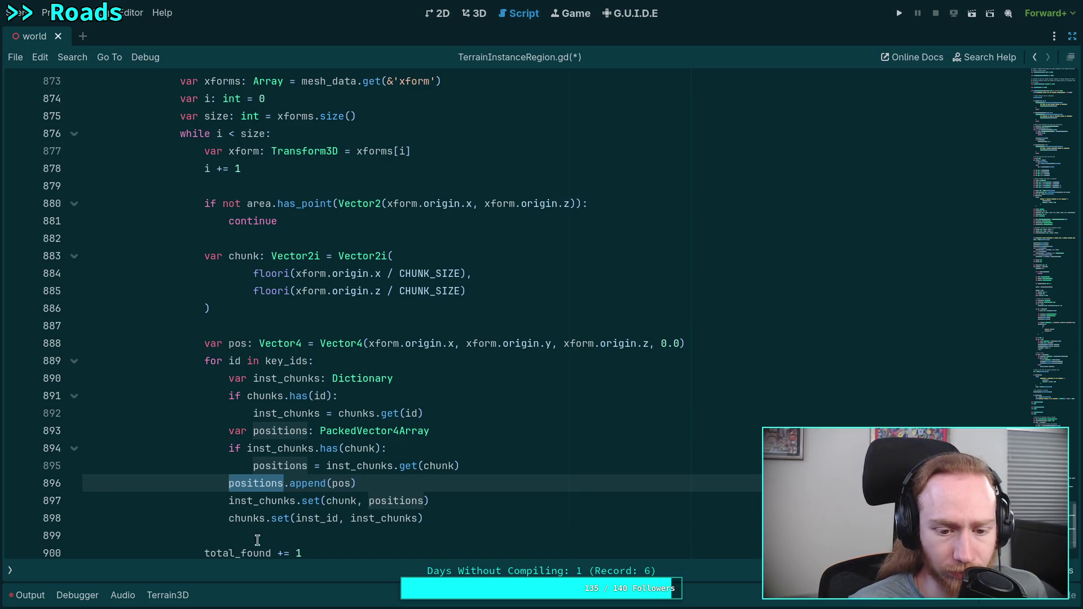
left_click(325, 518)
left_click_drag(325, 517, 295, 517)
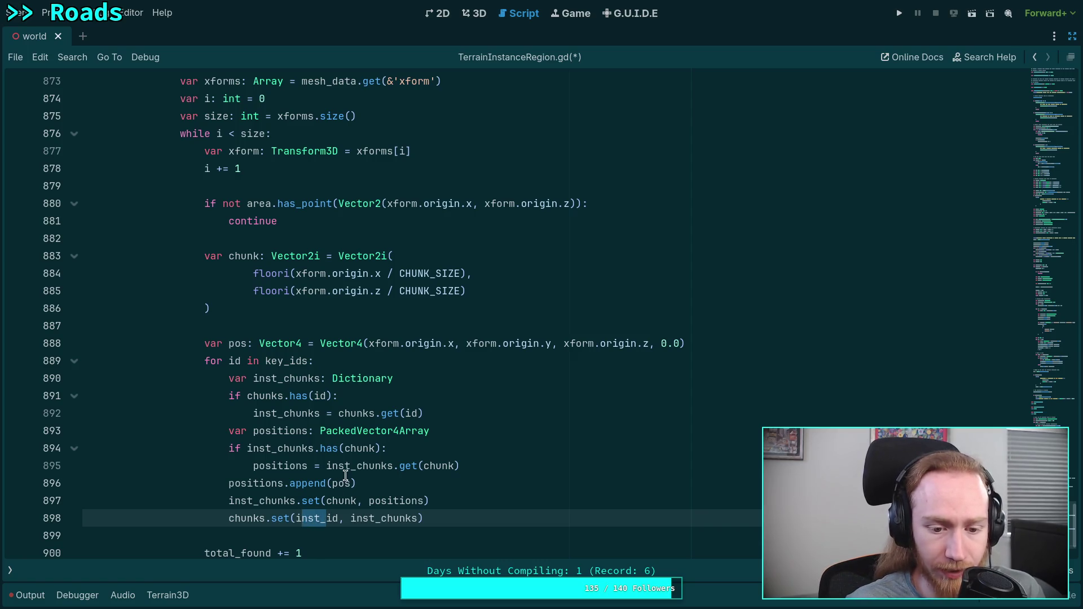
key("BackSpace")
double_click(320, 396)
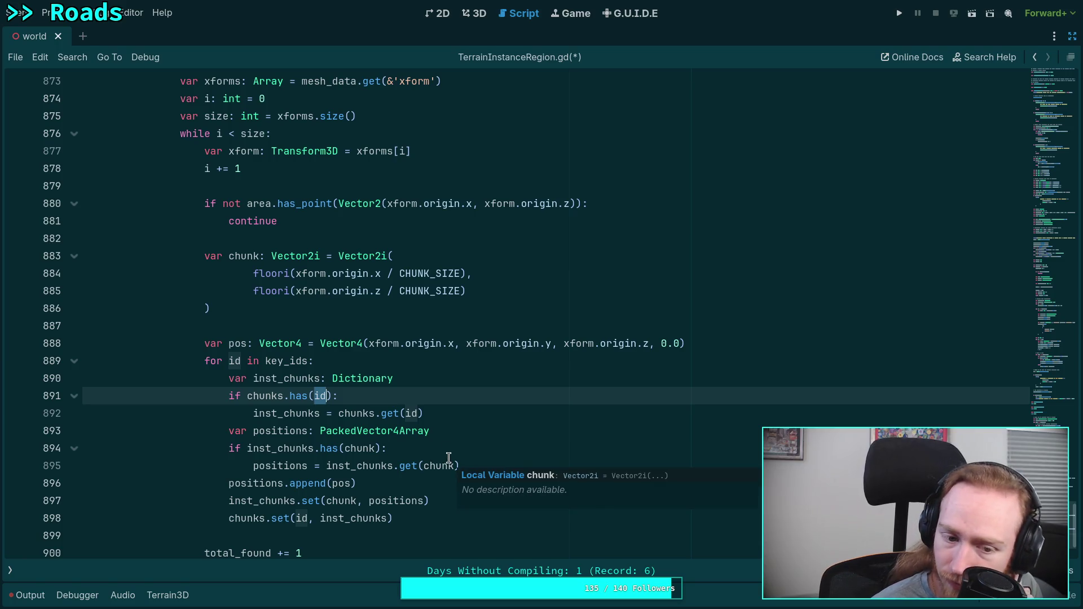
left_click(262, 501)
double_click(263, 500)
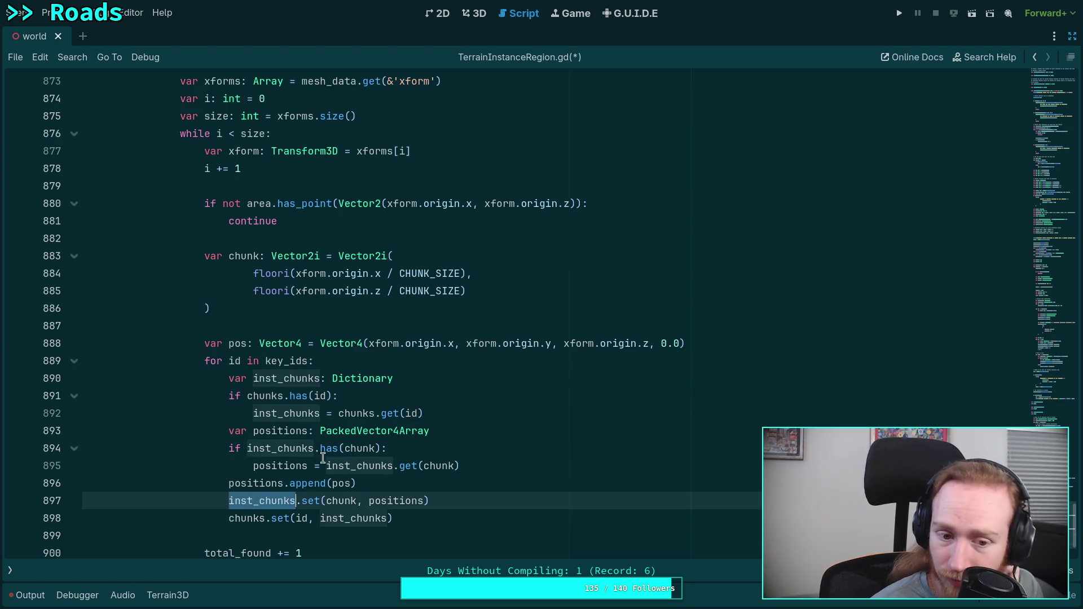
Separate the loop body's blocks with blank lines and save the script.
left_click(450, 417)
key("Return")
left_click(479, 482)
key("Return")
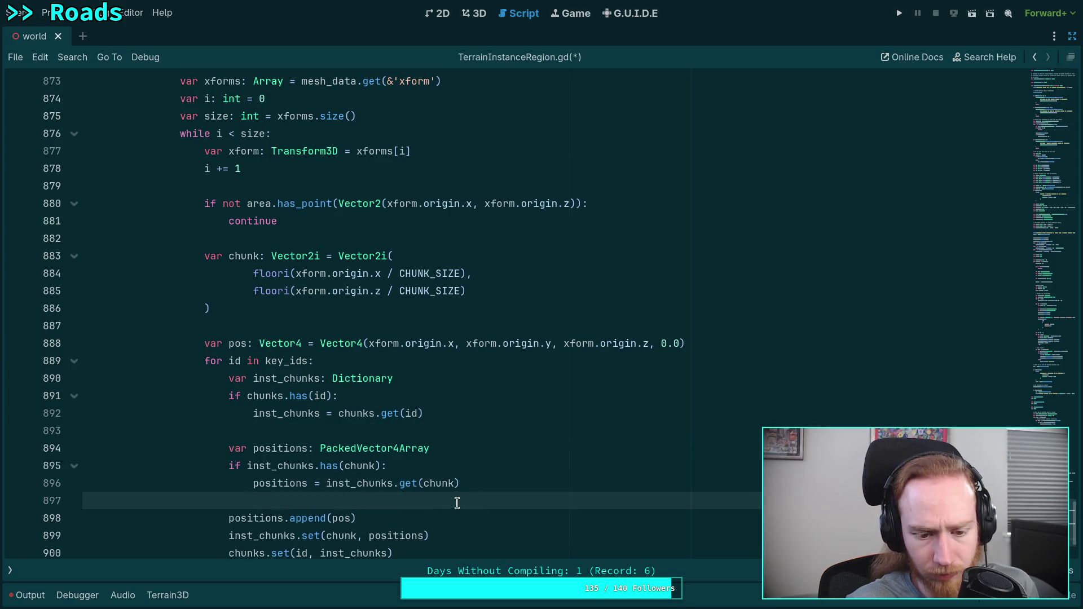
scroll(445, 508, "down", 2)
left_click(423, 416)
key("Return")
left_click(472, 448)
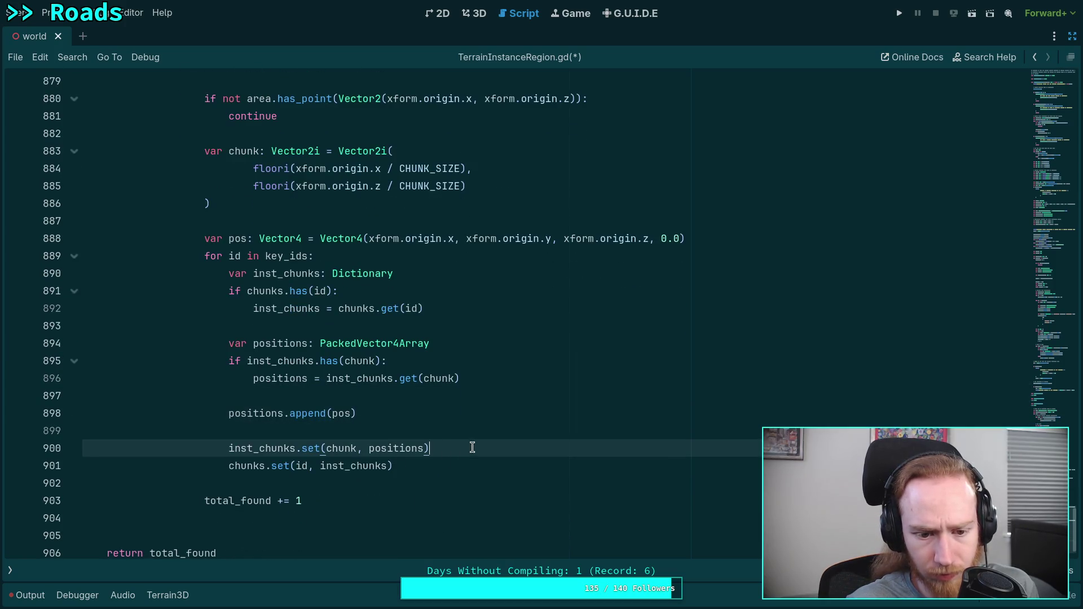
key("Return")
left_click(425, 438)
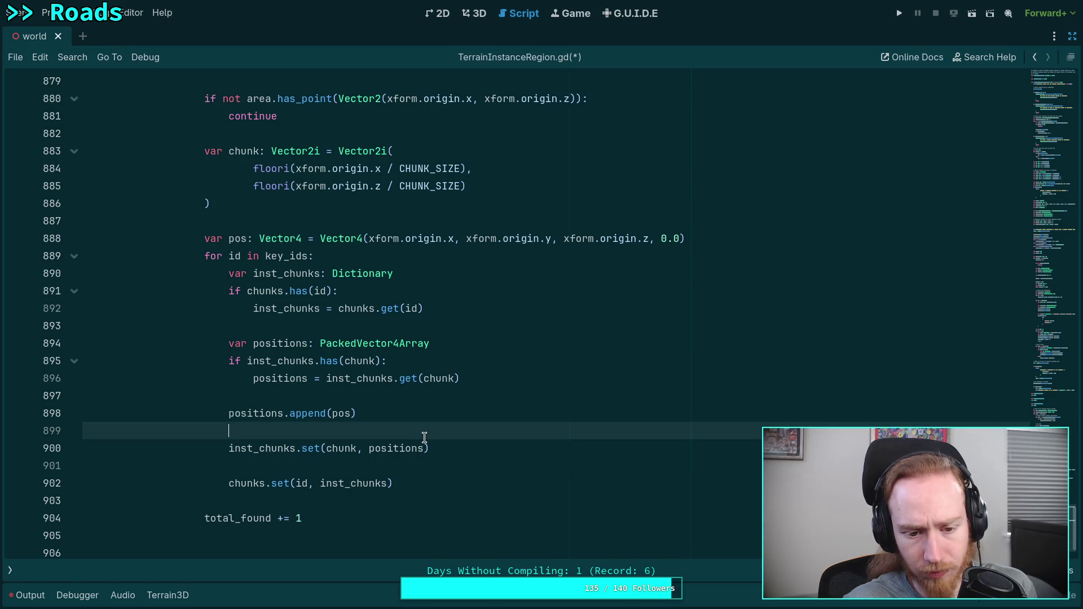
key("ctrl+s")
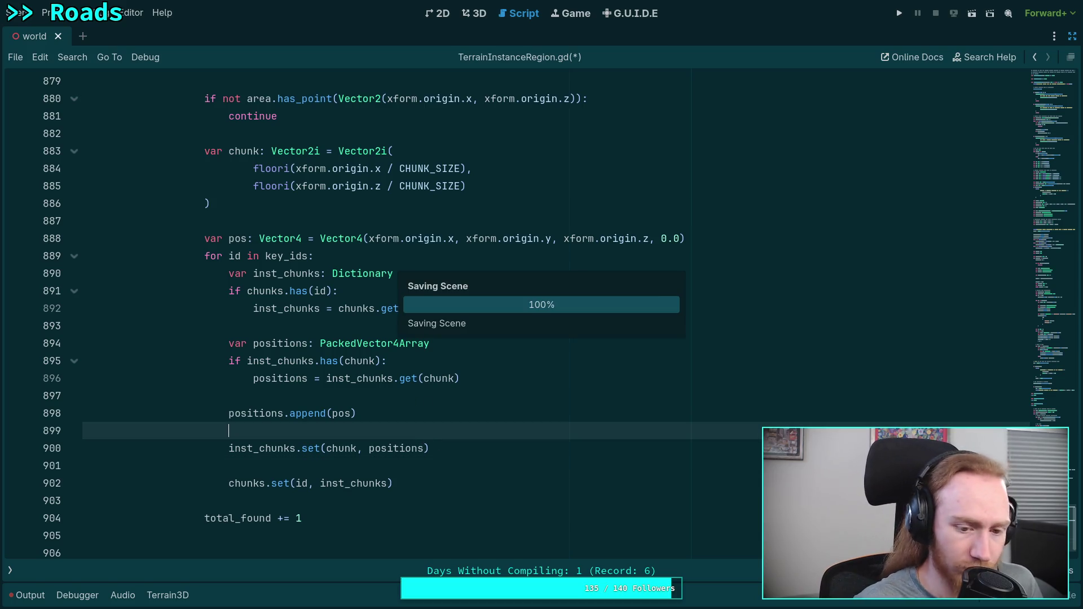
Save TerrainInstanceRegion.gd again with Ctrl+S and scroll up to review the function.
scroll(431, 418, "down", 1)
left_click(256, 497)
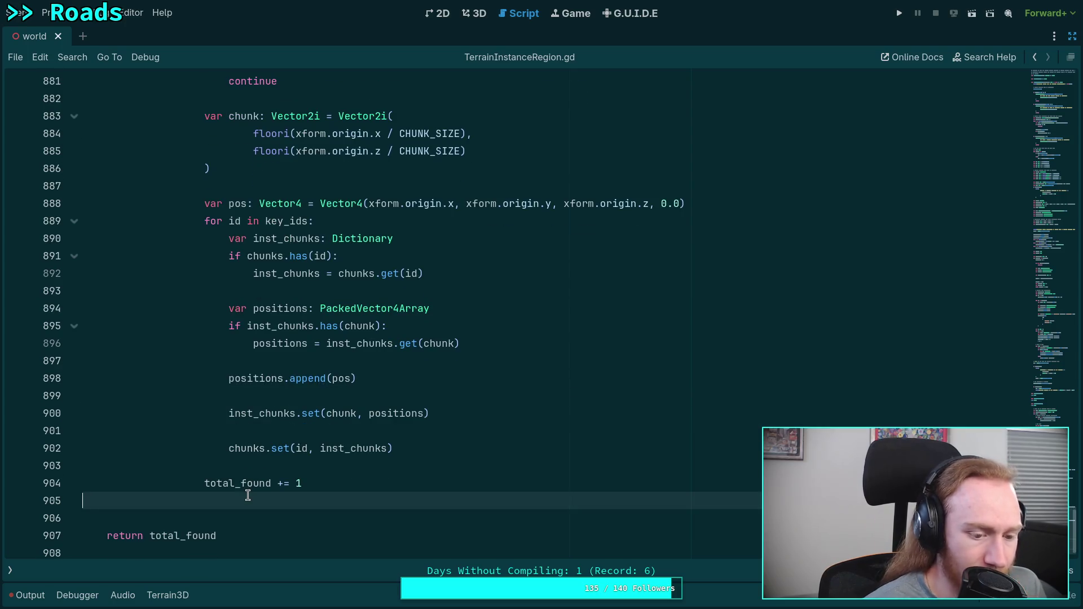
left_click(304, 478)
key("ctrl+s")
scroll(360, 504, "up", 7)
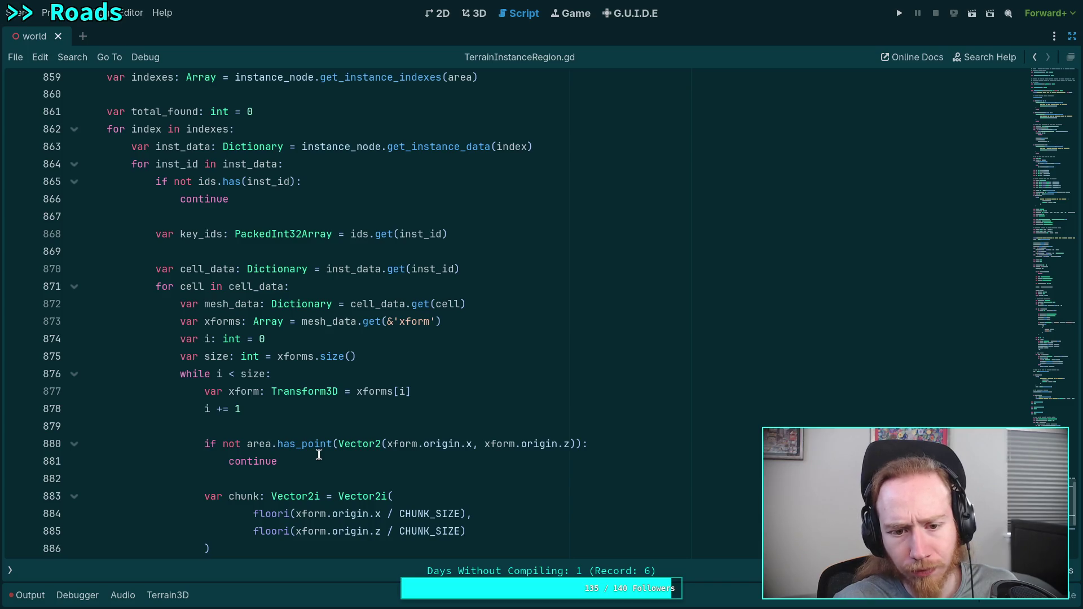
Expand the folded _populate_chunk function and highlight every use of the ids variable.
scroll(320, 454, "up", 3)
scroll(320, 454, "up", 6)
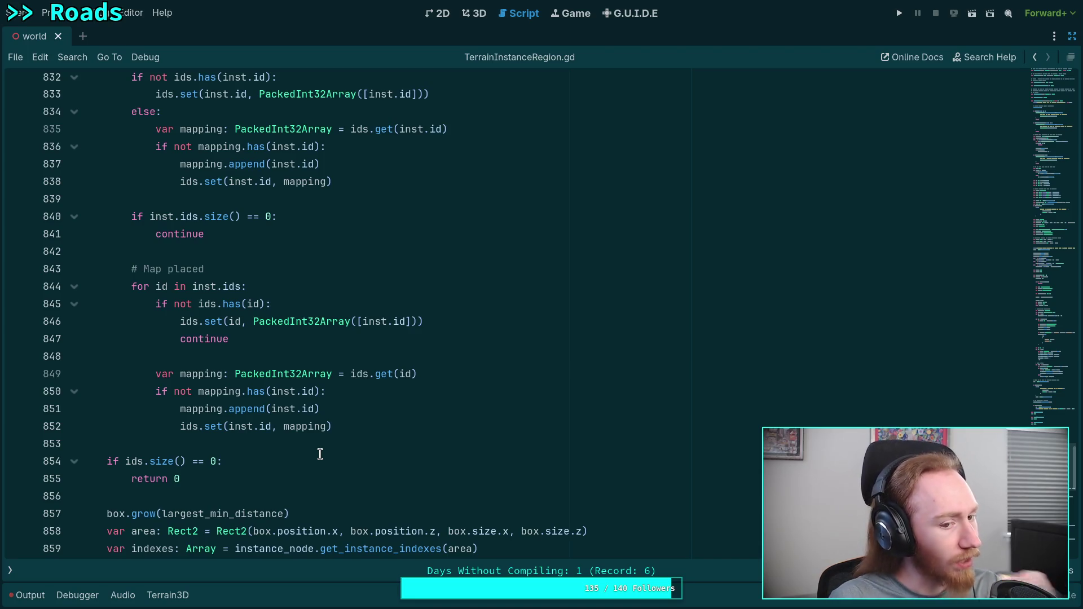
scroll(320, 454, "up", 12)
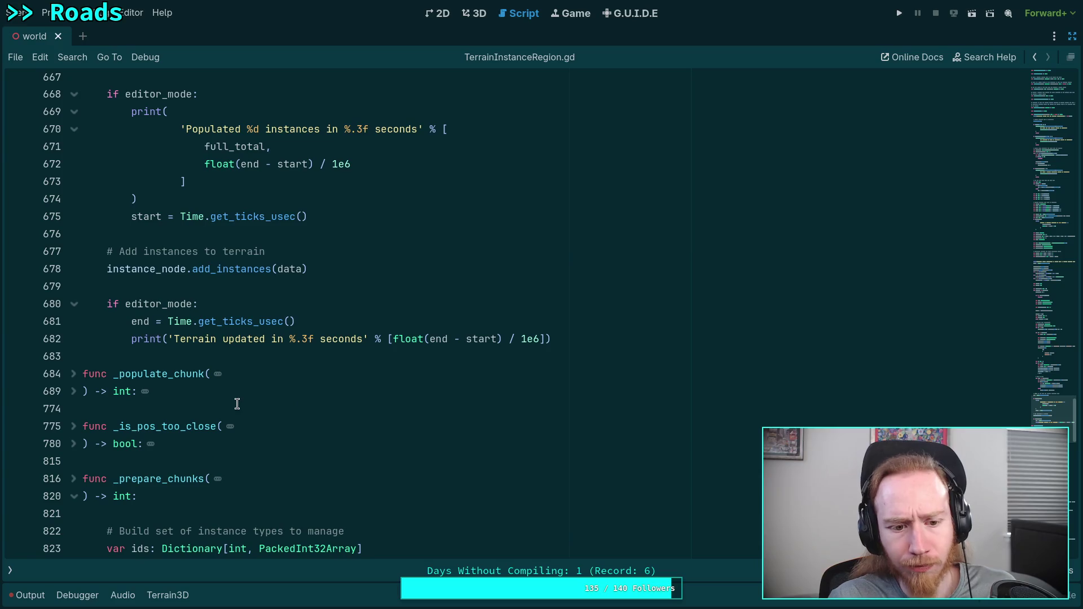
left_click(73, 391)
scroll(266, 415, "down", 5)
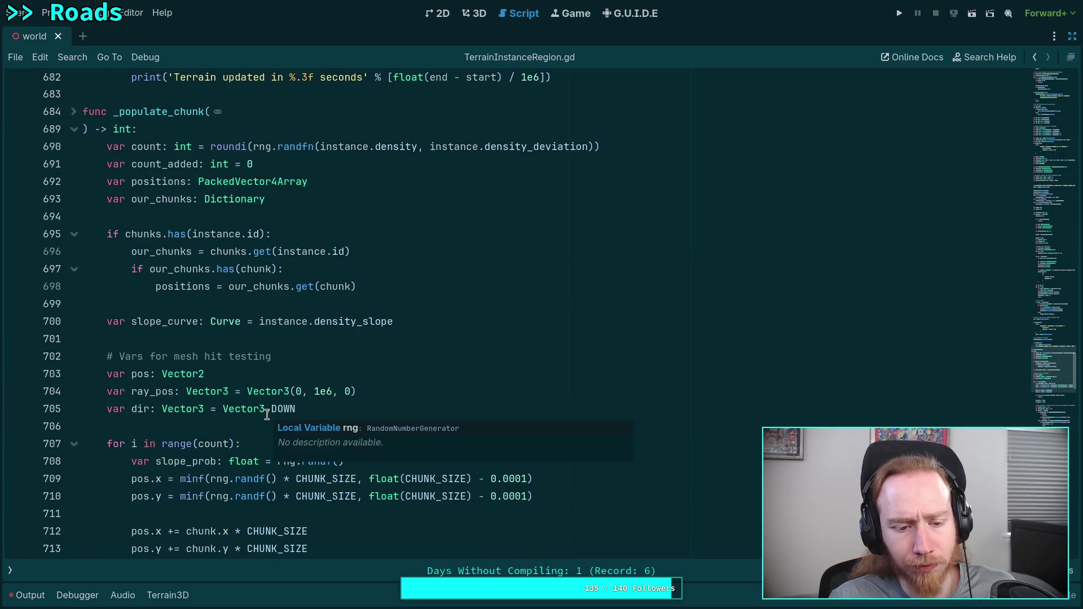
scroll(267, 416, "down", 20)
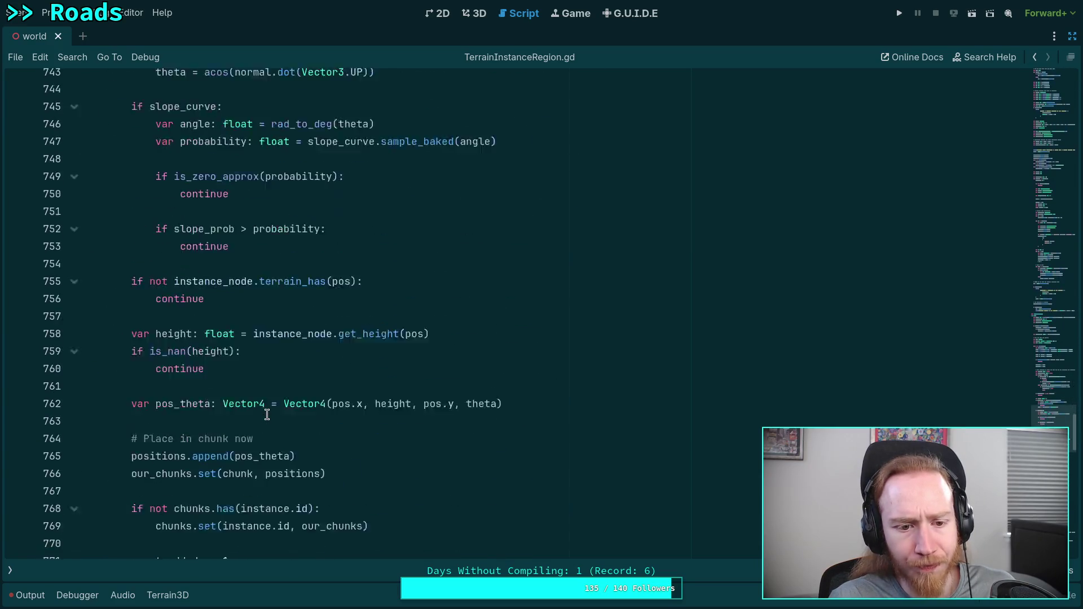
scroll(267, 415, "down", 1)
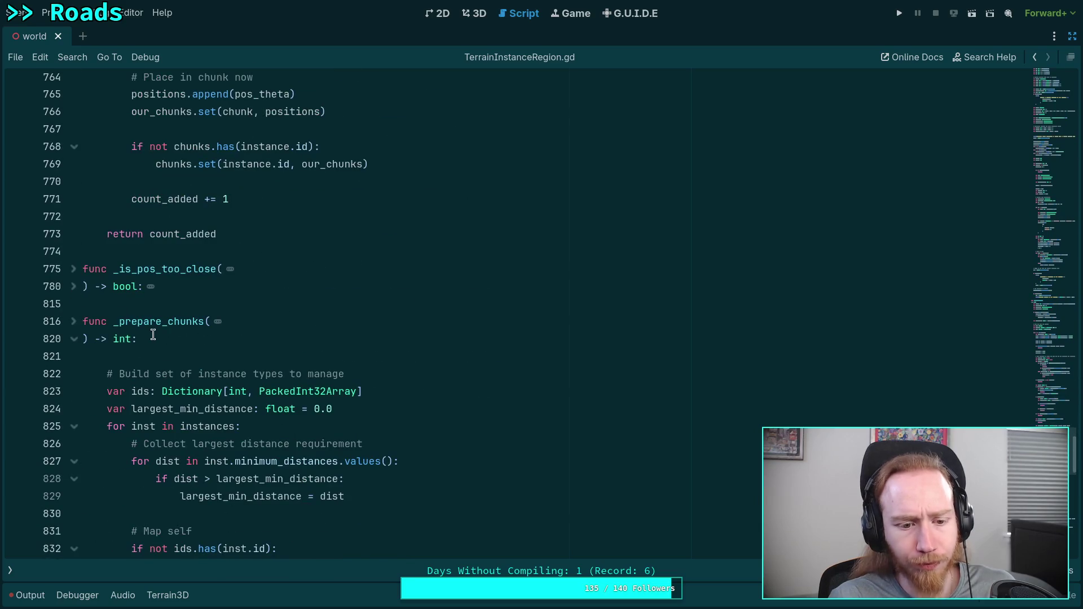
scroll(153, 335, "down", 20)
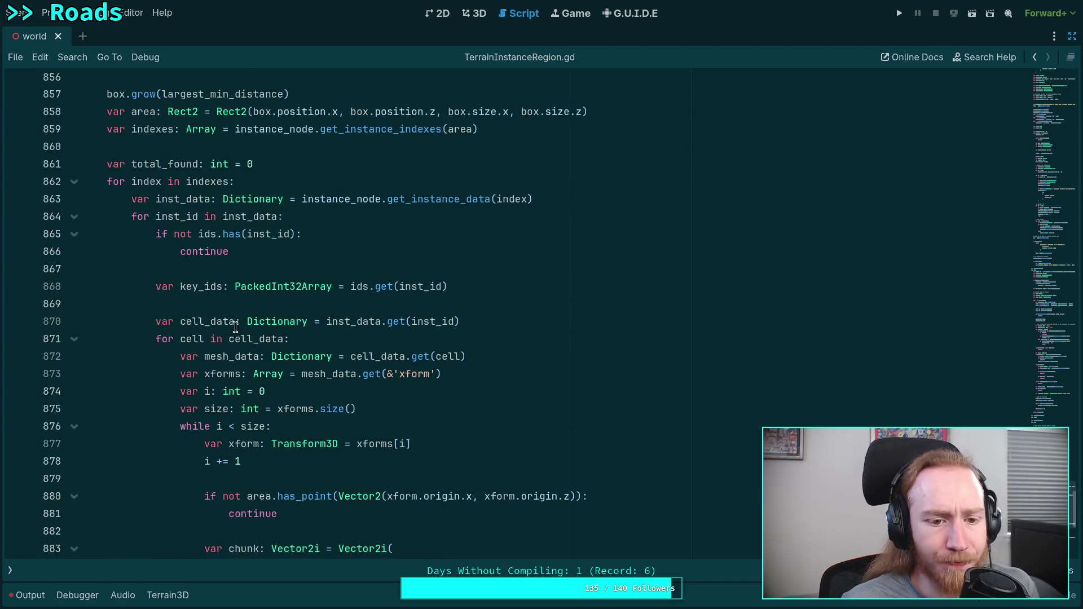
double_click(207, 232)
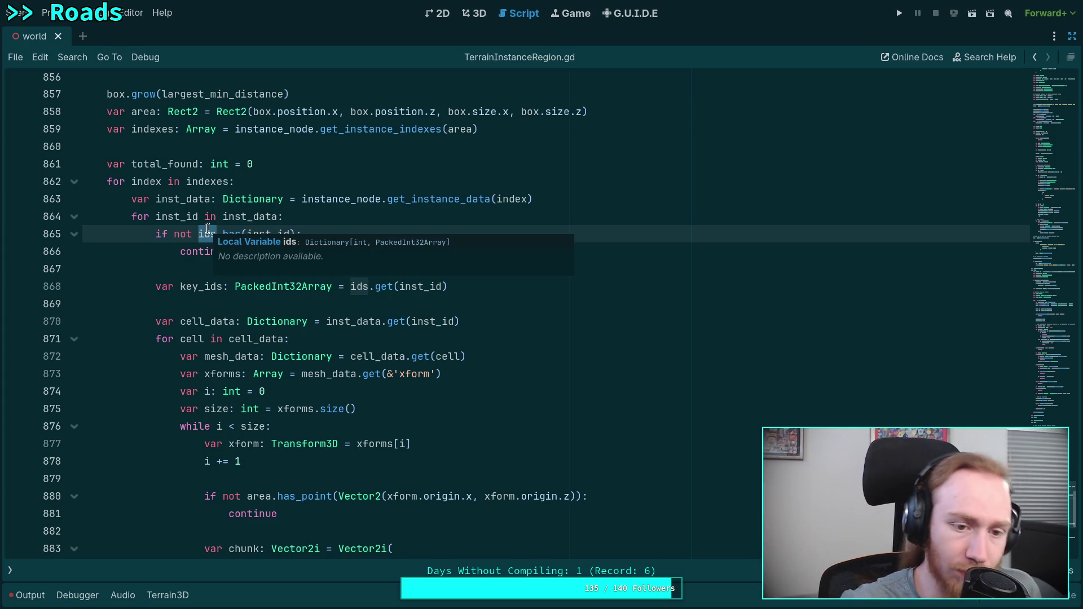
Select inst.id on line 846 to highlight all its uses.
scroll(207, 228, "up", 10)
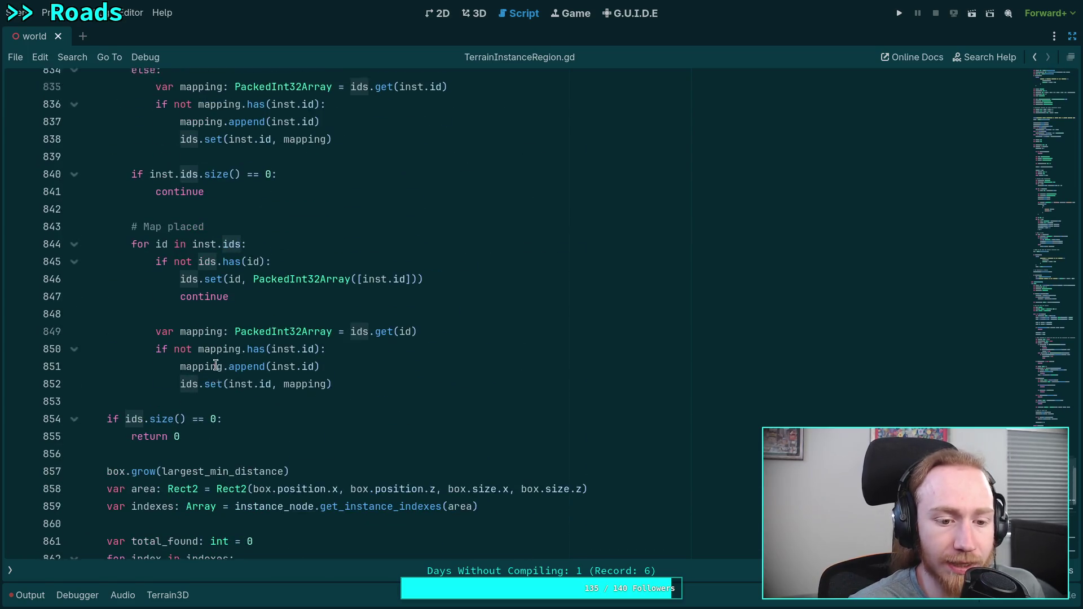
scroll(203, 315, "up", 3)
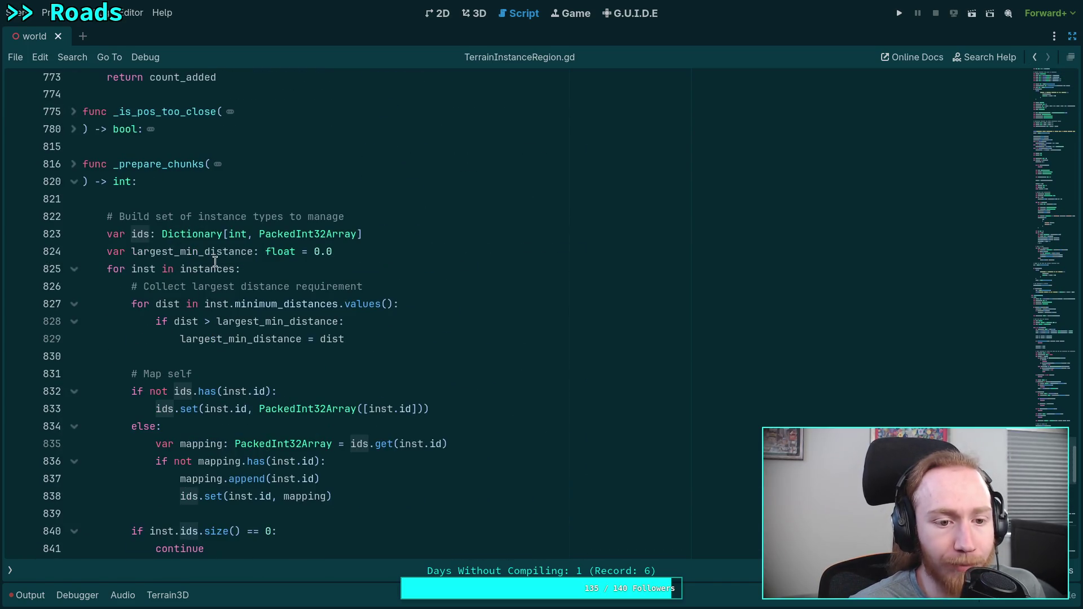
scroll(180, 412, "down", 1)
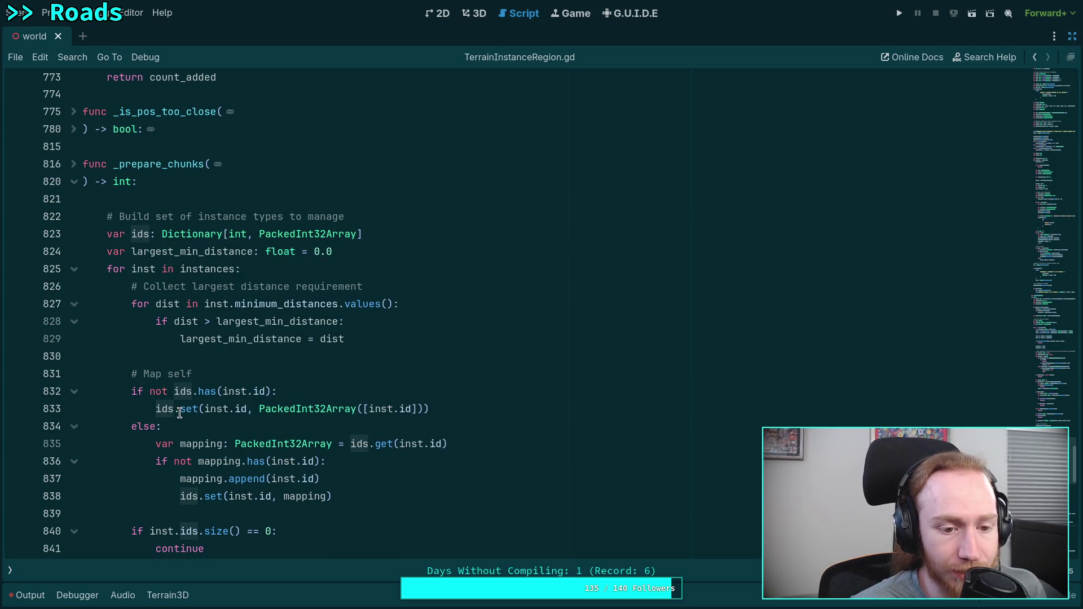
scroll(184, 400, "down", 2)
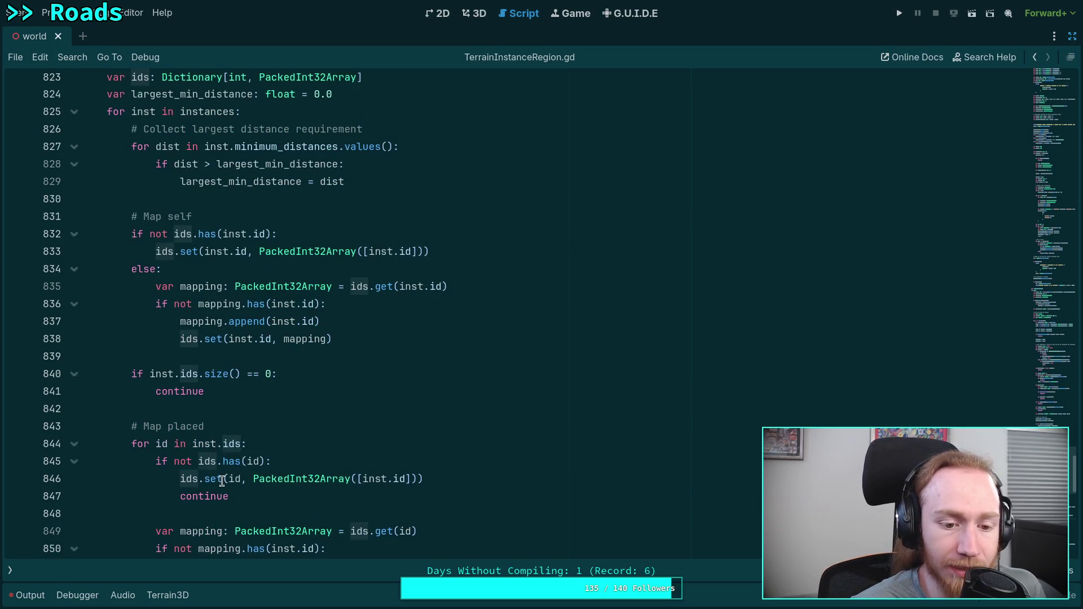
left_click(232, 479)
left_click_drag(358, 481, 420, 480)
left_click_drag(362, 480, 405, 483)
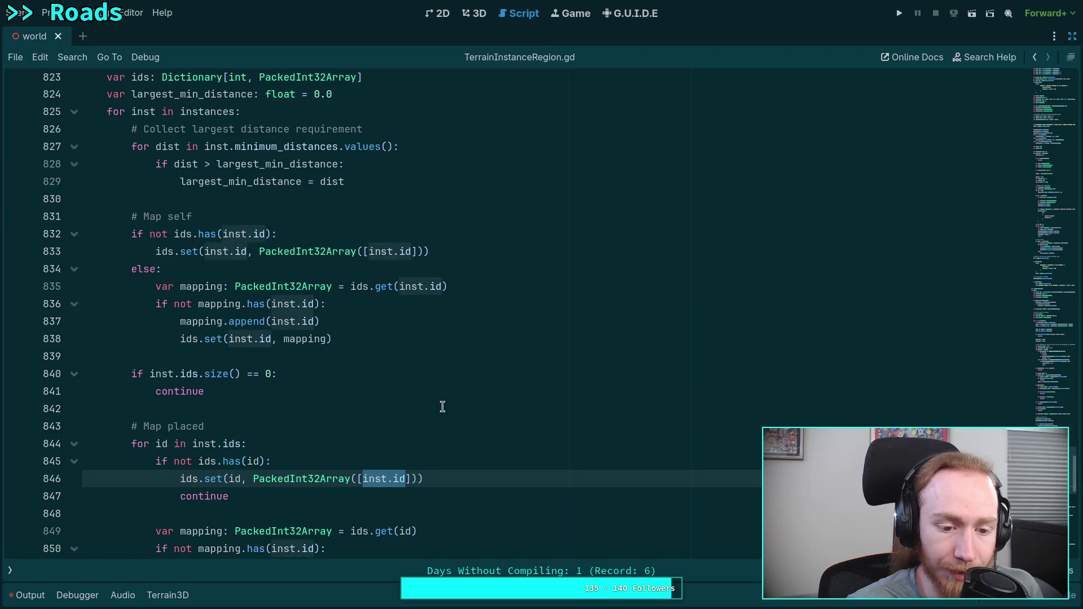
scroll(441, 407, "down", 3)
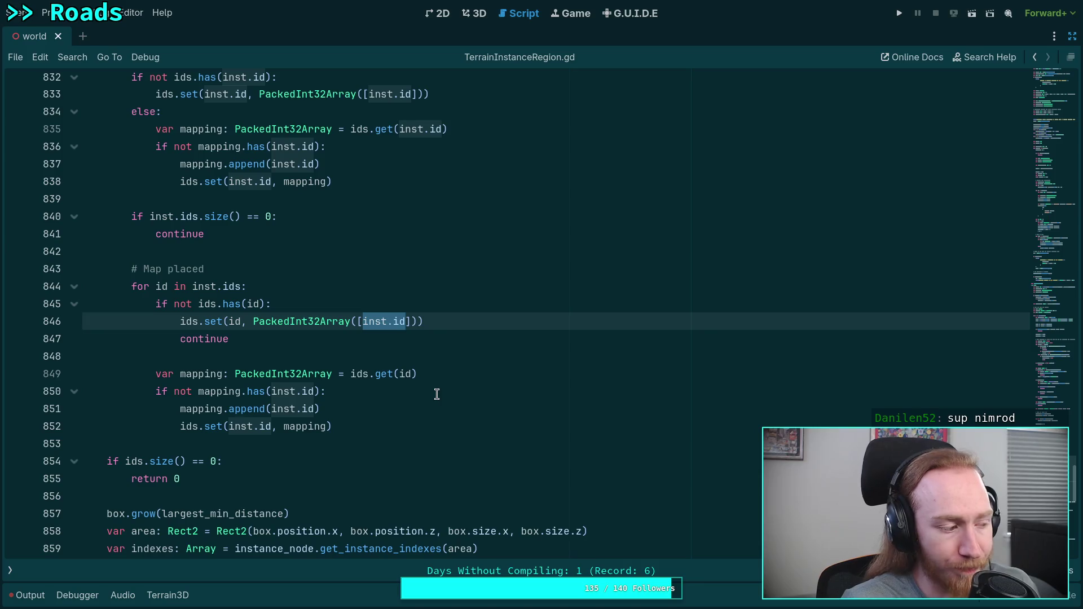
scroll(437, 394, "down", 2)
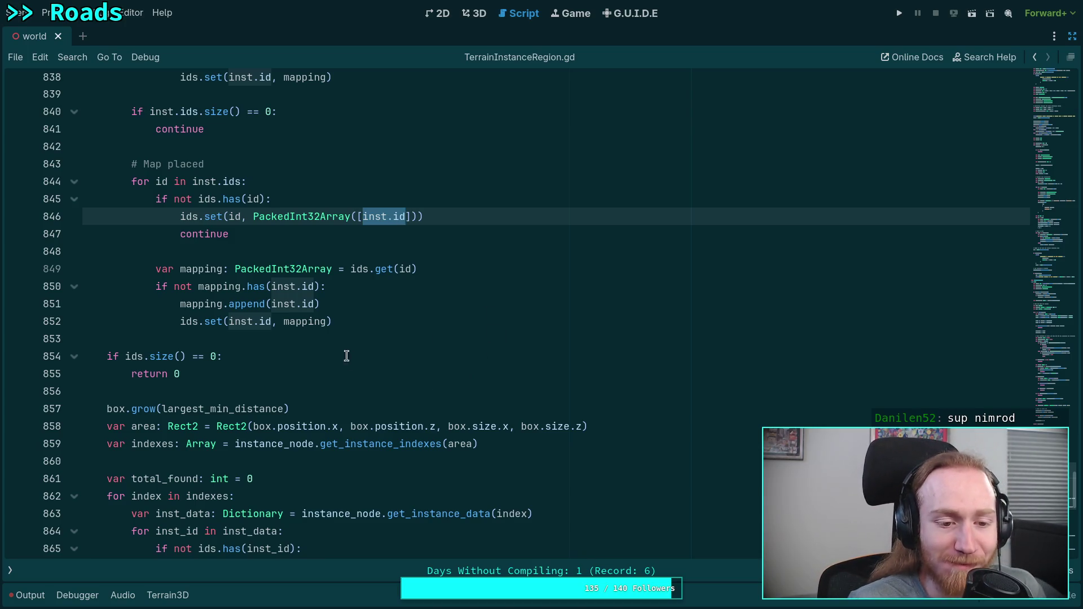
left_click(365, 340)
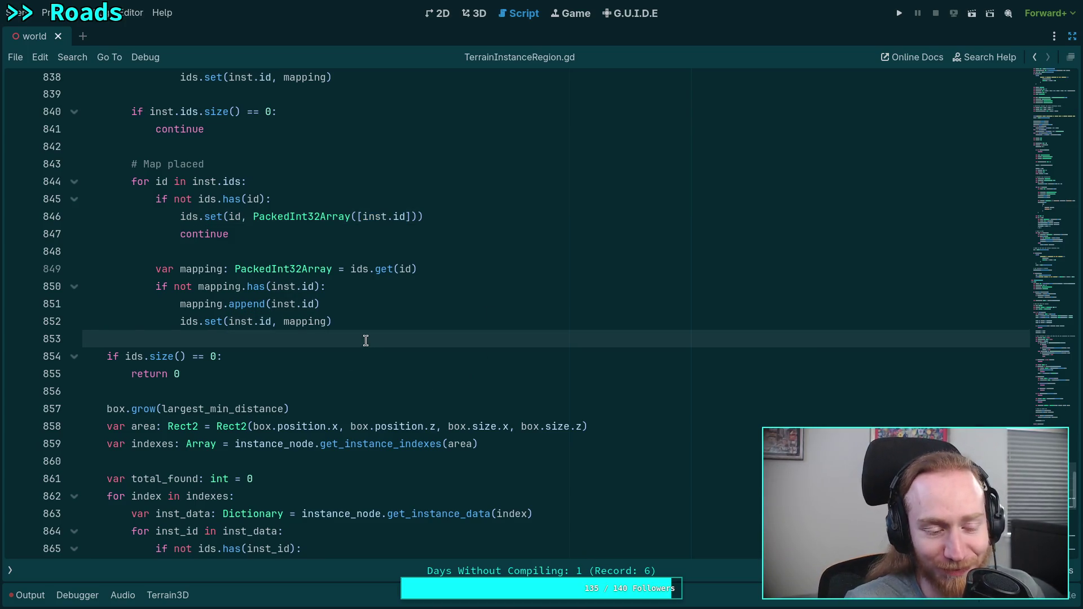
scroll(365, 340, "down", 1)
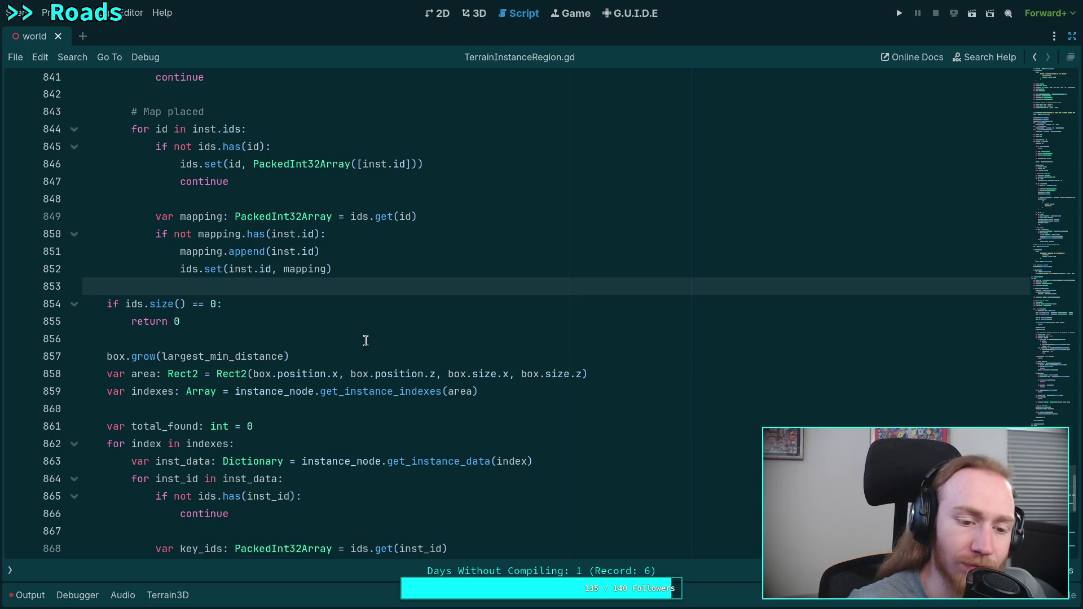
scroll(366, 340, "down", 6)
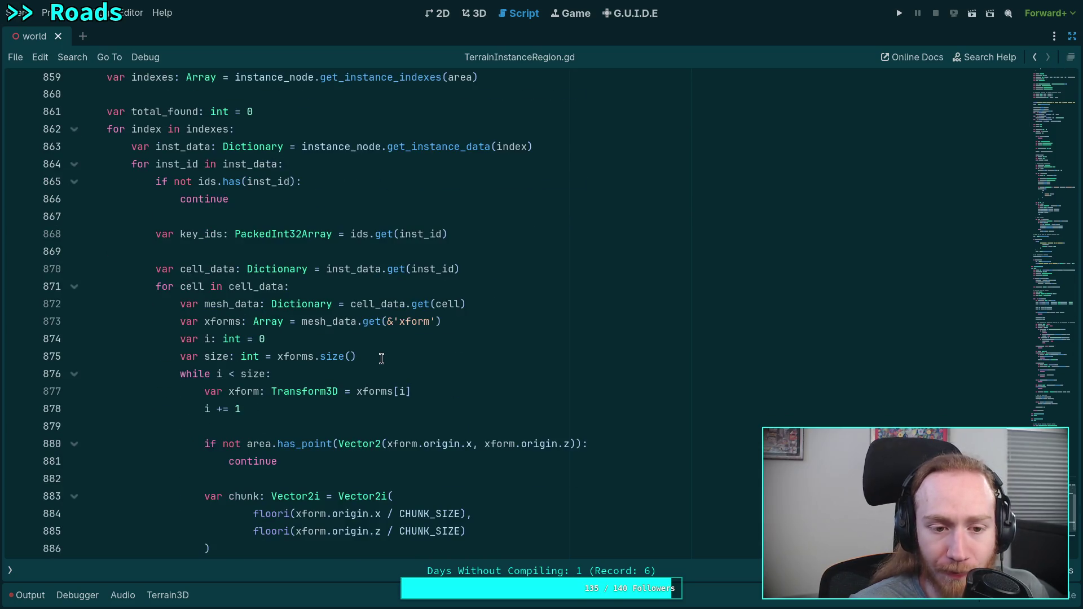
scroll(381, 359, "down", 2)
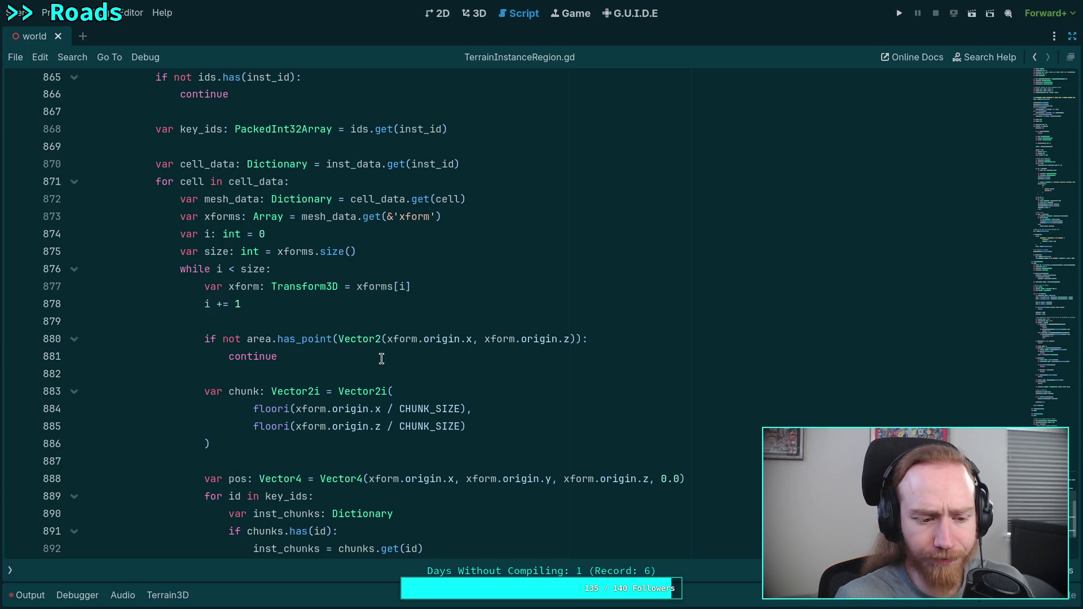
scroll(378, 339, "down", 4)
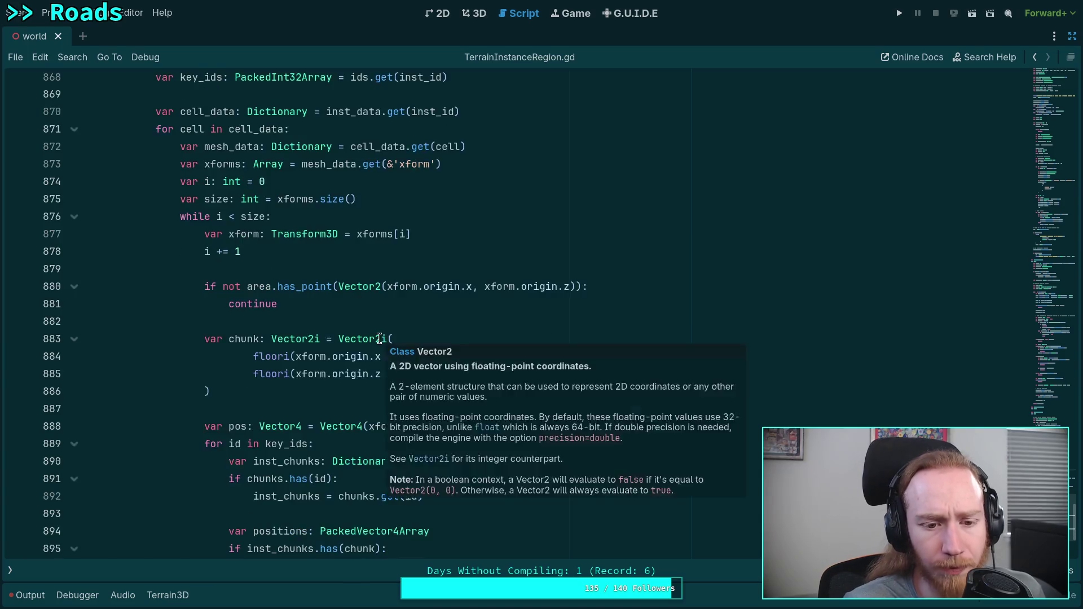
double_click(237, 269)
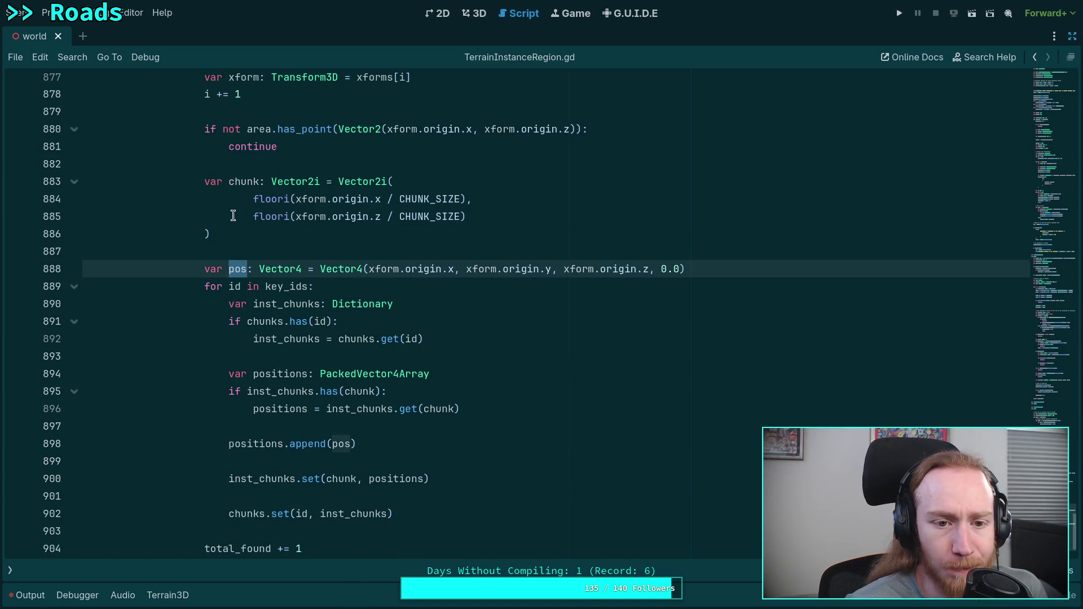
scroll(296, 372, "down", 1)
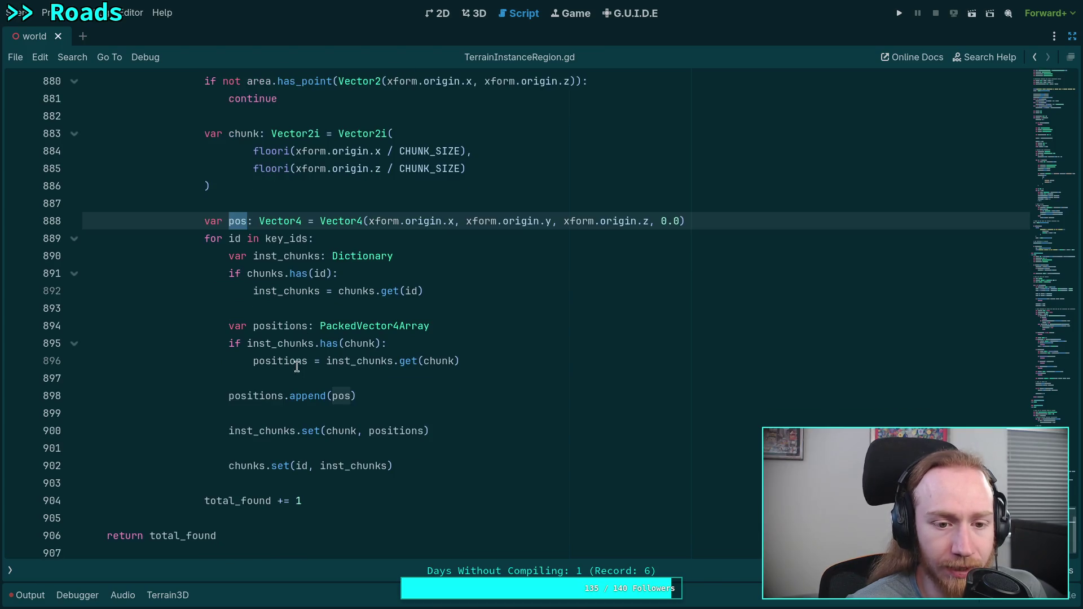
double_click(232, 239)
double_click(276, 239)
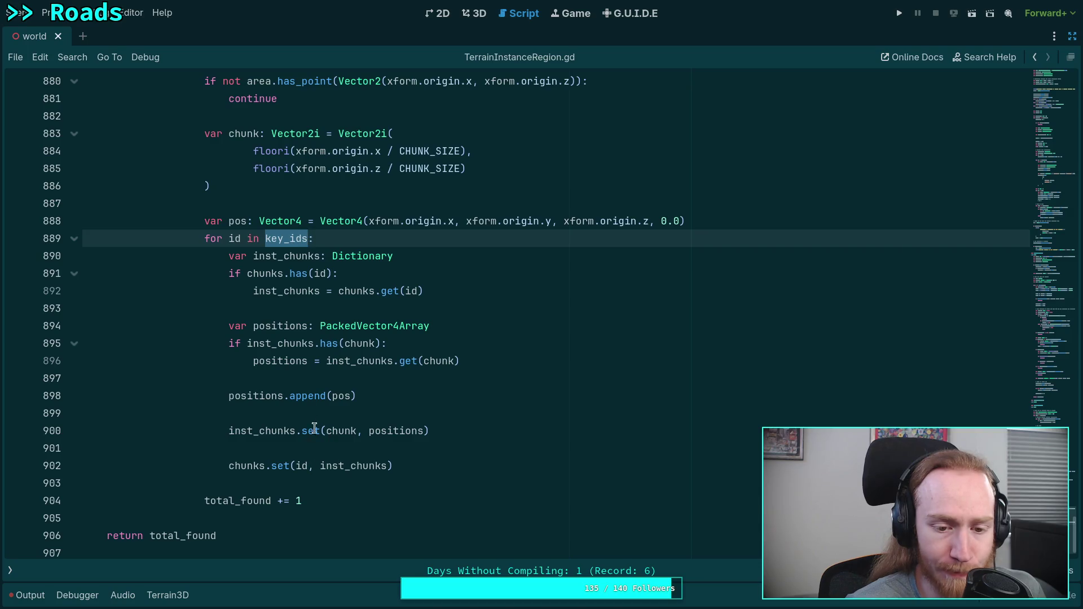
mouse_move(402, 362)
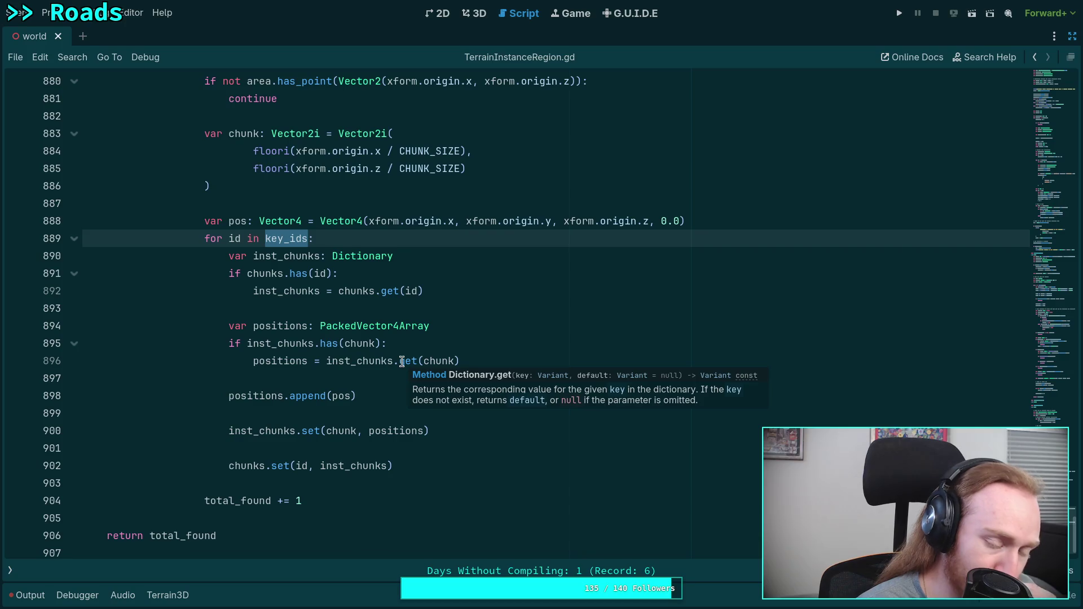
scroll(327, 398, "up", 2)
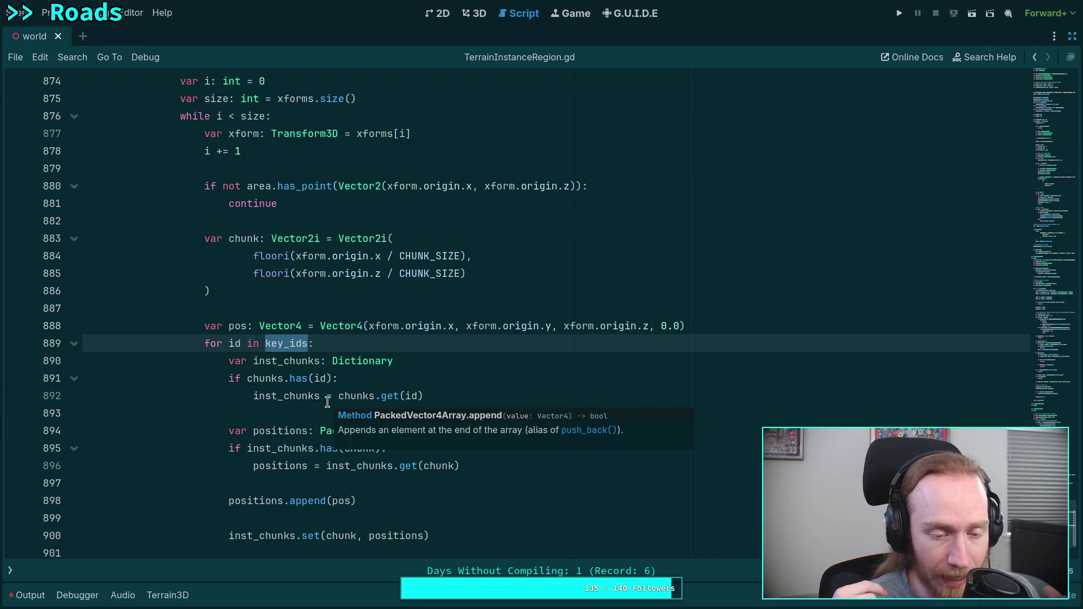
scroll(328, 402, "up", 15)
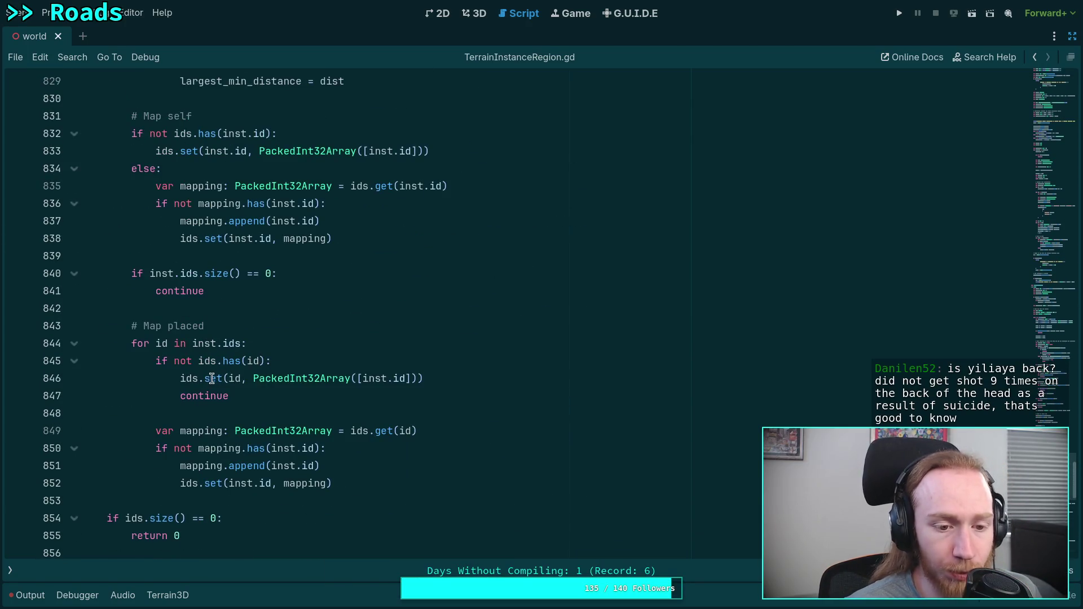
mouse_move(214, 378)
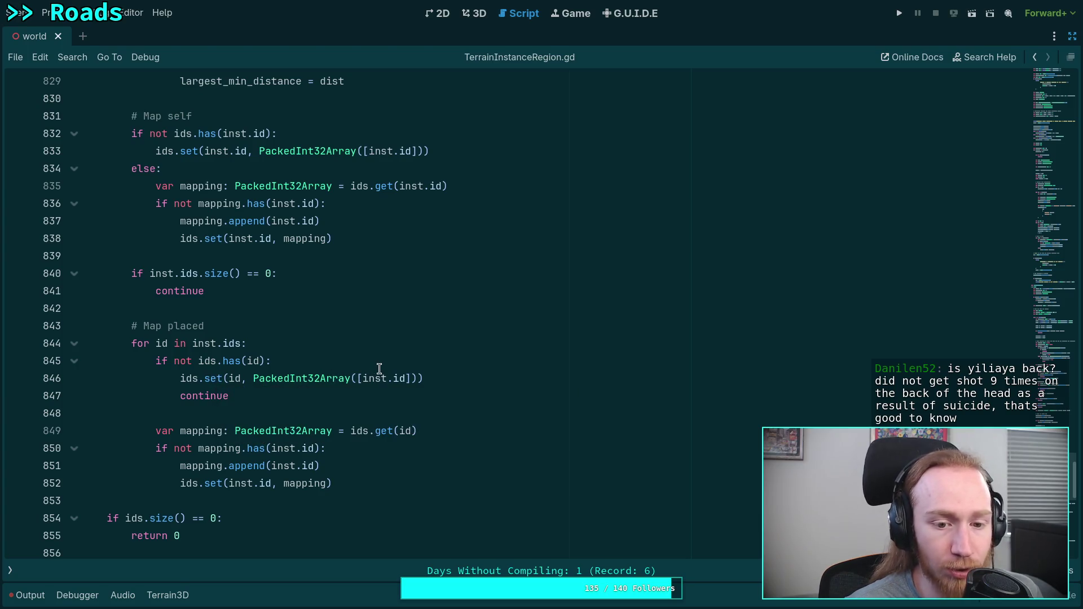
scroll(471, 398, "down", 10)
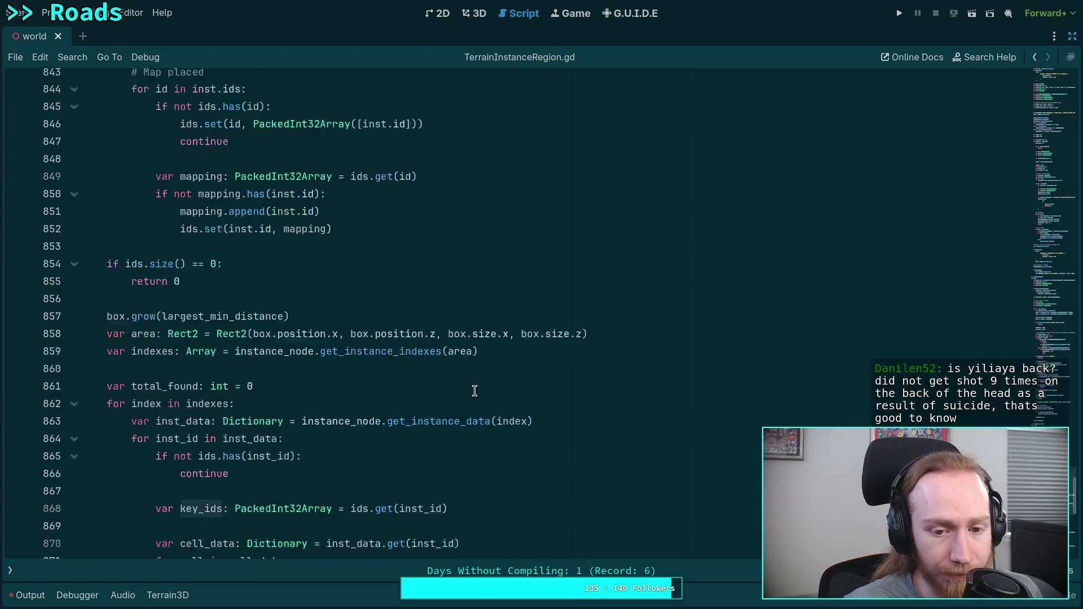
left_click(410, 243)
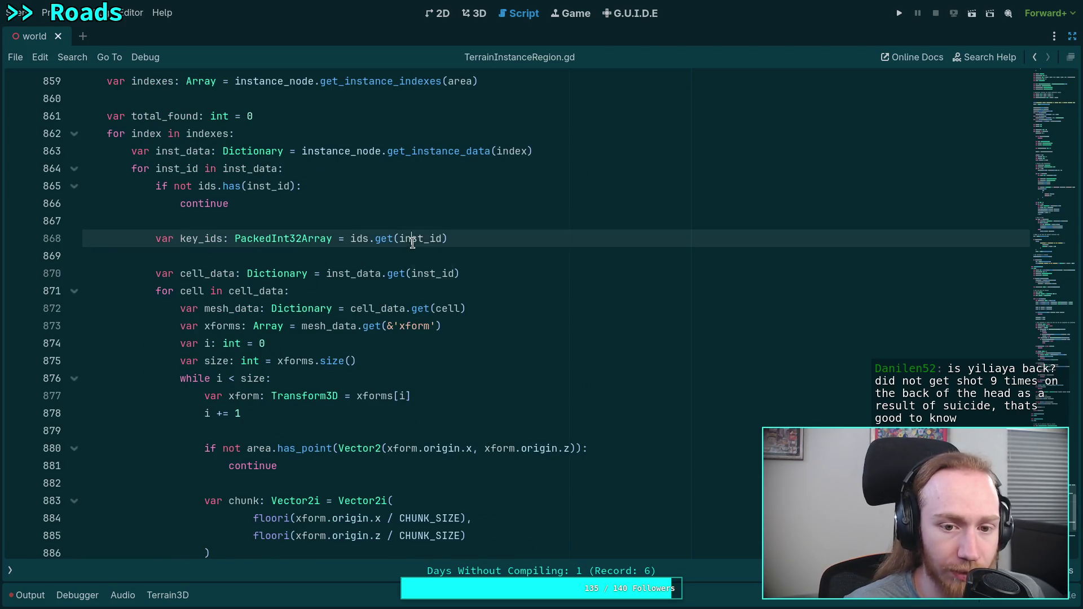
left_click(210, 187)
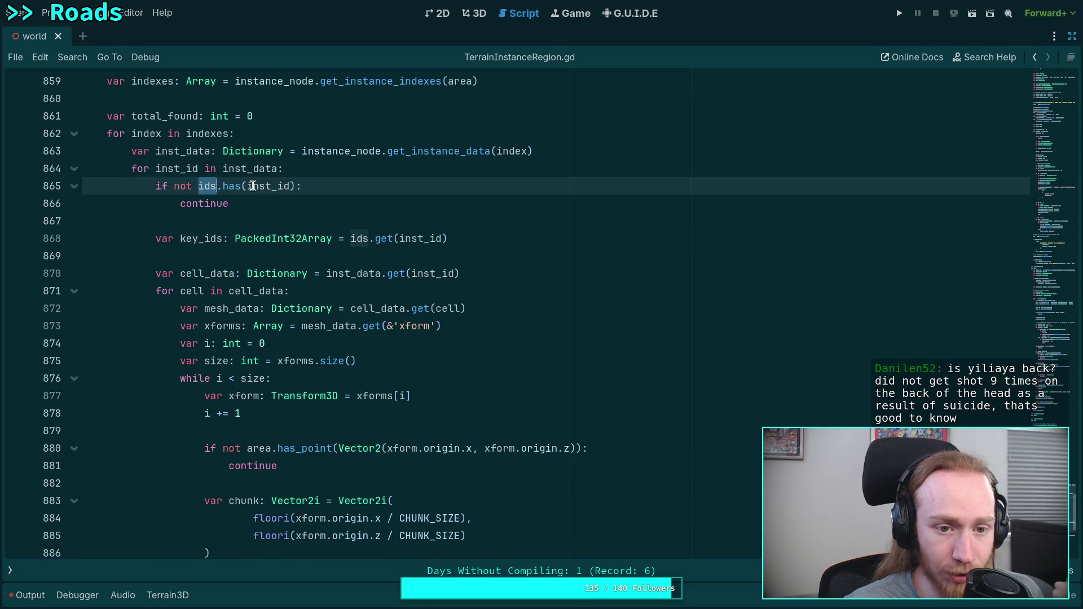
mouse_move(210, 188)
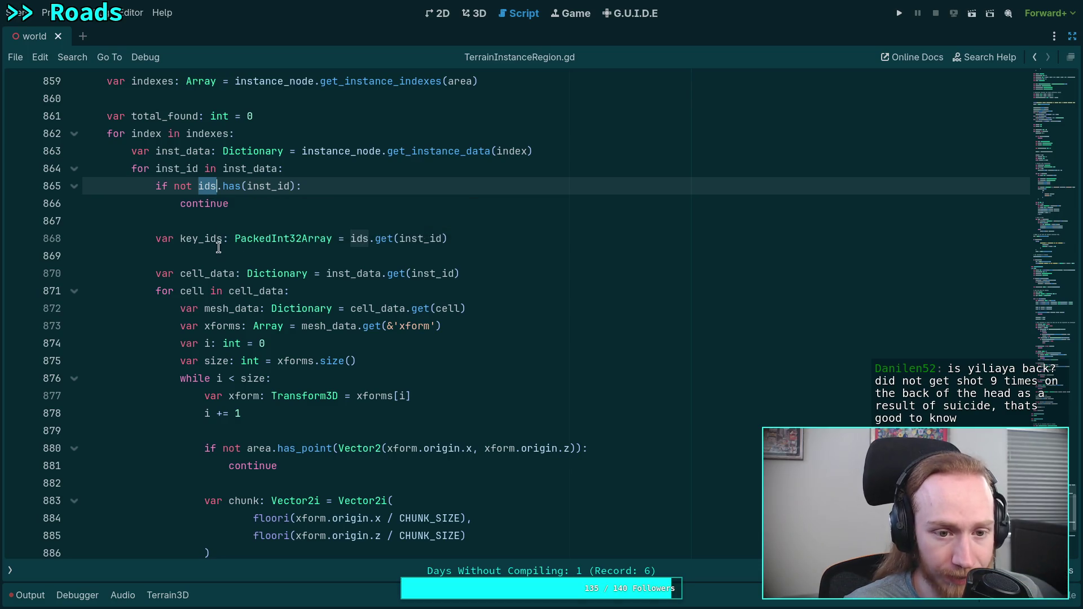
left_click(205, 241)
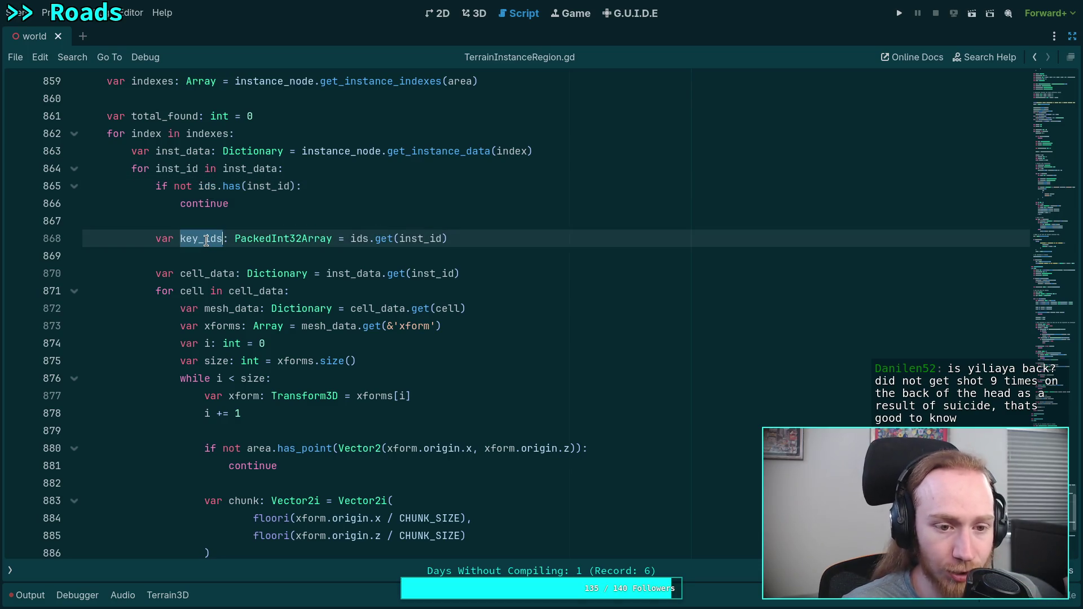
double_click(176, 169)
left_click(196, 239)
double_click(197, 240)
scroll(169, 243, "down", 7)
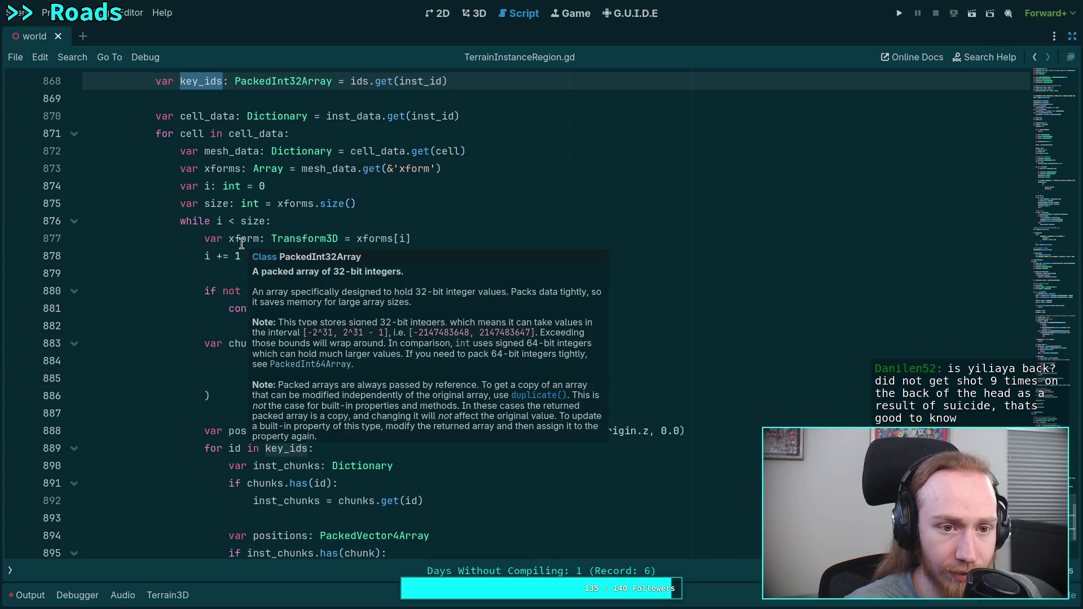
double_click(233, 237)
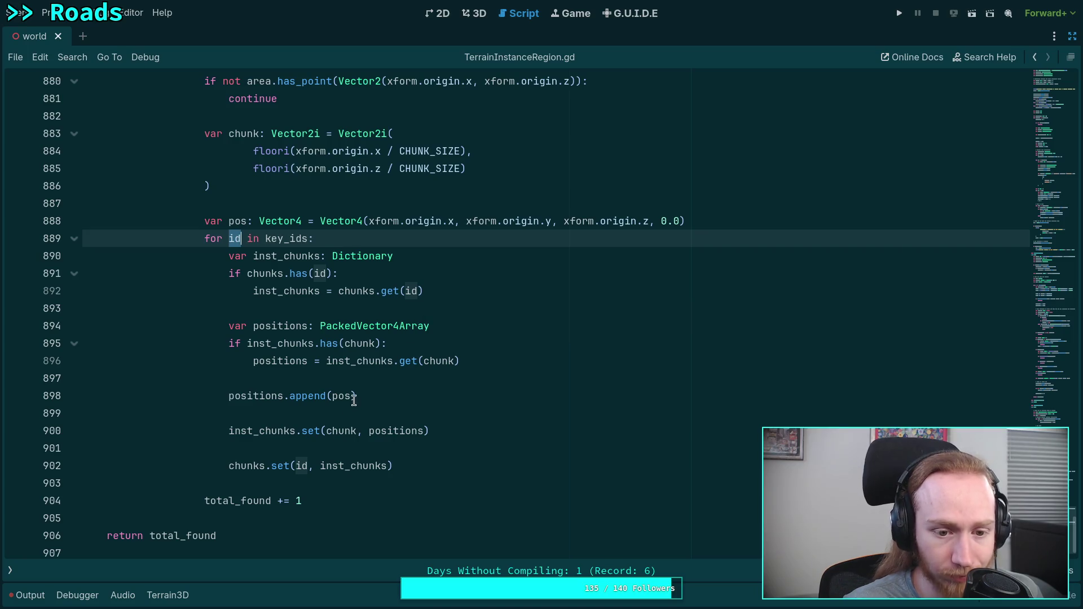
double_click(248, 395)
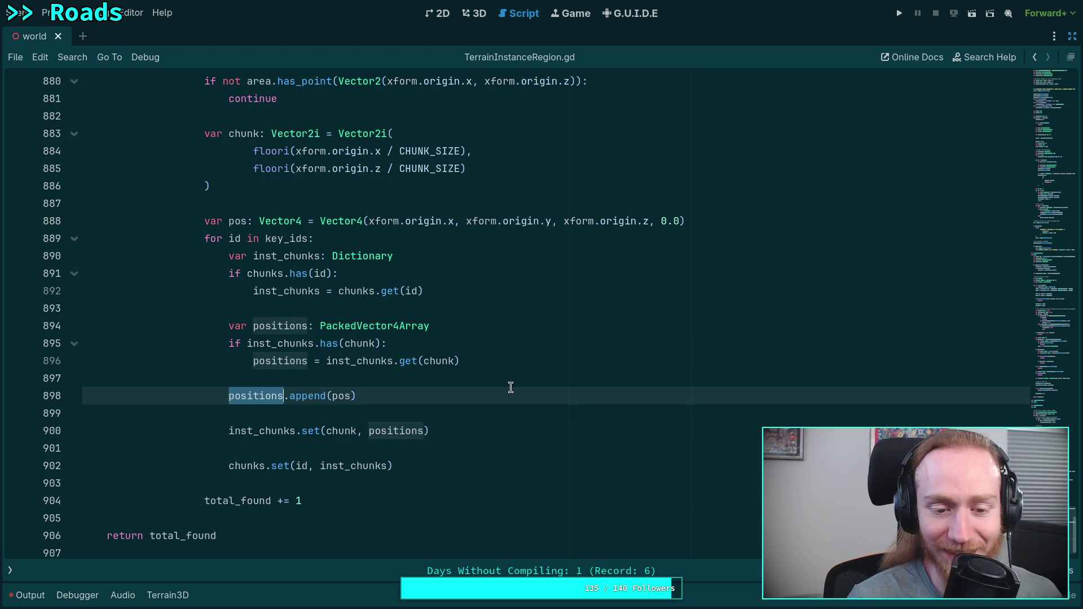
left_click(479, 414)
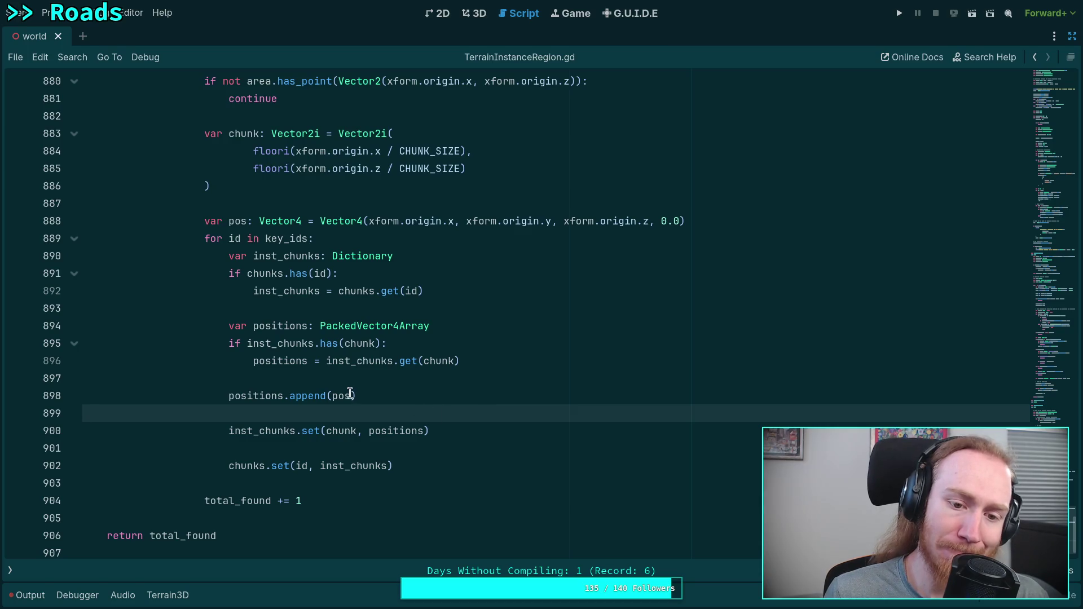
scroll(395, 412, "up", 1)
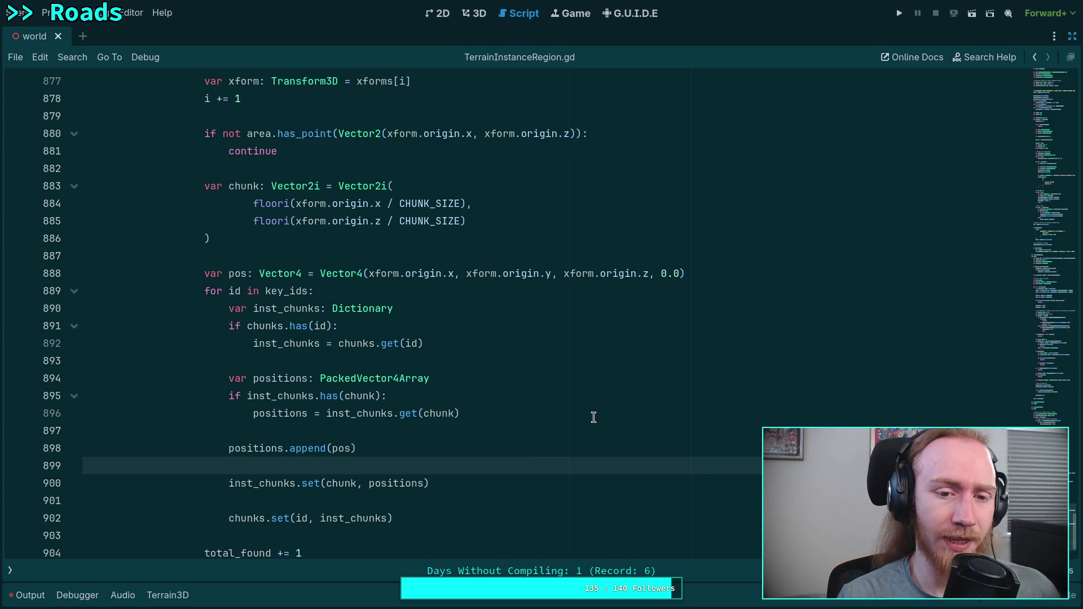
Review the pos, key_ids, ids and mapping code, then save the scene and script.
left_click_drag(228, 273, 694, 274)
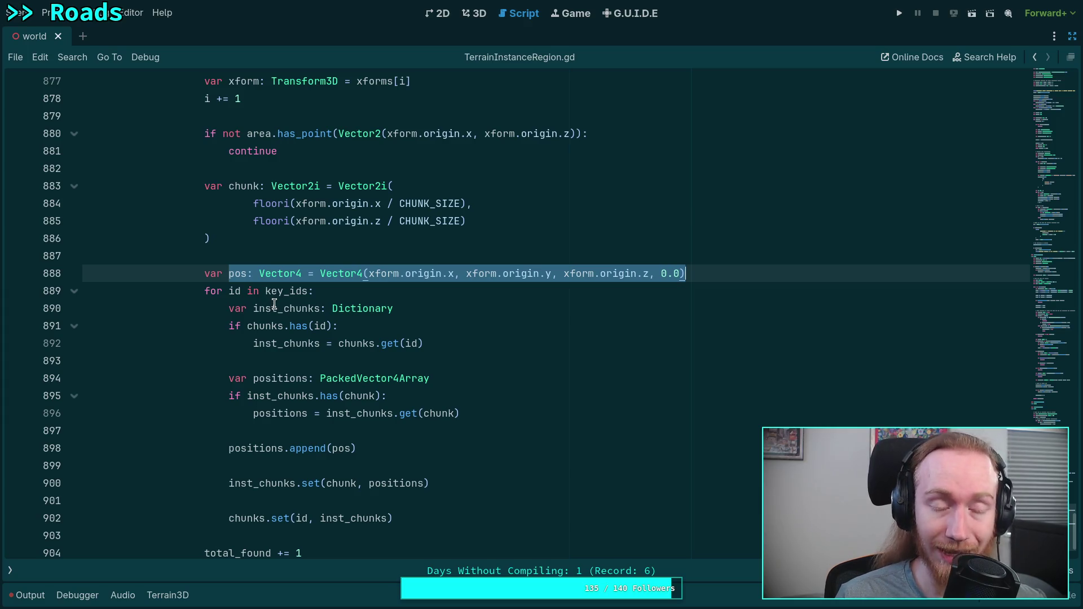
double_click(290, 291)
scroll(352, 330, "up", 8)
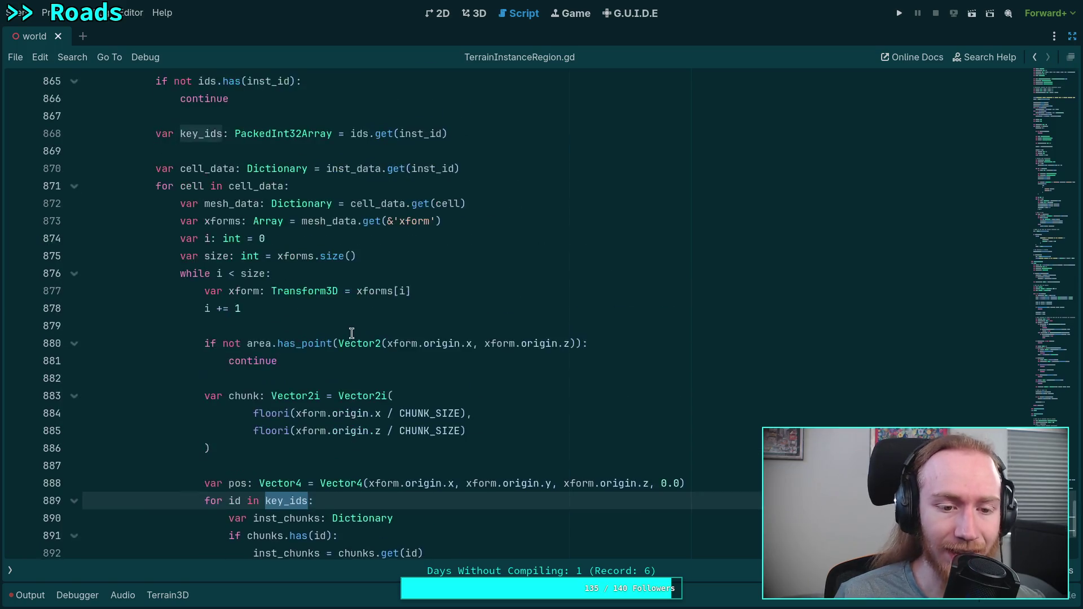
scroll(351, 333, "up", 3)
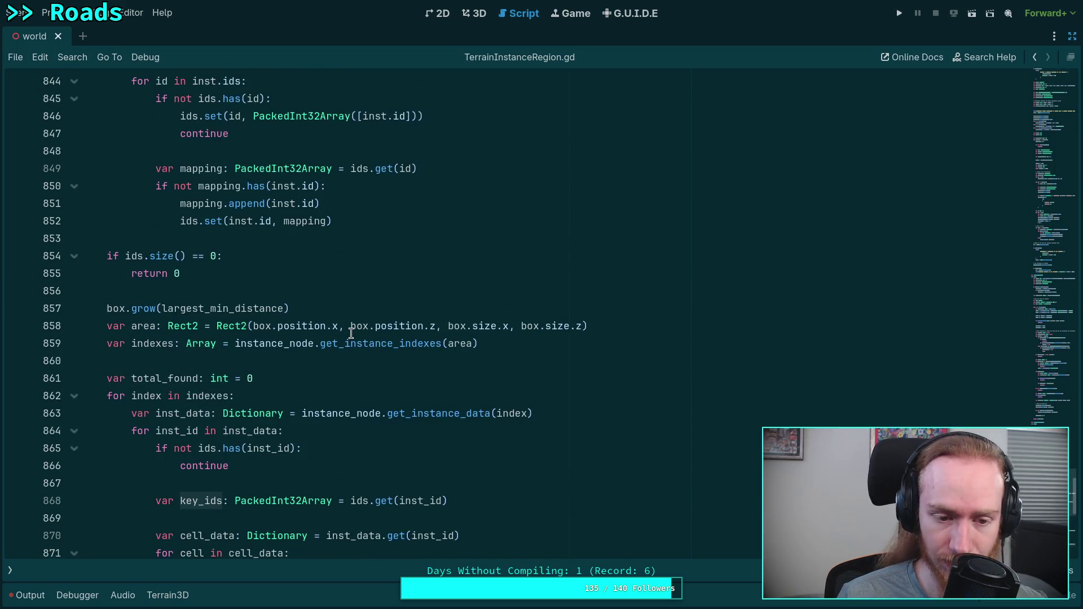
scroll(350, 333, "up", 4)
scroll(311, 331, "down", 1)
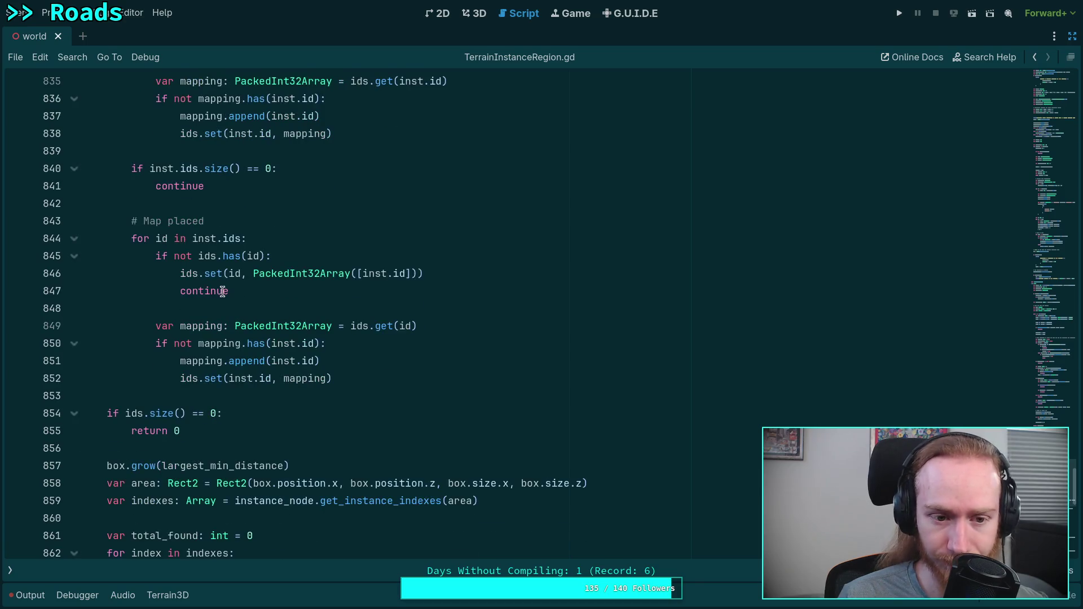
double_click(205, 257)
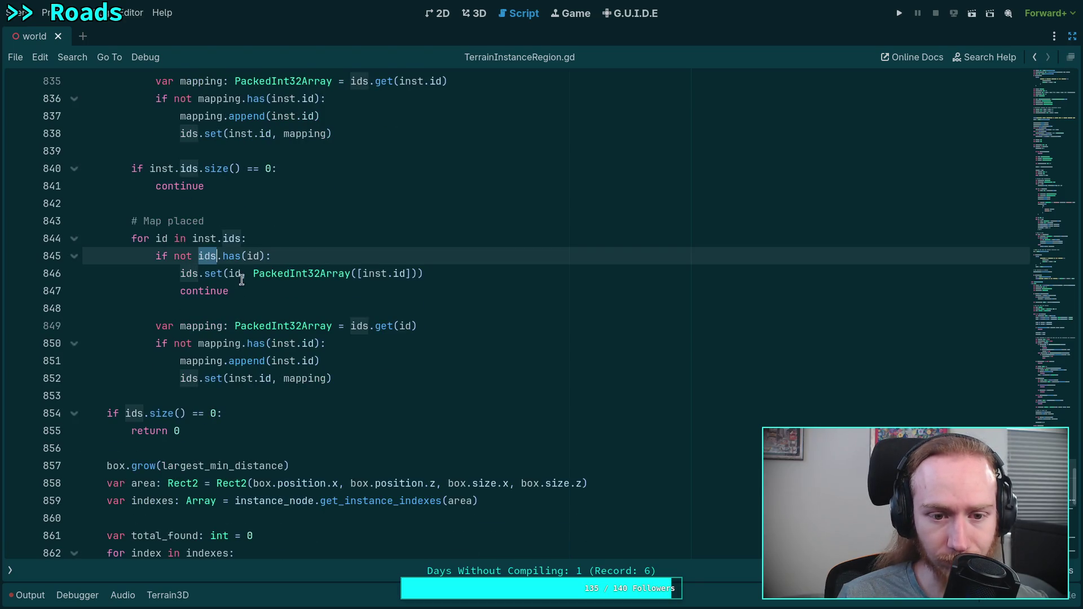
double_click(219, 346)
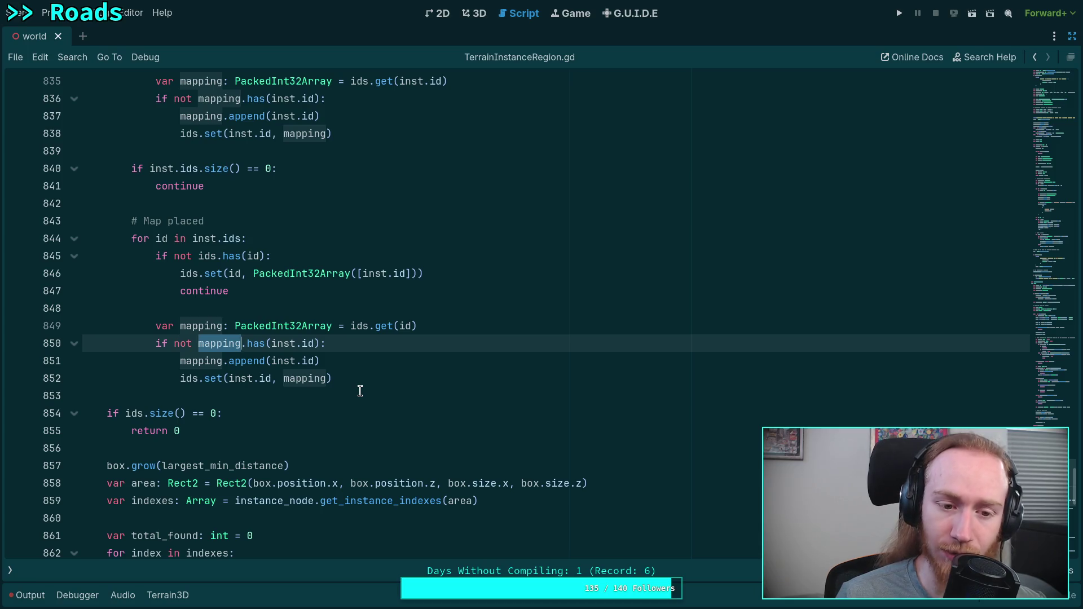
scroll(360, 391, "up", 2)
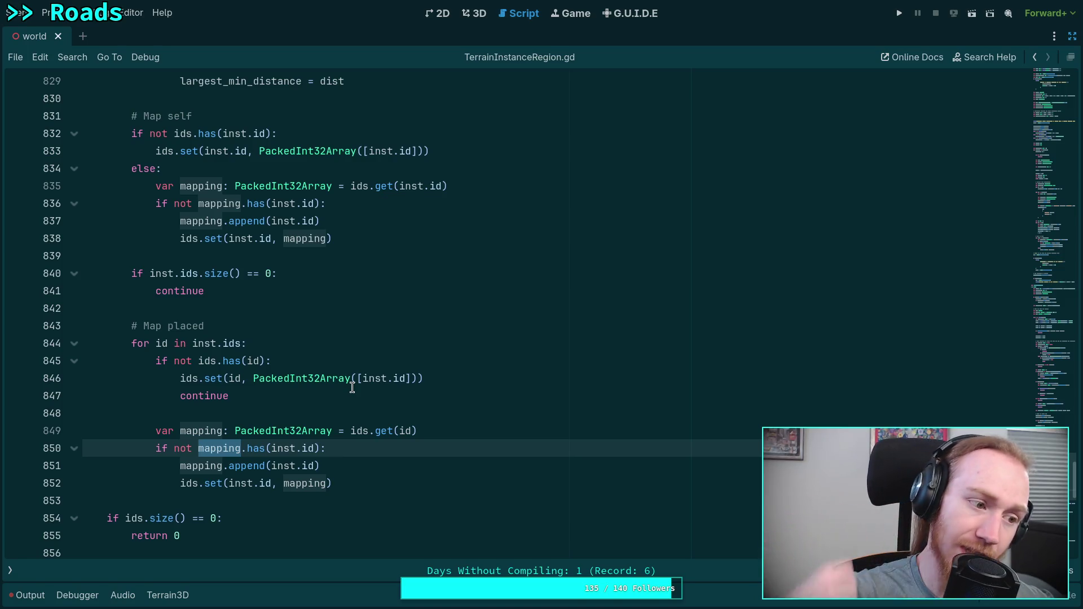
left_click(352, 388)
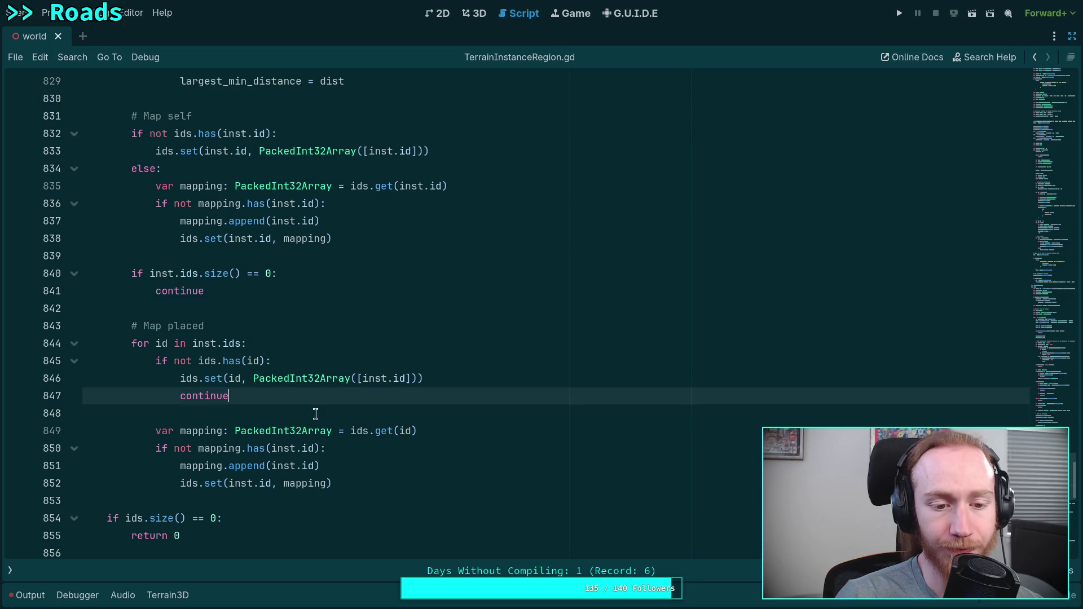
scroll(316, 411, "down", 10)
key("ctrl+s")
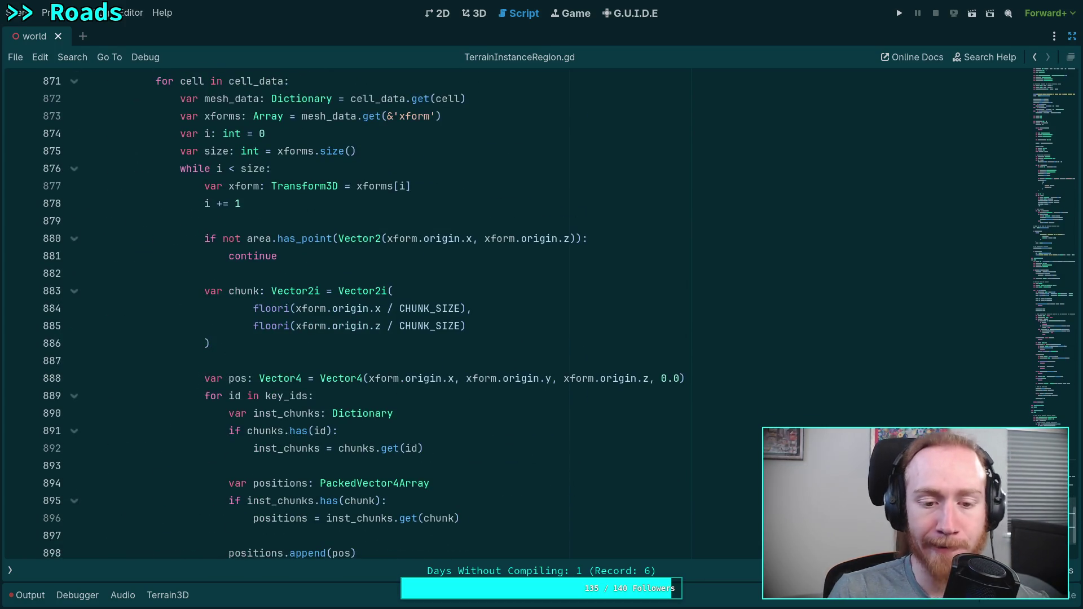
Unfold the collapsed _populate_chunk function at line 684 in TerrainInstanceRegion.gd.
scroll(350, 391, "down", 3)
scroll(757, 363, "up", 12)
left_click(750, 356)
scroll(750, 359, "up", 20)
scroll(468, 378, "up", 18)
scroll(468, 378, "down", 15)
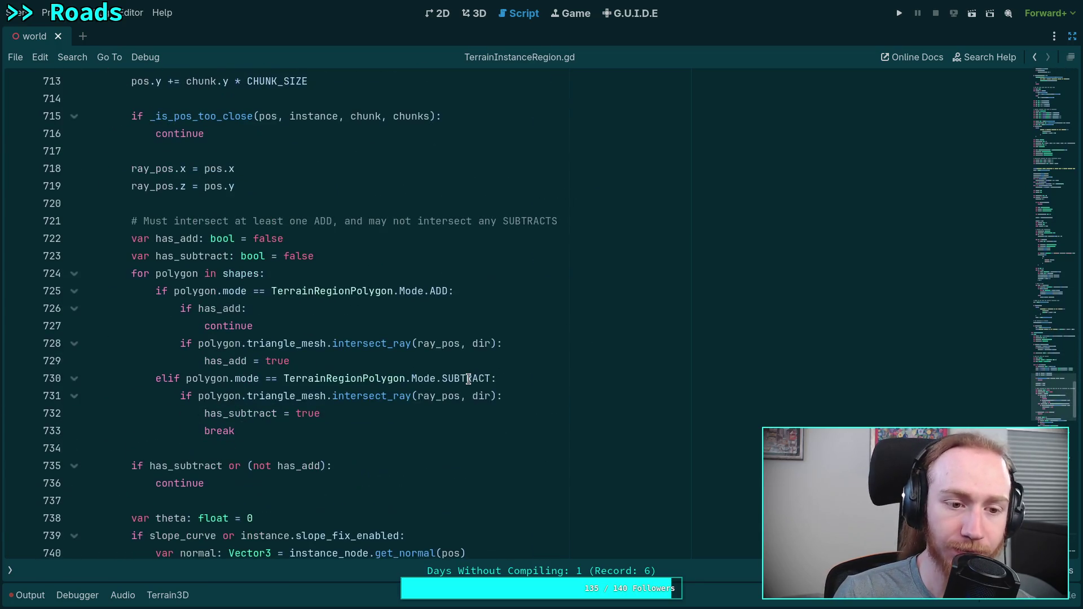
scroll(468, 378, "up", 2)
scroll(255, 309, "up", 1)
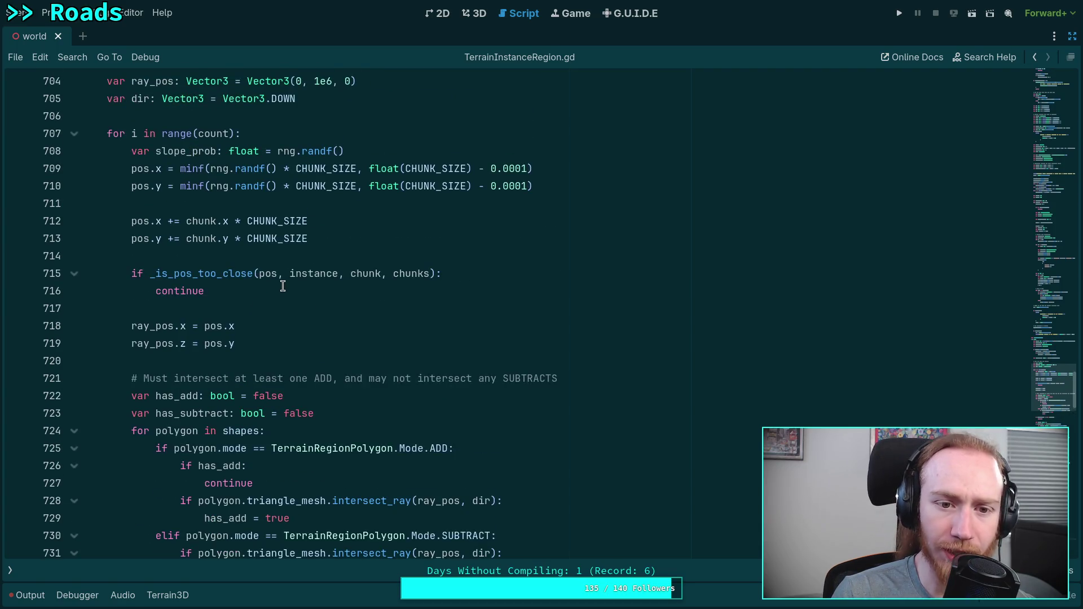
scroll(283, 286, "up", 5)
scroll(283, 286, "up", 12)
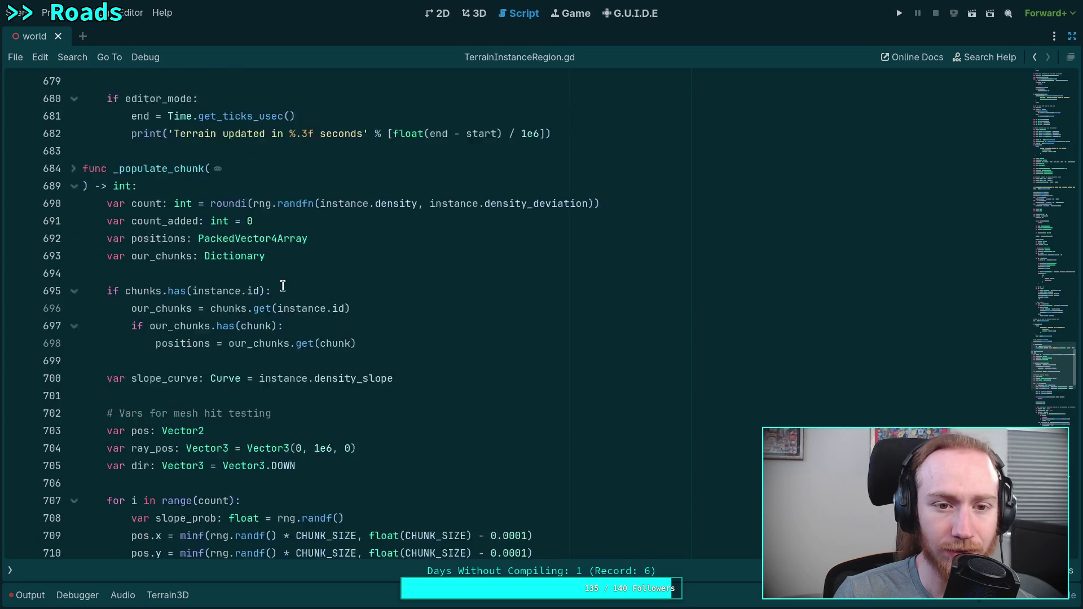
scroll(282, 286, "up", 13)
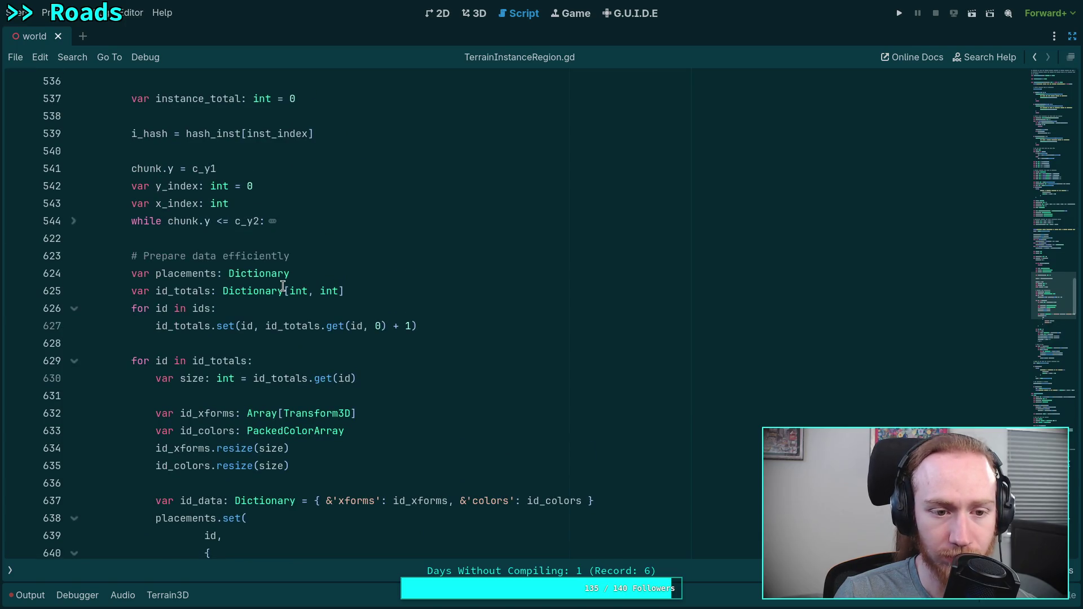
scroll(283, 286, "up", 15)
scroll(283, 286, "up", 4)
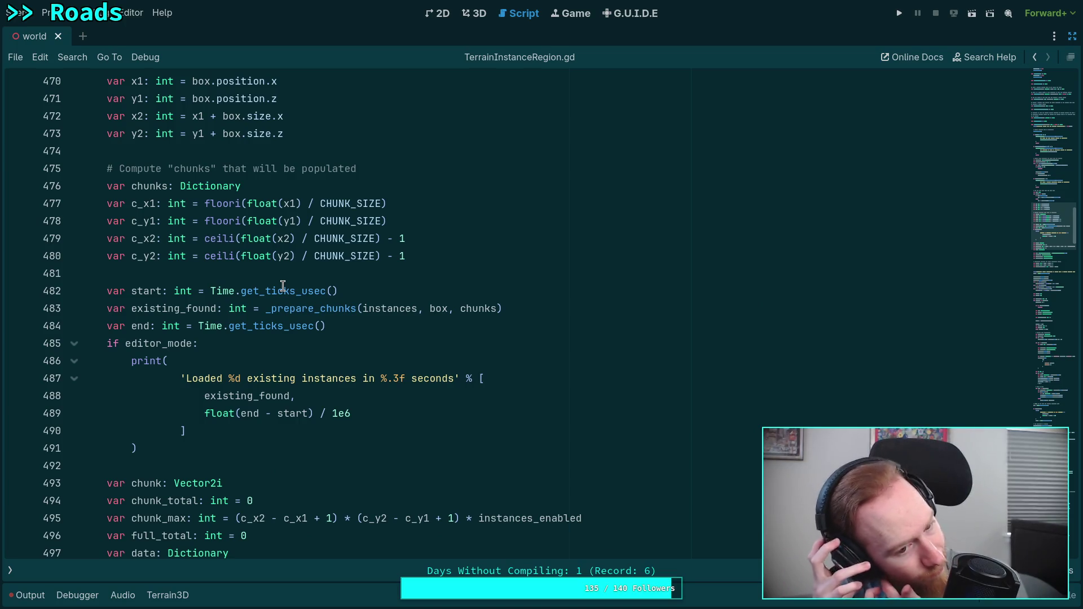
scroll(283, 286, "down", 8)
scroll(282, 297, "down", 20)
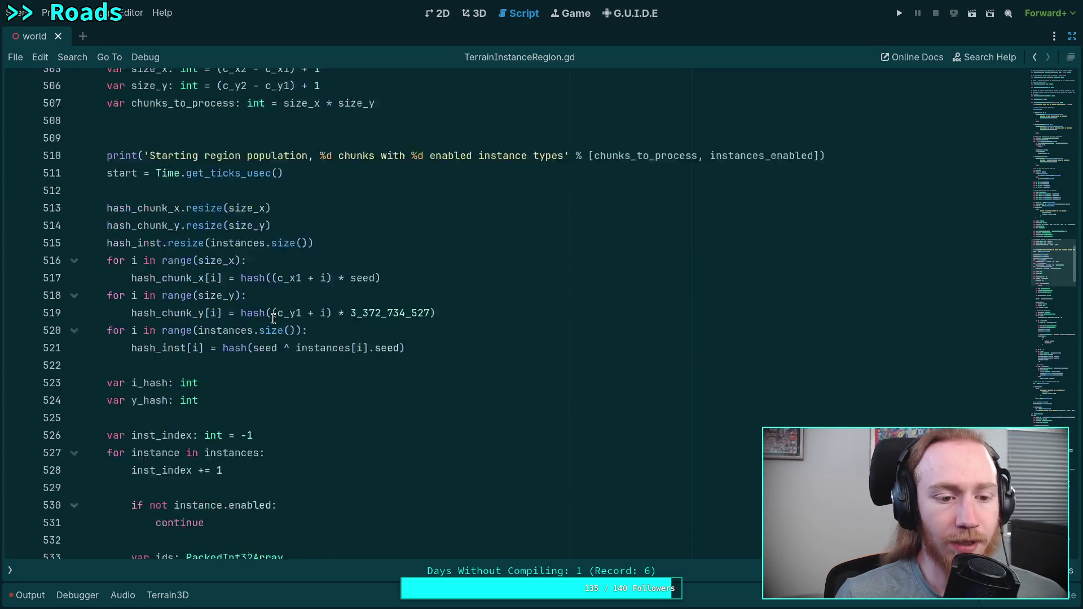
scroll(382, 349, "down", 15)
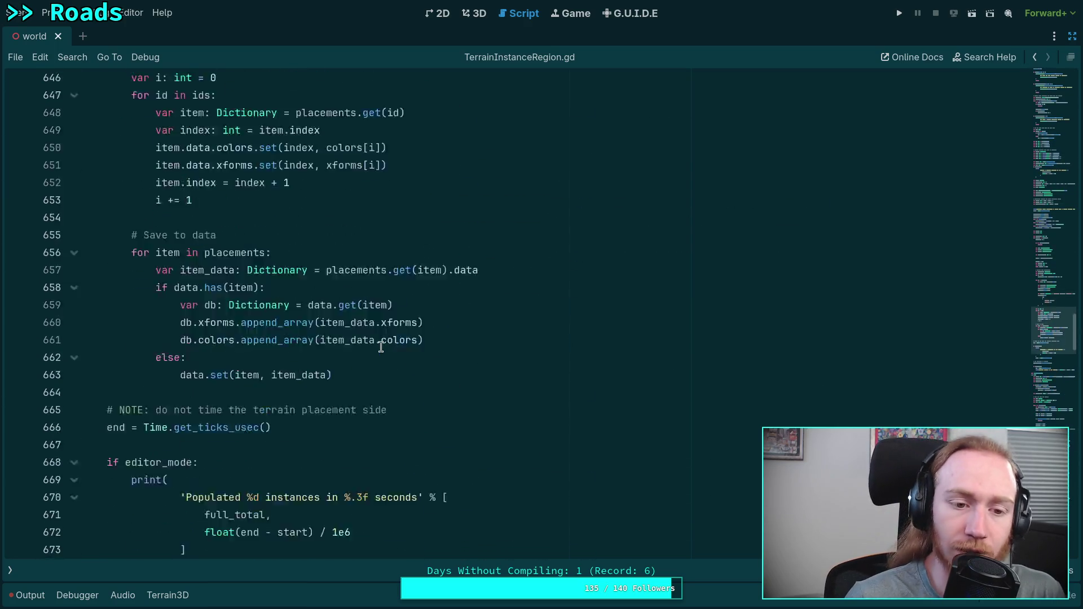
scroll(378, 347, "down", 5)
scroll(378, 347, "up", 5)
left_click(75, 169)
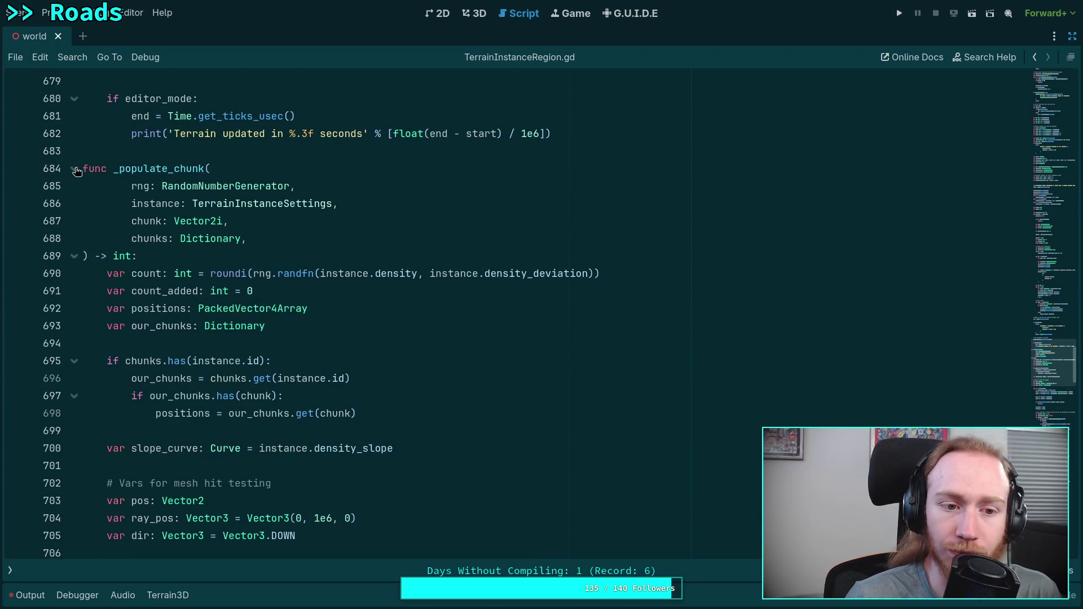
Highlight every use of chunks in the unfolded _populate_chunk body.
scroll(309, 317, "down", 6)
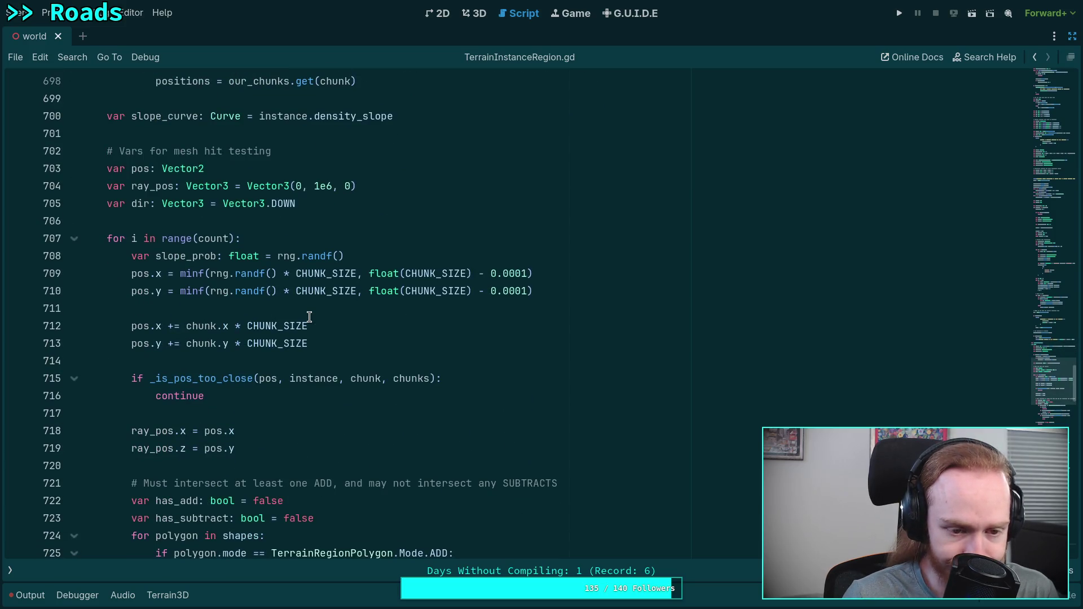
scroll(309, 317, "down", 10)
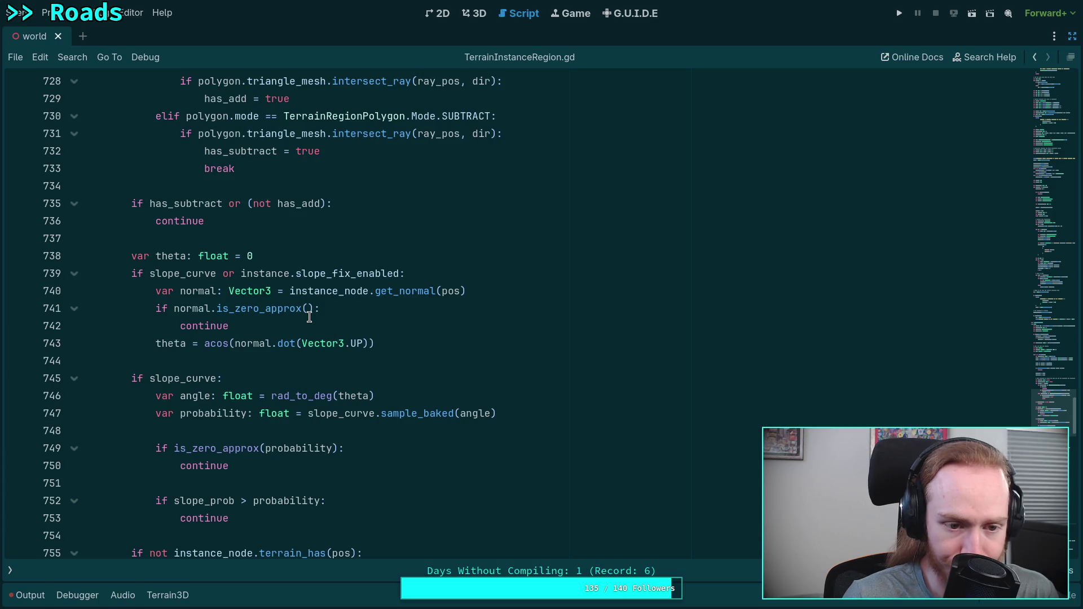
scroll(309, 317, "down", 2)
scroll(220, 280, "down", 5)
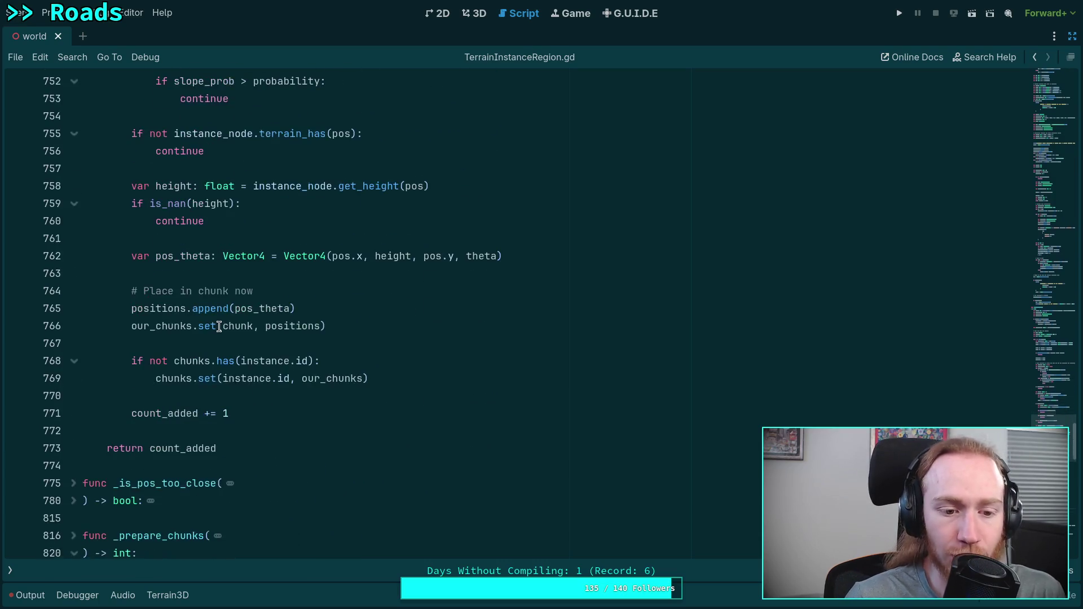
left_click(203, 333)
double_click(170, 377)
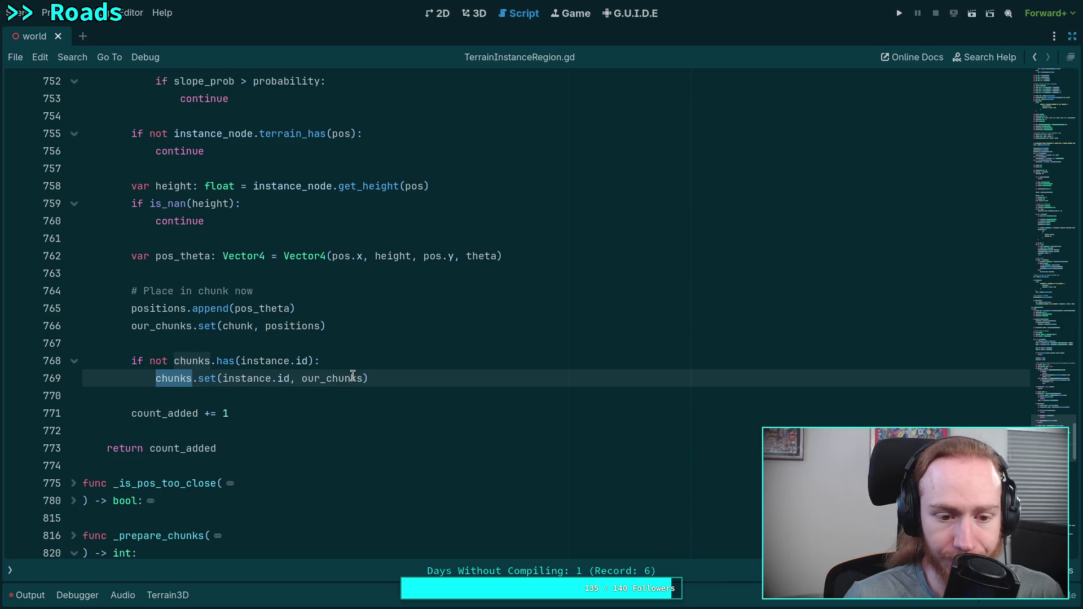
scroll(353, 376, "up", 20)
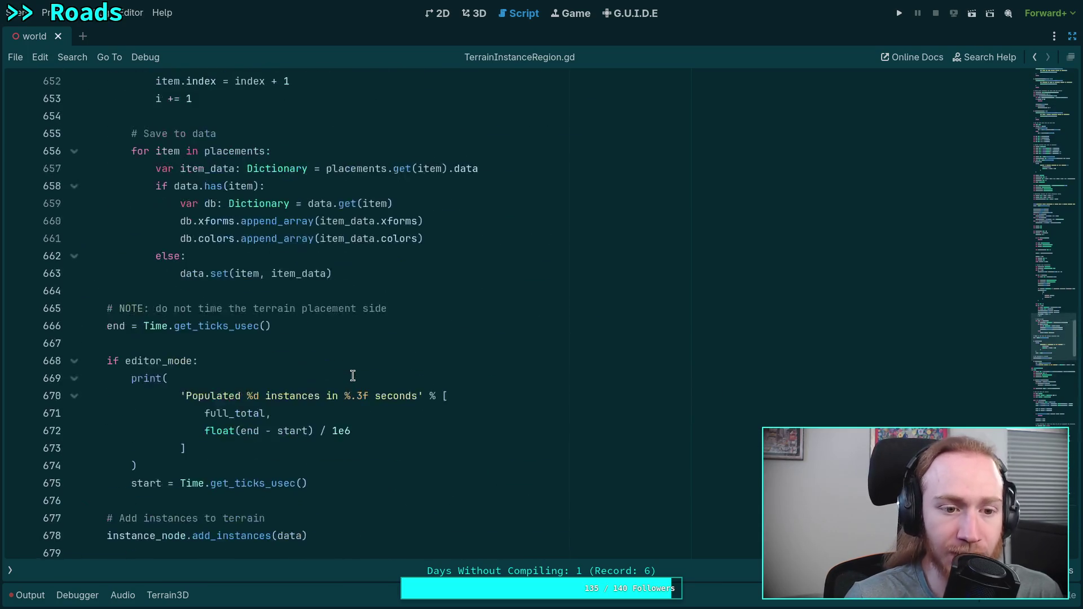
scroll(352, 376, "up", 1)
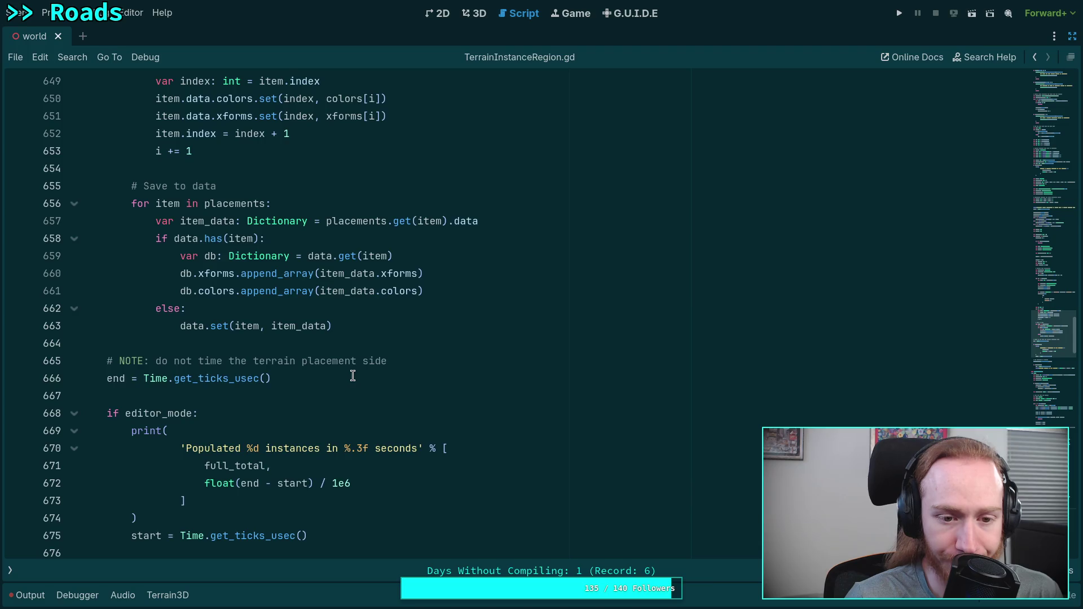
scroll(353, 375, "down", 13)
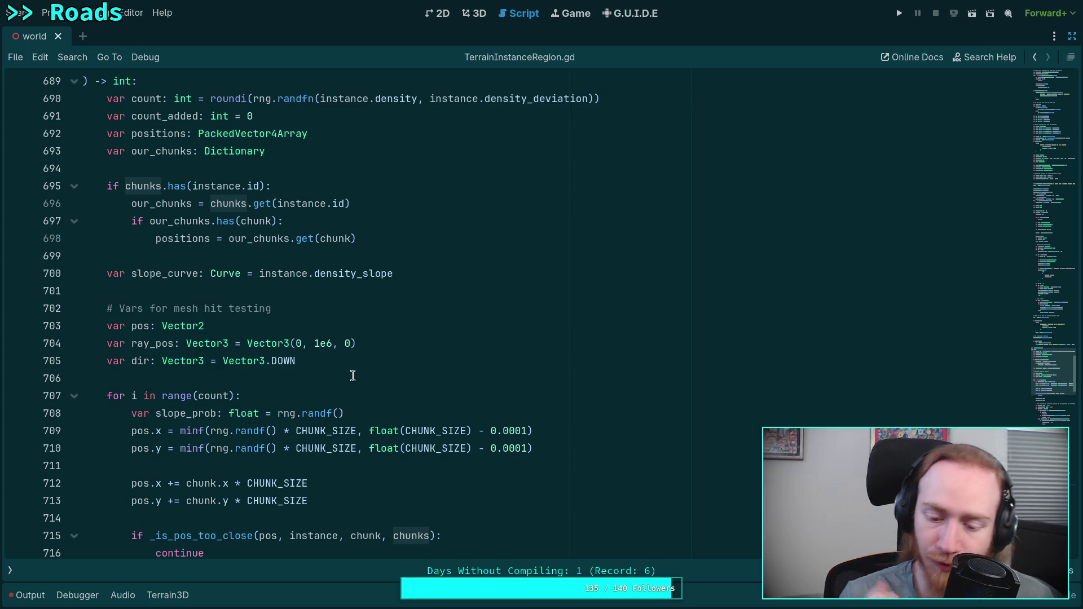
Unfold the while loop over chunk rows at line 544.
scroll(456, 449, "up", 15)
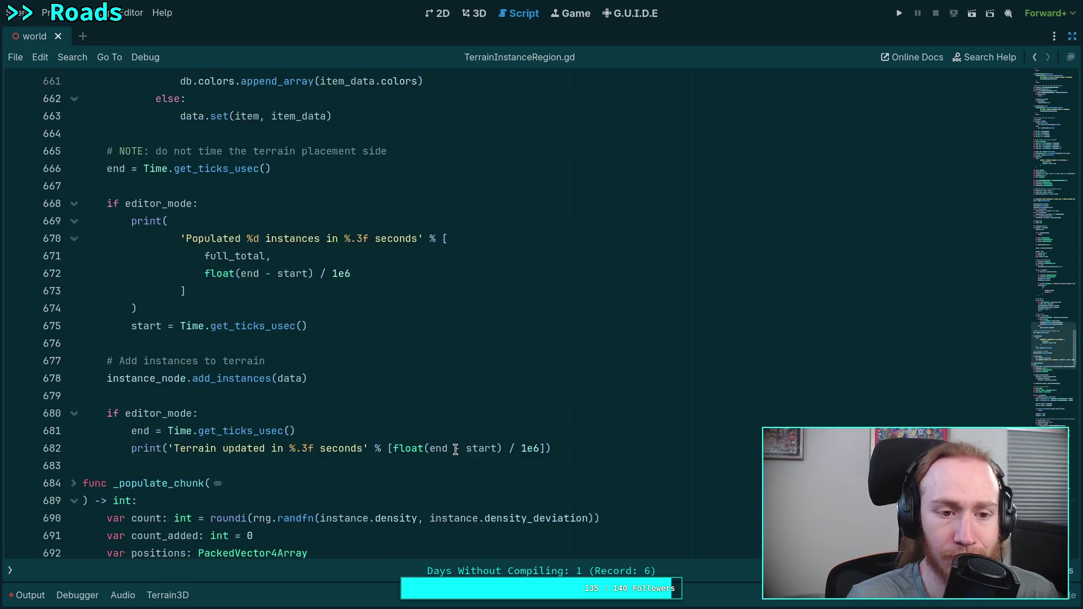
scroll(456, 449, "up", 3)
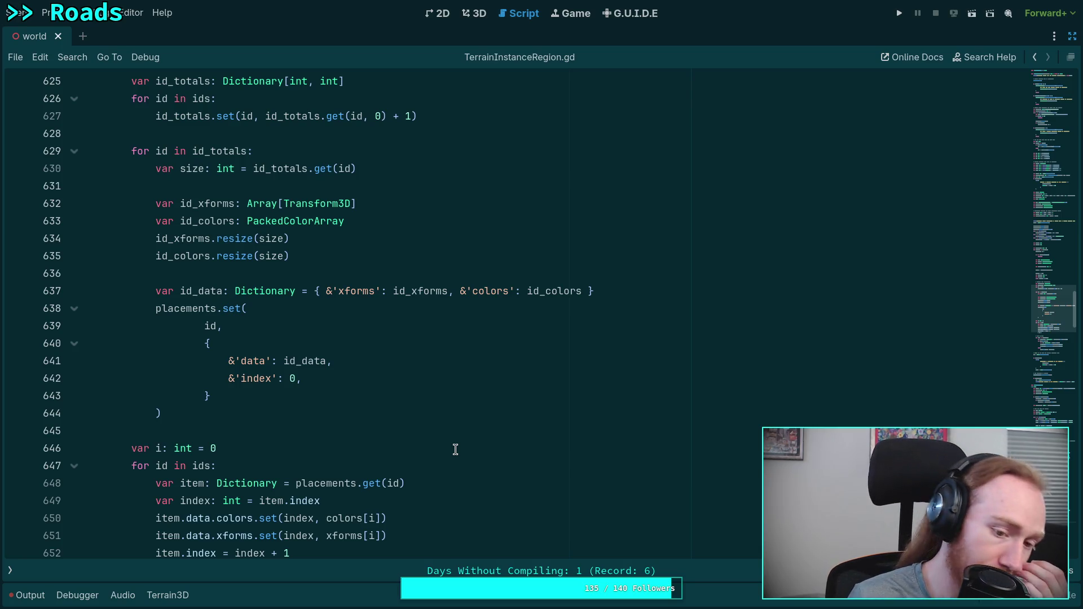
scroll(456, 449, "up", 11)
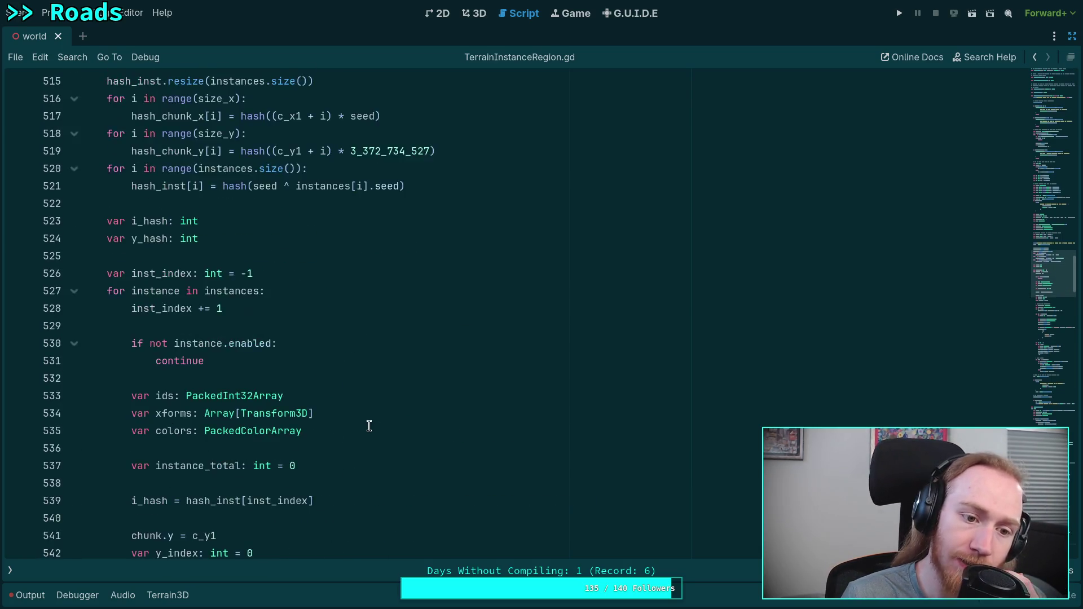
scroll(374, 430, "down", 8)
scroll(196, 395, "down", 7)
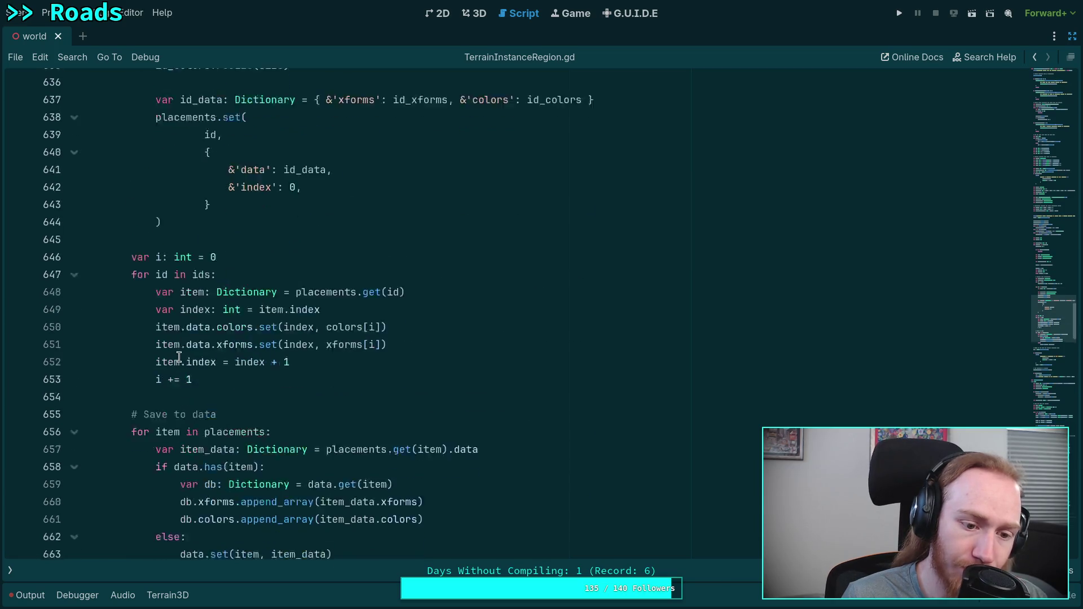
scroll(179, 357, "up", 3)
scroll(178, 357, "down", 3)
scroll(179, 358, "up", 4)
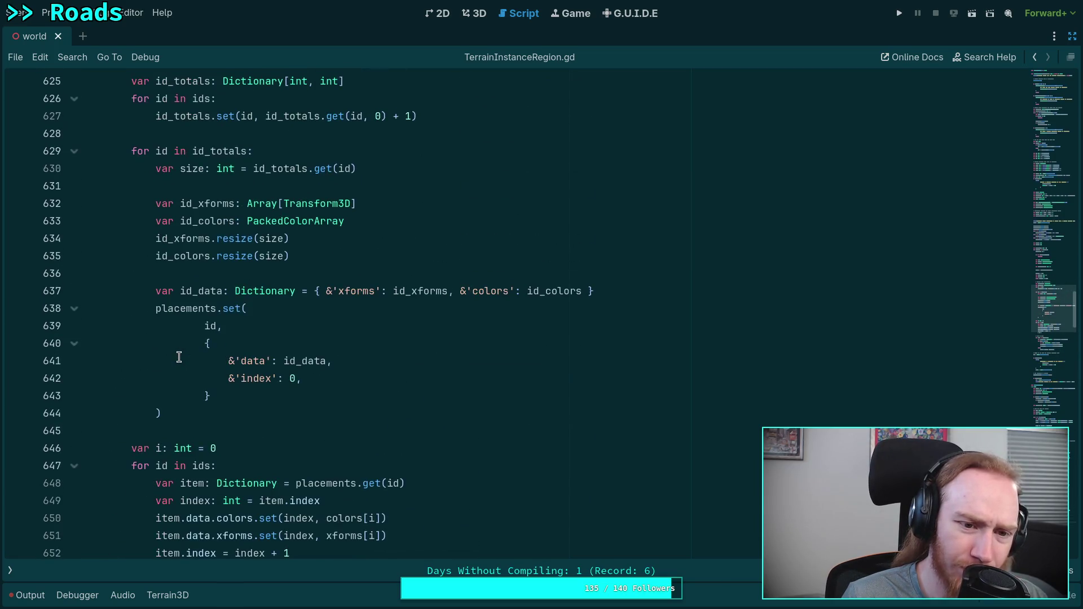
scroll(178, 358, "up", 2)
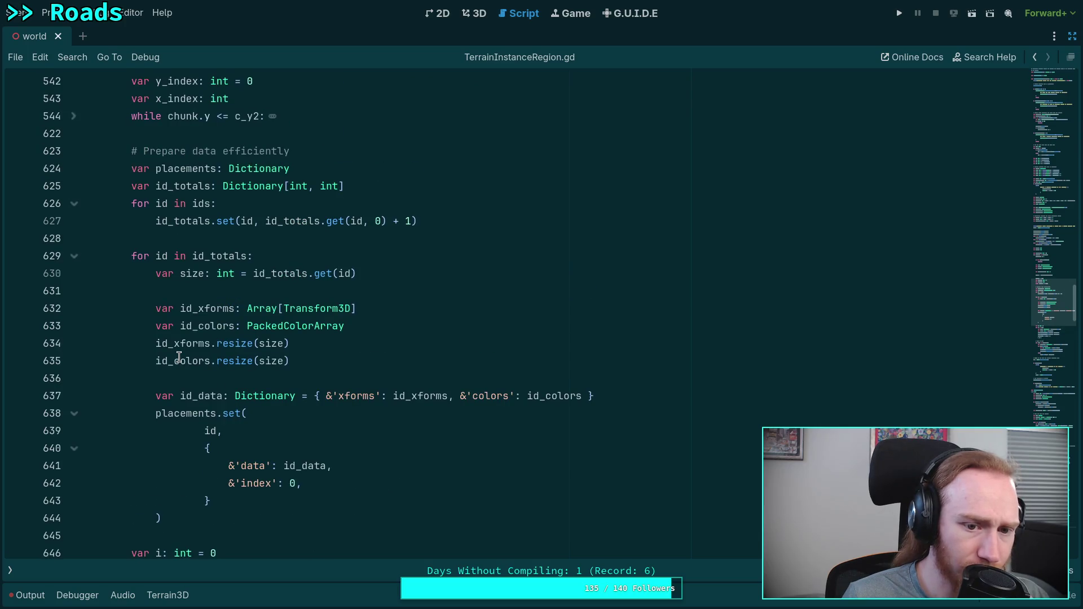
scroll(178, 357, "up", 5)
scroll(179, 357, "up", 20)
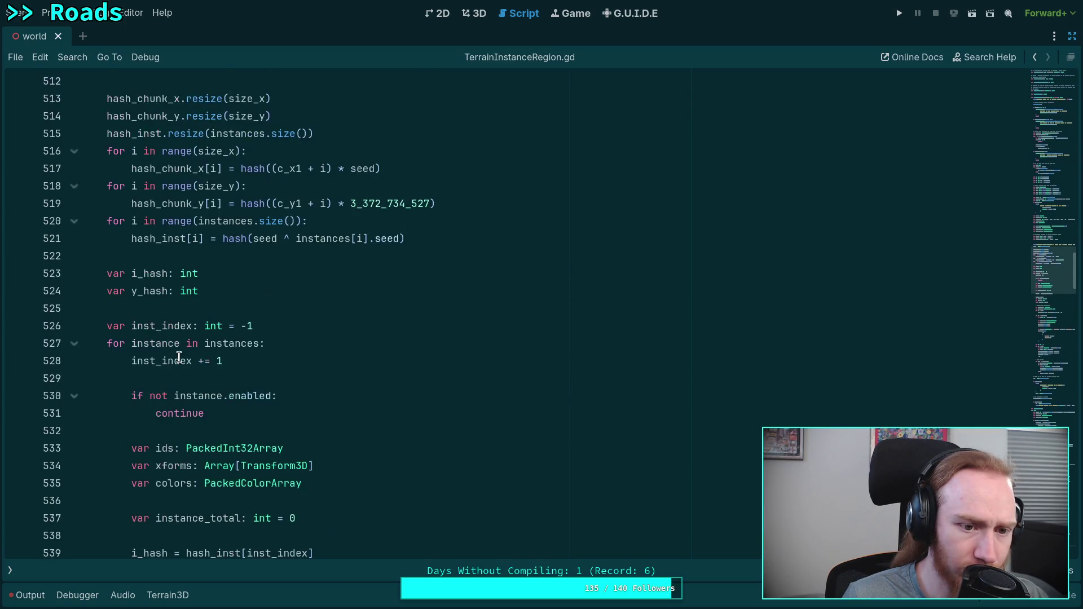
scroll(179, 357, "up", 5)
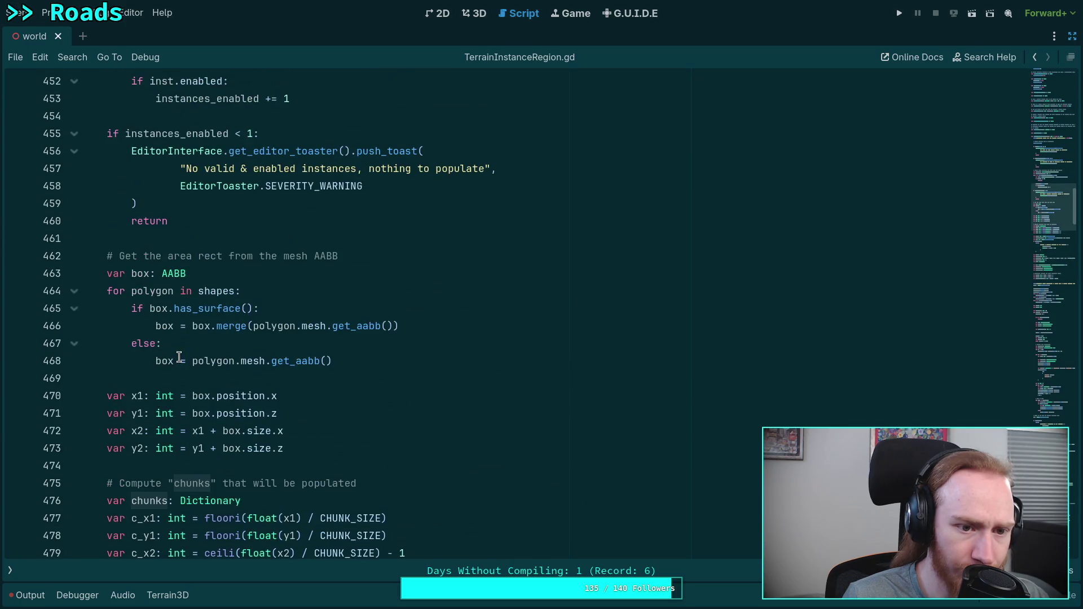
scroll(178, 357, "up", 10)
scroll(179, 357, "down", 7)
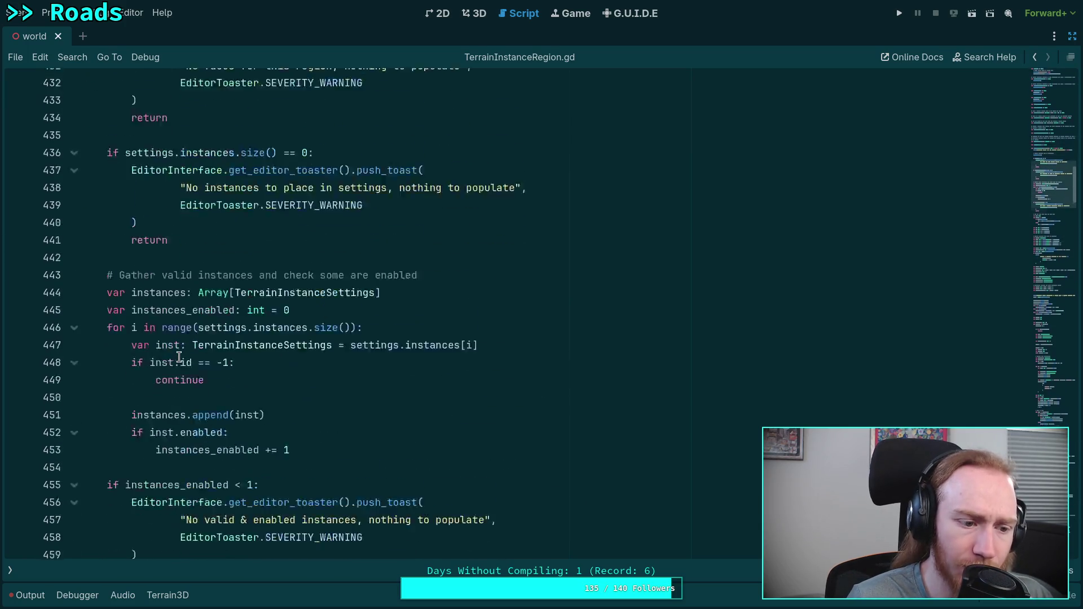
scroll(179, 357, "down", 11)
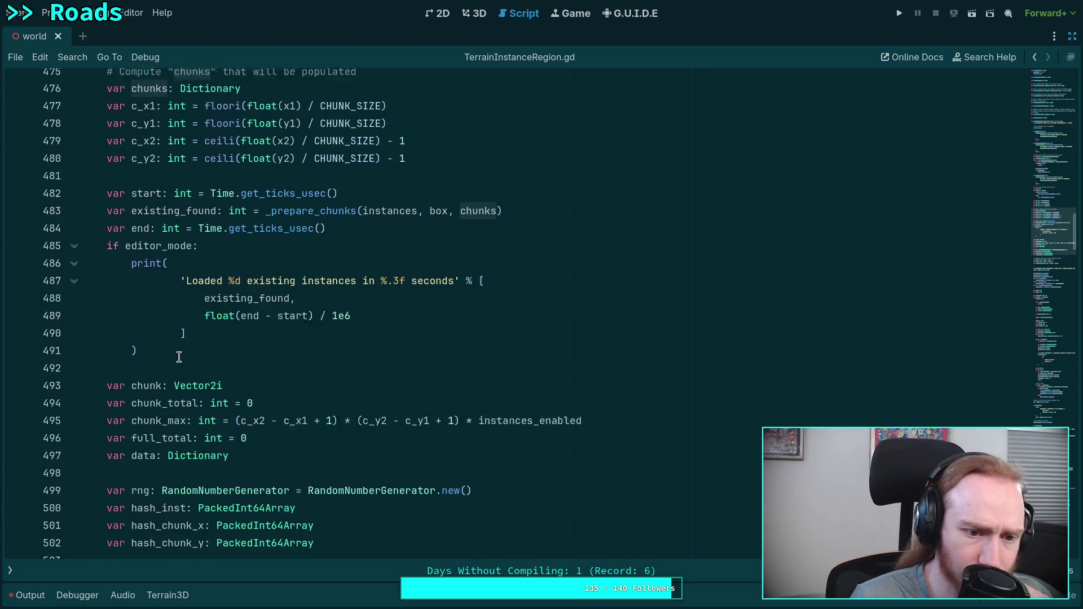
scroll(179, 357, "down", 10)
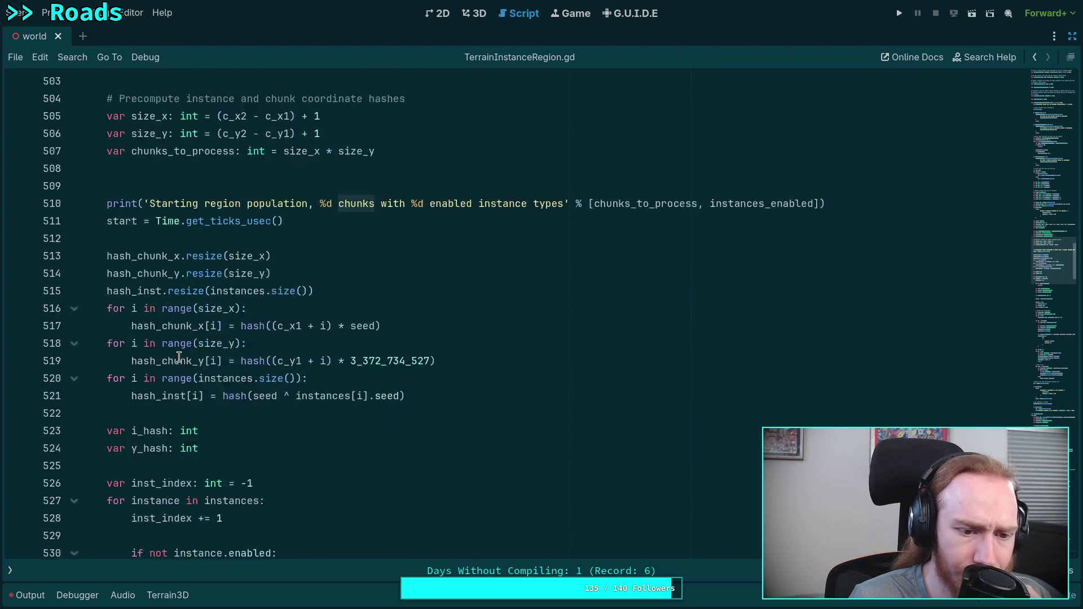
scroll(179, 357, "down", 9)
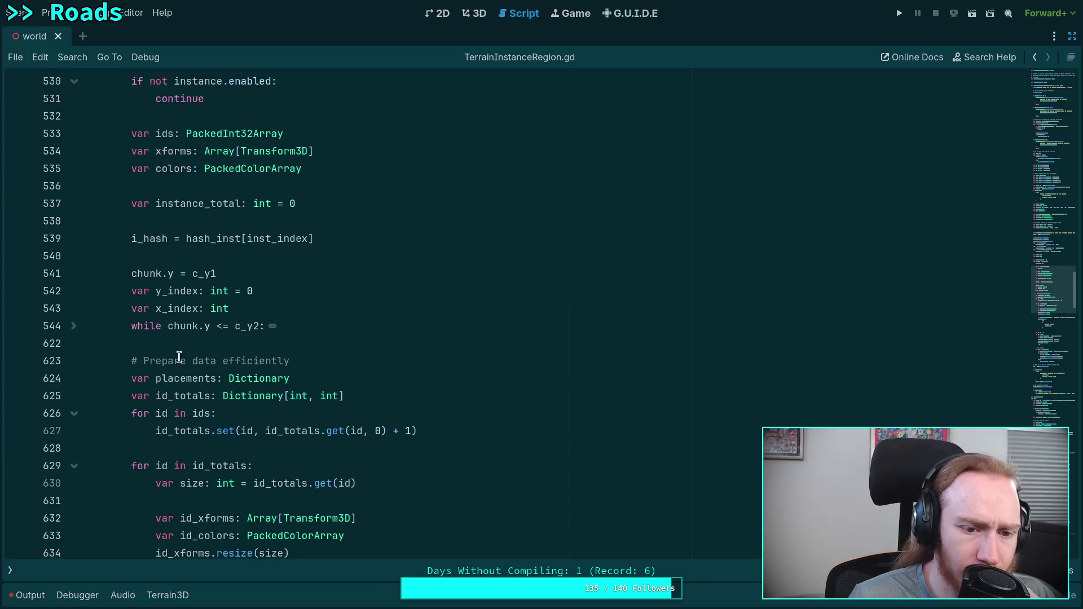
left_click(73, 220)
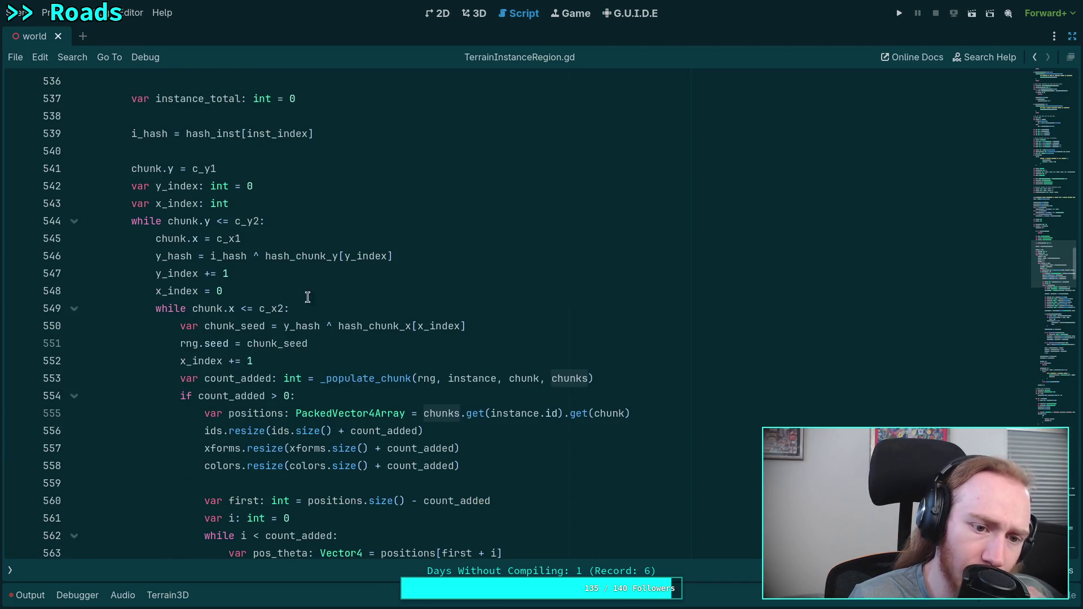
Trace the uses of count_added and loop counter i in the placement code.
scroll(368, 326, "down", 1)
scroll(368, 326, "down", 2)
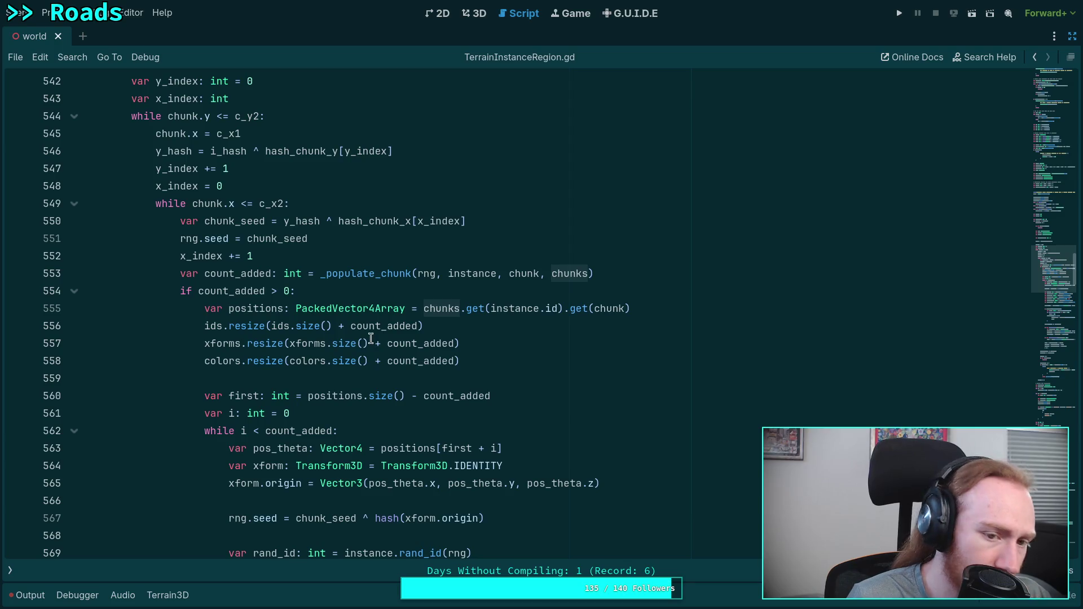
scroll(370, 338, "up", 6)
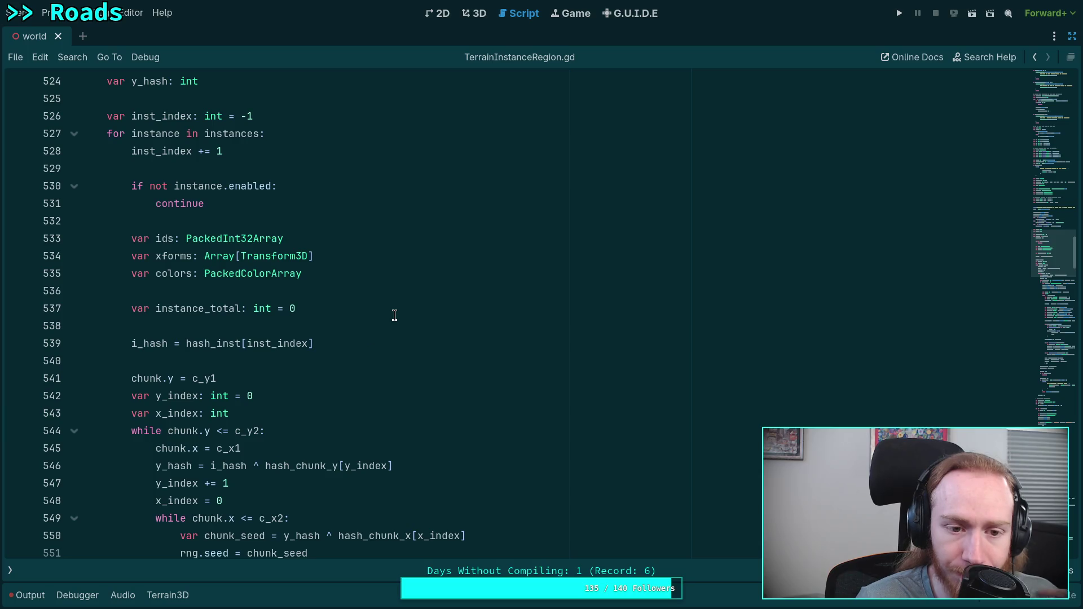
scroll(389, 313, "down", 4)
scroll(389, 314, "down", 2)
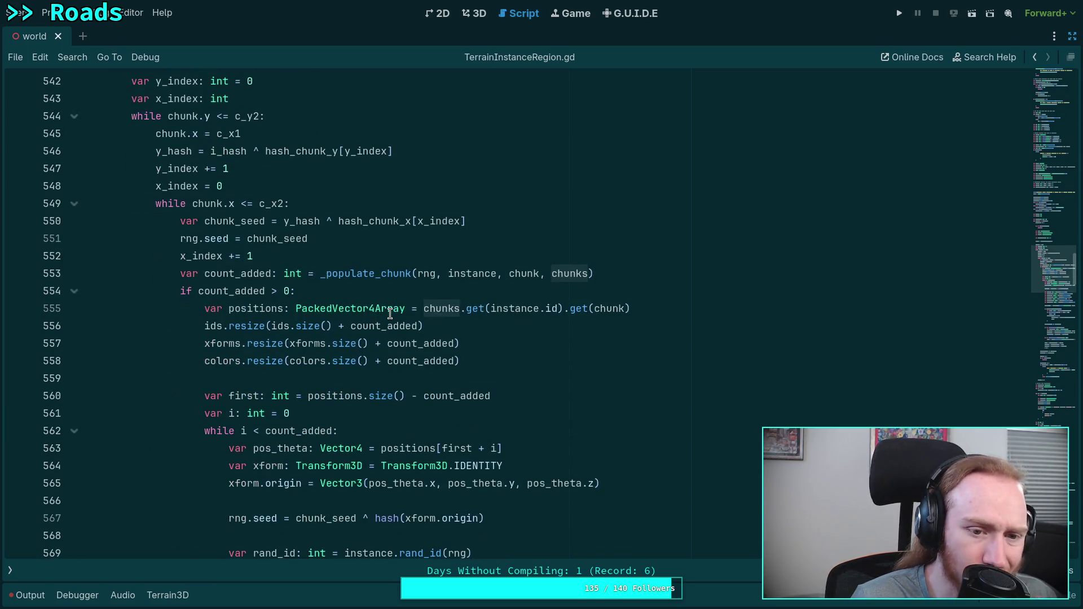
double_click(231, 291)
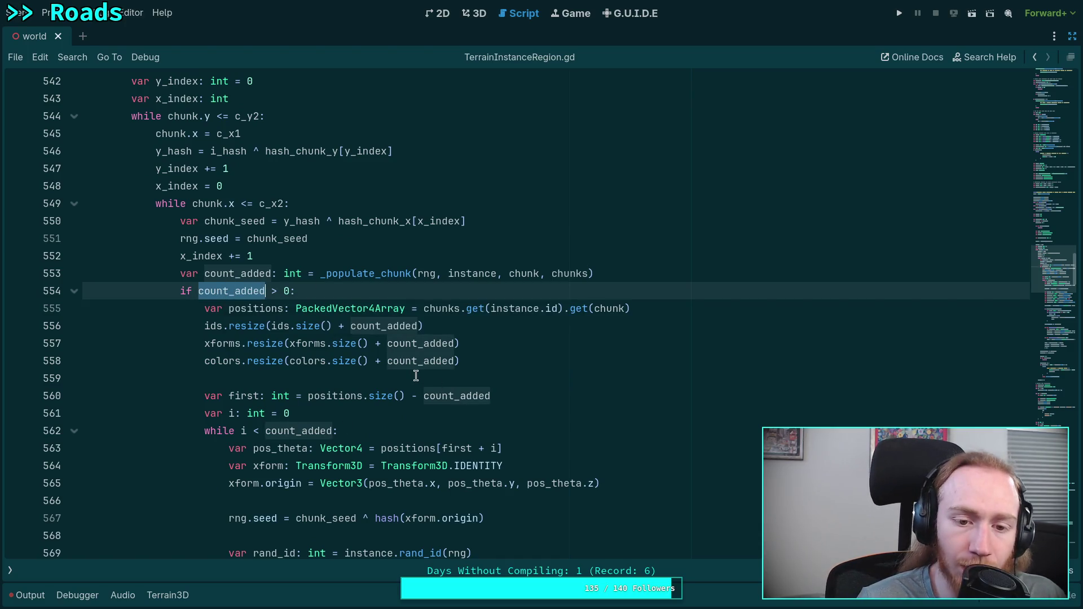
scroll(416, 376, "down", 1)
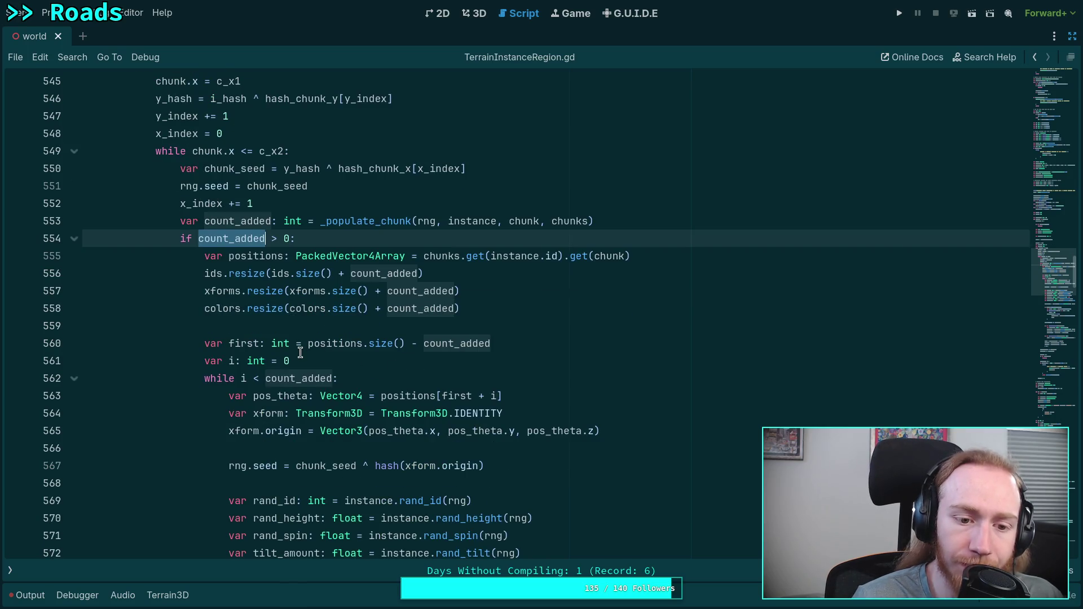
double_click(244, 379)
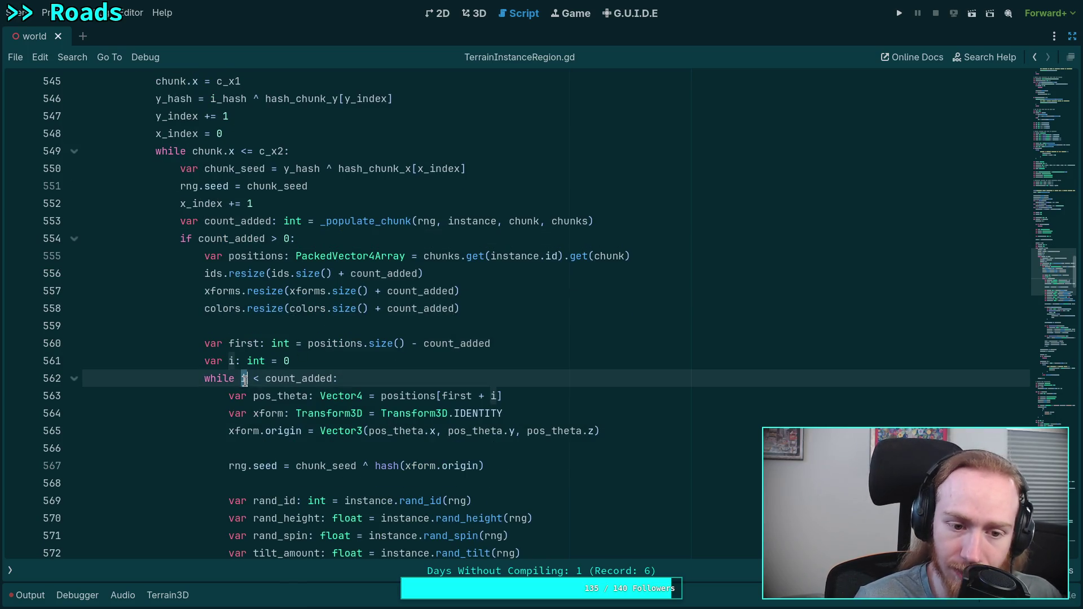
scroll(244, 379, "down", 3)
scroll(449, 284, "down", 4)
scroll(449, 305, "down", 4)
mouse_move(447, 307)
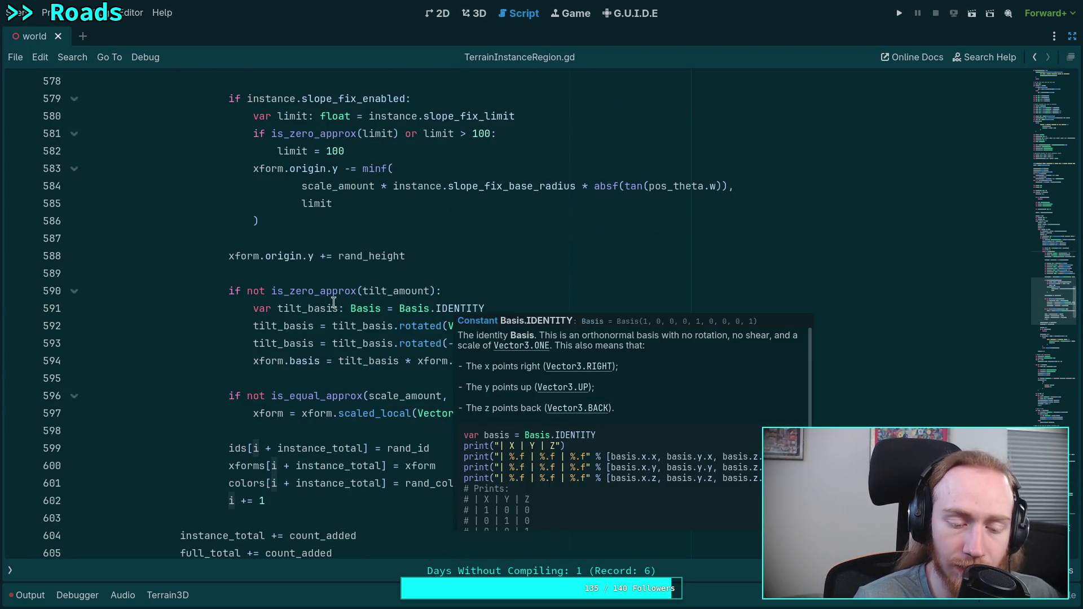
double_click(314, 481)
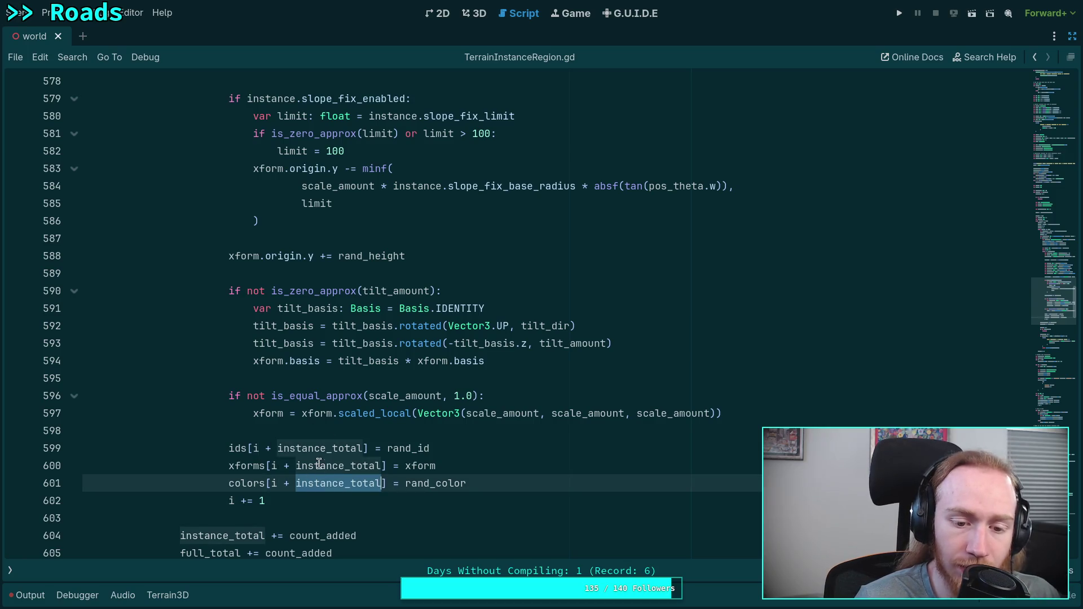
scroll(362, 342, "up", 1)
scroll(362, 342, "down", 2)
mouse_move(362, 343)
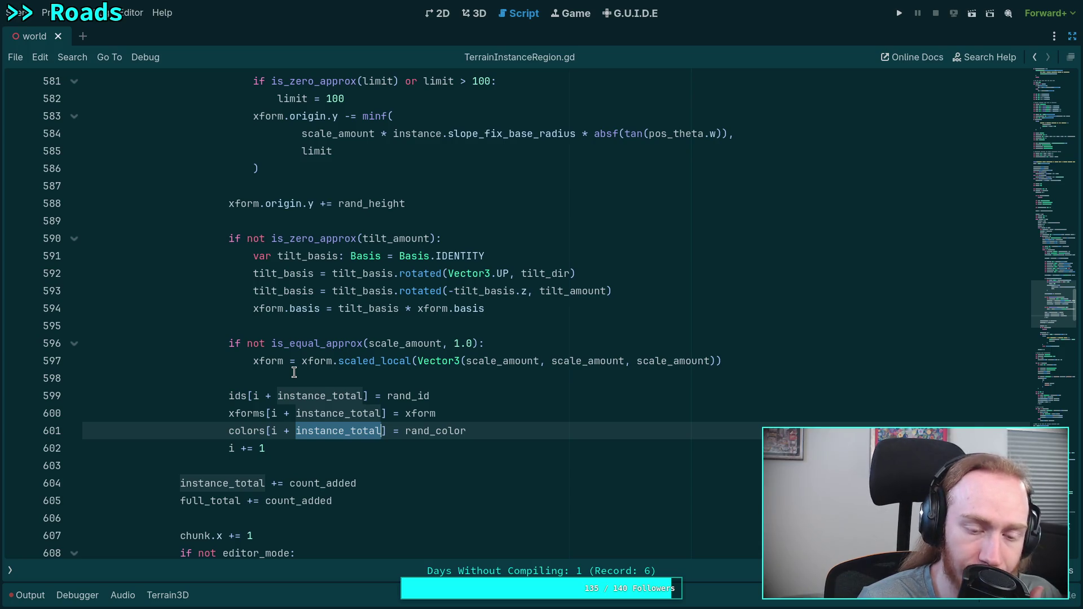
double_click(420, 396)
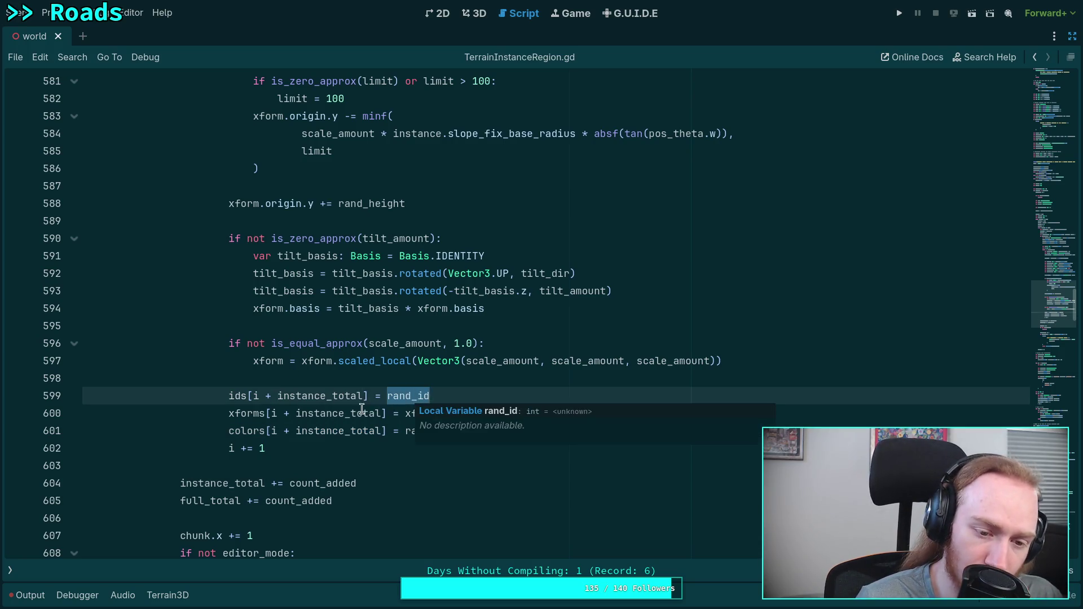
scroll(362, 409, "down", 3)
scroll(361, 409, "down", 2)
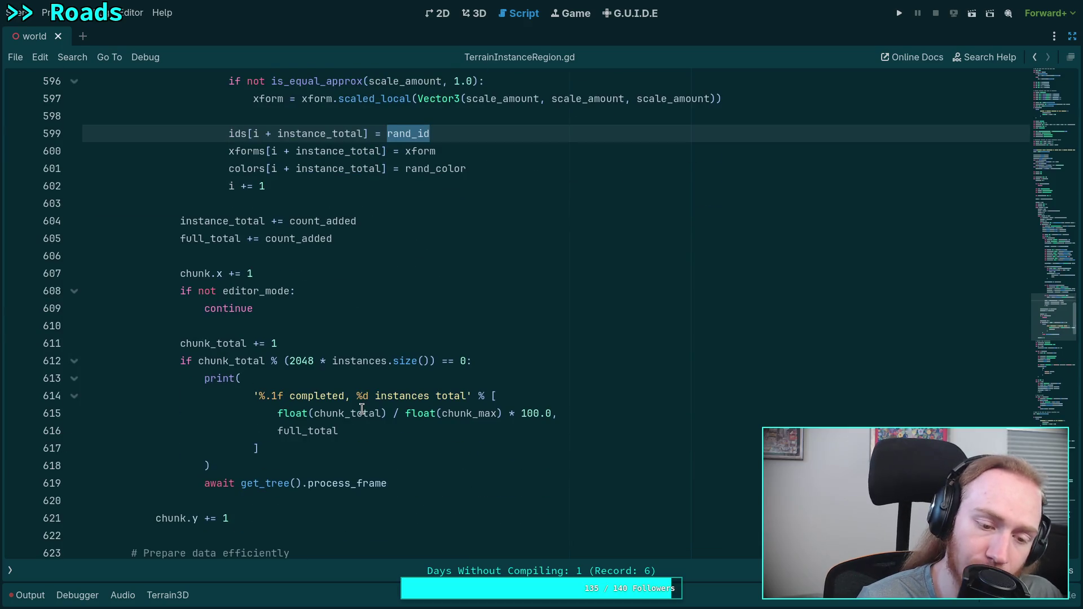
scroll(361, 409, "down", 6)
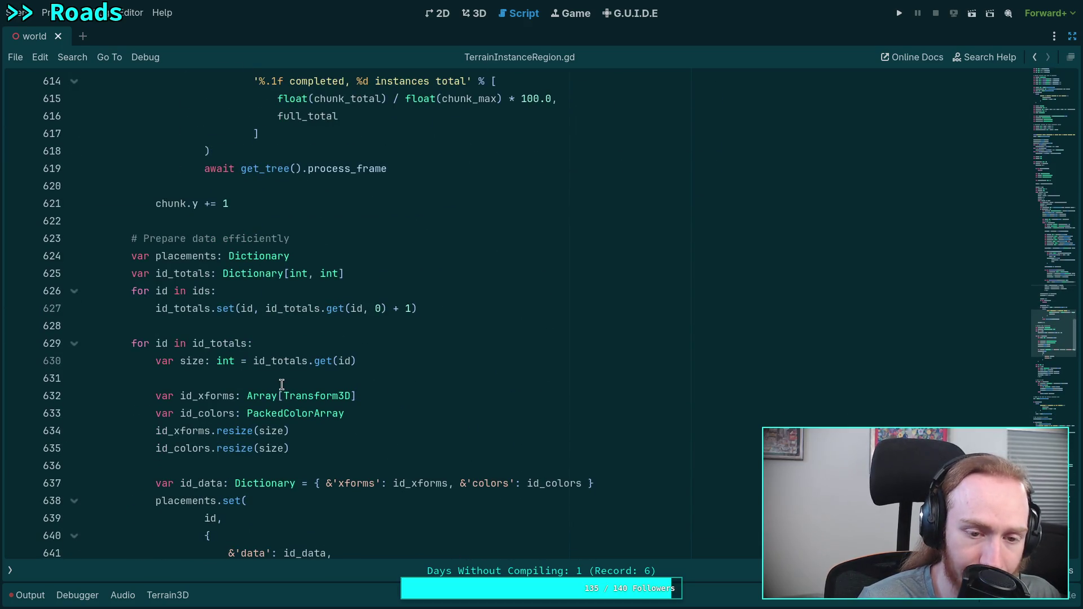
scroll(279, 381, "down", 9)
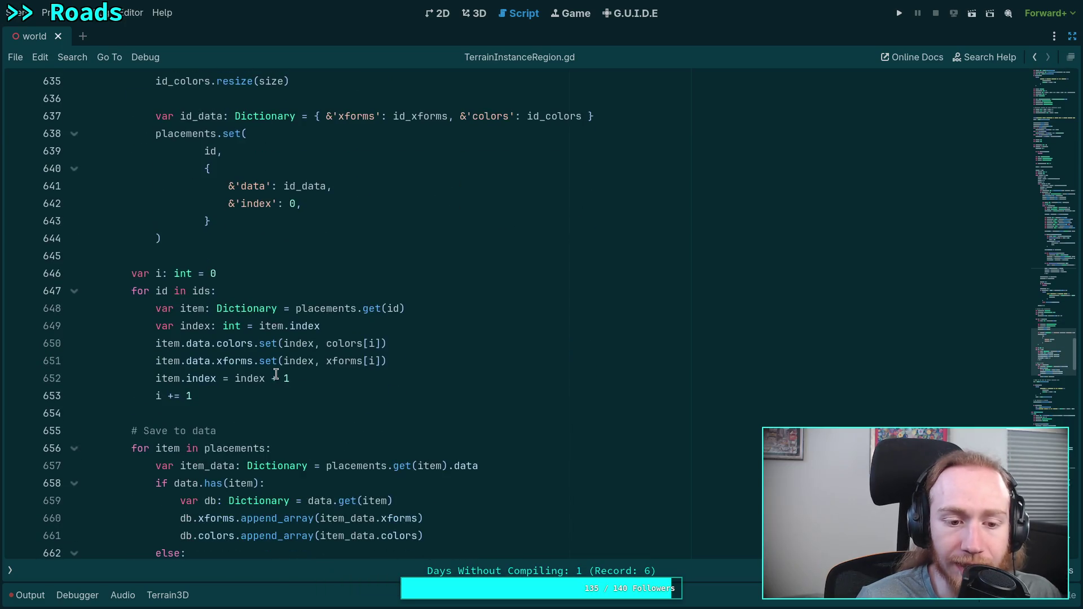
scroll(275, 375, "up", 7)
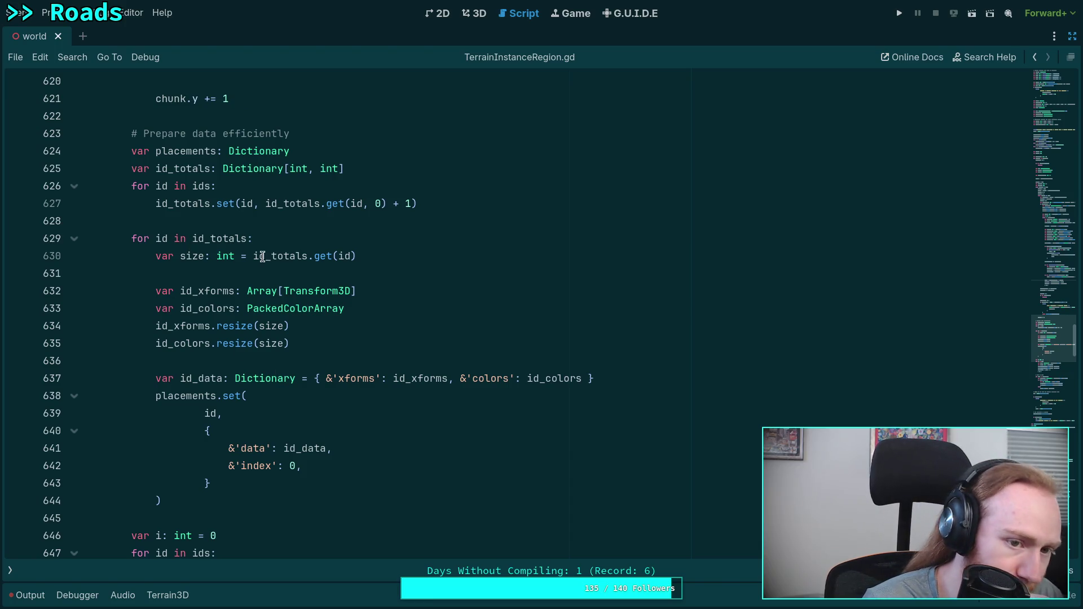
left_click(177, 277)
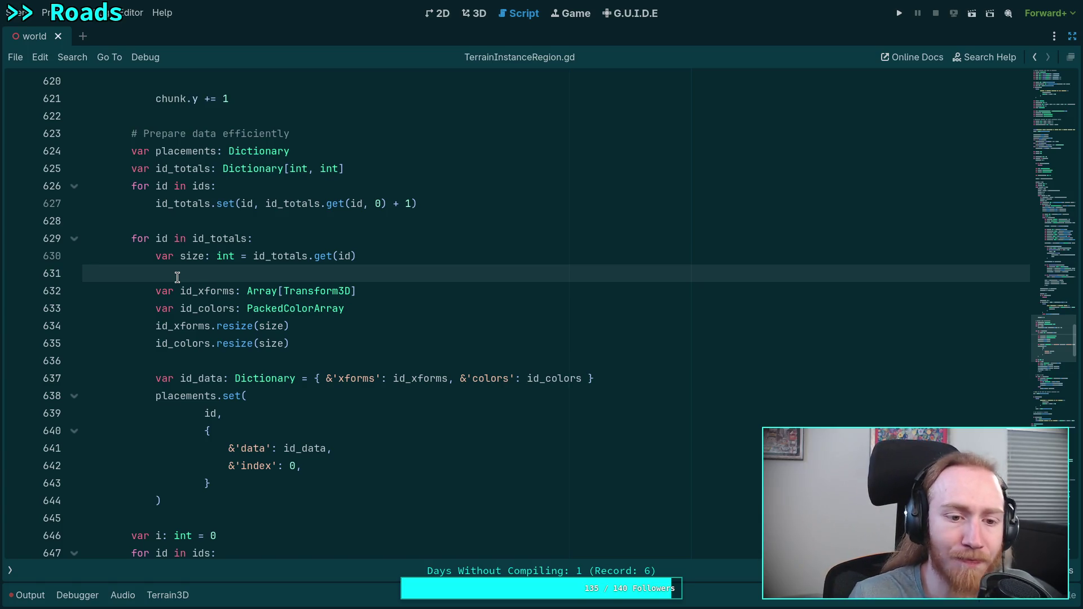
scroll(193, 281, "up", 1)
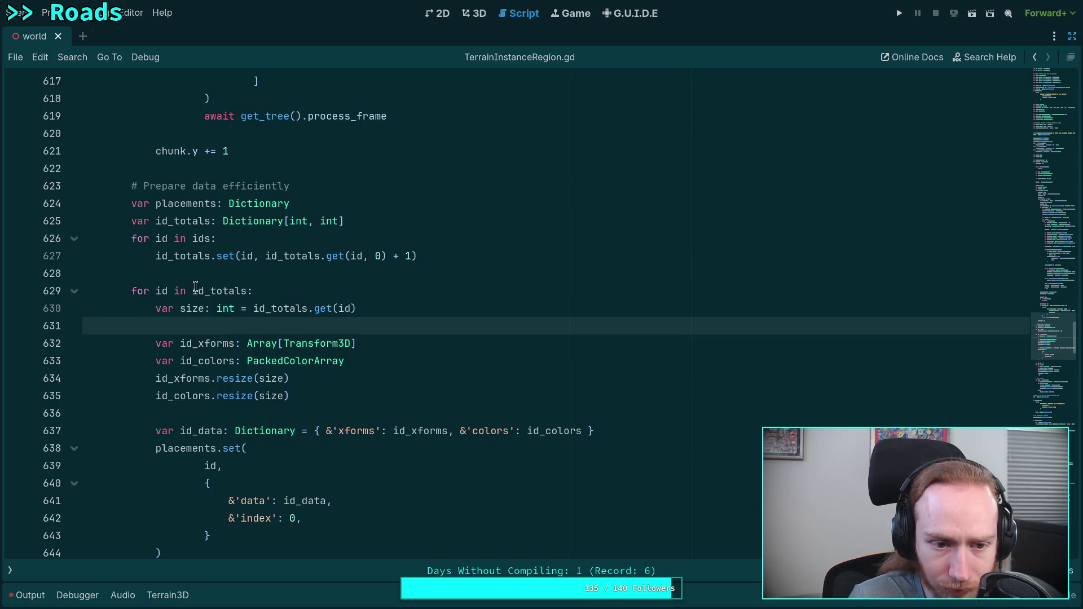
double_click(194, 257)
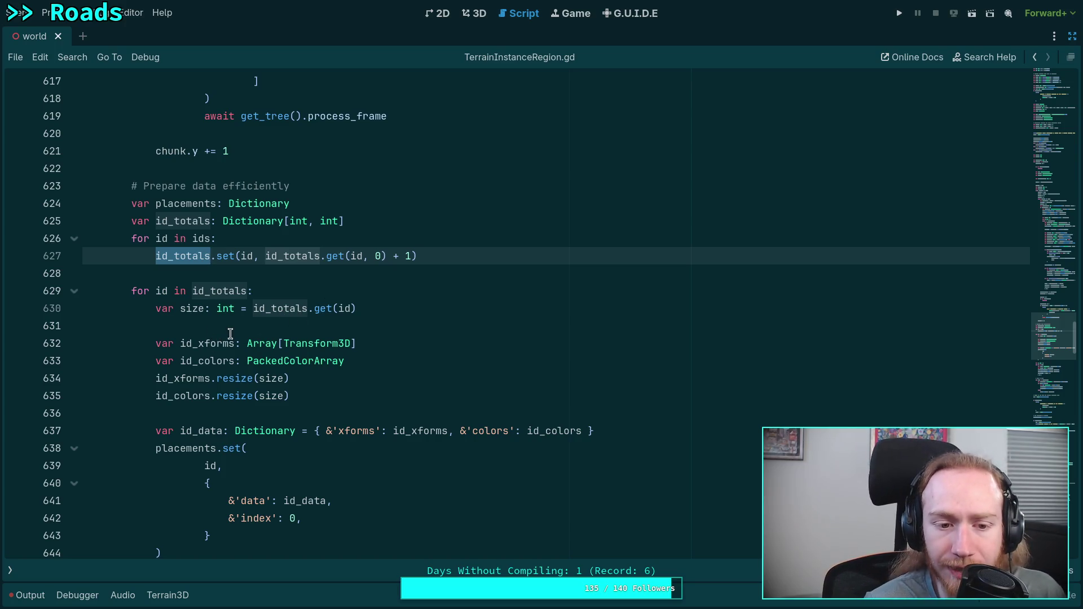
left_click_drag(291, 395, 219, 384)
Trace uses of placements, id_data, counter i and index around the line 630 size lookup.
left_click(242, 309)
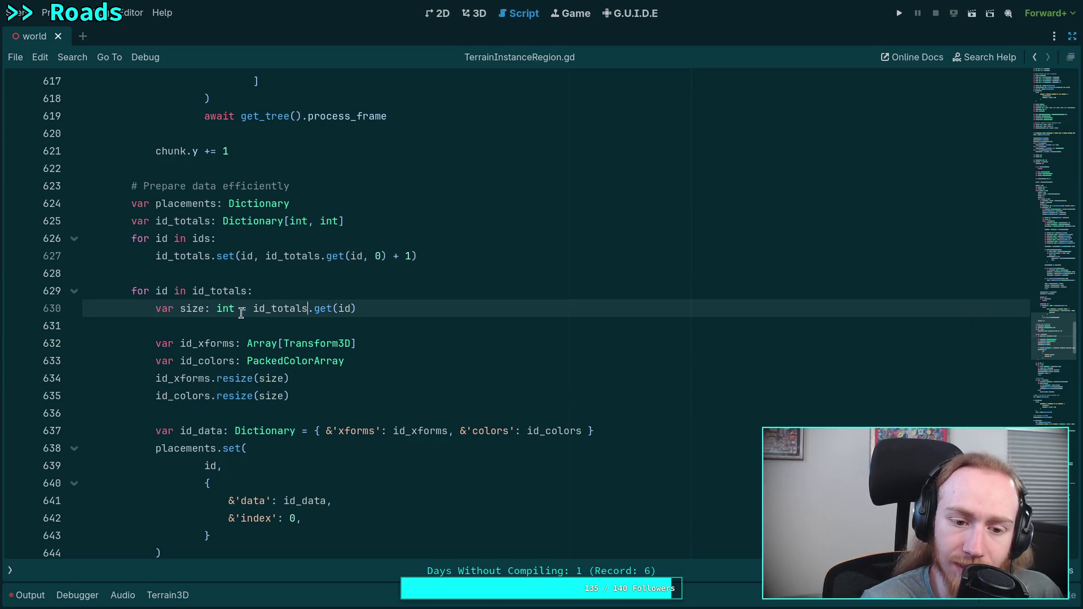
scroll(241, 313, "down", 1)
scroll(241, 313, "down", 1)
left_click_drag(150, 328, 251, 446)
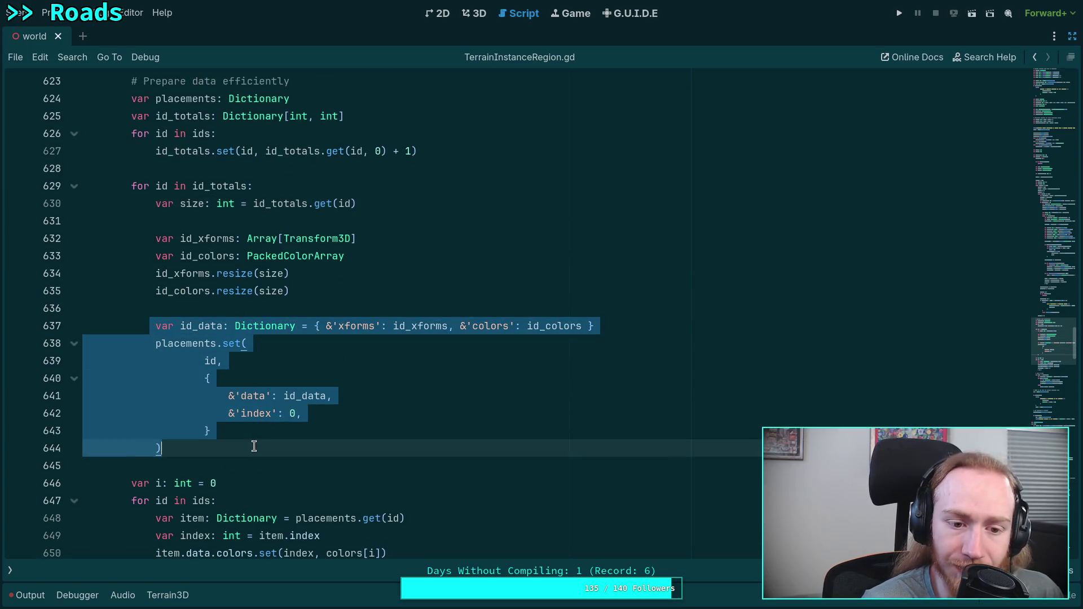
left_click(268, 437)
double_click(187, 343)
scroll(241, 362, "down", 3)
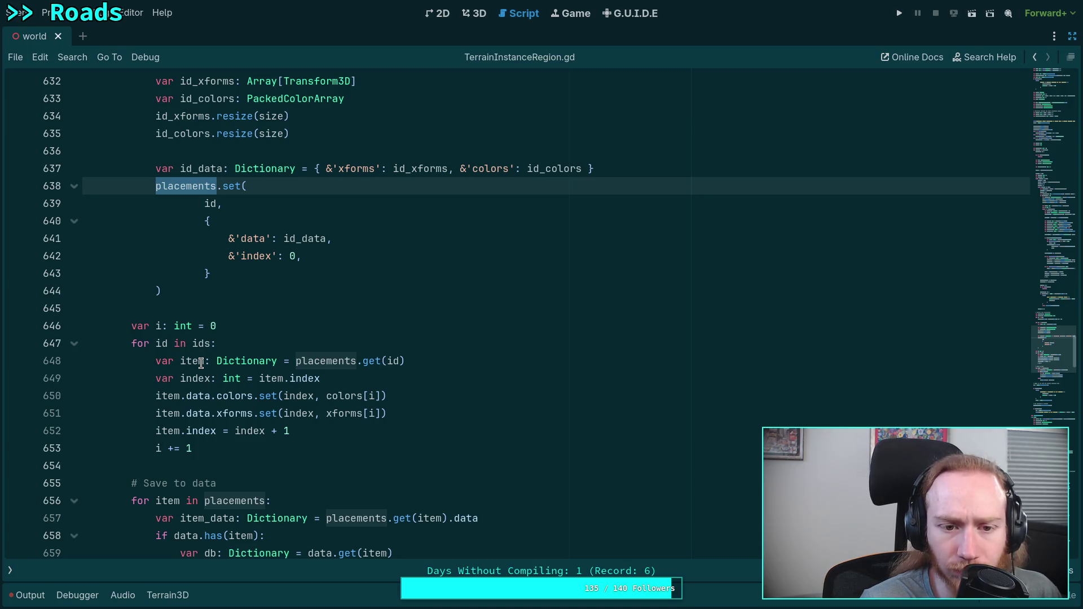
double_click(294, 236)
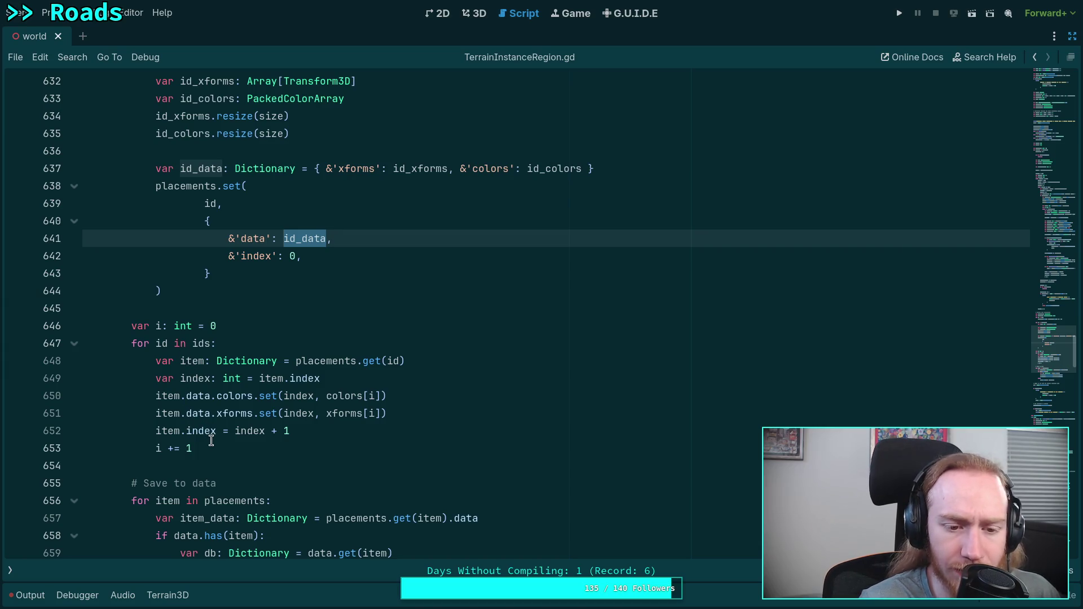
double_click(159, 326)
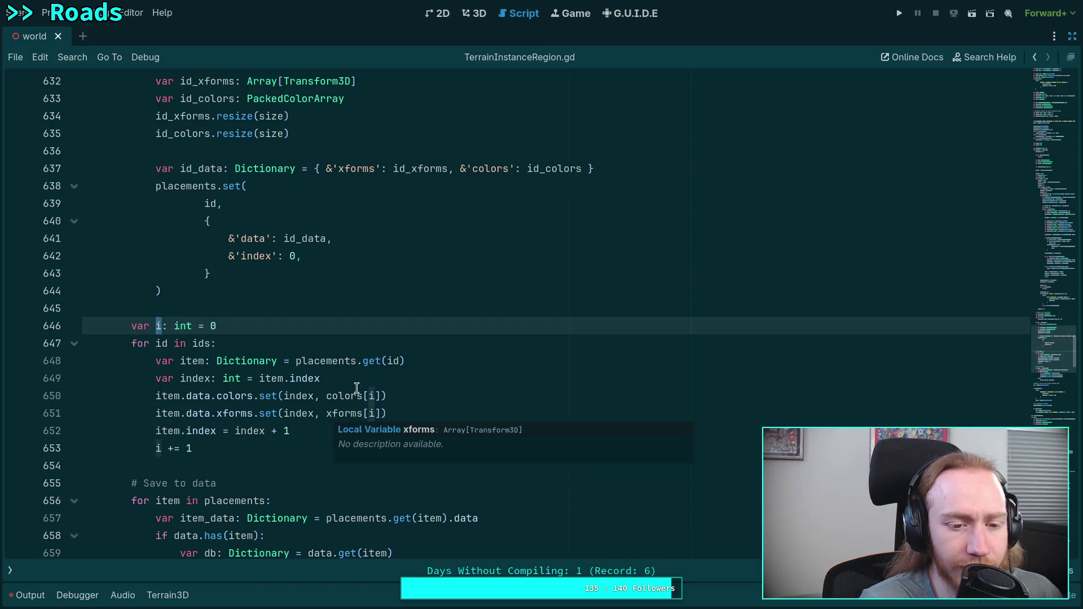
double_click(295, 394)
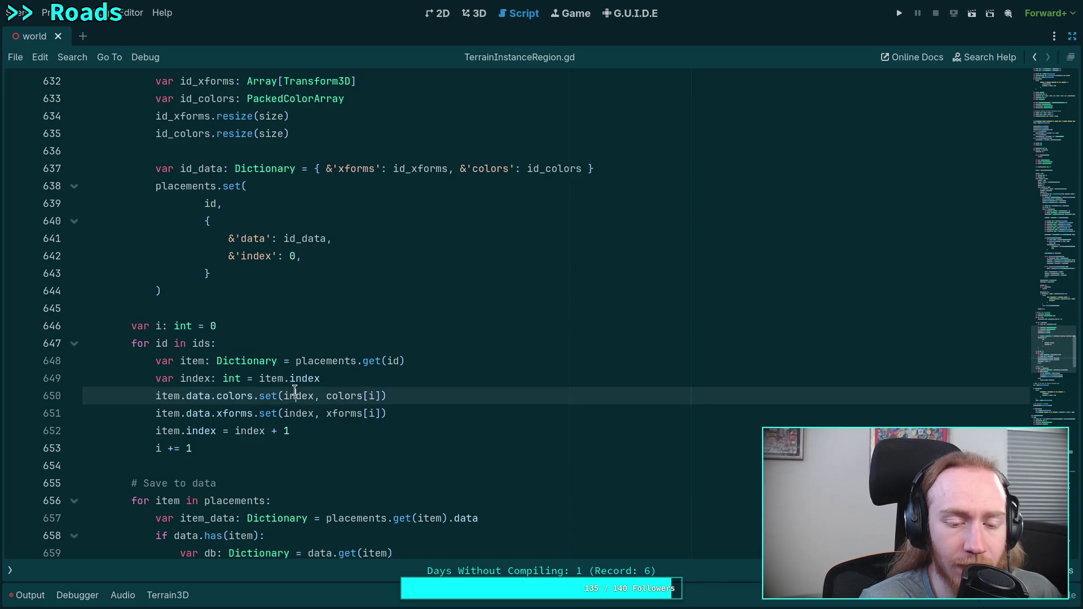
Select the index part of item.index on line 649, then trace data, item and item_data.
left_click(261, 377)
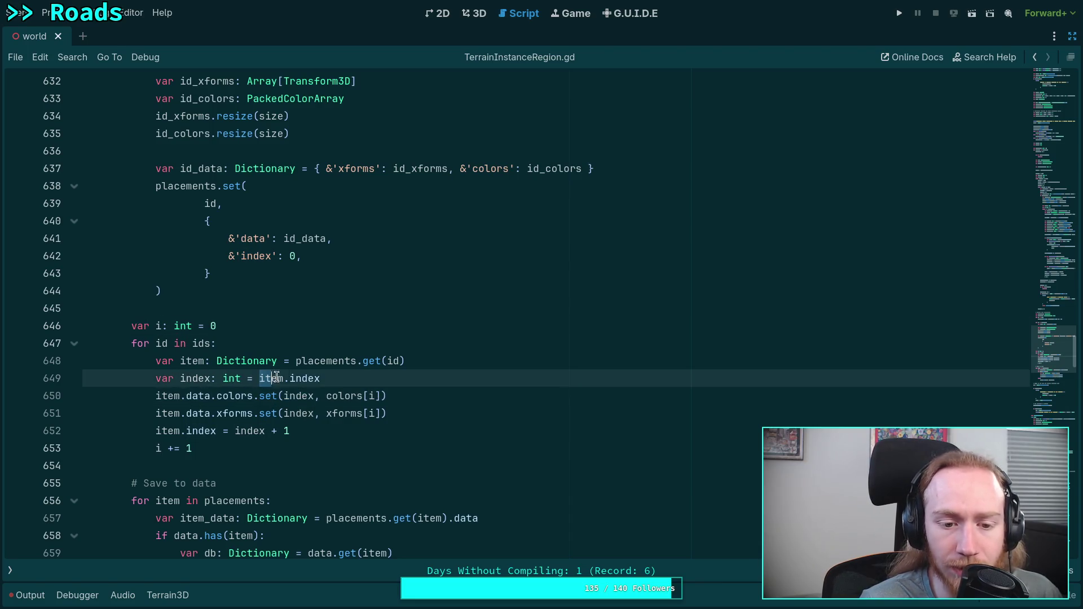
key("shift+End")
key("Right")
key("ctrl+shift+Left")
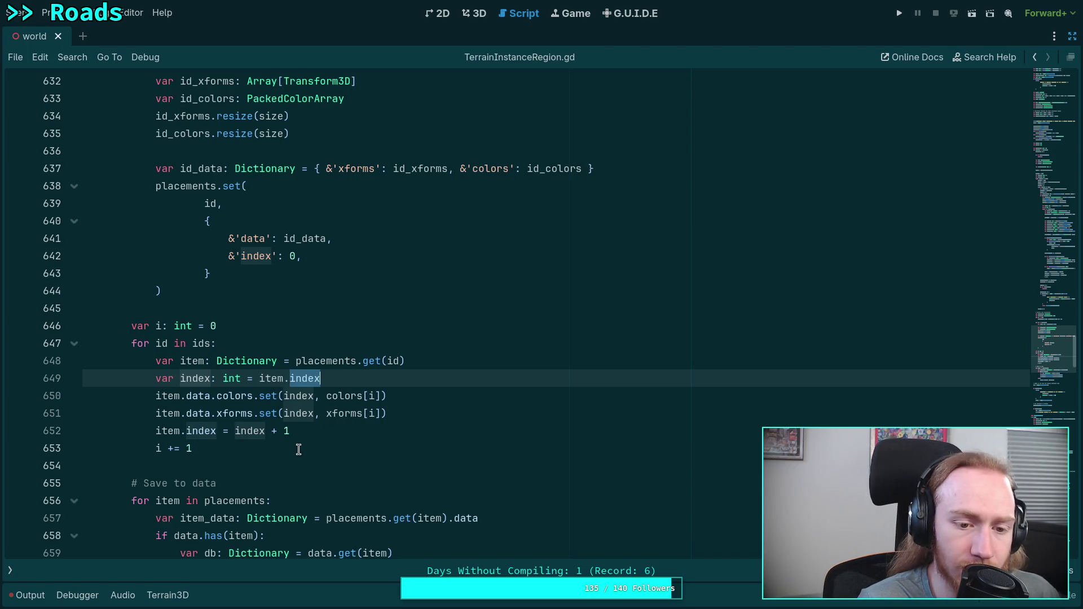
scroll(294, 420, "down", 3)
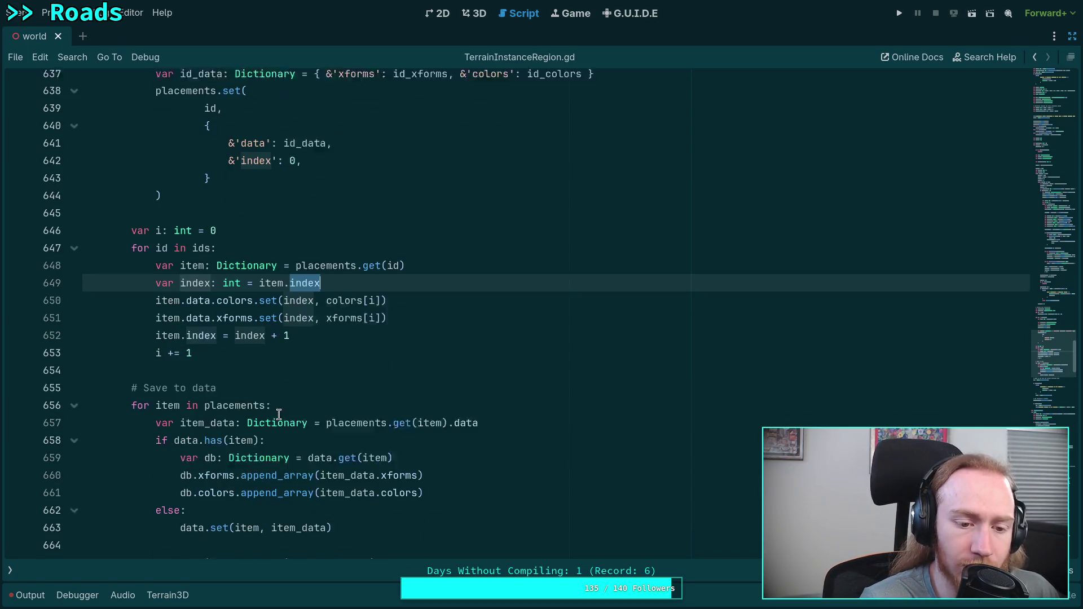
mouse_move(260, 389)
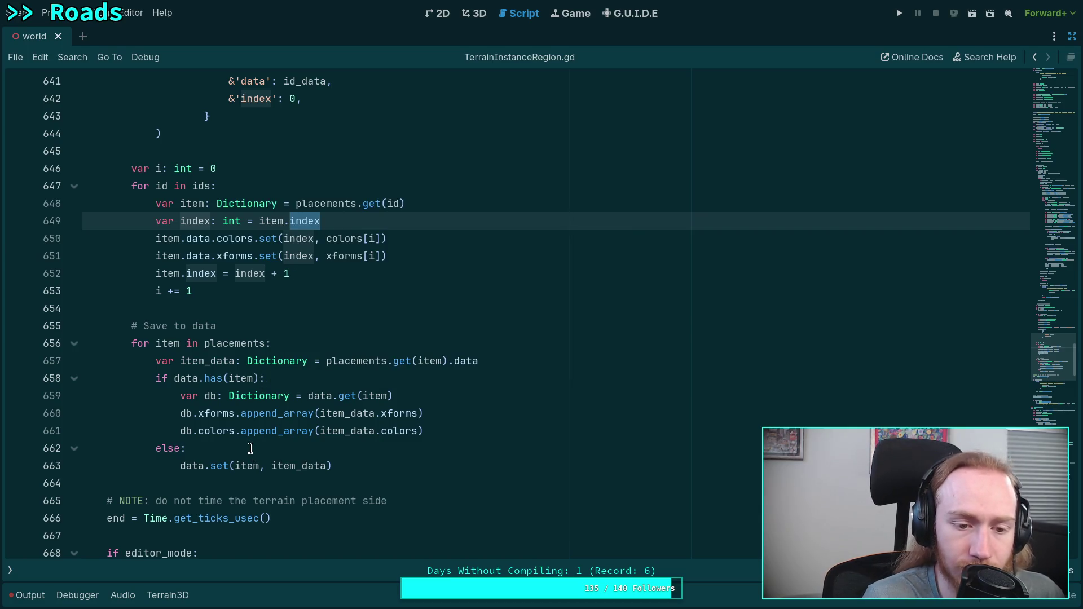
scroll(250, 448, "down", 1)
double_click(192, 413)
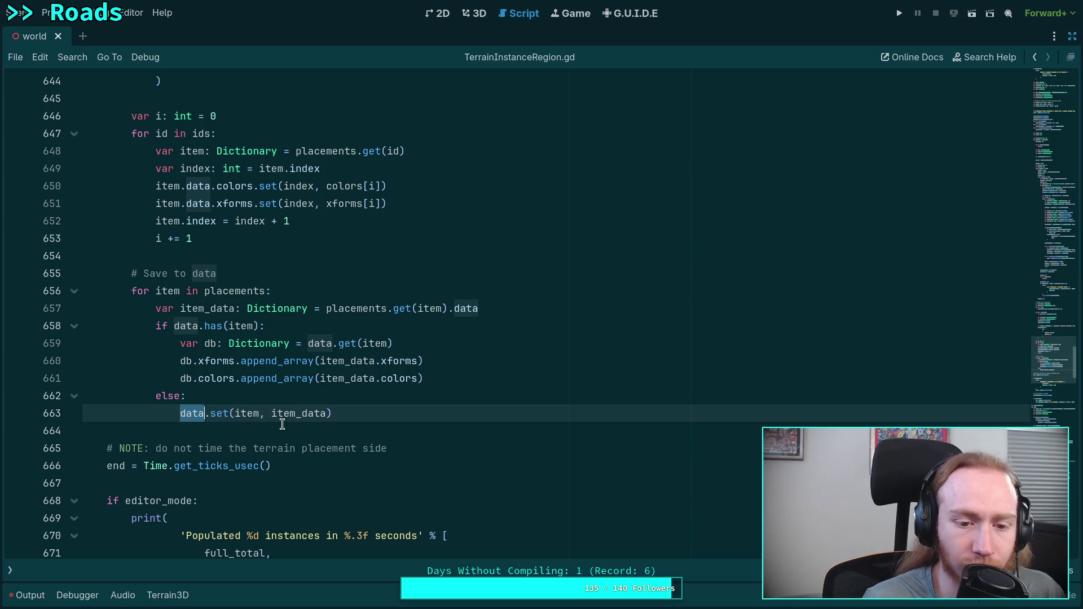
double_click(237, 326)
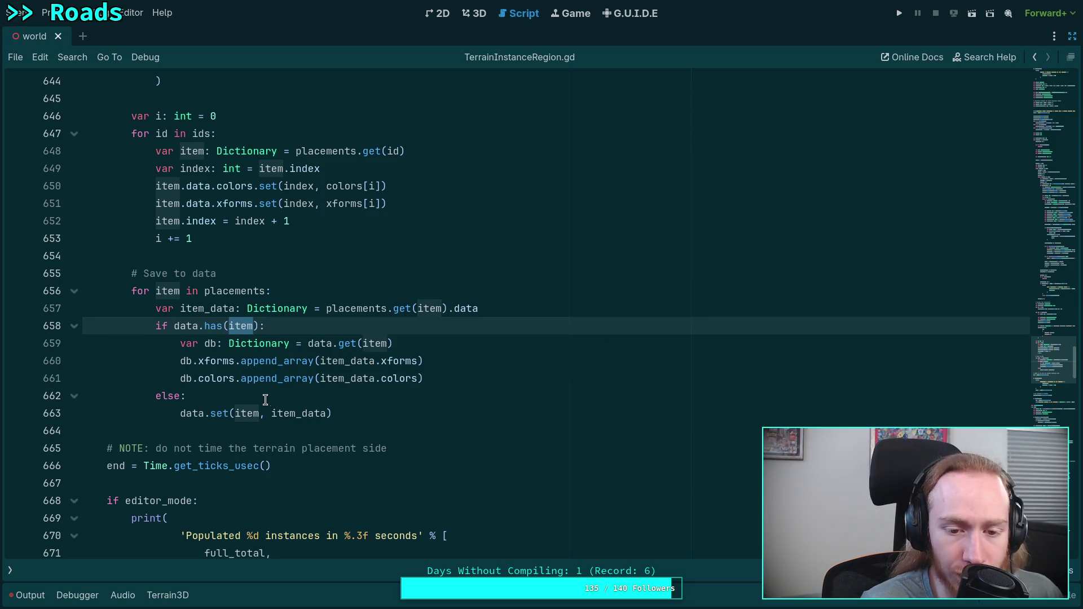
double_click(338, 357)
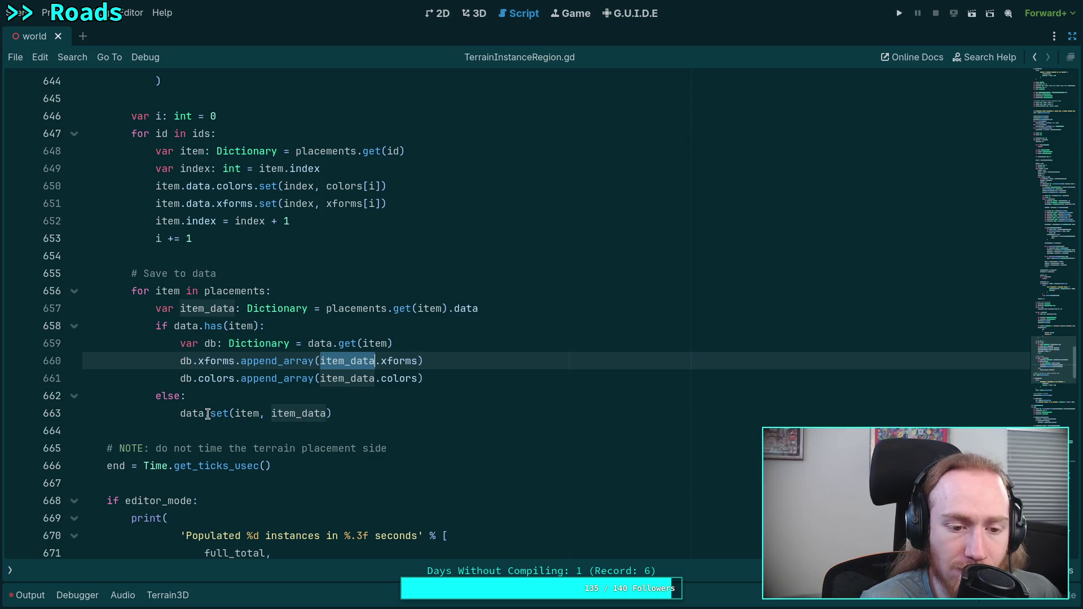
double_click(288, 413)
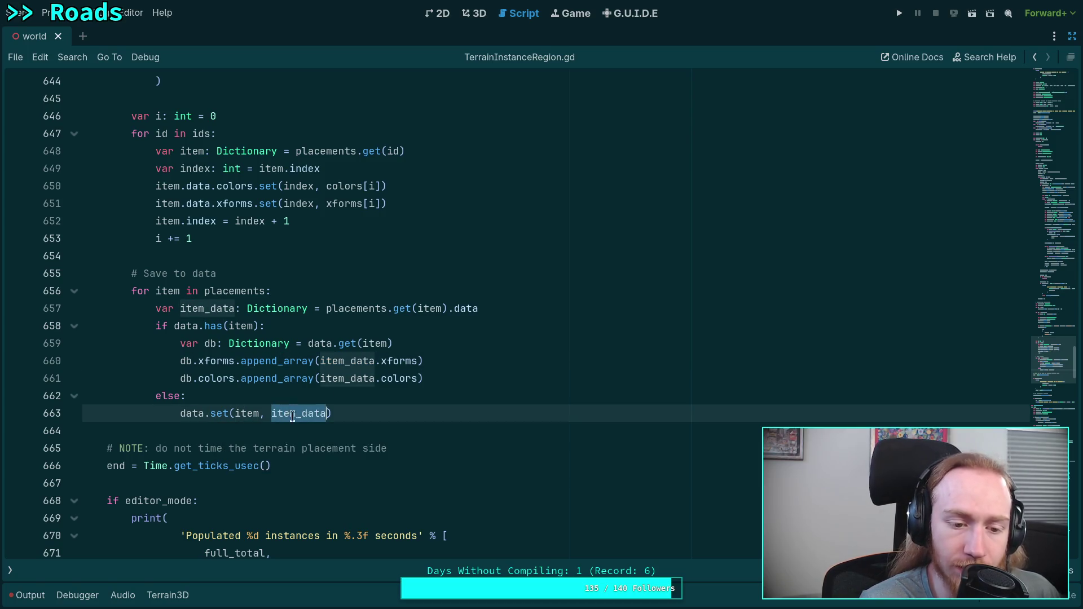
Save the scene and script with Ctrl+S and return to the 3D terrain view.
scroll(310, 440, "down", 3)
left_click(297, 310)
scroll(301, 311, "down", 2)
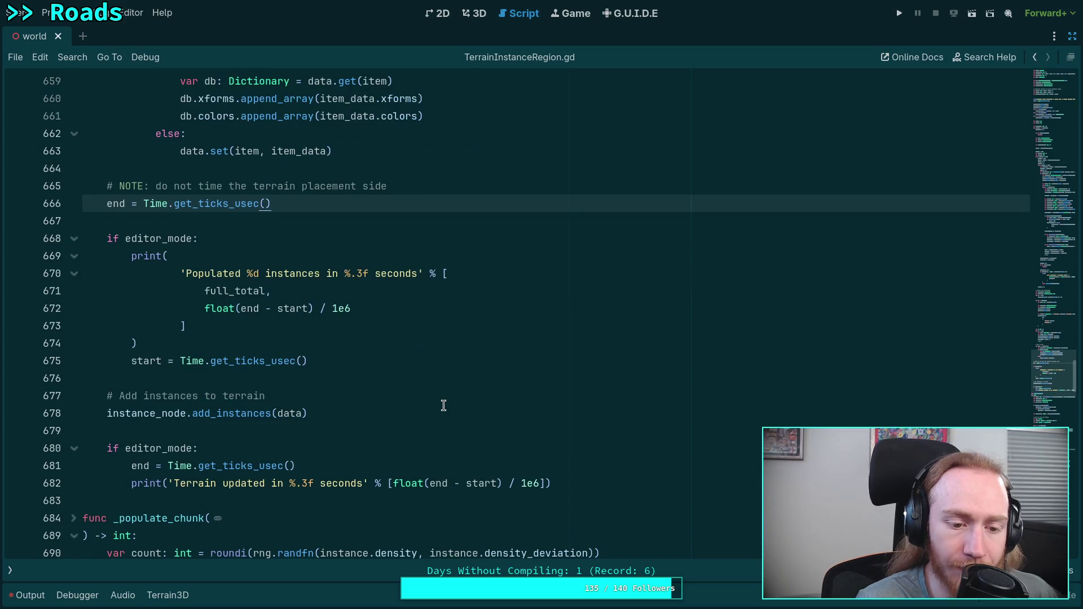
scroll(443, 404, "down", 1)
left_click(424, 367)
key("ctrl+s")
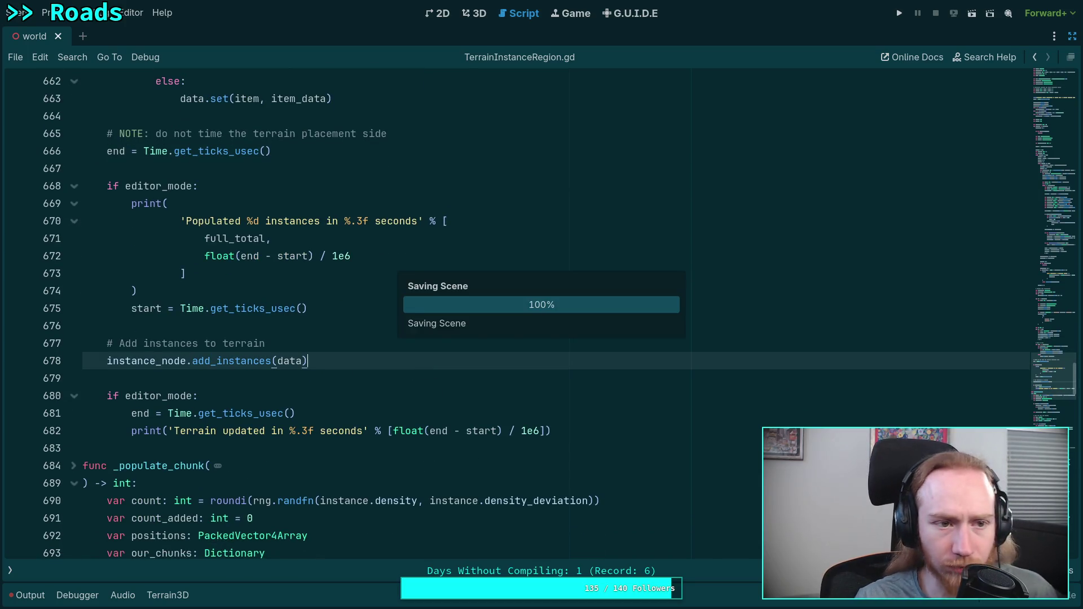
left_click(460, 17)
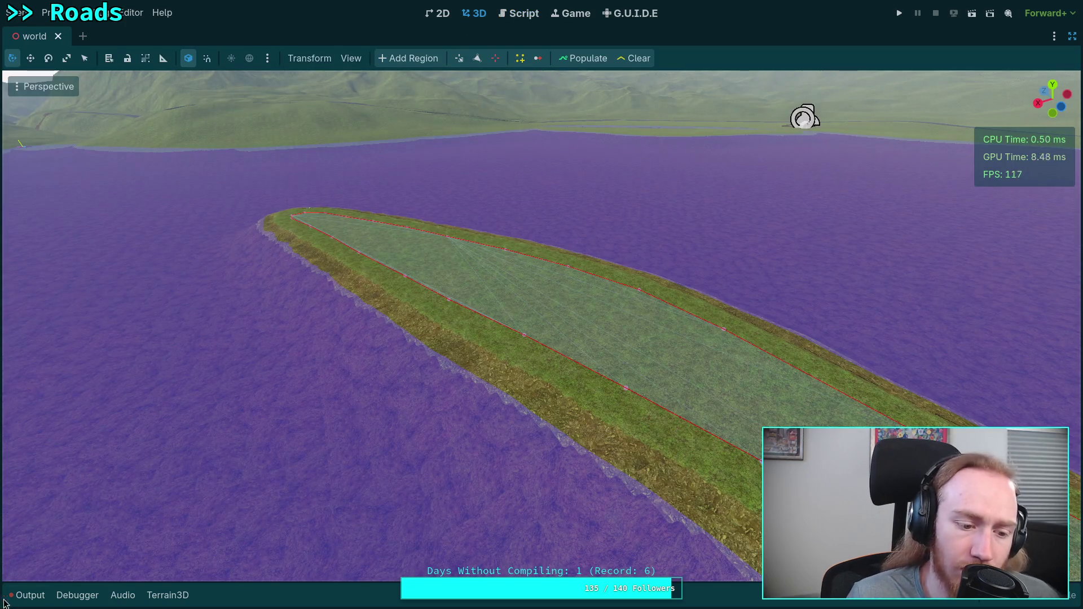
Restore the side docks, show the Terrain3D asset panel, and widen the terrain's Inspector.
left_click(26, 595)
left_click(28, 597)
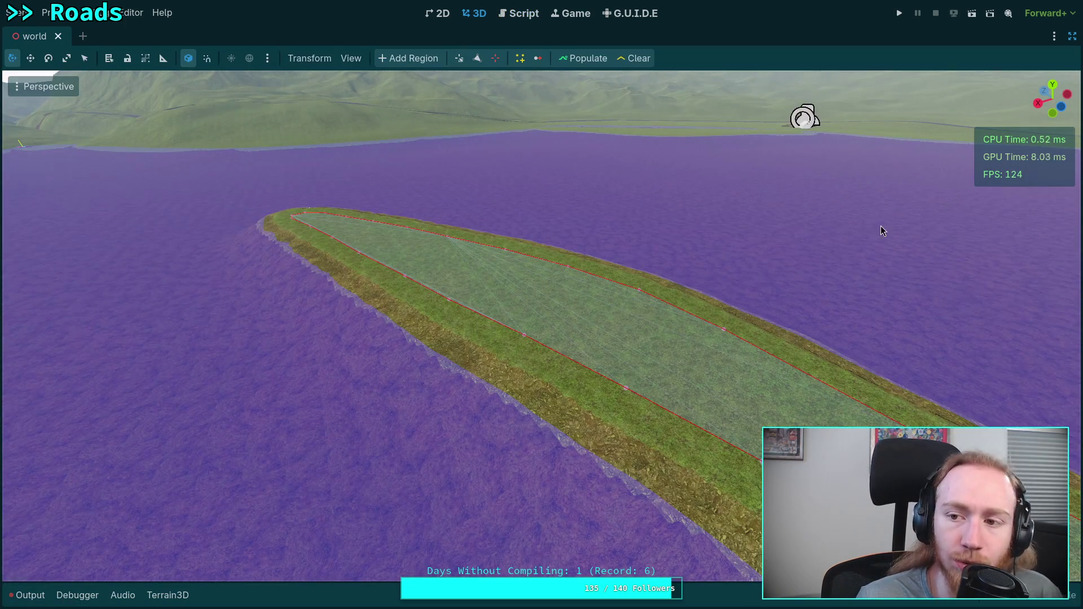
left_click(1072, 36)
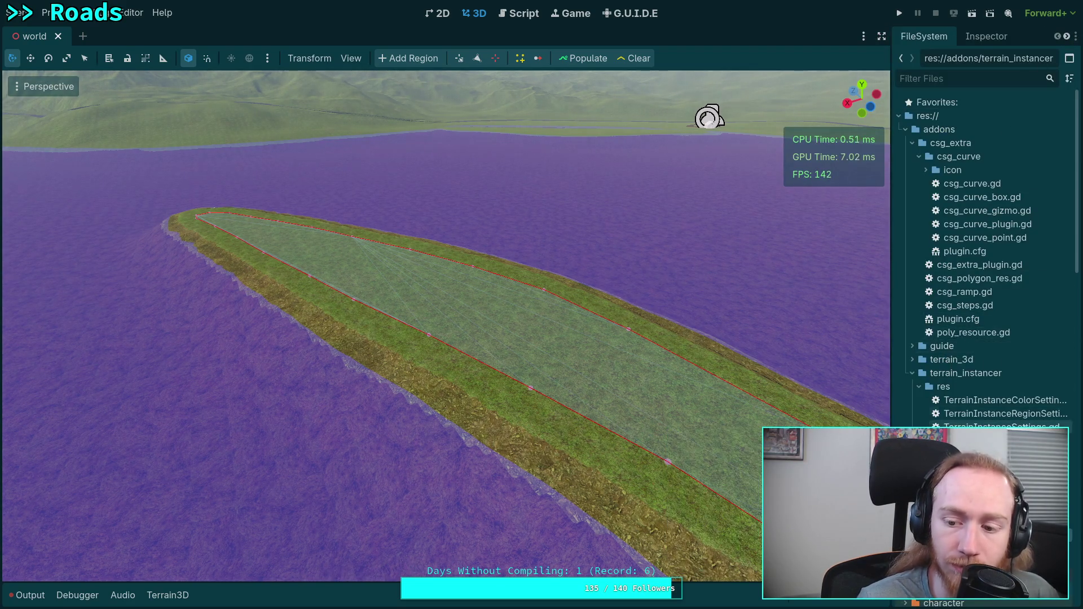
left_click(27, 596)
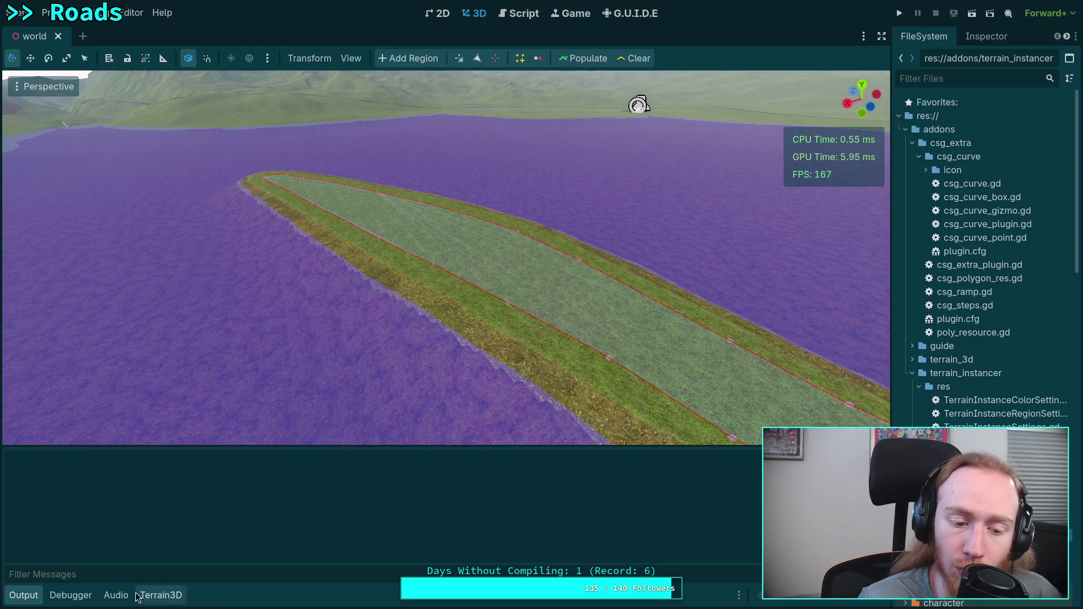
left_click(161, 595)
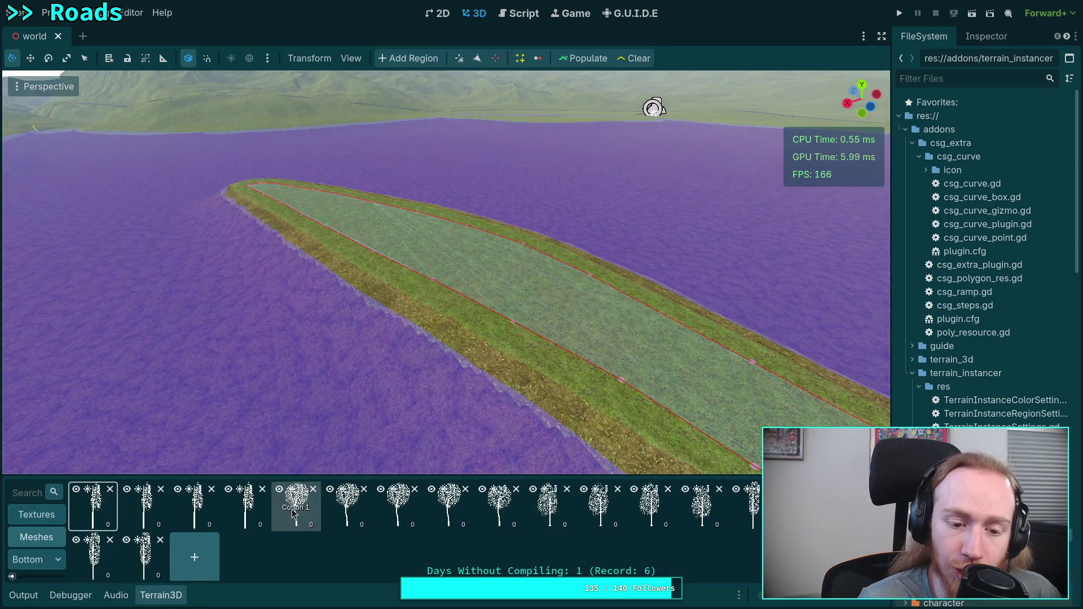
left_click(301, 493)
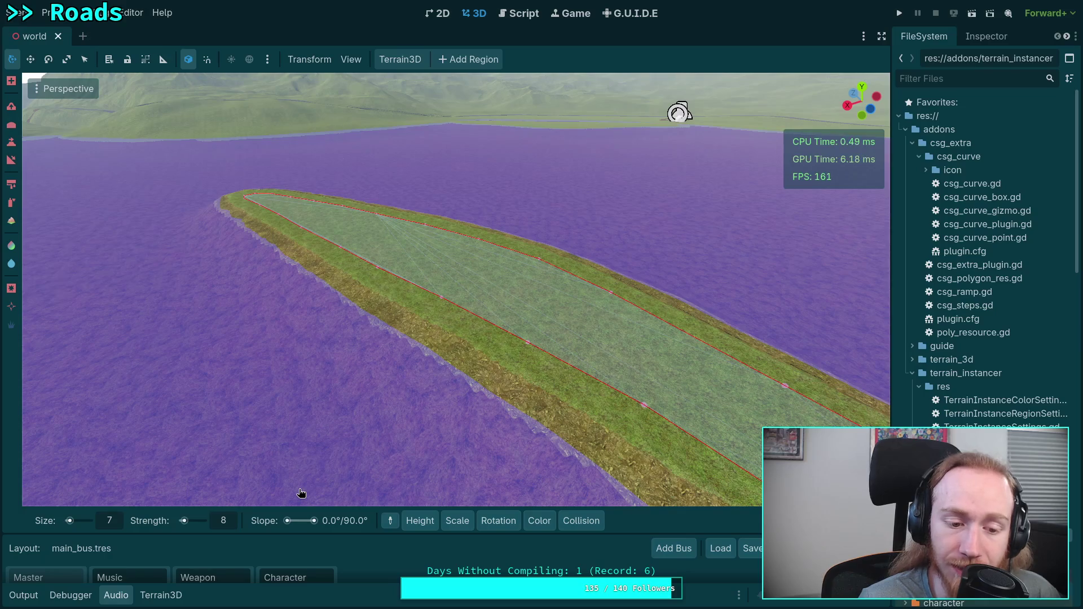
left_click(986, 35)
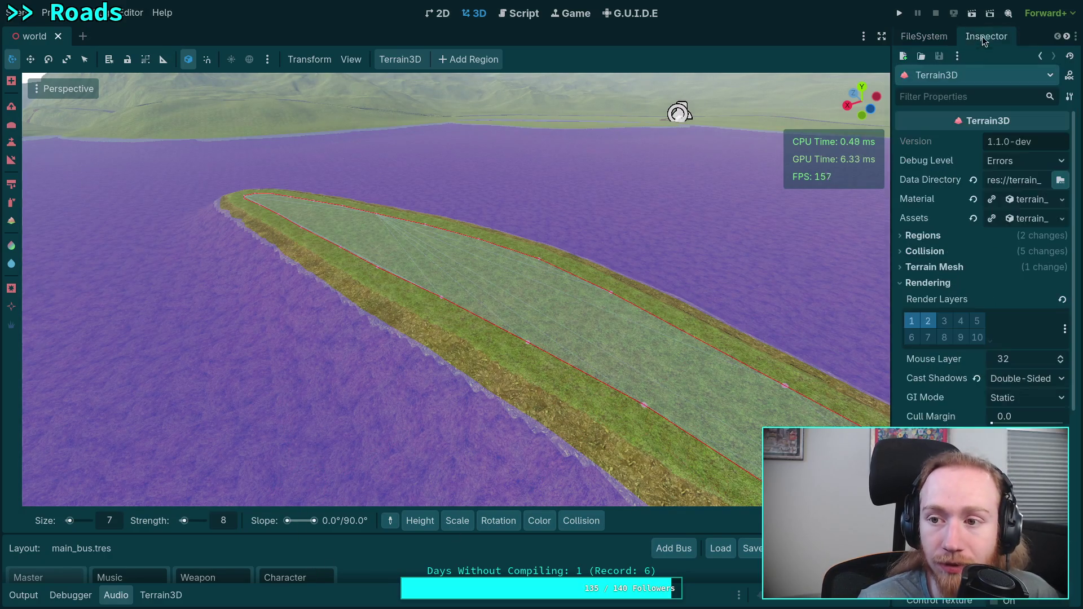
left_click_drag(893, 175, 754, 174)
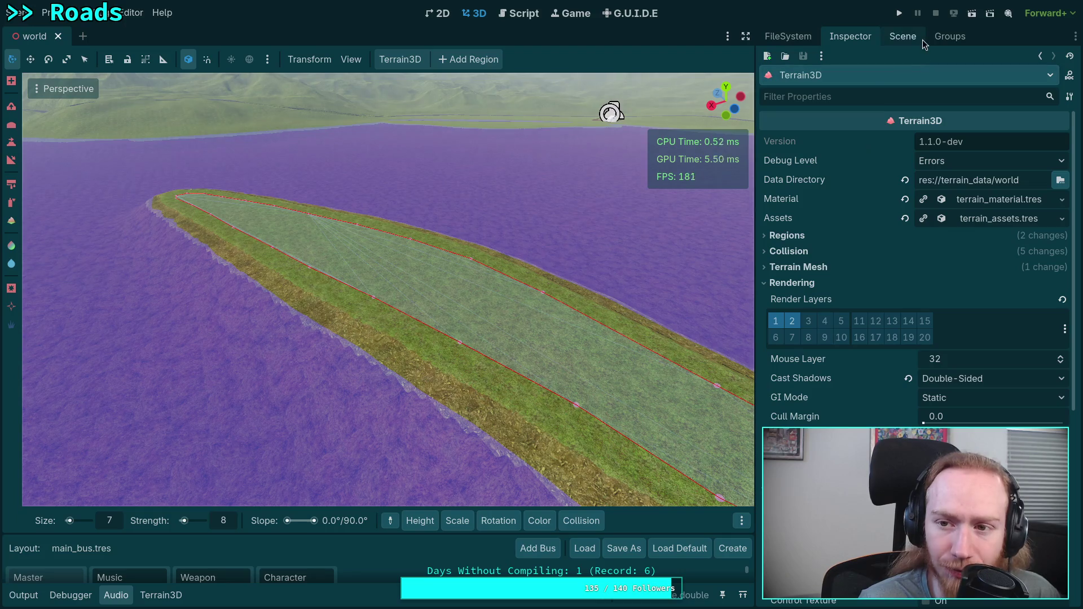
Select the Cotton 1 mesh asset, expand its Scene File, and browse for a replacement scene.
mouse_move(458, 520)
left_click(177, 602)
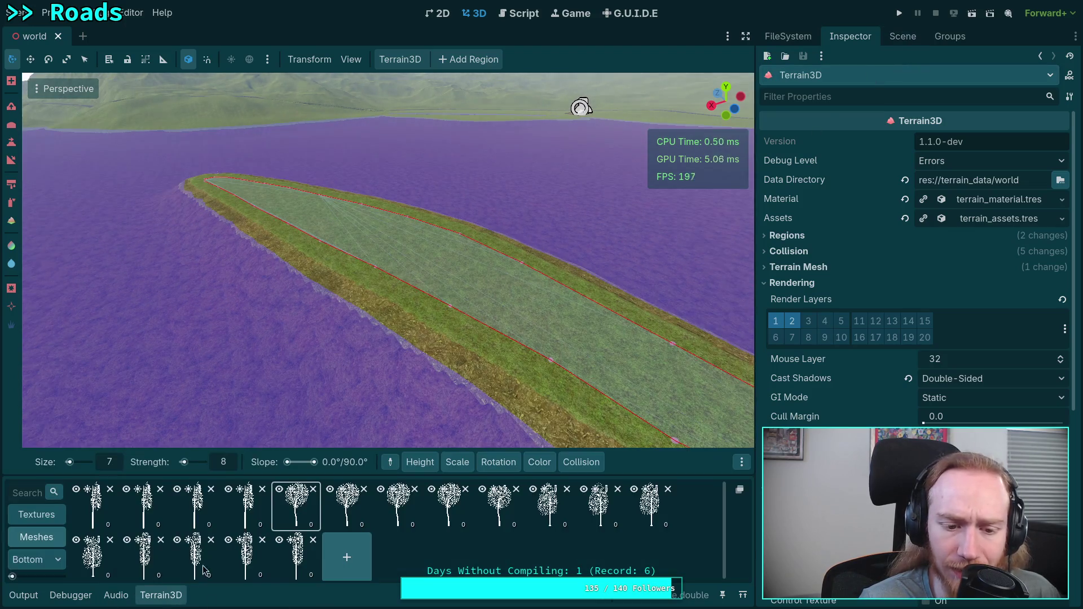
left_click(302, 495)
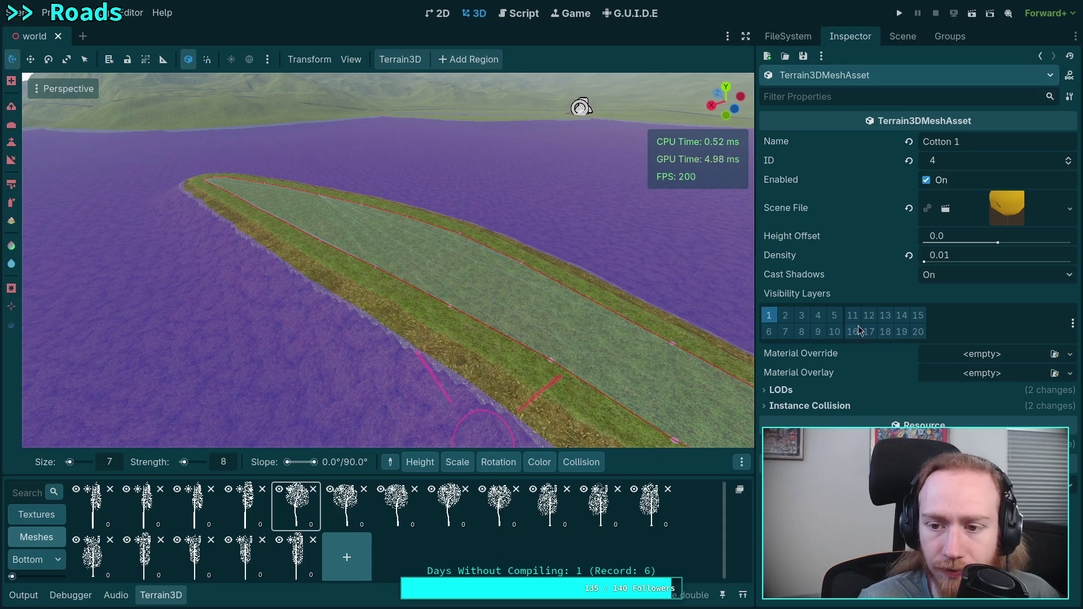
left_click(1010, 210)
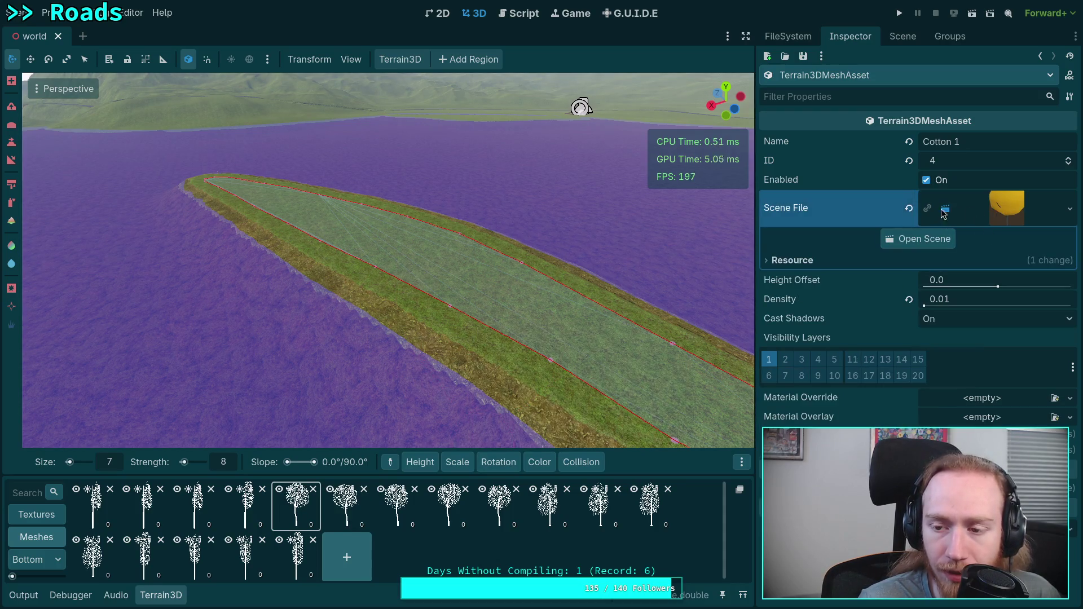
left_click(1071, 209)
left_click(1003, 271)
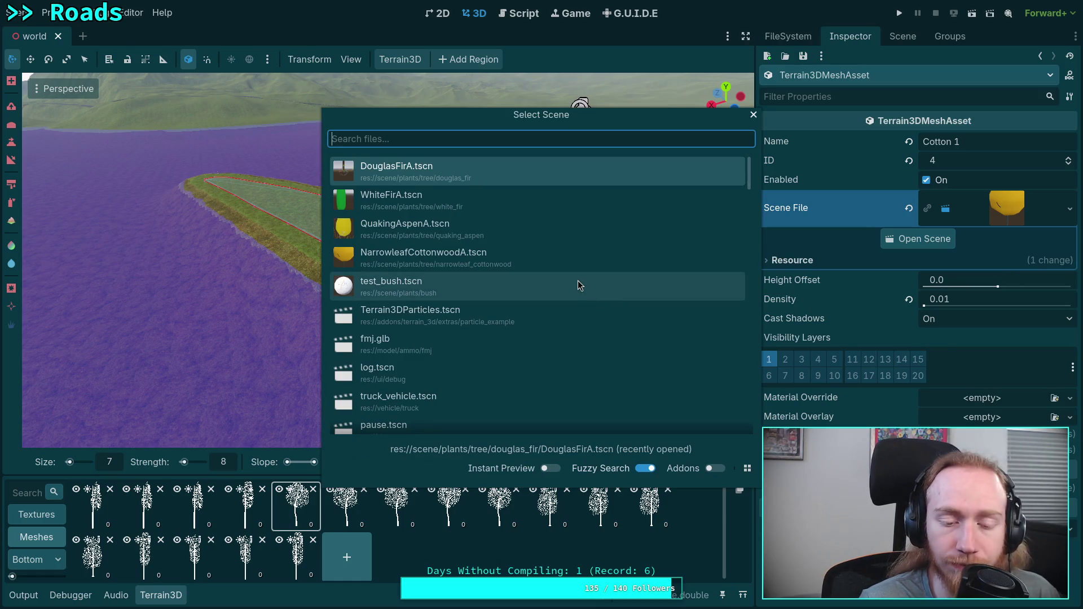
Look through the Select Scene list, then cancel it with Escape without choosing a file.
scroll(577, 280, "down", 3)
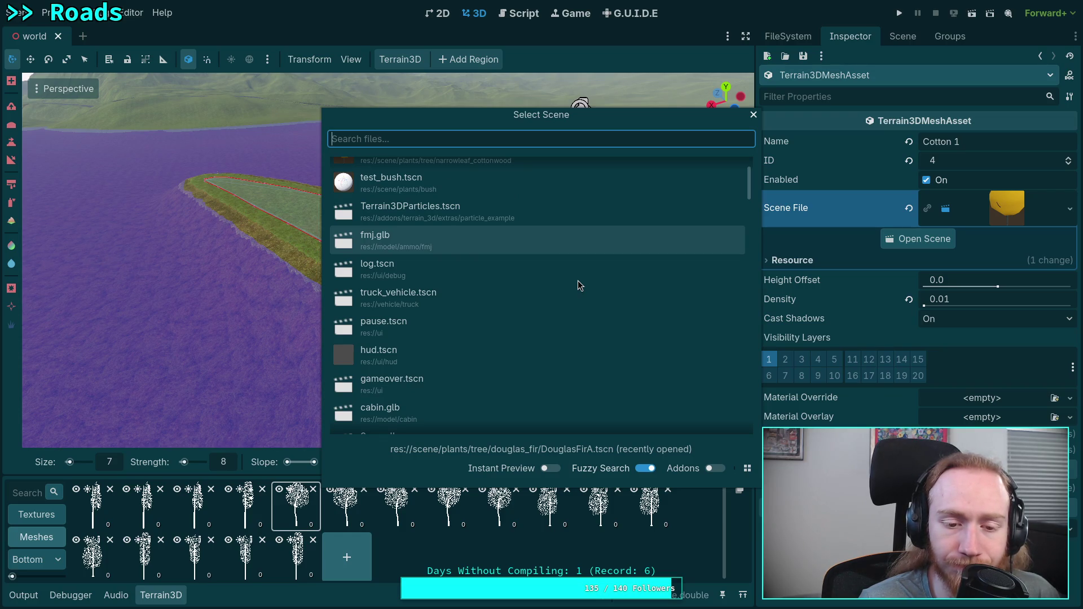
scroll(578, 280, "down", 5)
scroll(578, 280, "down", 7)
scroll(577, 284, "down", 1)
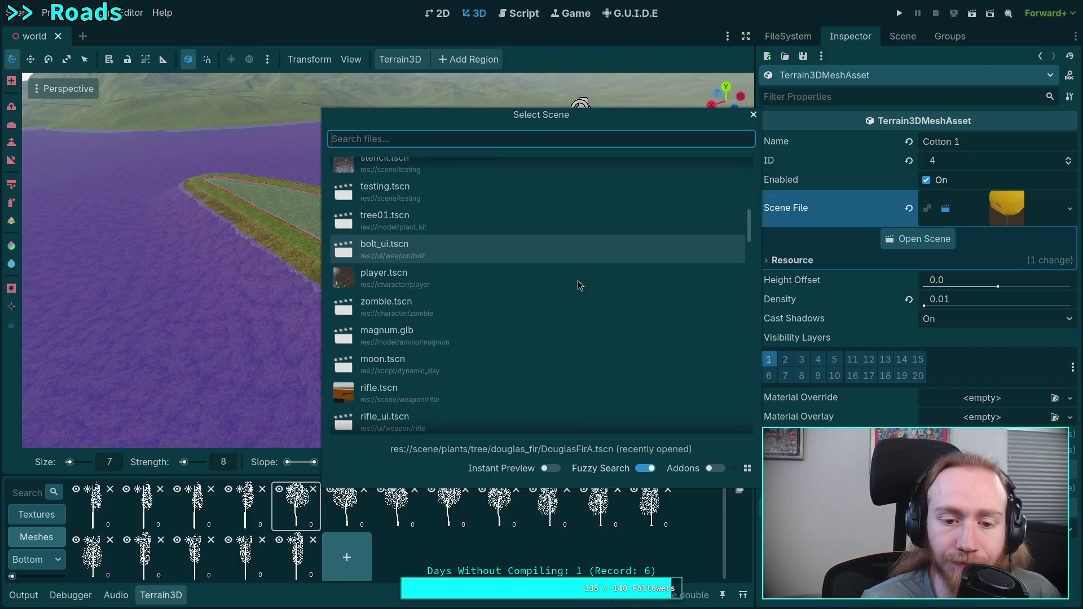
scroll(578, 280, "down", 3)
scroll(577, 280, "down", 2)
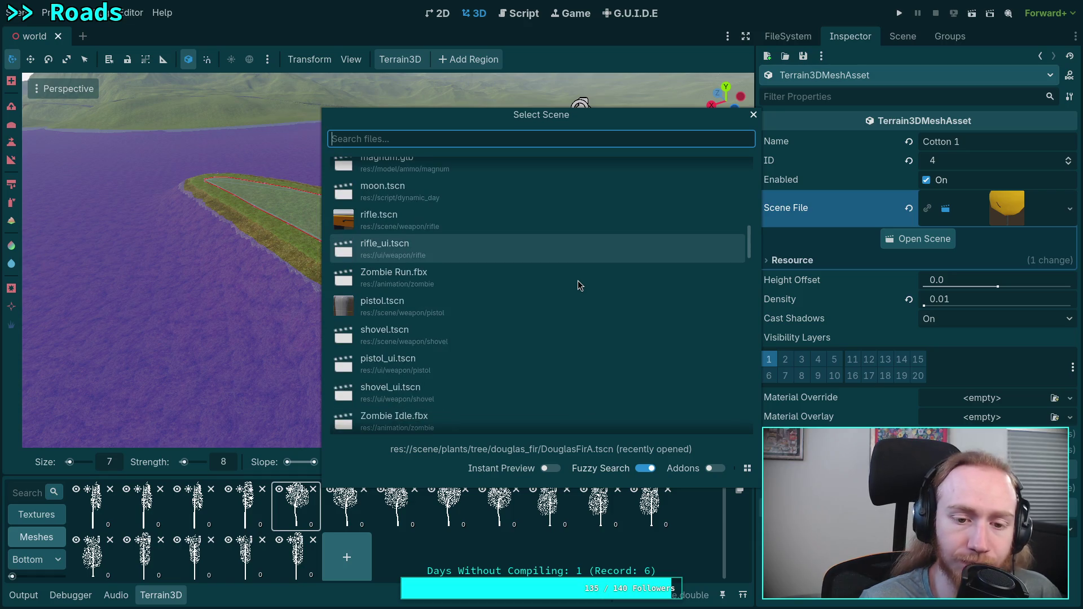
scroll(577, 280, "down", 10)
scroll(578, 280, "up", 8)
scroll(578, 280, "down", 10)
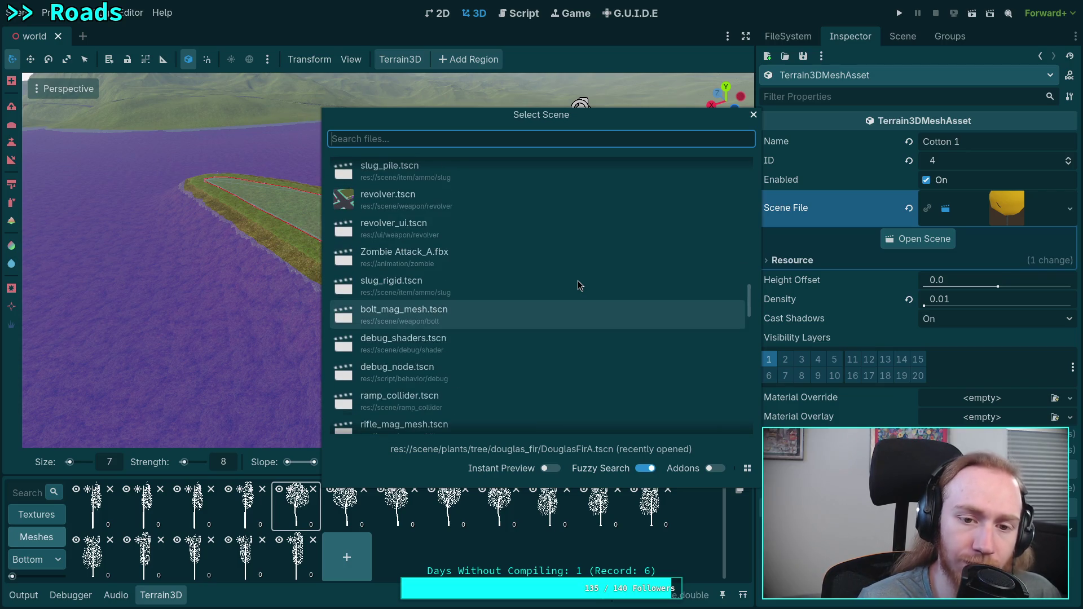
key("Escape")
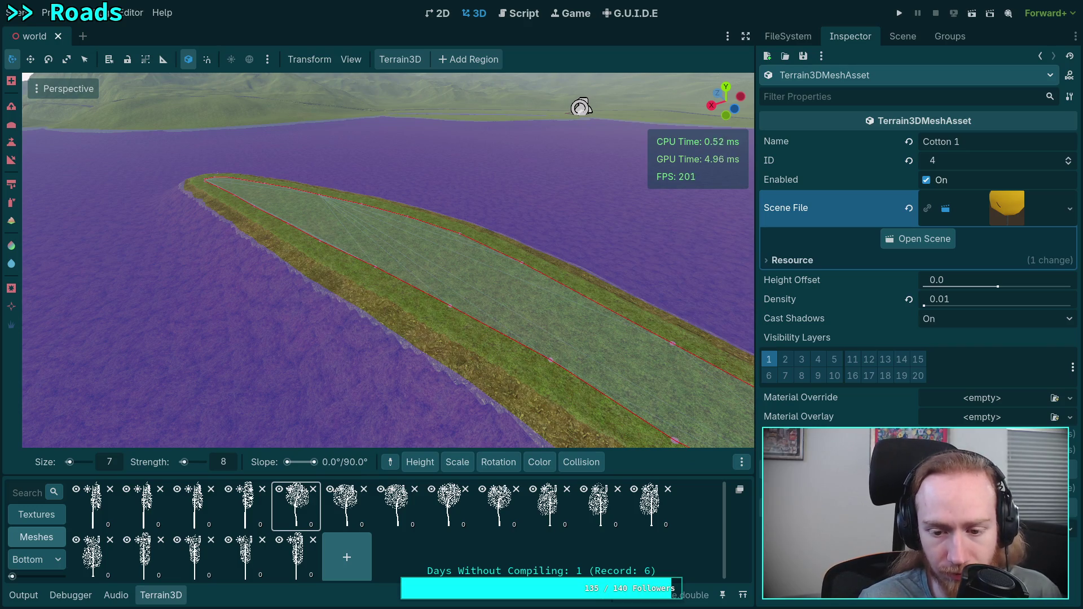
Select IslandTrees, expand its Cottonwood Normal instance (IDs 4–8 weighted 1), then run Populate.
mouse_move(539, 462)
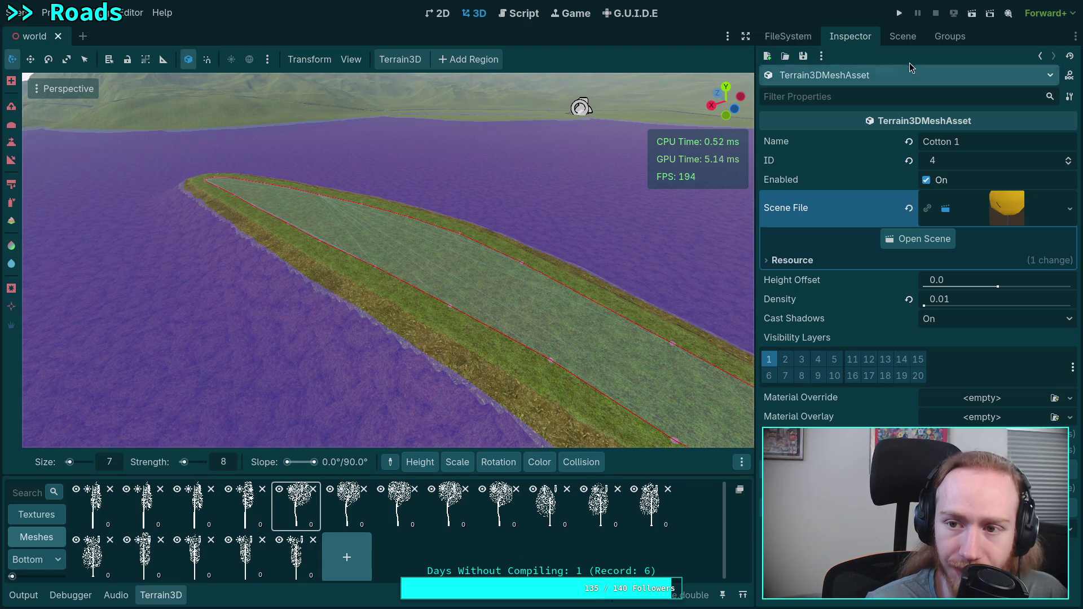
left_click(902, 38)
left_click(827, 353)
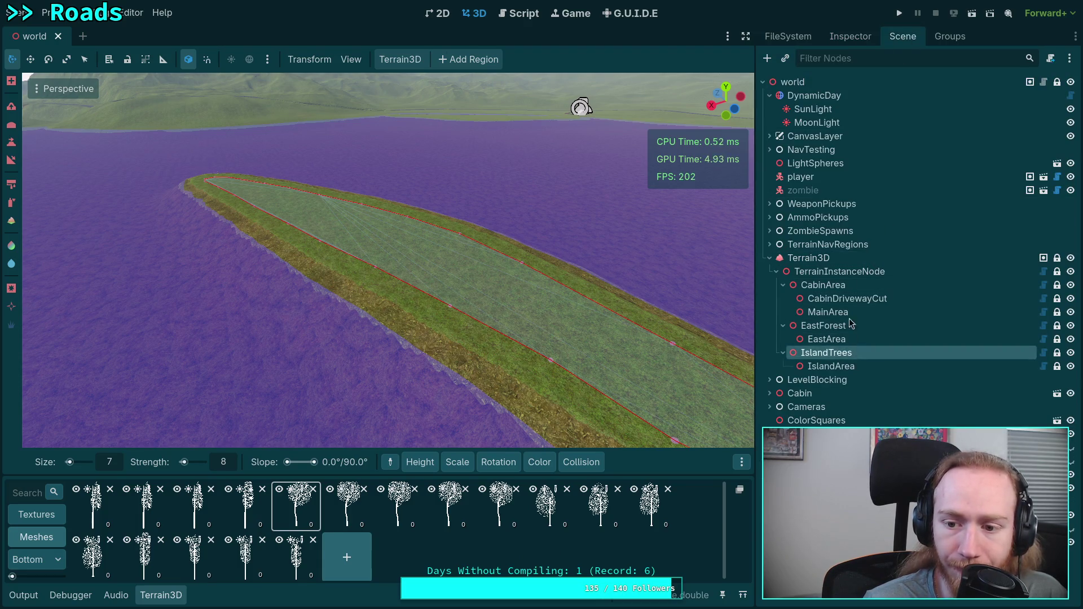
left_click(850, 36)
left_click(988, 242)
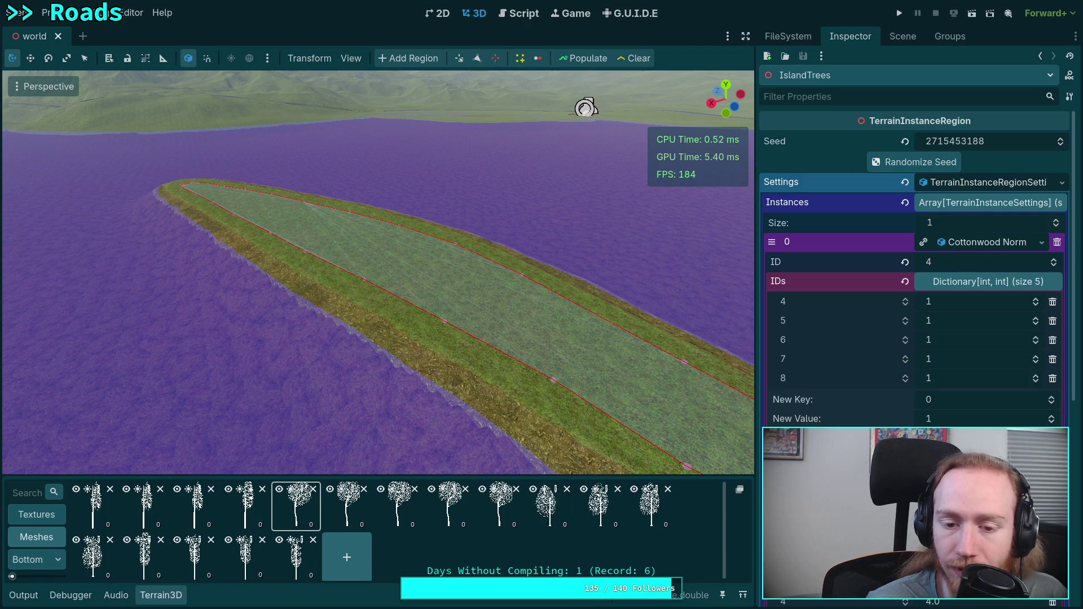
scroll(824, 423, "down", 4)
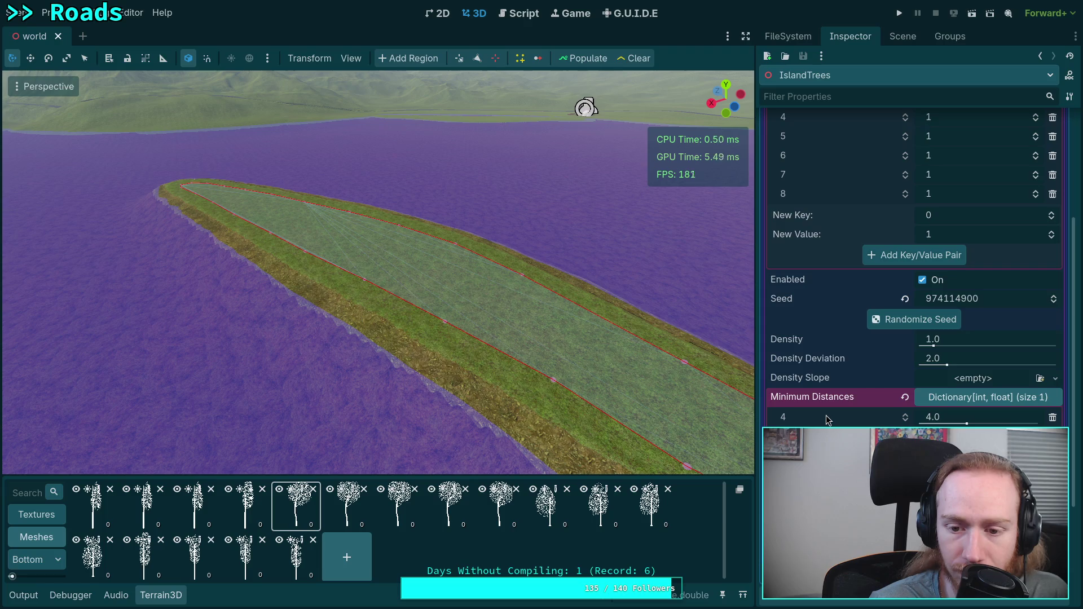
scroll(827, 419, "up", 3)
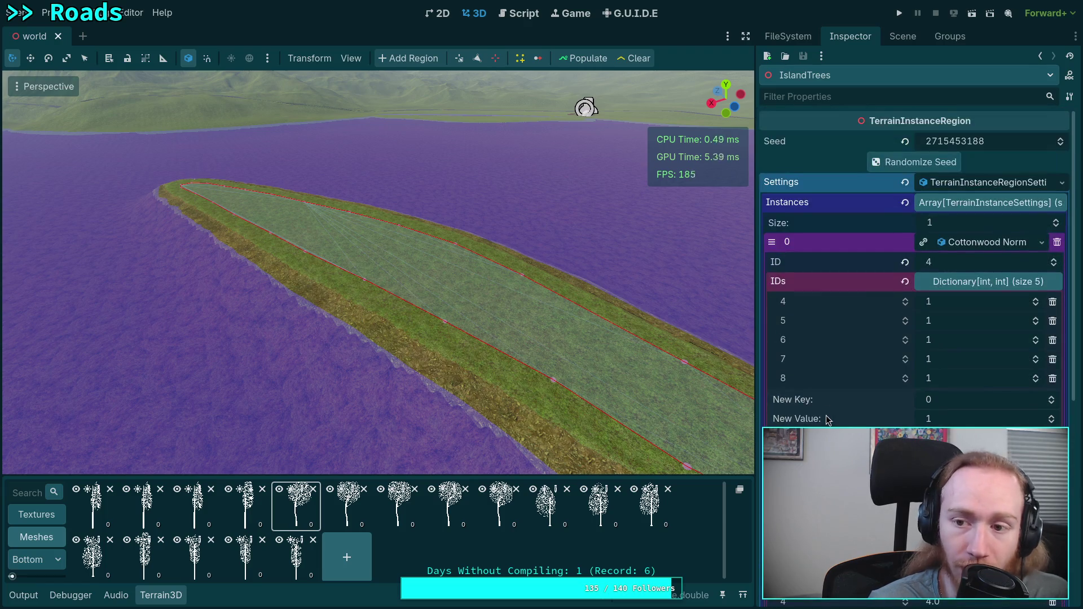
left_click(585, 62)
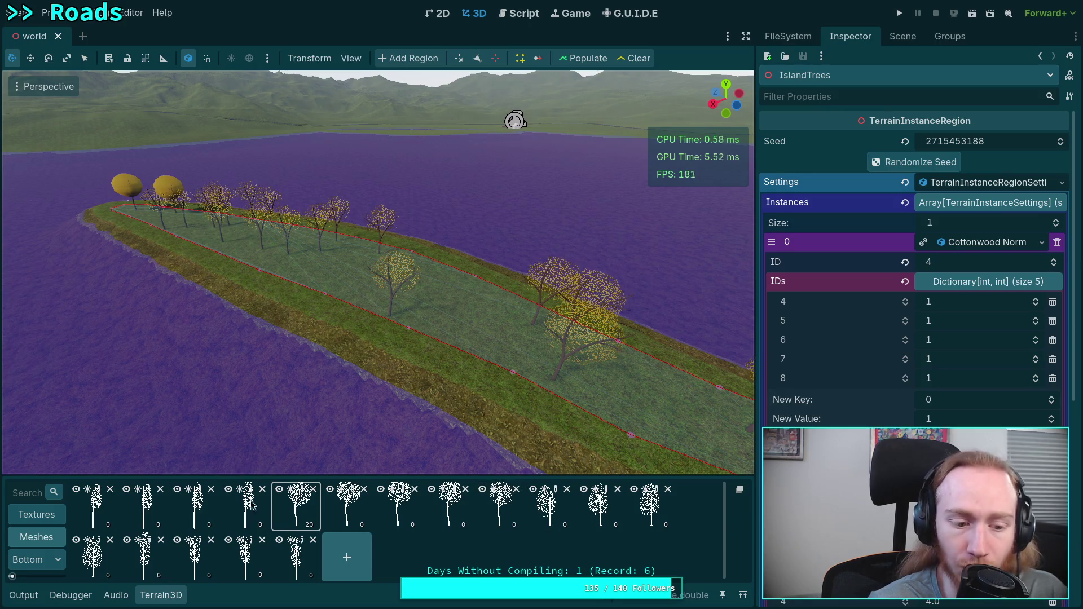
Read the population log in the Output panel, then return to TerrainInstanceRegion.gd.
left_click(27, 601)
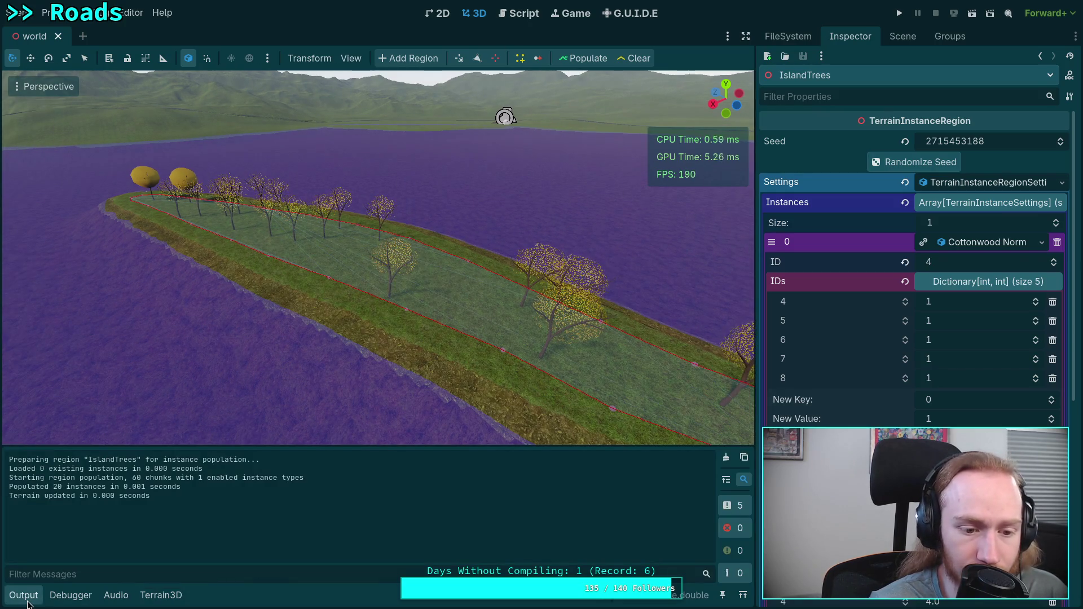
left_click(27, 601)
left_click(508, 14)
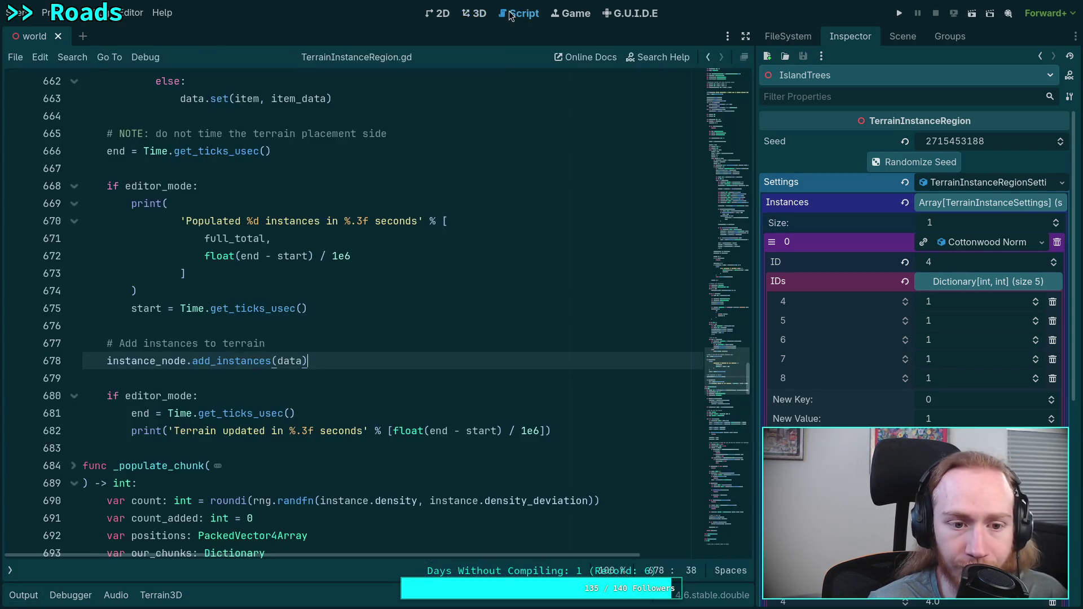
Scroll TerrainInstanceRegion.gd to line 569 and bring up the context menu on the rand_id call.
scroll(458, 392, "up", 10)
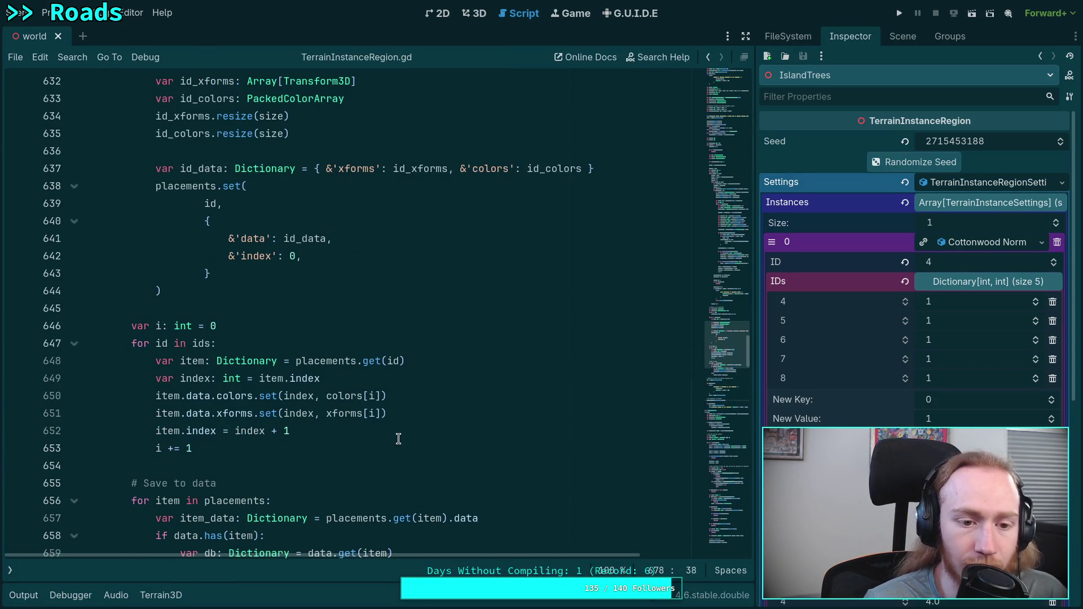
scroll(398, 439, "up", 4)
scroll(398, 435, "down", 6)
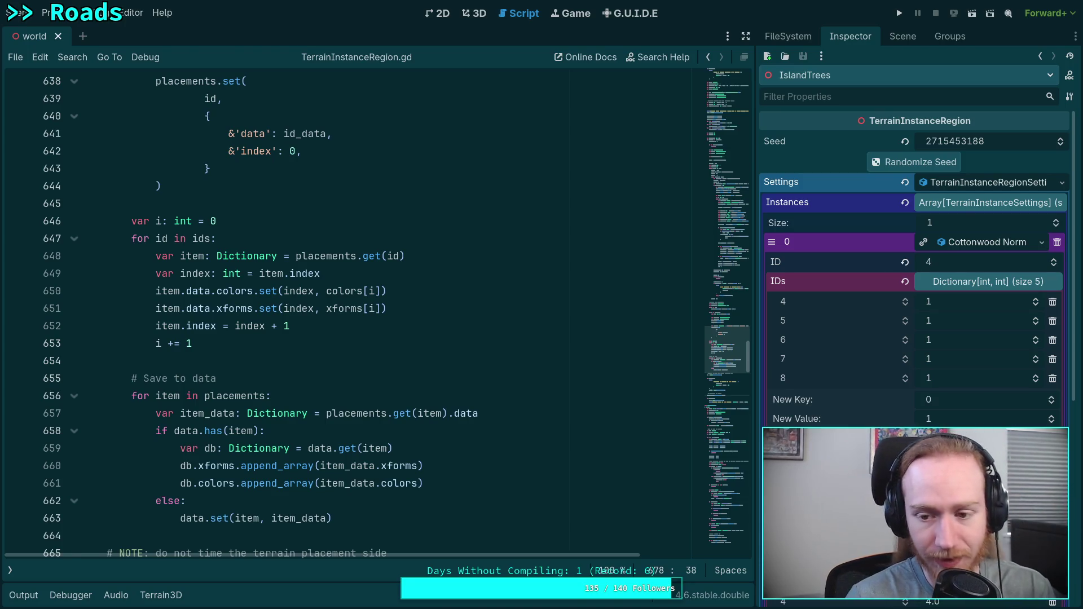
scroll(415, 367, "up", 6)
scroll(392, 373, "up", 12)
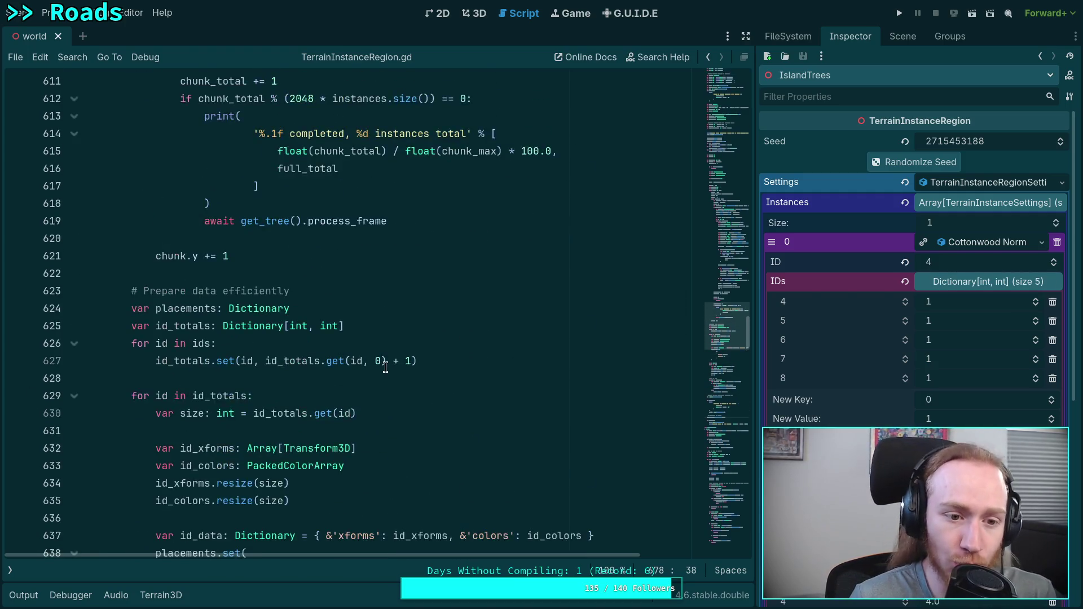
scroll(380, 390, "up", 6)
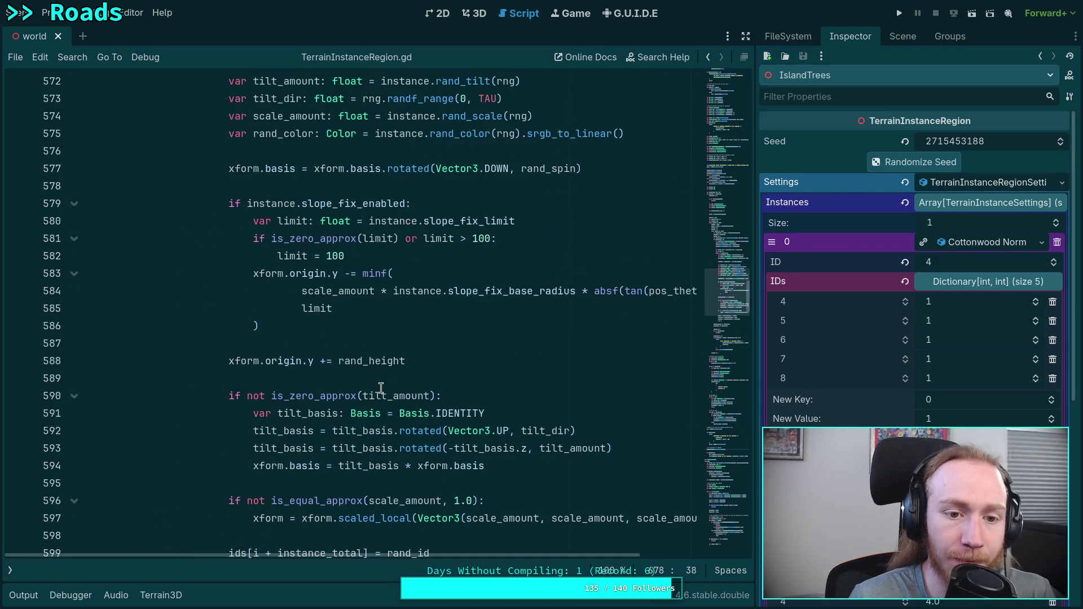
scroll(381, 388, "up", 3)
left_click(416, 290)
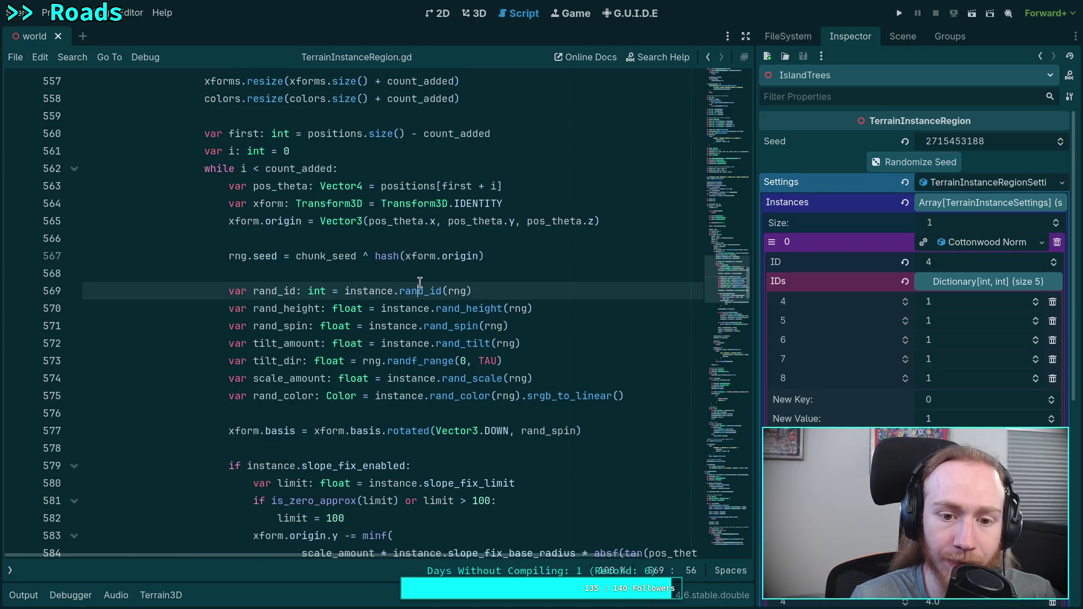
right_click(419, 291)
Look up rand_id in TerrainInstanceSettings.gd, unfold _vary_id at line 231, then reselect IslandTrees.
left_click(459, 462)
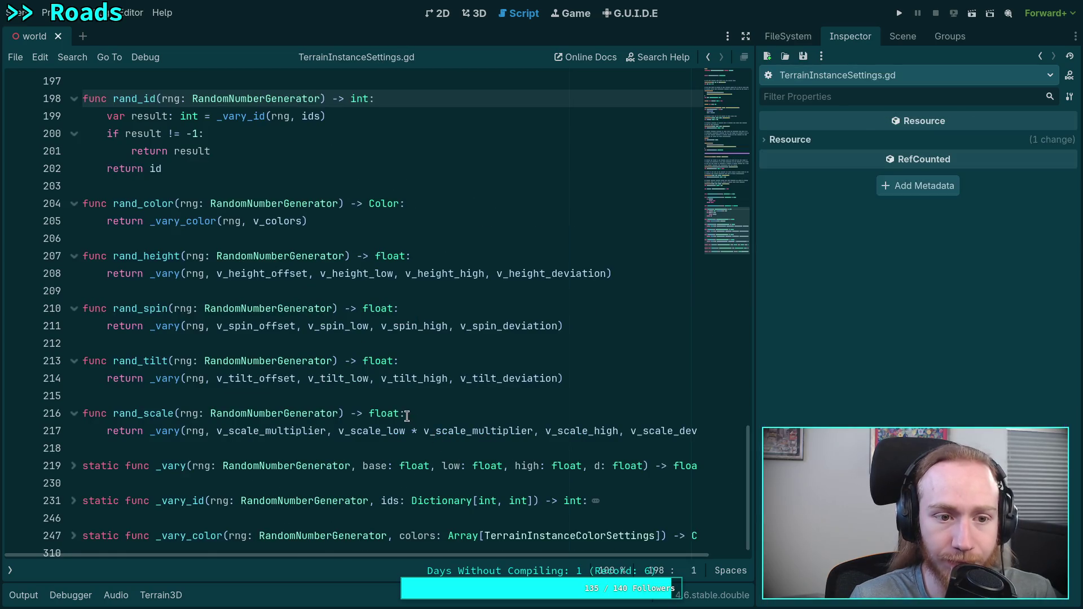
scroll(381, 412, "up", 3)
double_click(242, 275)
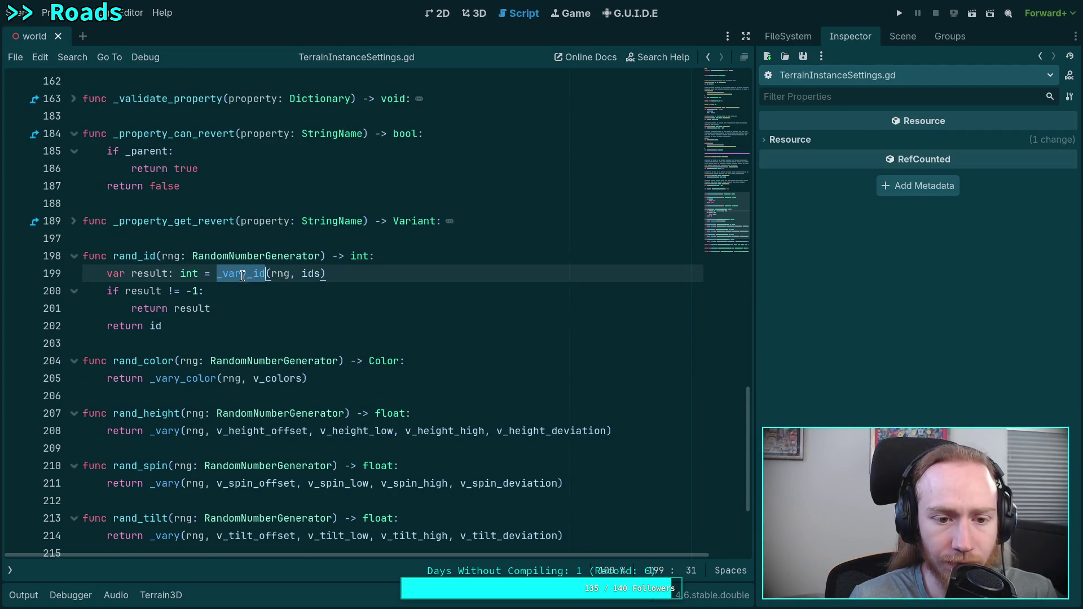
scroll(254, 330, "down", 3)
mouse_move(253, 328)
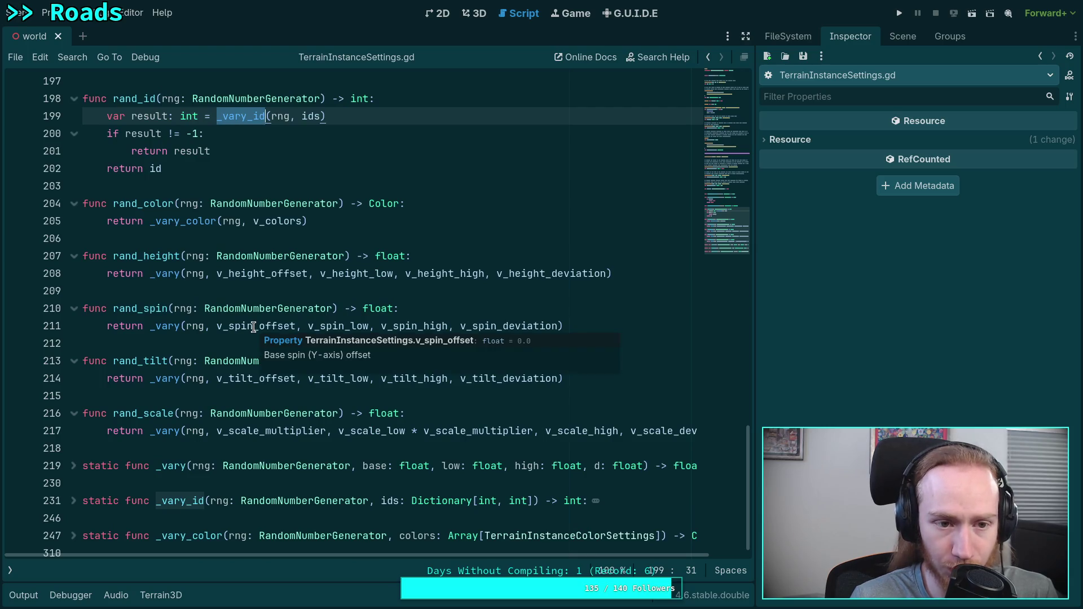
mouse_move(223, 305)
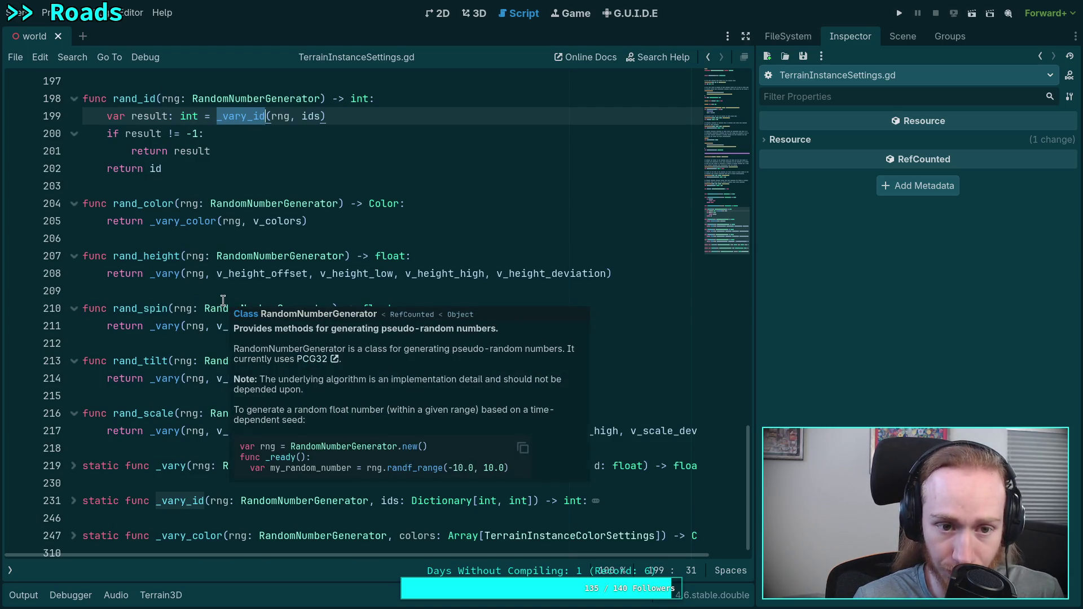
scroll(164, 305, "down", 1)
left_click(74, 488)
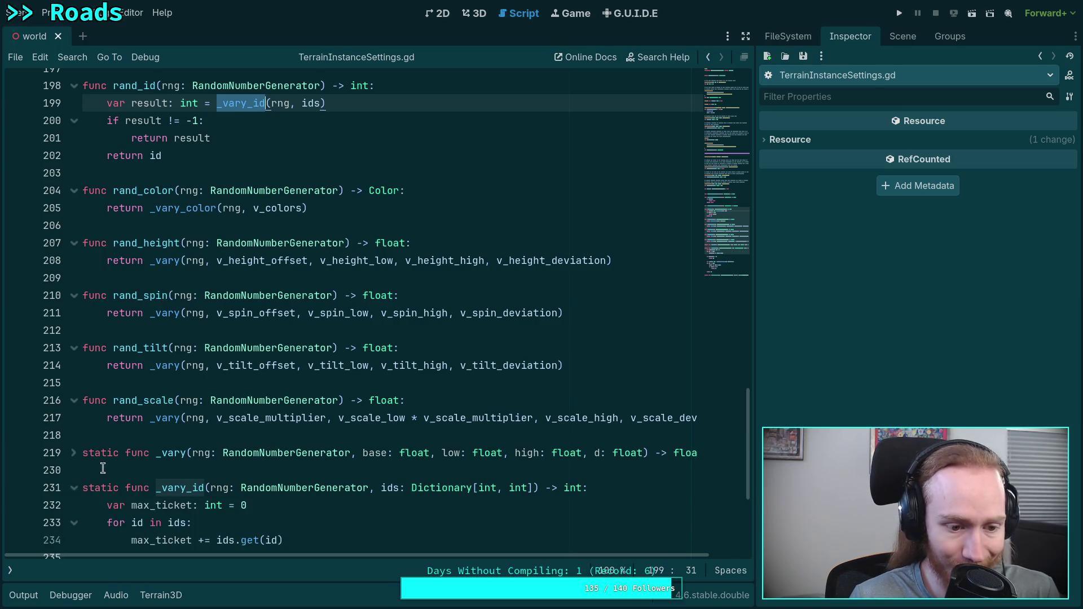
scroll(361, 426, "down", 5)
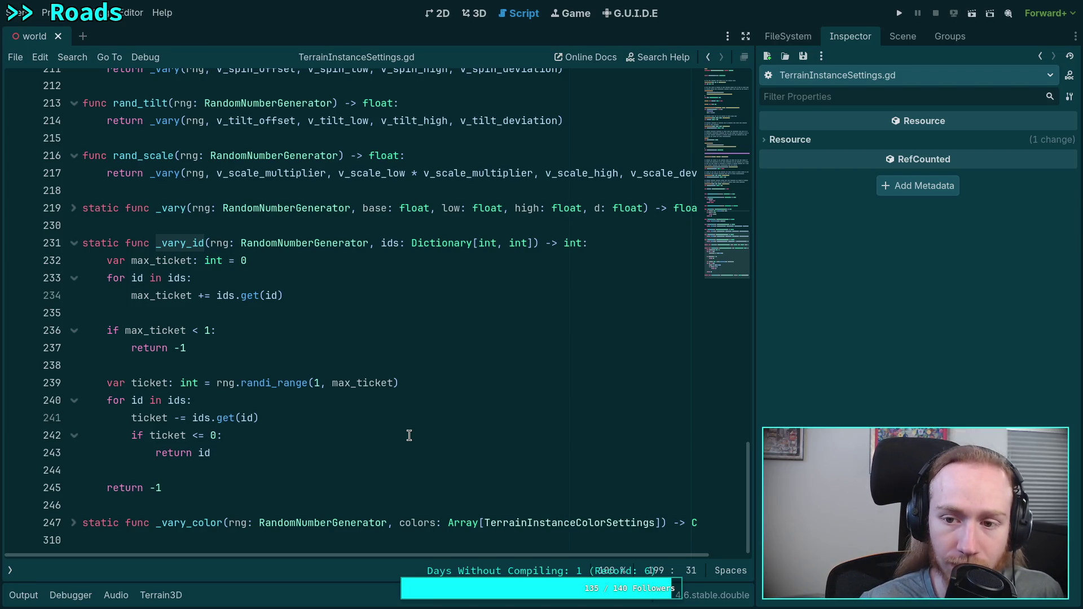
left_click(902, 36)
left_click(834, 219)
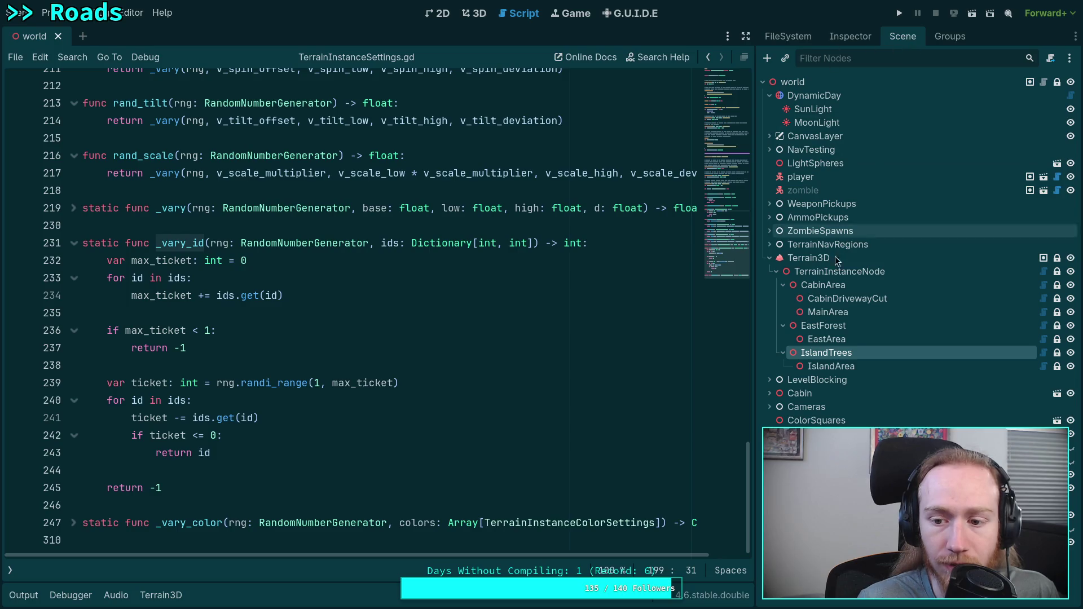
Inspect the IslandTrees region's Cottonwood Normal instance settings in the Inspector.
left_click(850, 36)
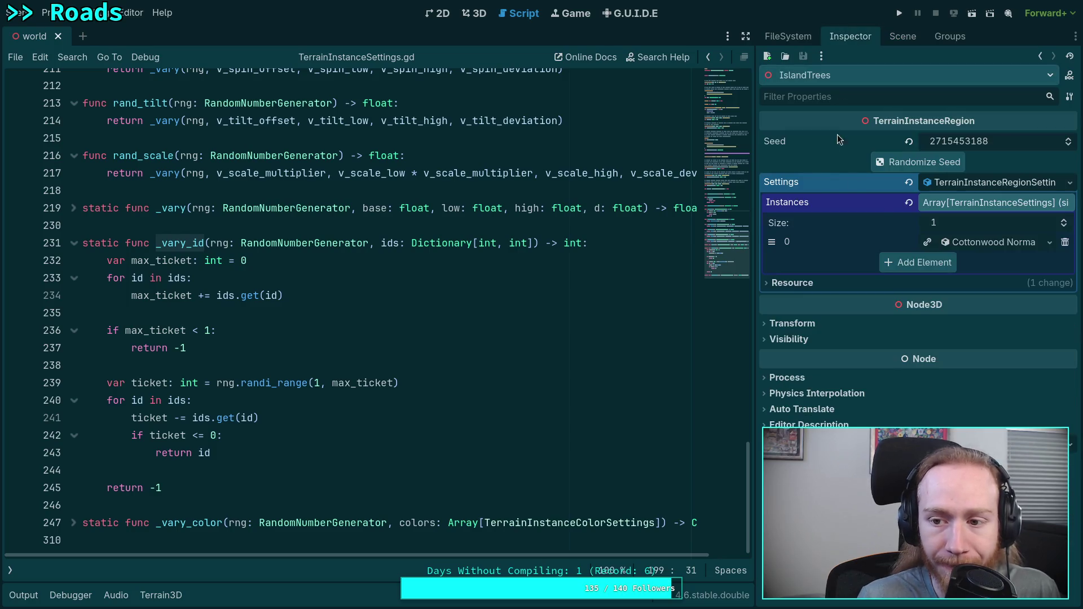
left_click(970, 243)
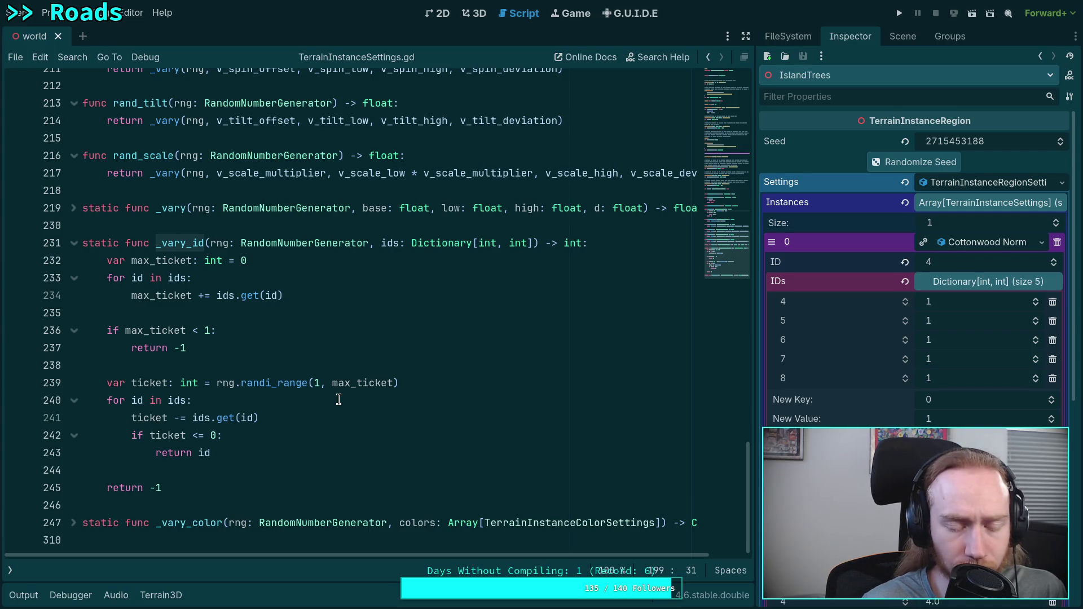
scroll(339, 399, "up", 7)
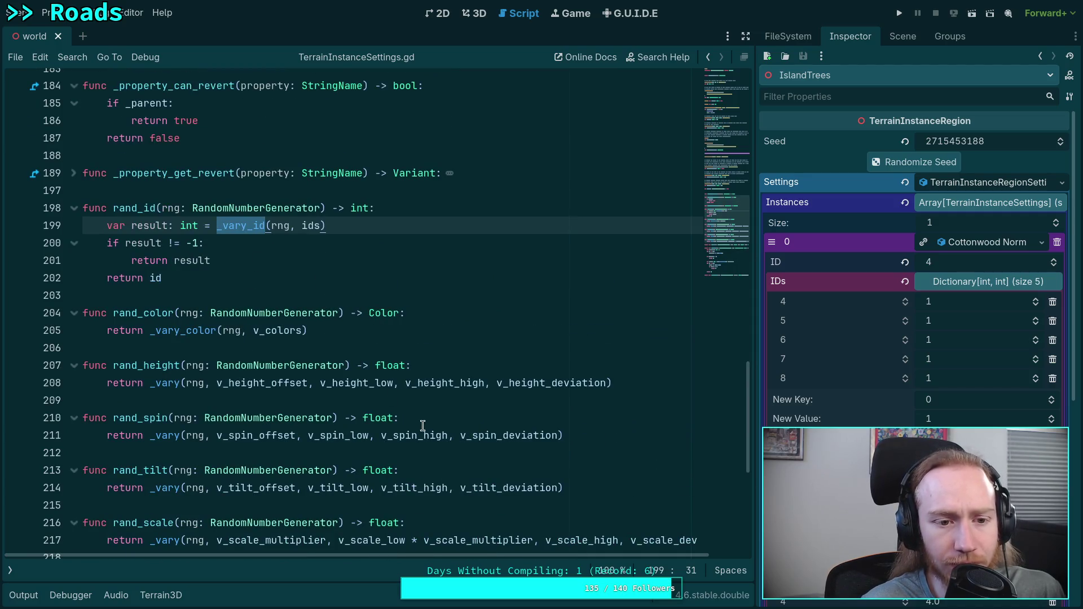
scroll(473, 434, "down", 7)
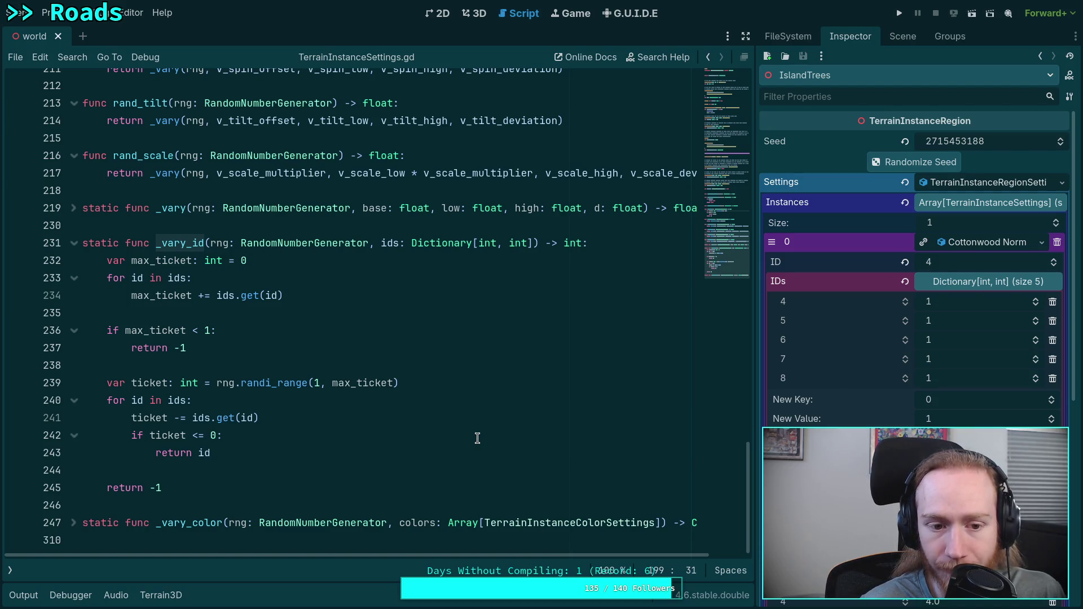
mouse_move(291, 384)
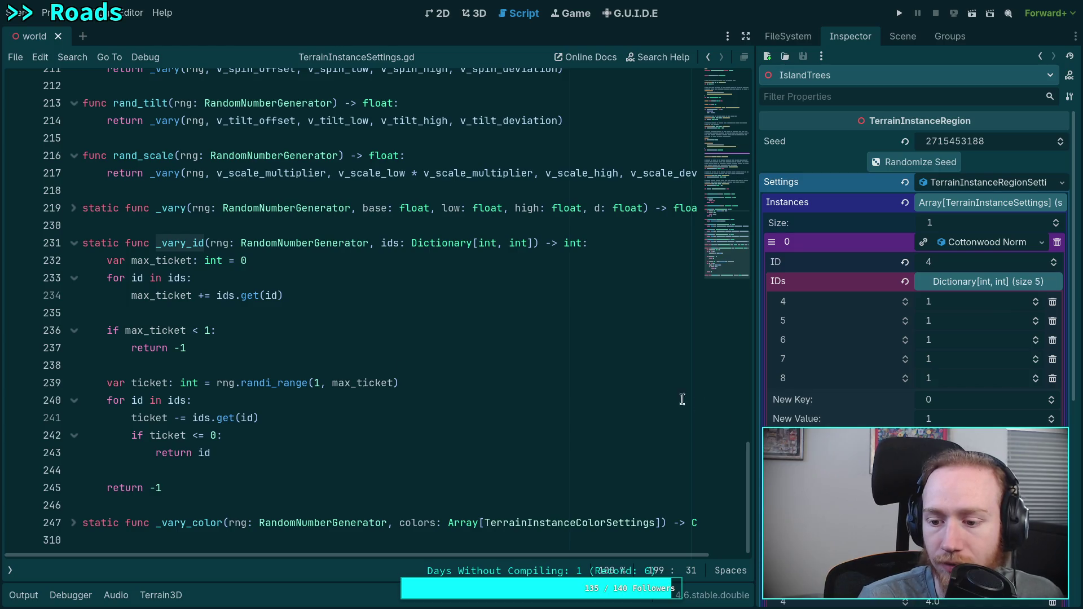
scroll(827, 426, "down", 5)
scroll(827, 426, "up", 4)
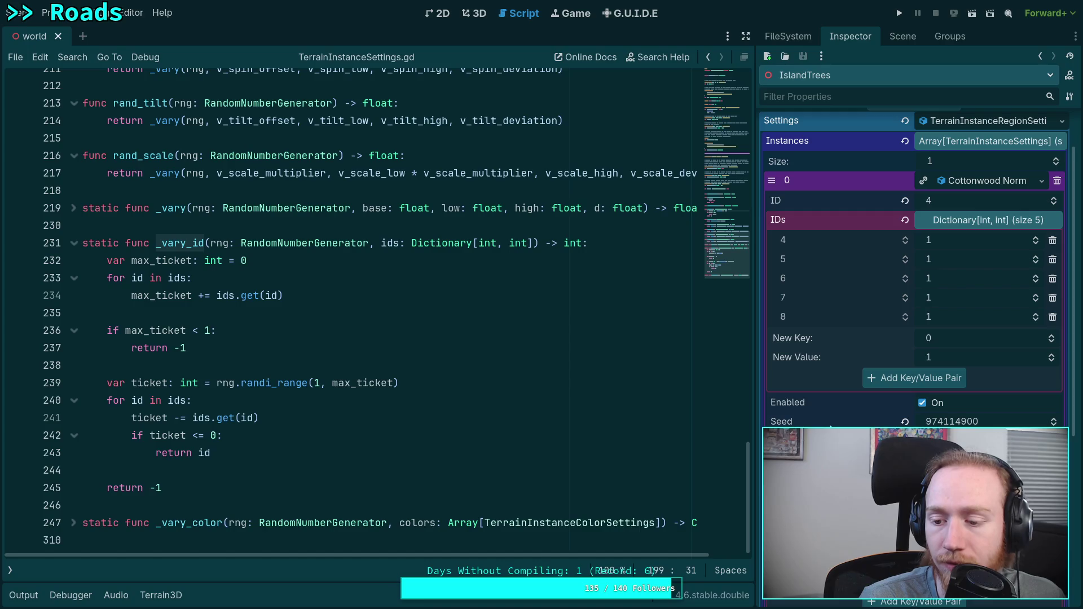
scroll(830, 427, "down", 5)
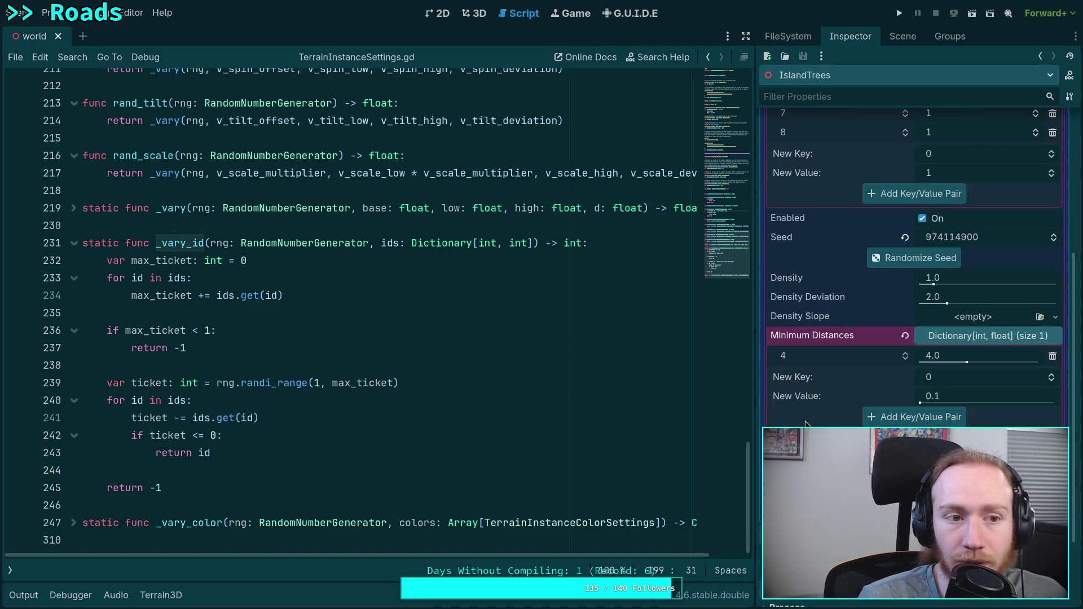
Switch to TerrainInstanceRegion.gd using the open scripts list.
left_click(547, 373)
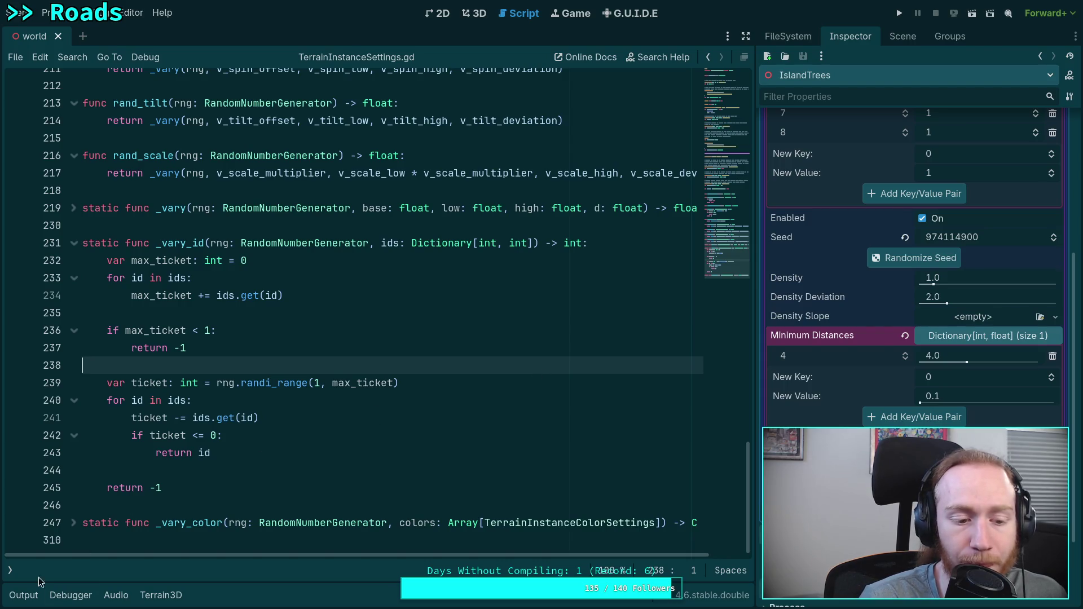
left_click(9, 570)
left_click(62, 98)
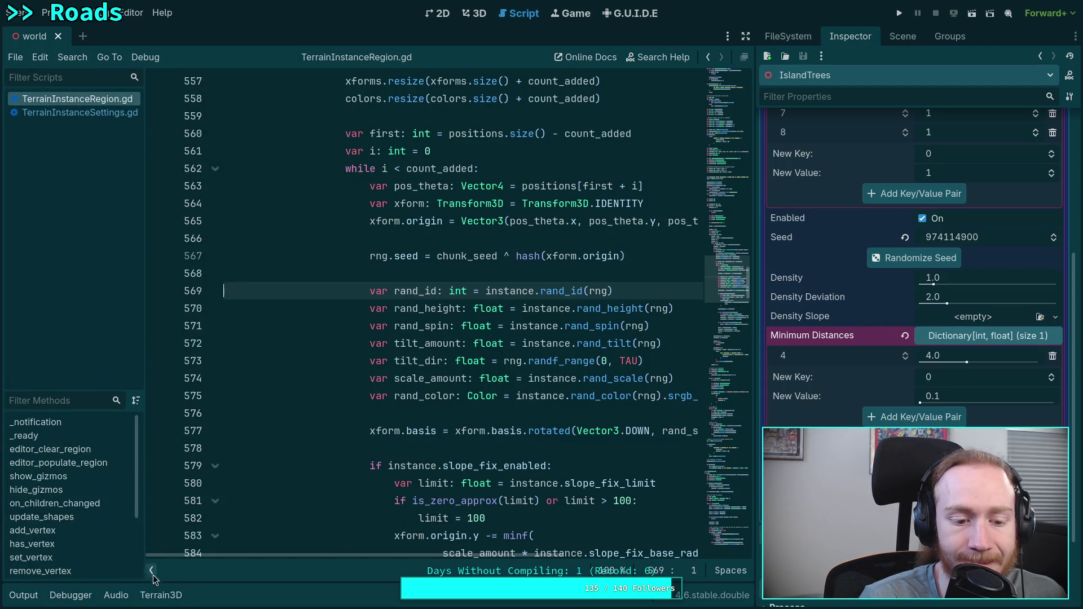
Review the rand_id code around line 569 and the id-counting loop below it.
left_click(154, 574)
left_click(273, 291)
scroll(294, 316, "down", 12)
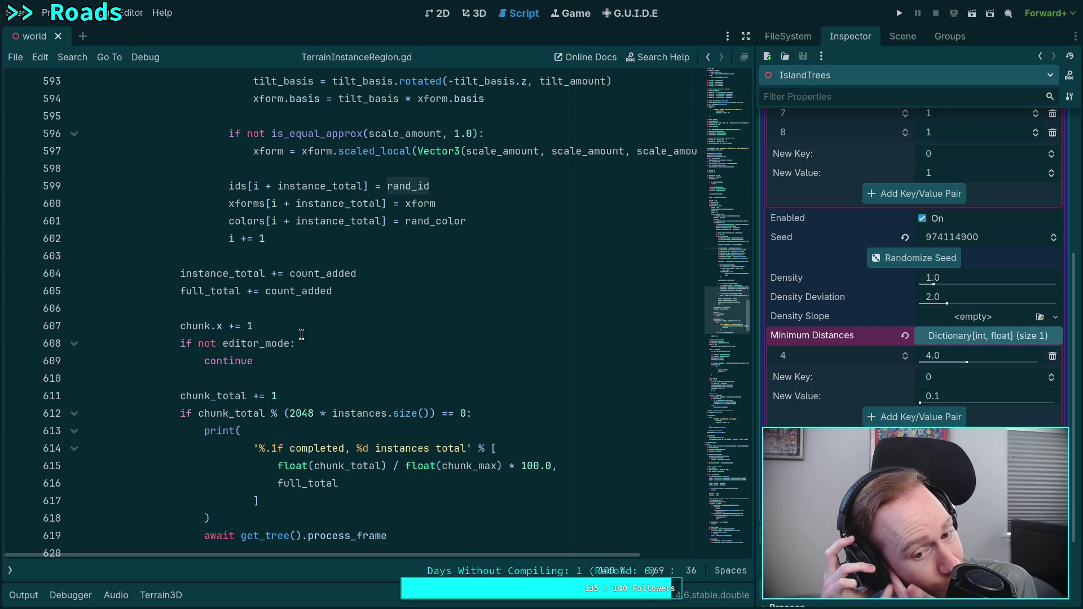
scroll(302, 334, "down", 10)
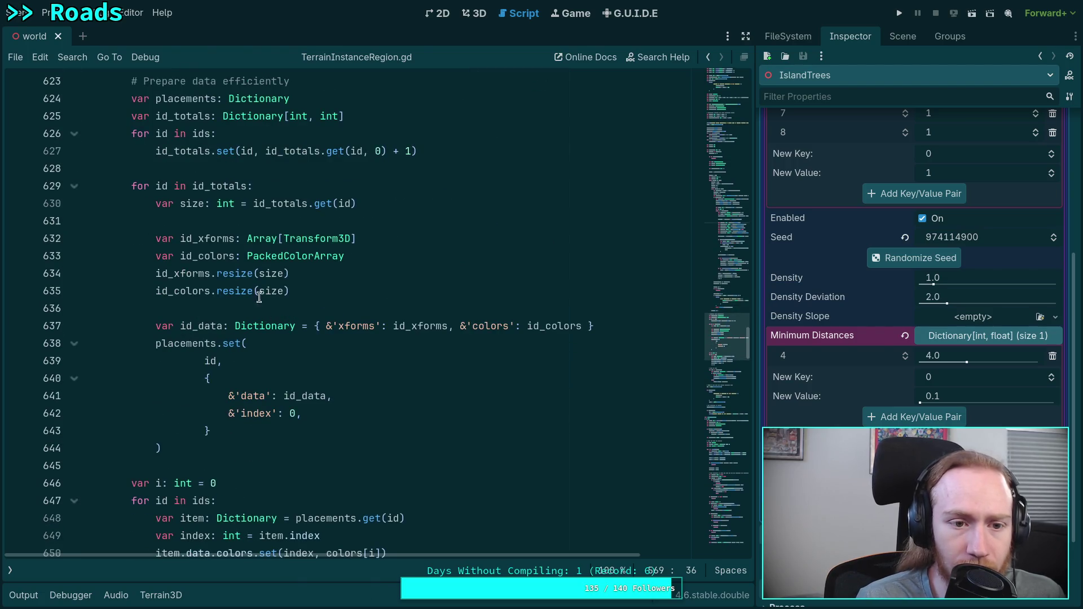
scroll(232, 236, "up", 2)
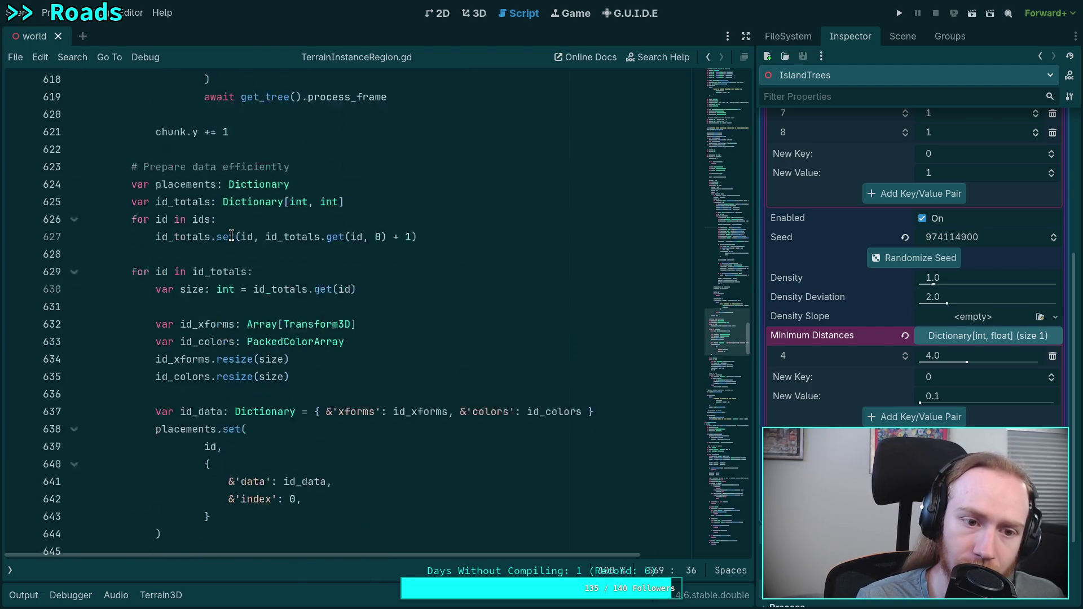
scroll(367, 287, "up", 1)
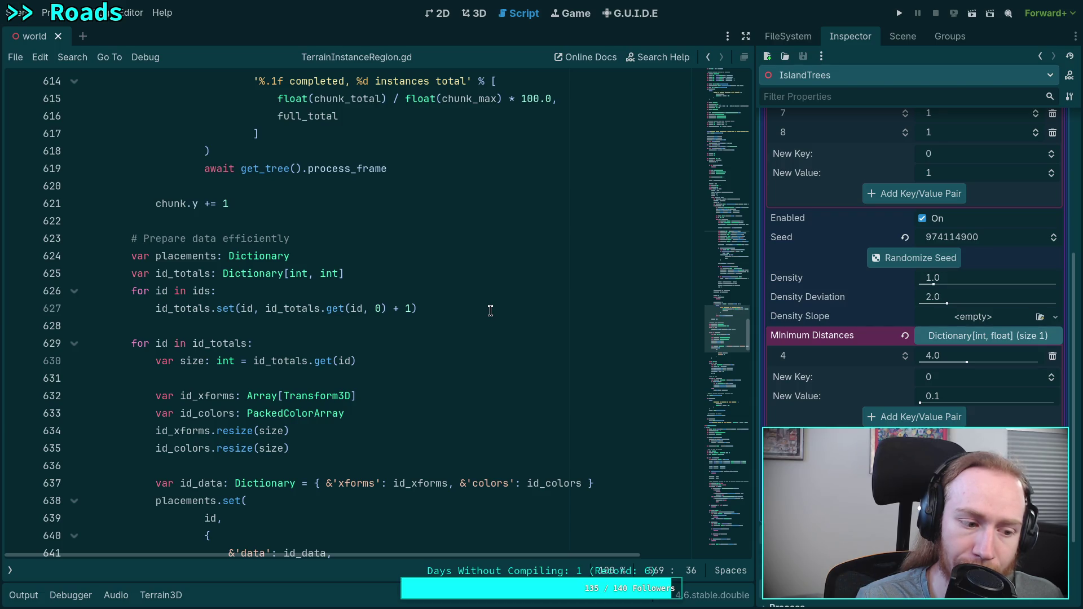
Add print(id_totals) after the id-counting loop at line 627 and save.
left_click(491, 310)
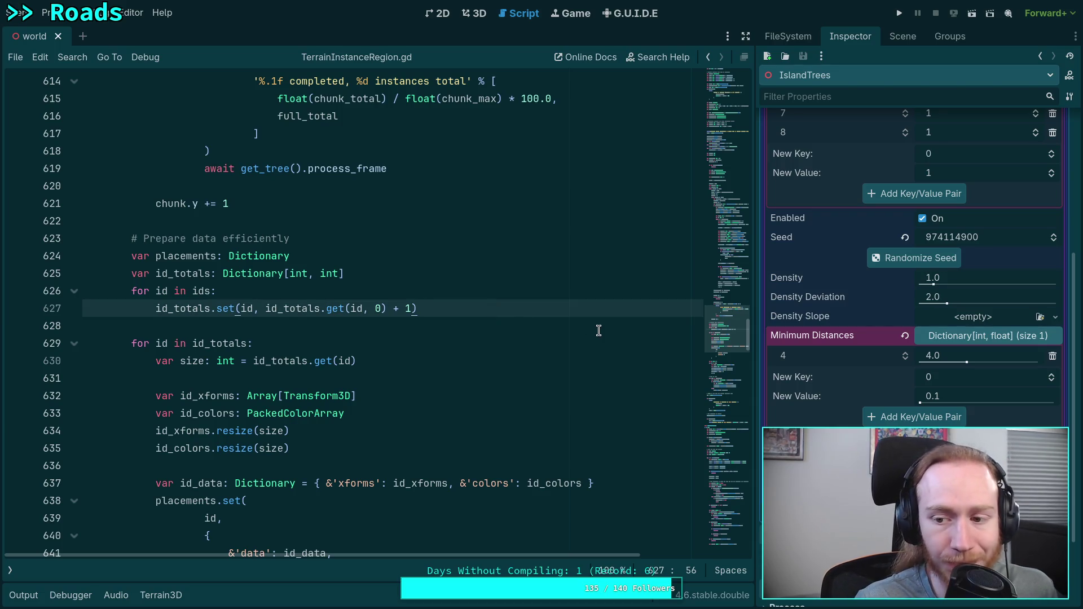
key("Return")
key("Return")
type("print(i")
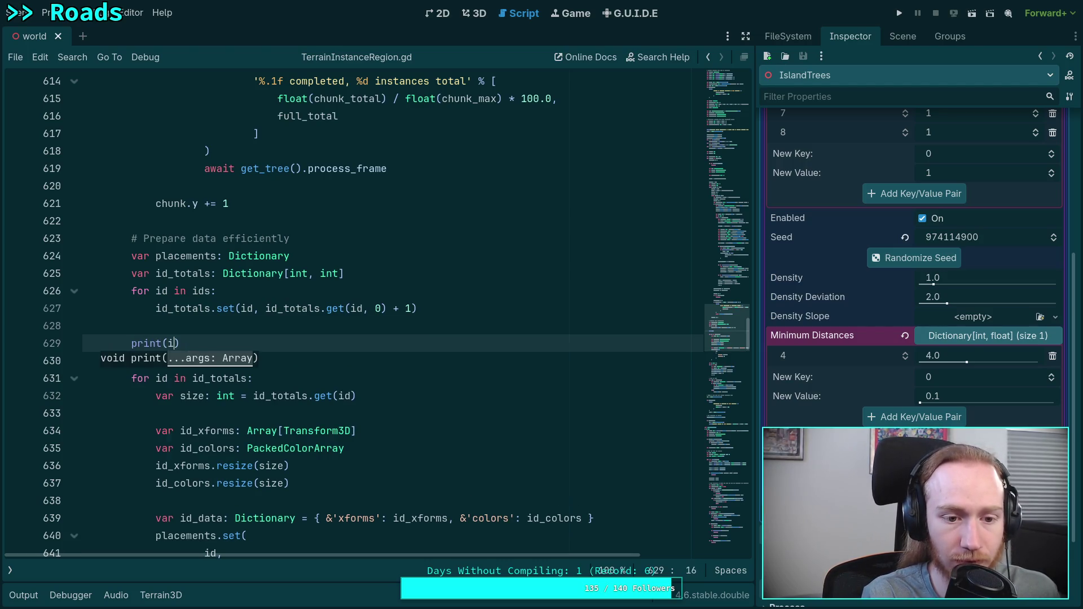
type("d_")
key("Return")
key("ctrl+s")
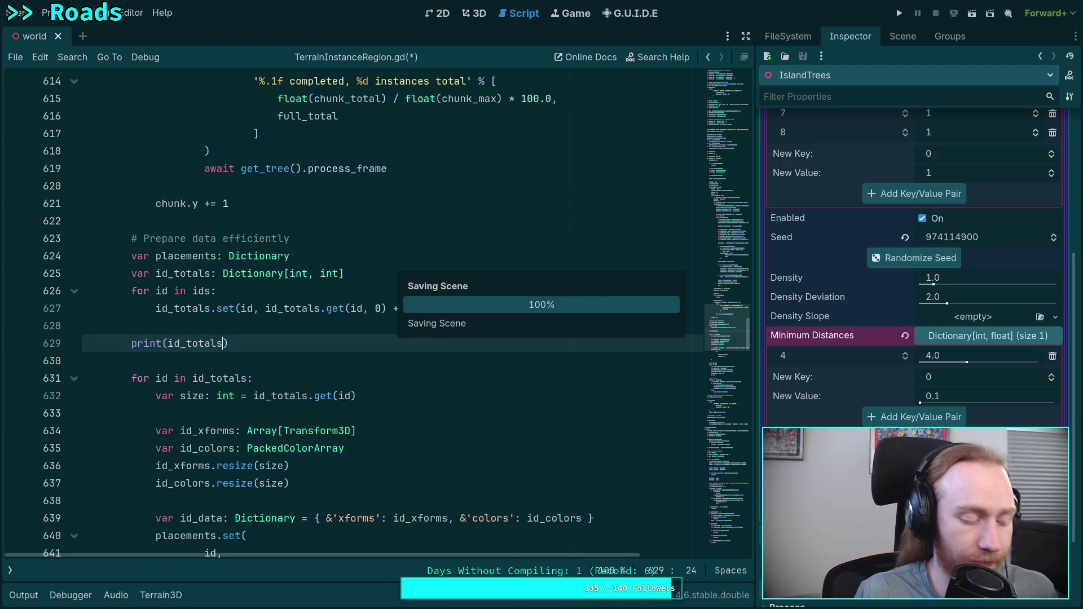
left_click(475, 13)
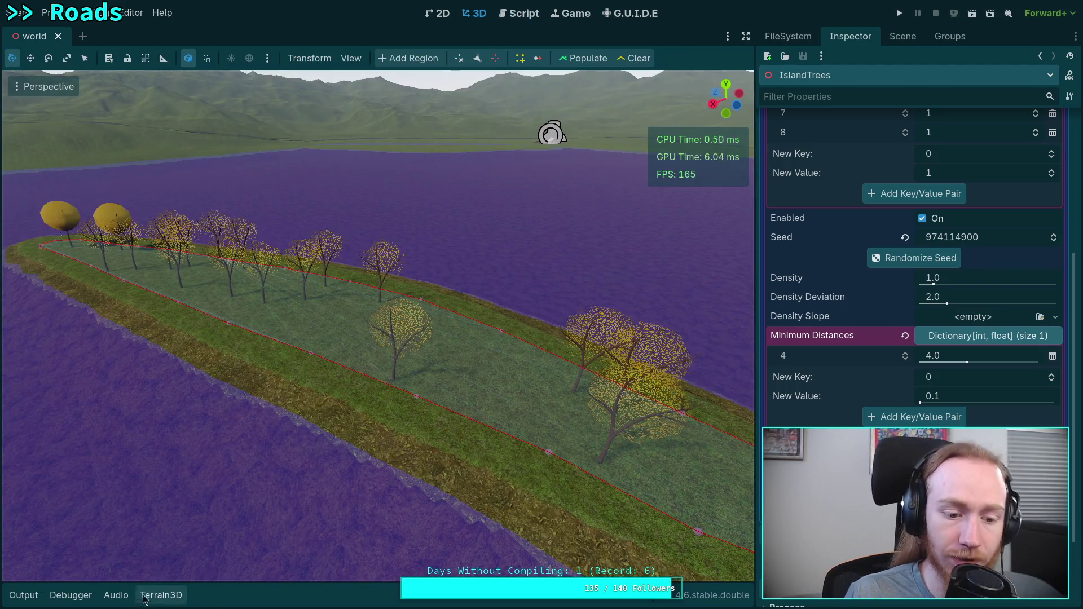
Clear and repopulate the island trees with Output open, logging id_totals as { 4: 20 }.
left_click(24, 595)
left_click(635, 59)
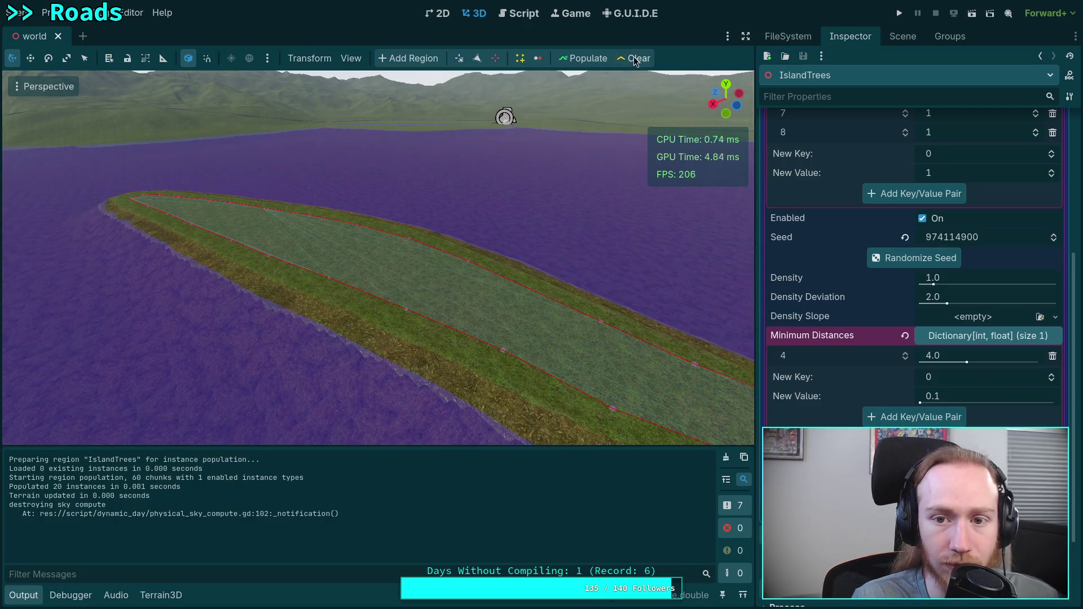
left_click(587, 58)
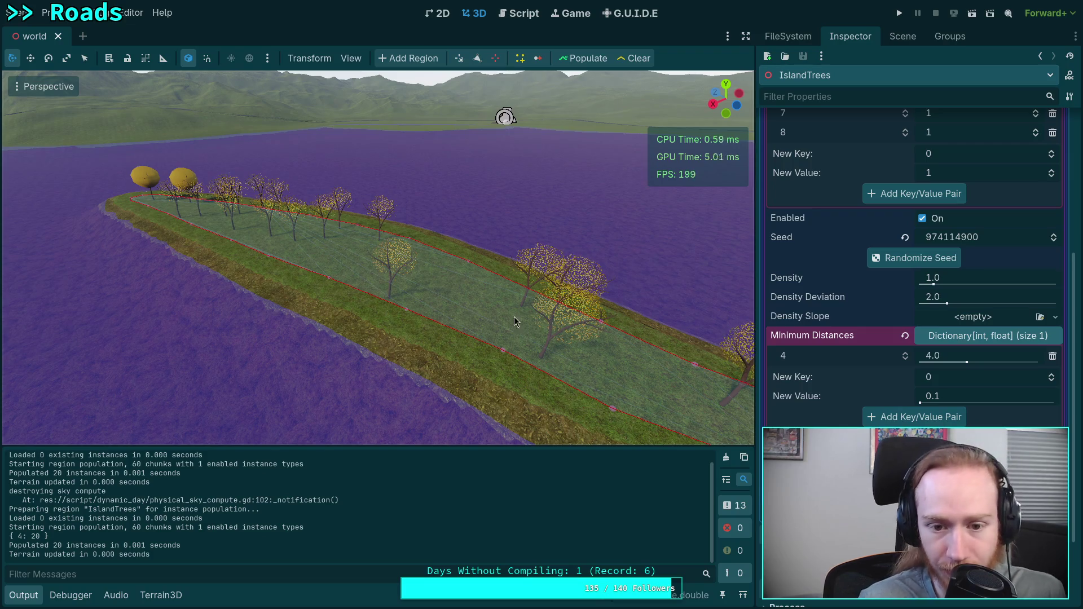
Delete the print(id_totals) line from TerrainInstanceRegion.gd.
left_click(527, 14)
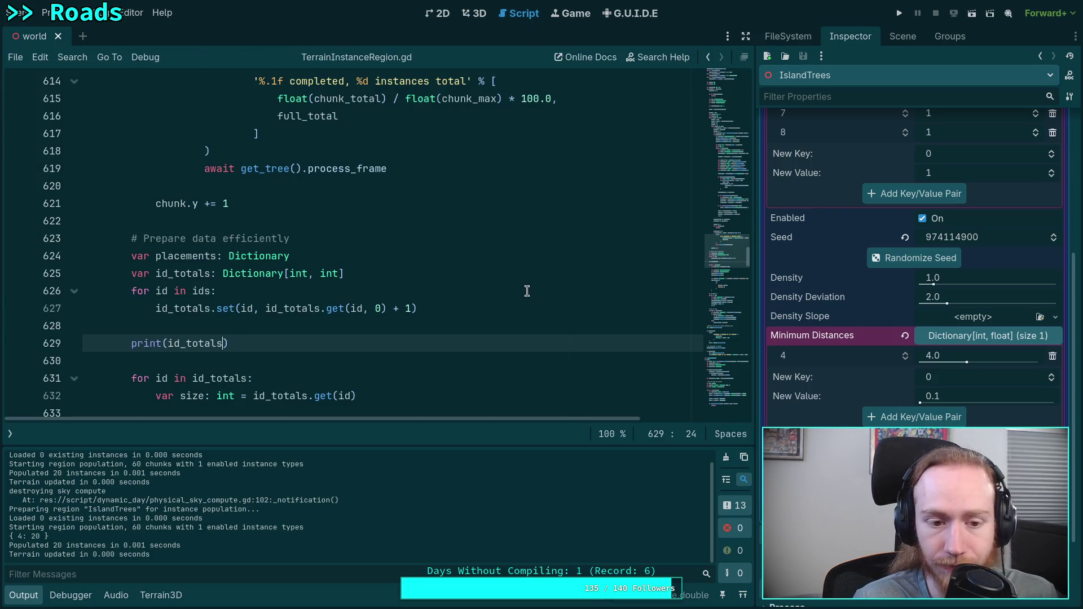
key("ctrl+j")
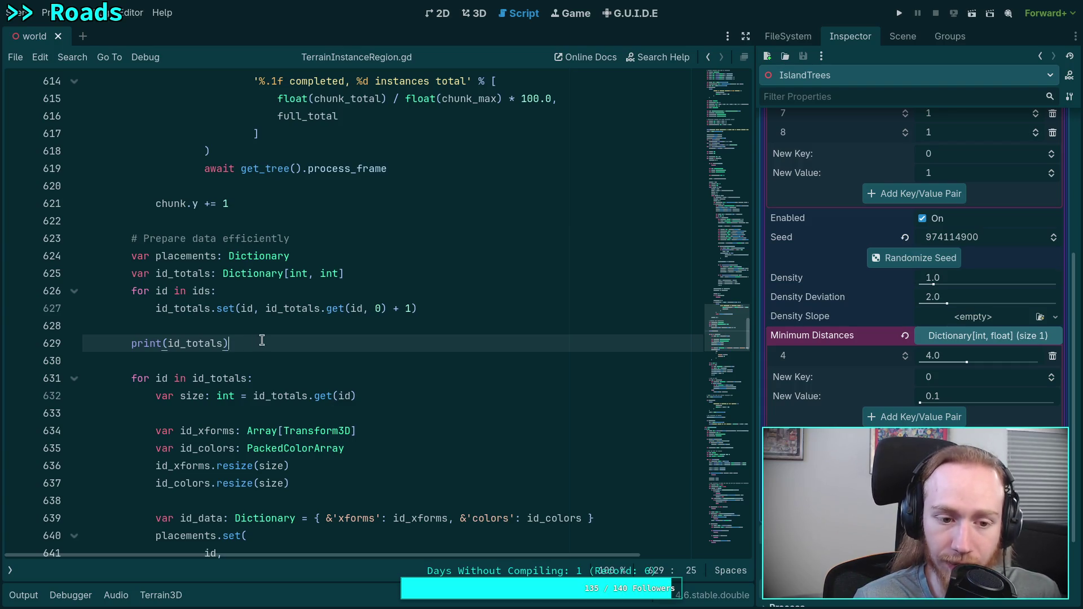
left_click_drag(262, 337, 264, 330)
key("BackSpace")
key("BackSpace")
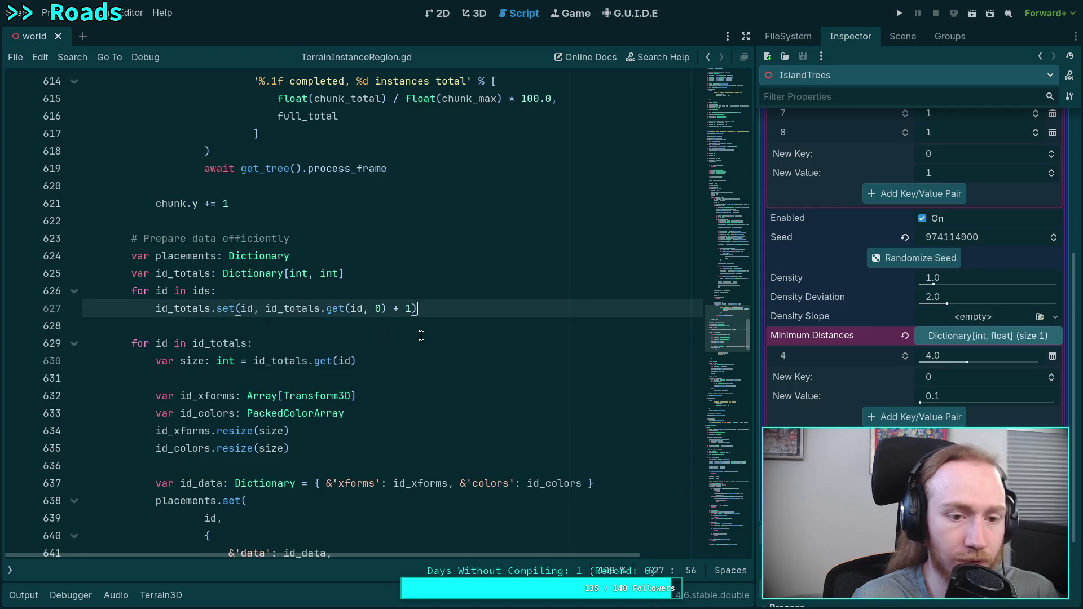
Insert print(rand_id) on a new line after line 569 and save the script.
scroll(424, 359, "up", 14)
scroll(424, 359, "up", 5)
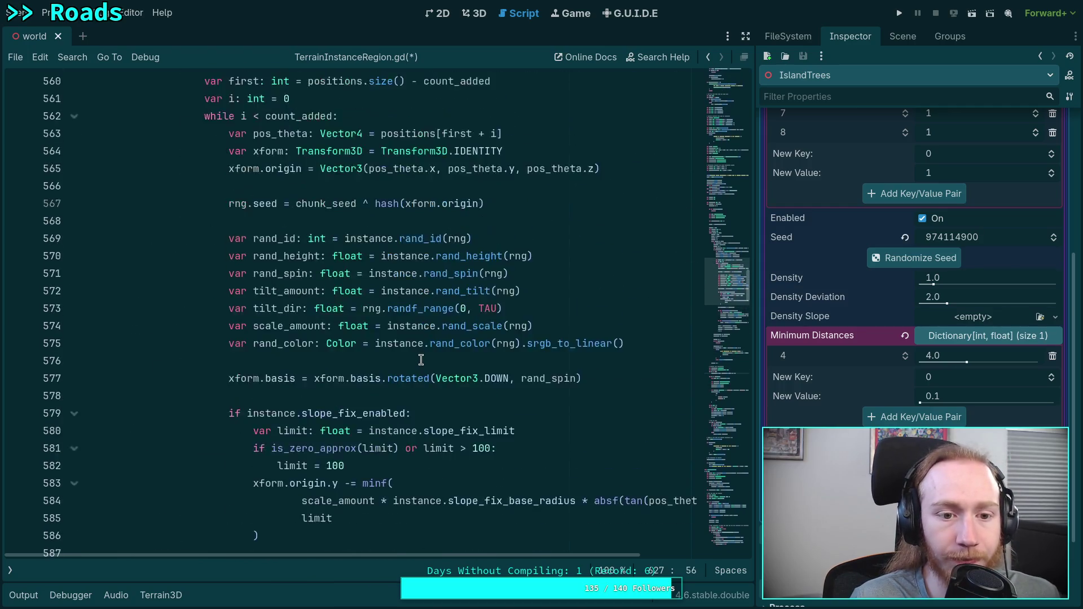
left_click(528, 298)
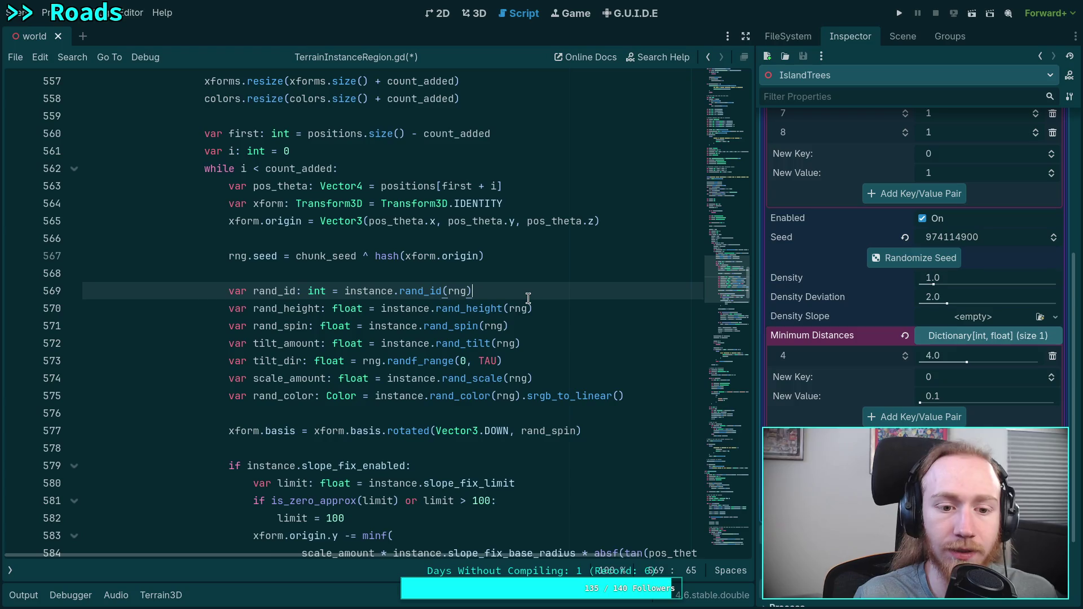
key("Return")
type("print('r")
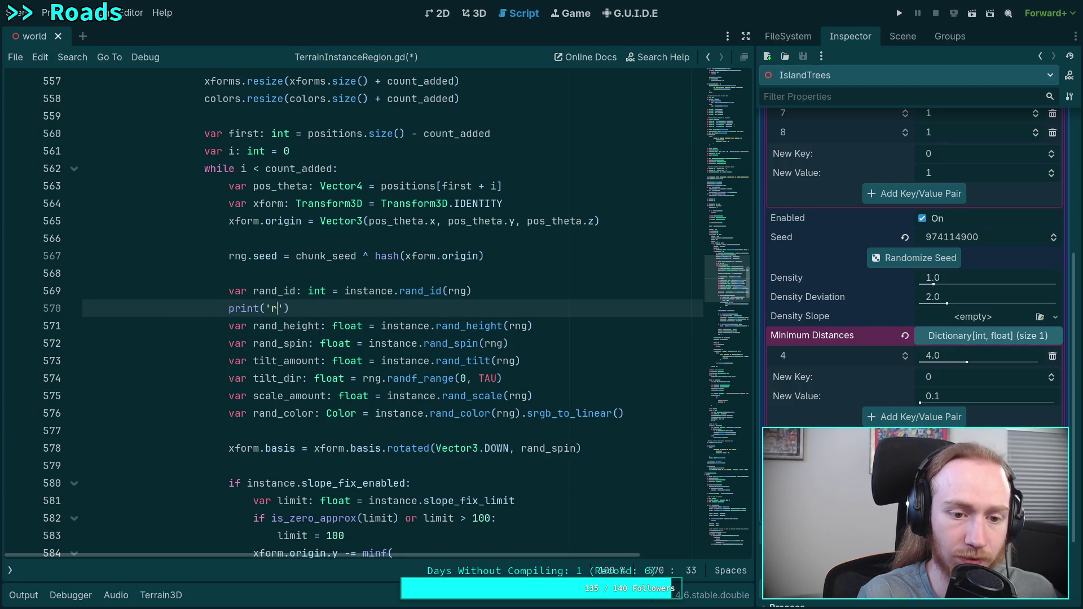
key("BackSpace")
key("BackSpace")
type("rand_id")
key("ctrl+s")
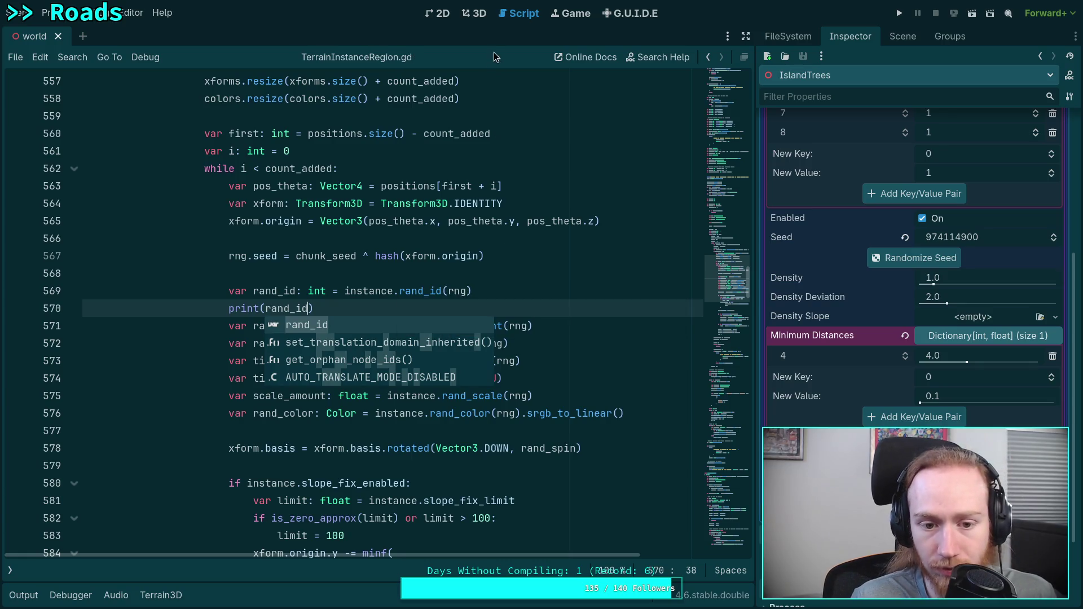
left_click(482, 16)
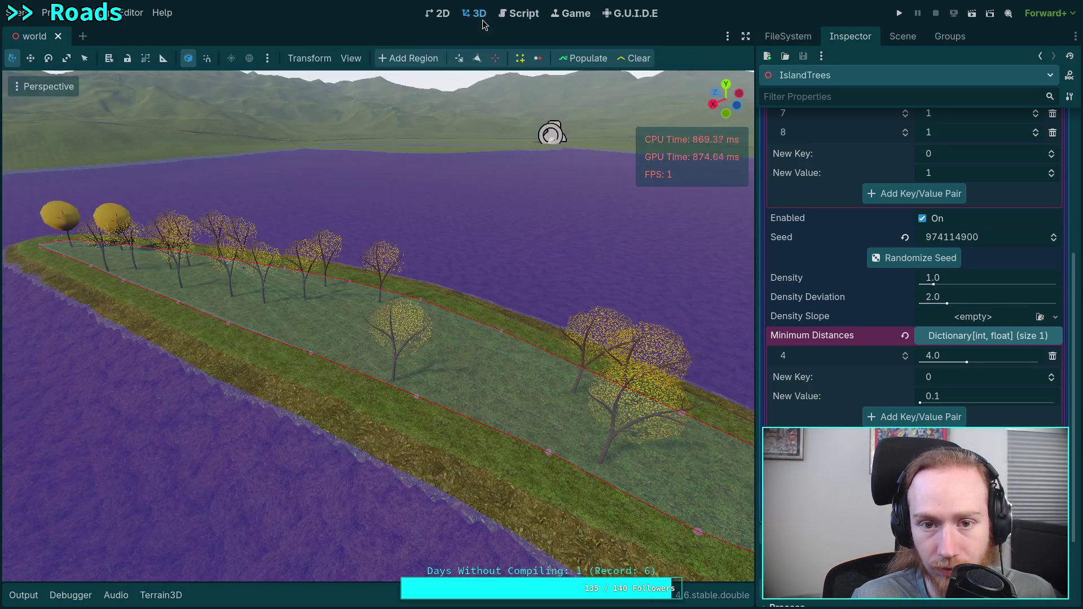
Clear and repopulate the island trees, logging rand_id as 4 for every tree, then clear Output.
left_click(594, 56)
left_click(23, 596)
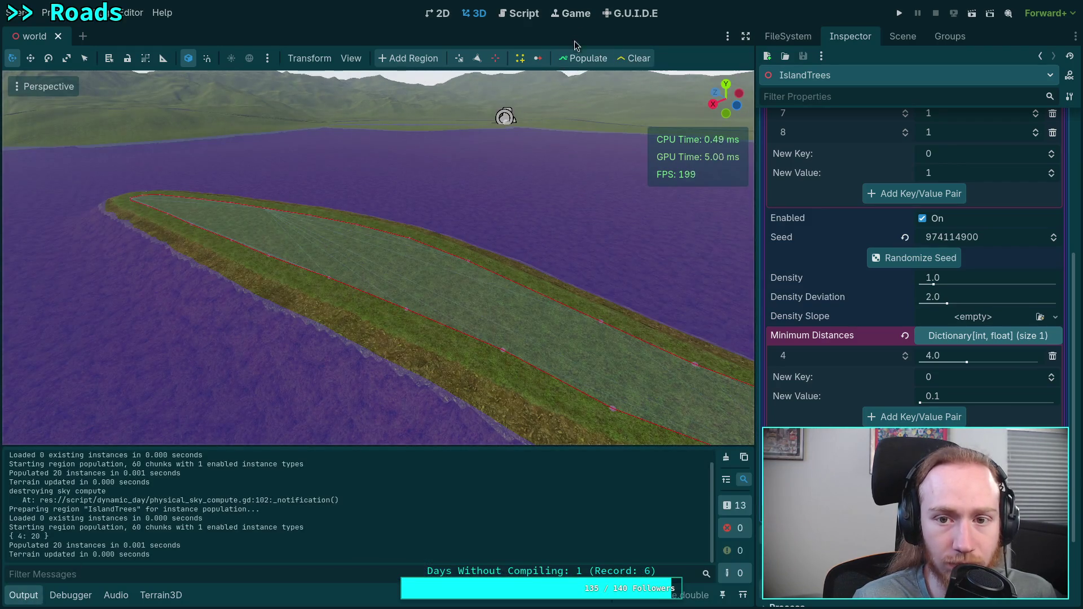
left_click(576, 59)
scroll(636, 508, "up", 5)
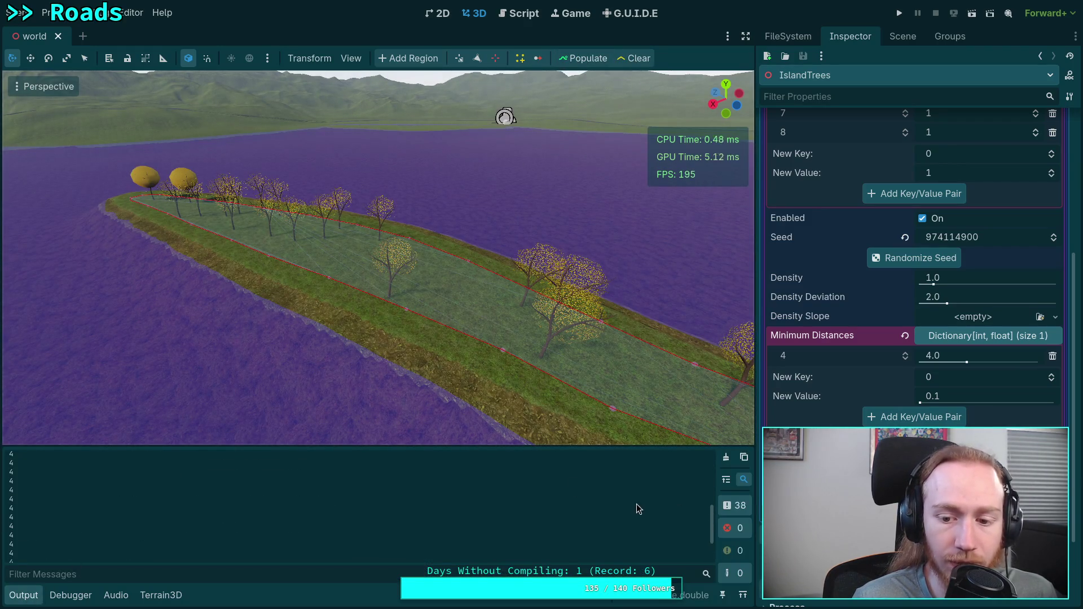
left_click(726, 457)
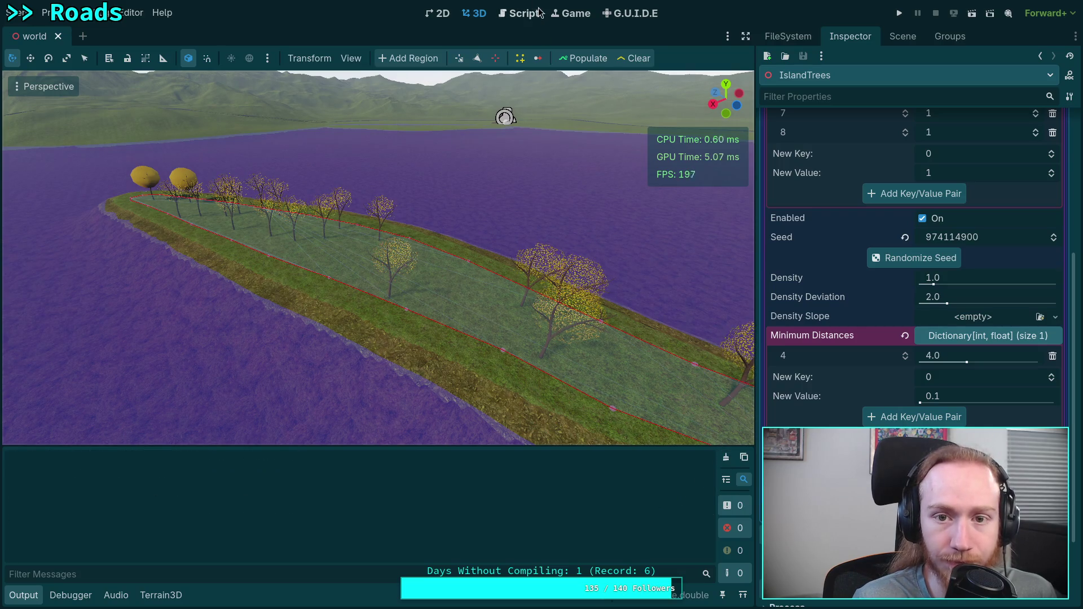
Delete the print(rand_id) line and save the script.
left_click(519, 13)
left_click(25, 596)
left_click_drag(499, 308, 474, 290)
key("BackSpace")
key("ctrl+s")
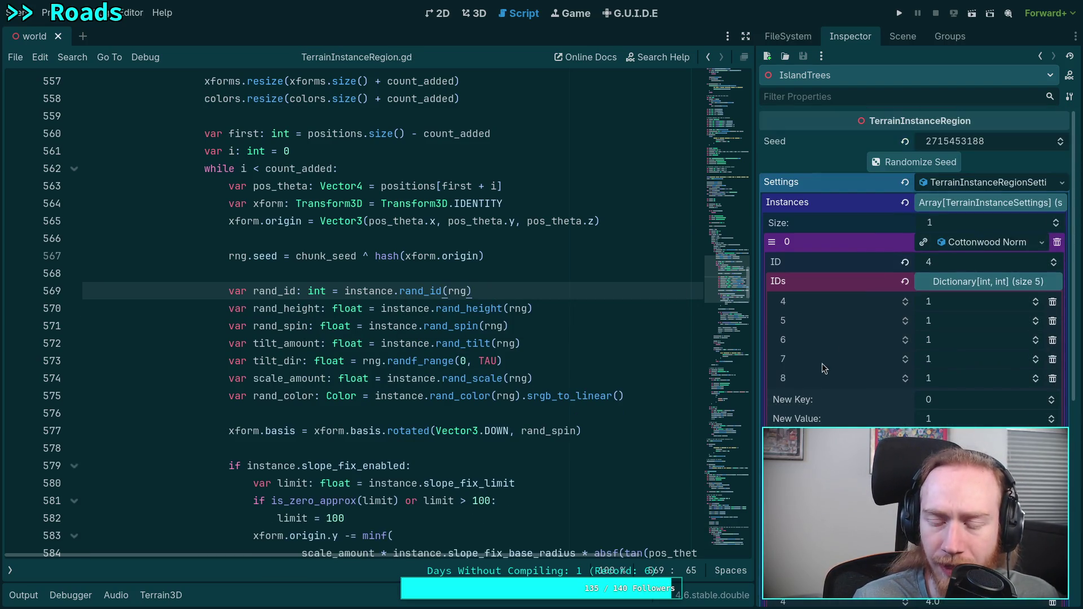
Recheck the IDs dictionary in the Inspector, confirming weights 4 to 8 are all 1.
left_click(982, 282)
left_click(1004, 282)
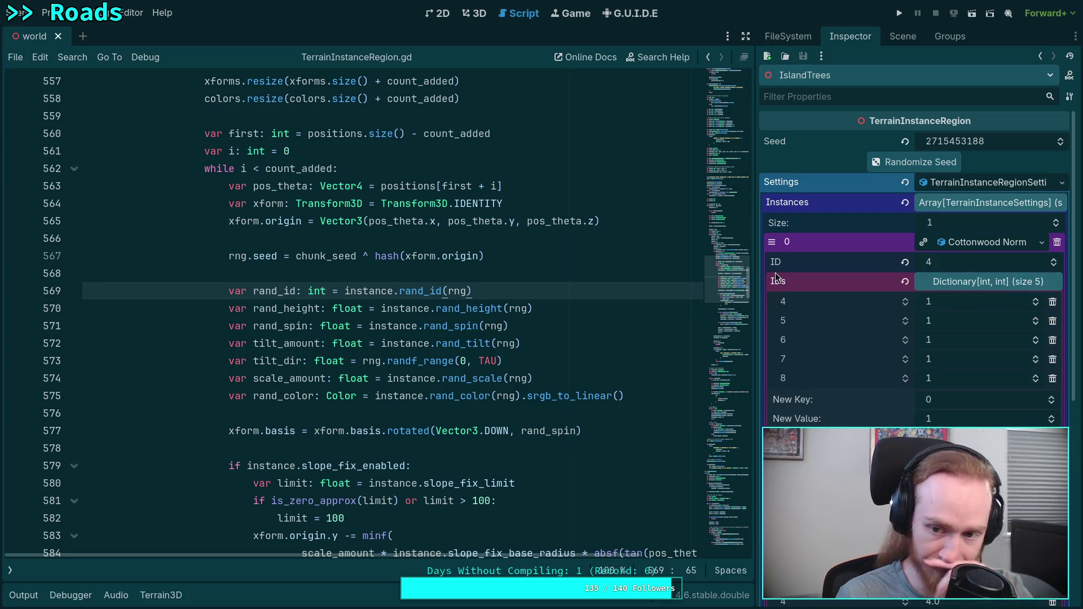
mouse_move(777, 282)
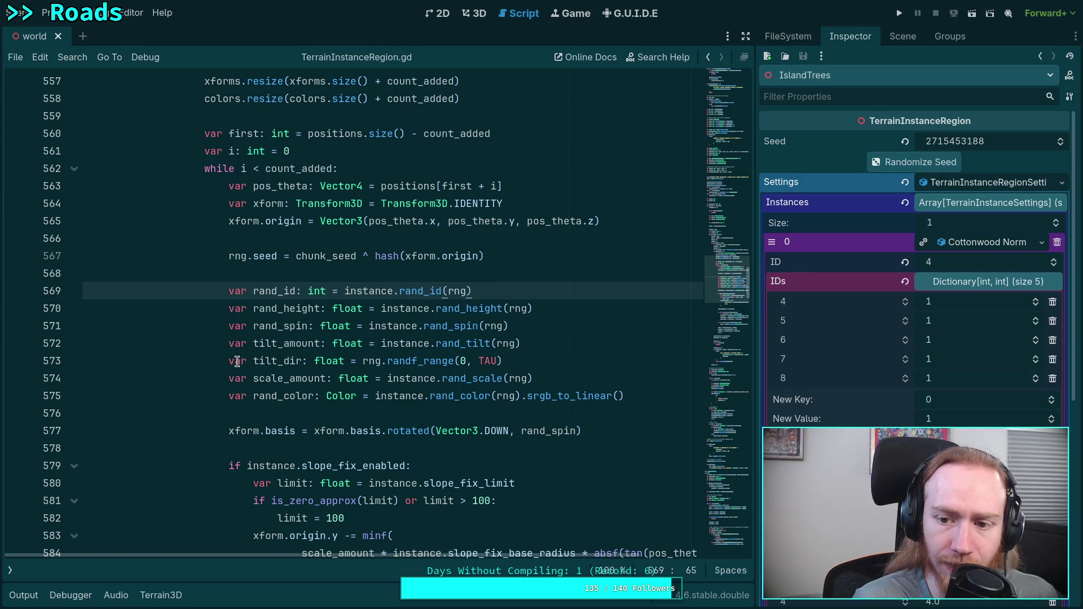
scroll(238, 362, "down", 15)
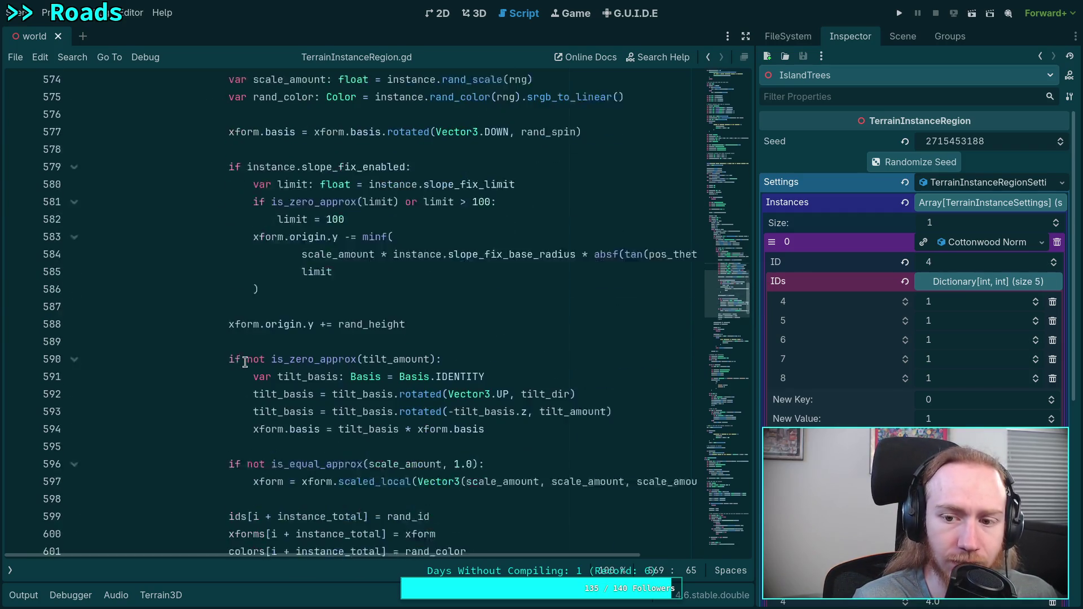
Switch to TerrainInstanceSettings.gd from the open scripts list.
left_click(10, 571)
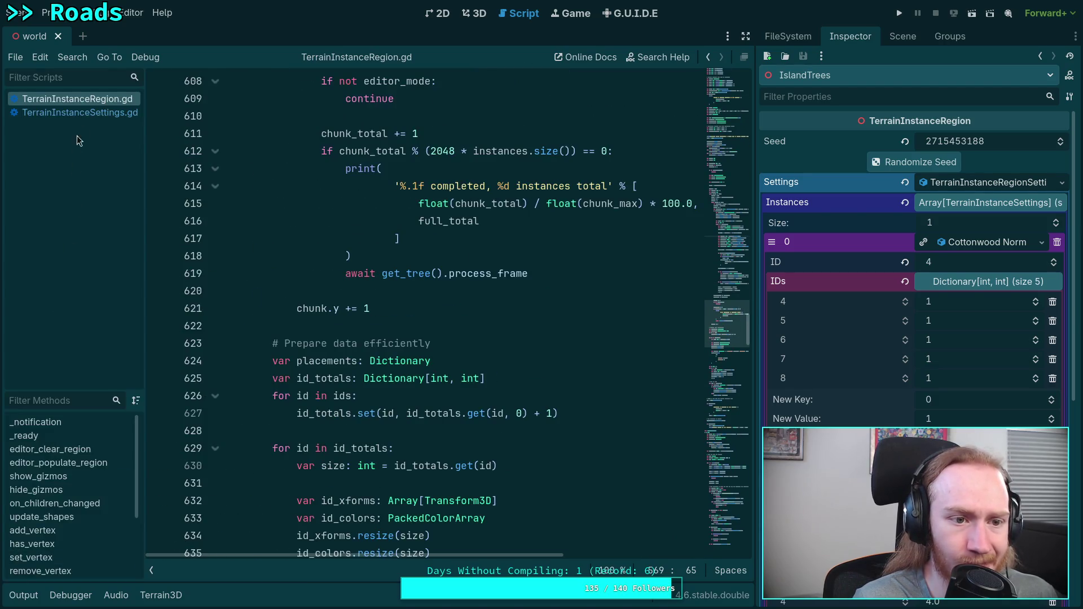
left_click(75, 112)
left_click(151, 571)
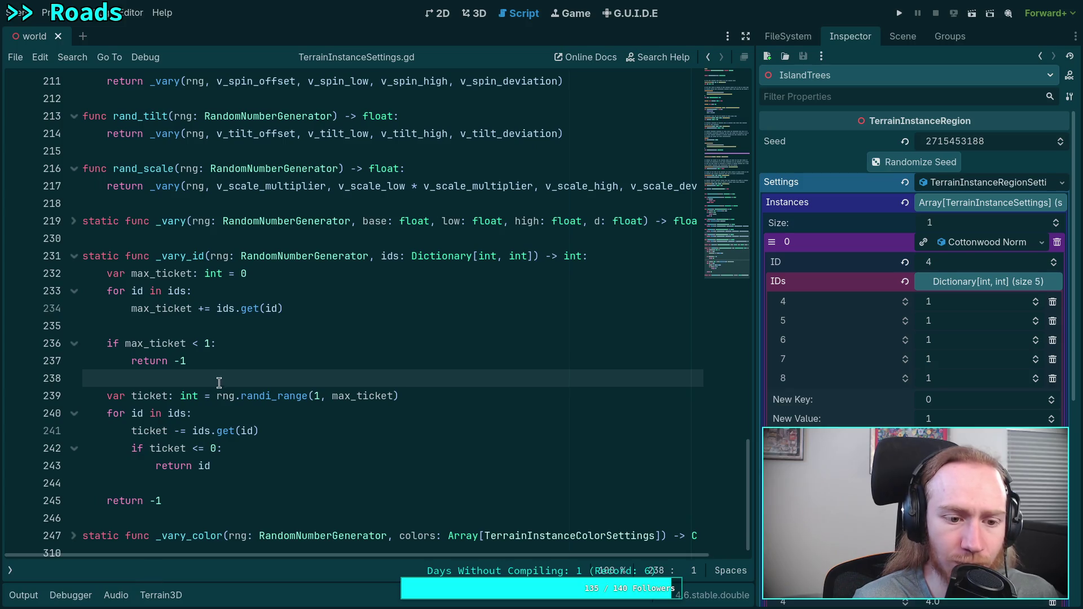
Add print(max_ticket) after the weight-summing loop in _vary_id and save.
left_click(316, 343)
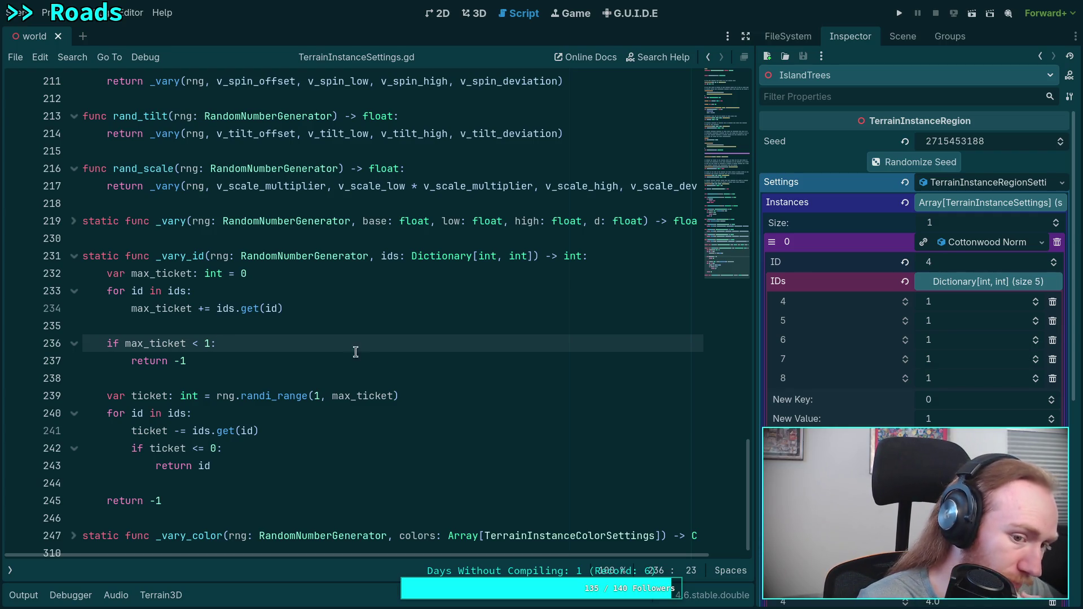
left_click(368, 323)
key("Return")
type("pri")
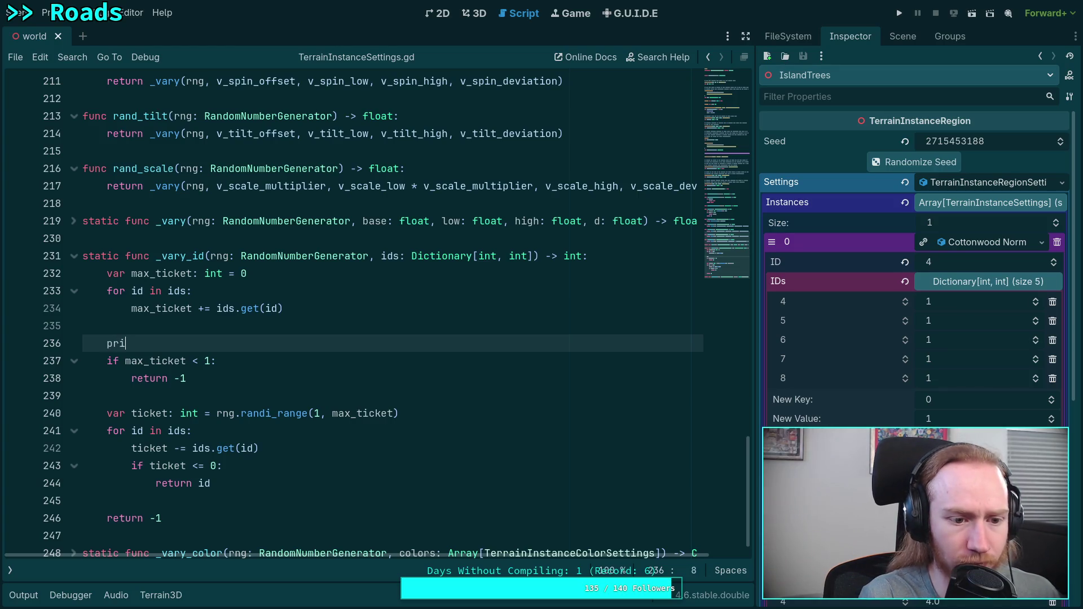
type("nt(max_")
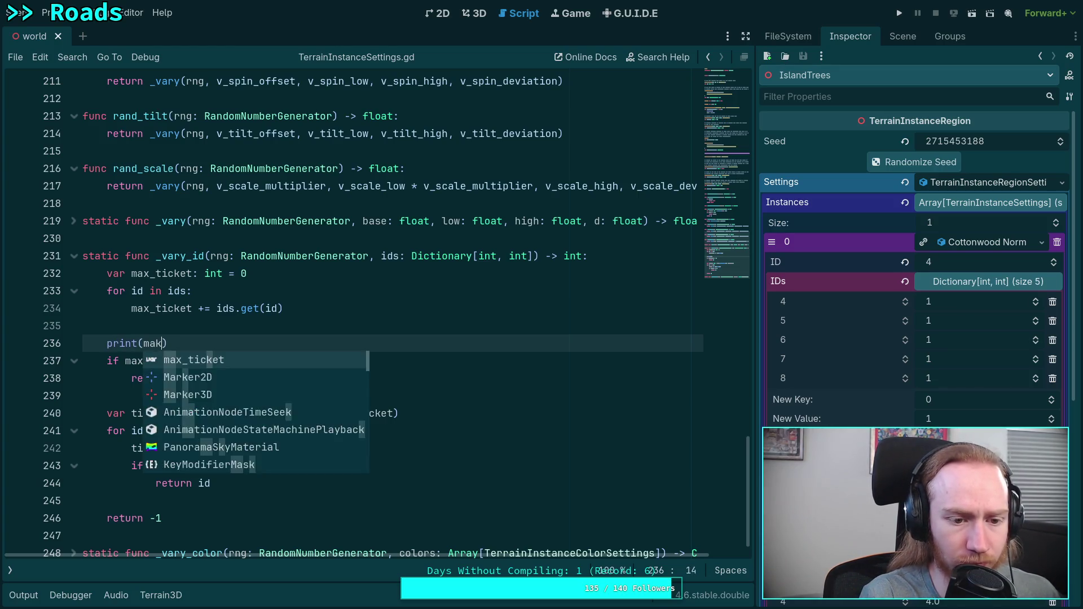
key("Return")
key("ctrl+s")
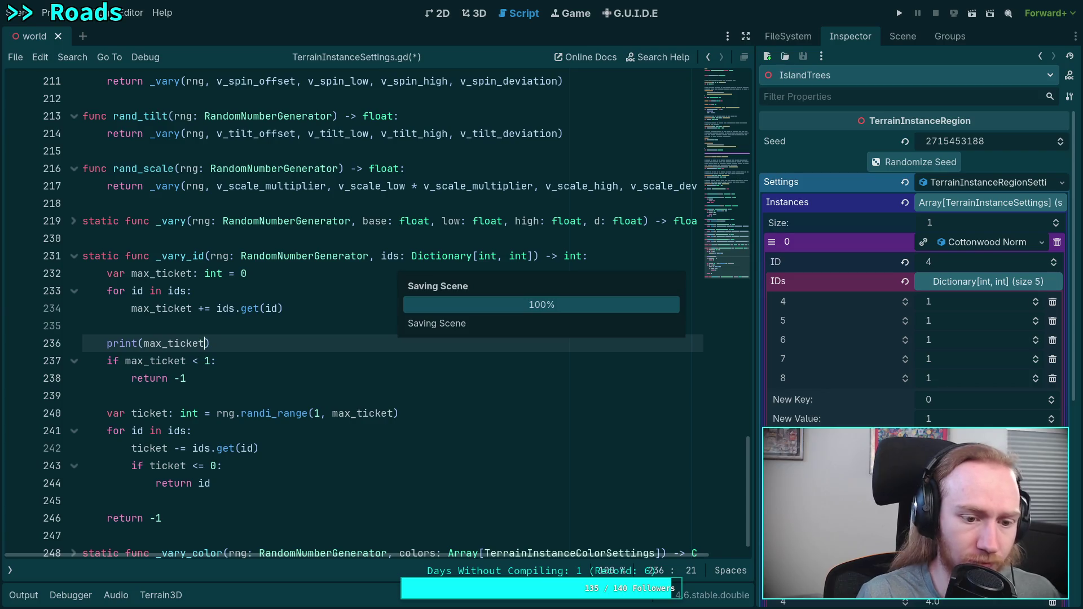
Add print(ticket) below the ticket declaration and save the script.
left_click(454, 418)
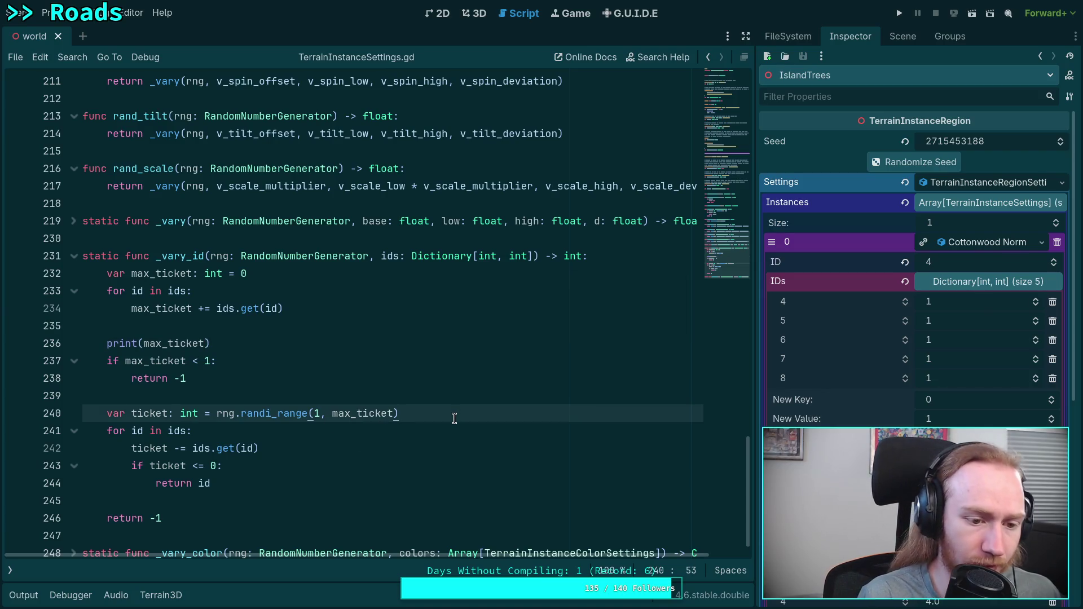
key("Return")
type("prin")
key("BackSpace")
key("BackSpace")
key("BackSpace")
type("c")
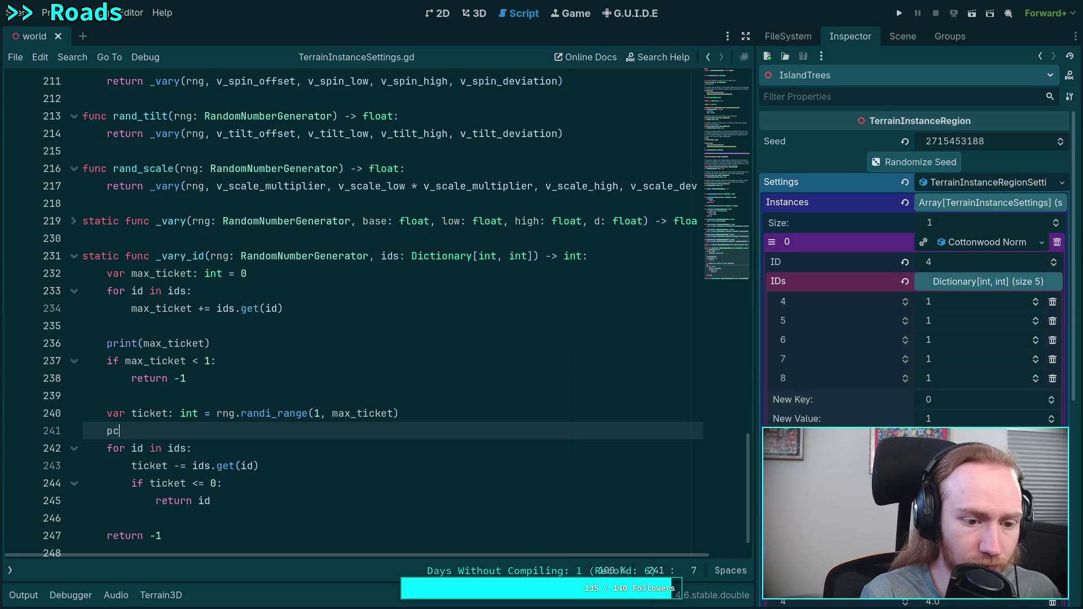
type("rint")
key("Return")
type("ticket")
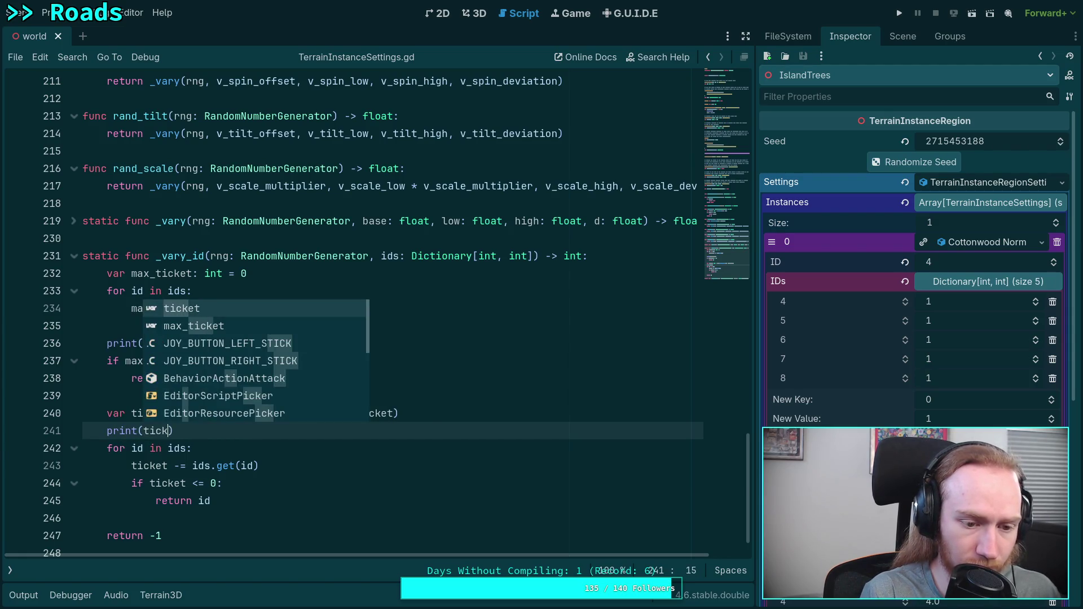
type(")")
key("ctrl+s")
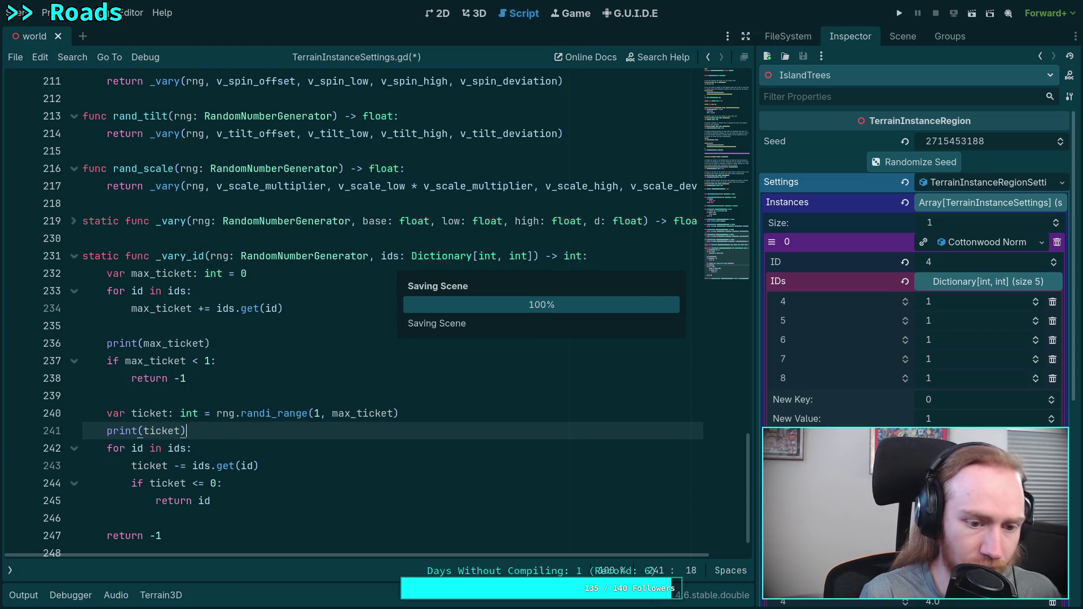
left_click(474, 13)
left_click(26, 595)
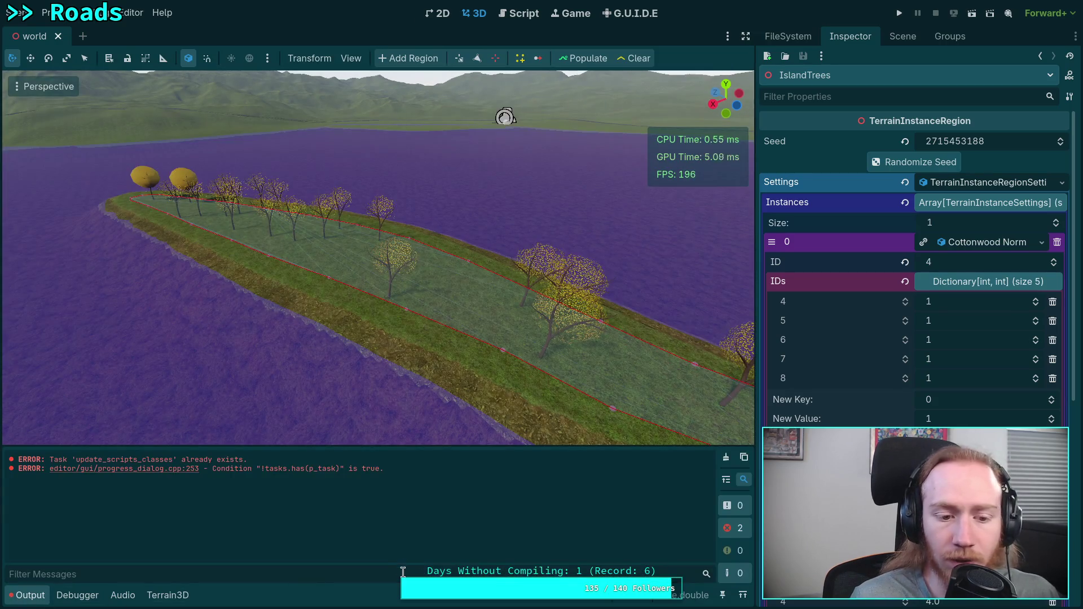
Clear and repopulate the island trees, logging only 0 values from _vary_id.
left_click(636, 58)
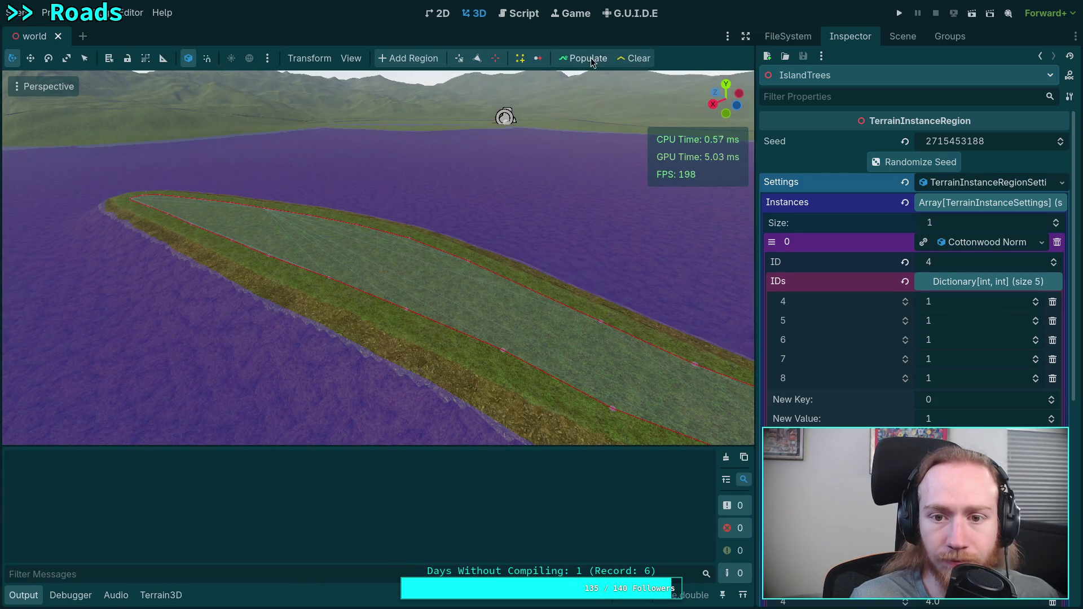
left_click(587, 59)
scroll(384, 505, "up", 5)
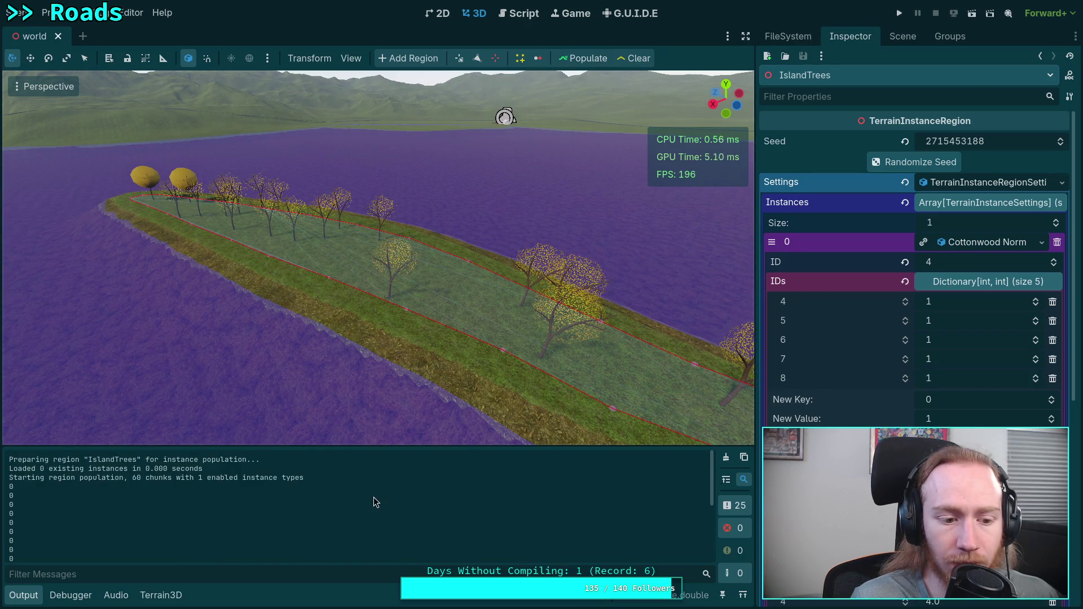
left_click(519, 13)
scroll(387, 332, "down", 2)
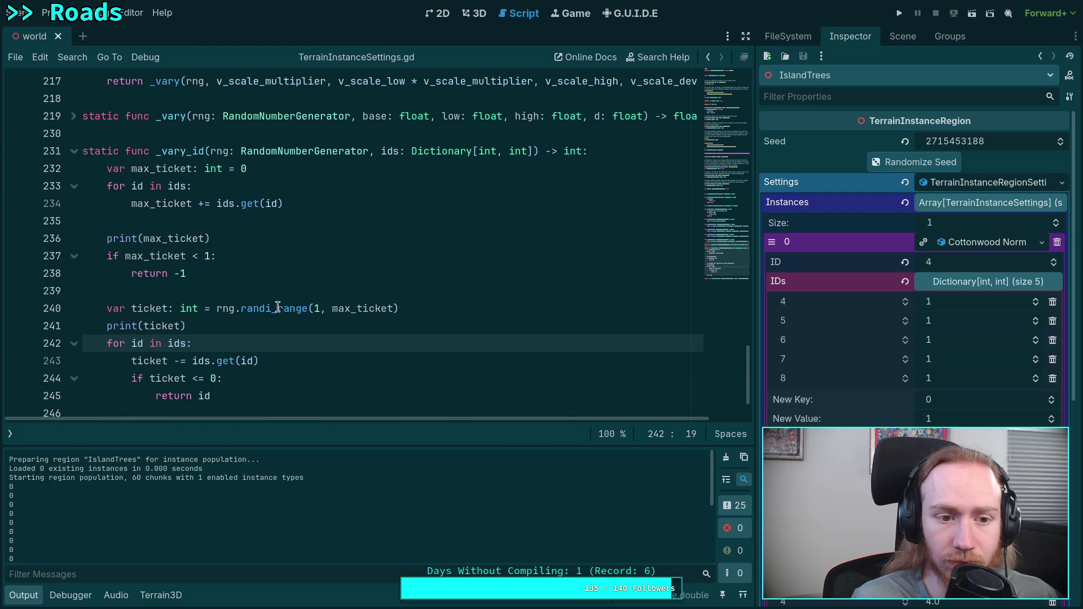
Review the max_ticket uses and the ticket debug lines in _vary_id.
double_click(163, 206)
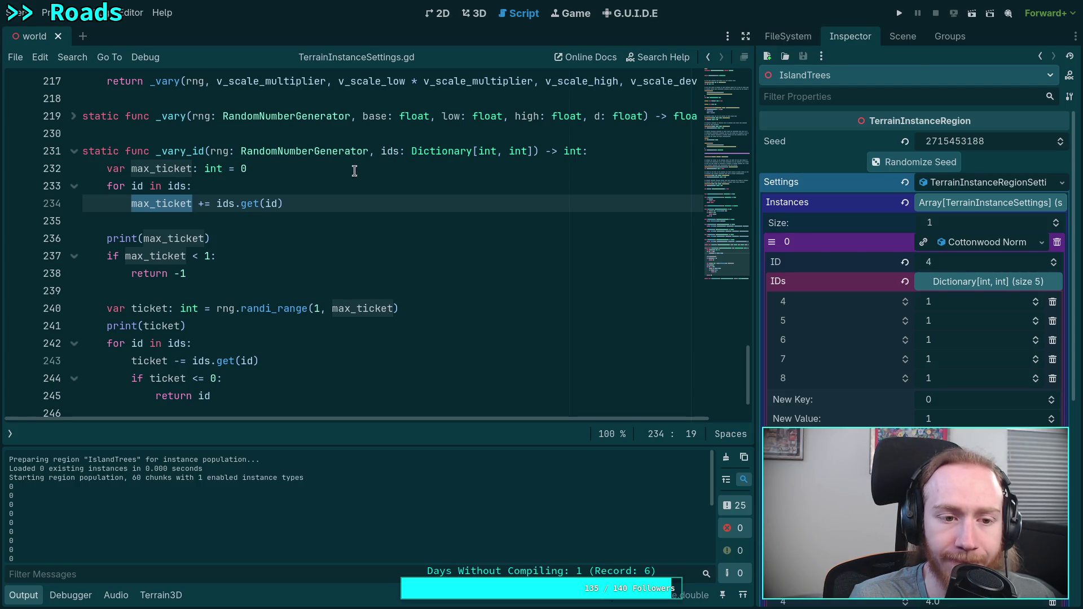
left_click(242, 241)
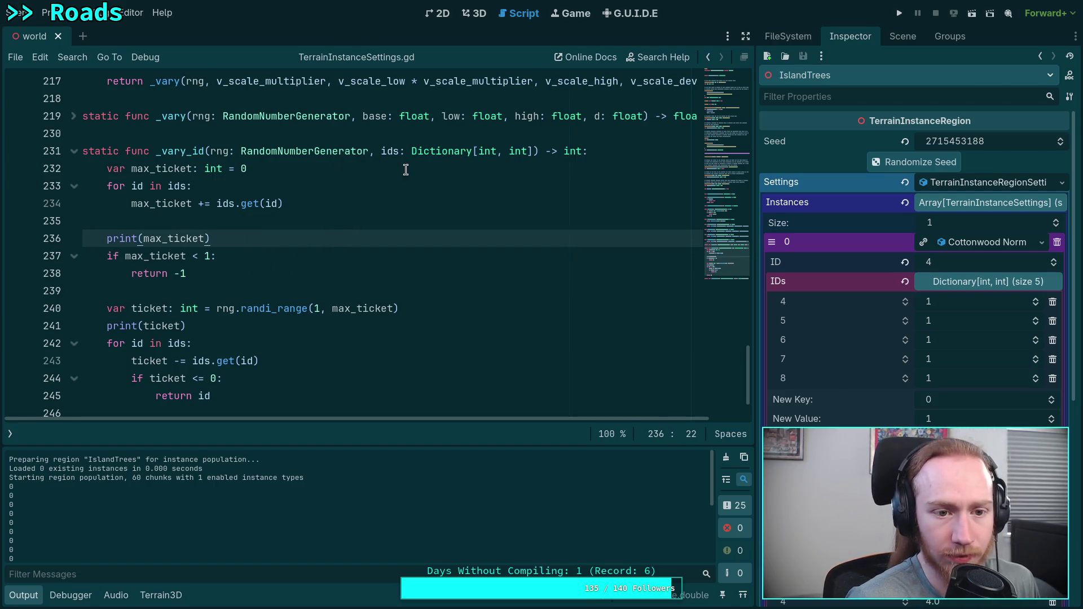
left_click(291, 326)
left_click(463, 309)
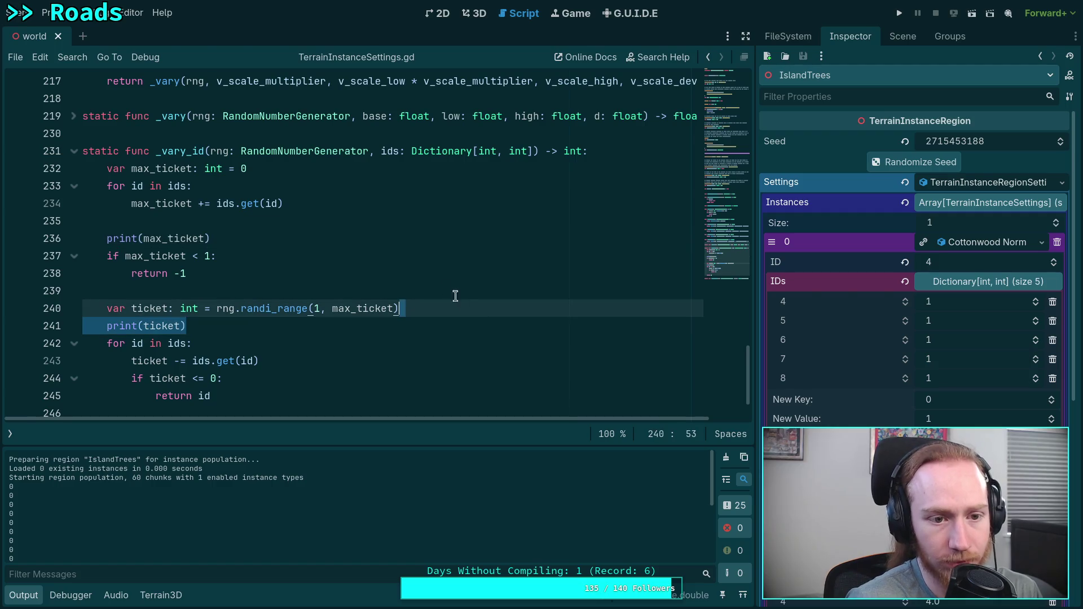
Insert print(ids) as the first line of _vary_id and save.
left_click(599, 148)
key("Return")
type("print")
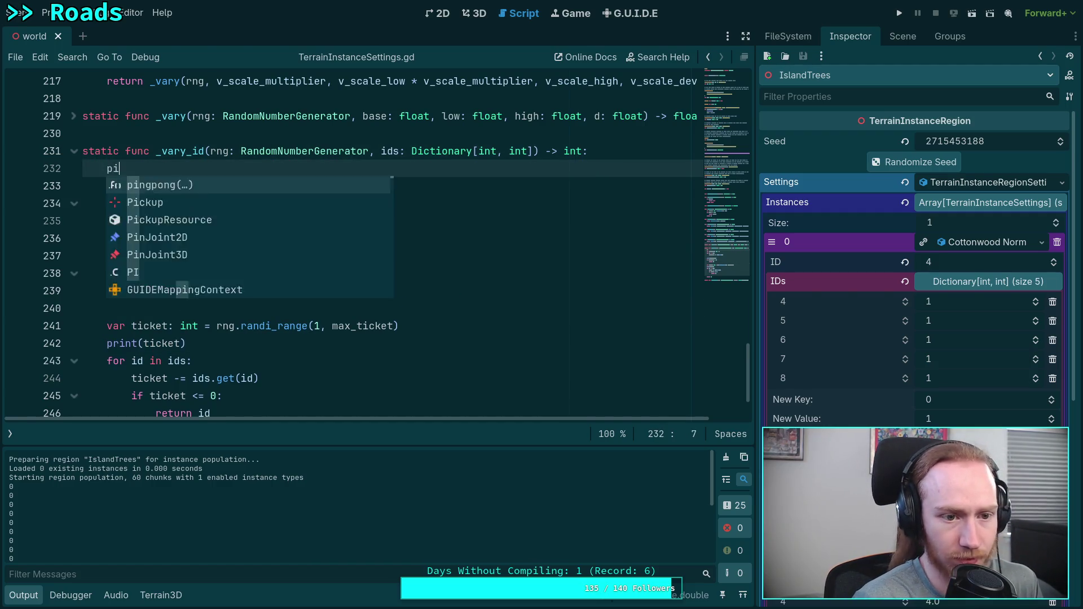
key("Return")
type("ids)")
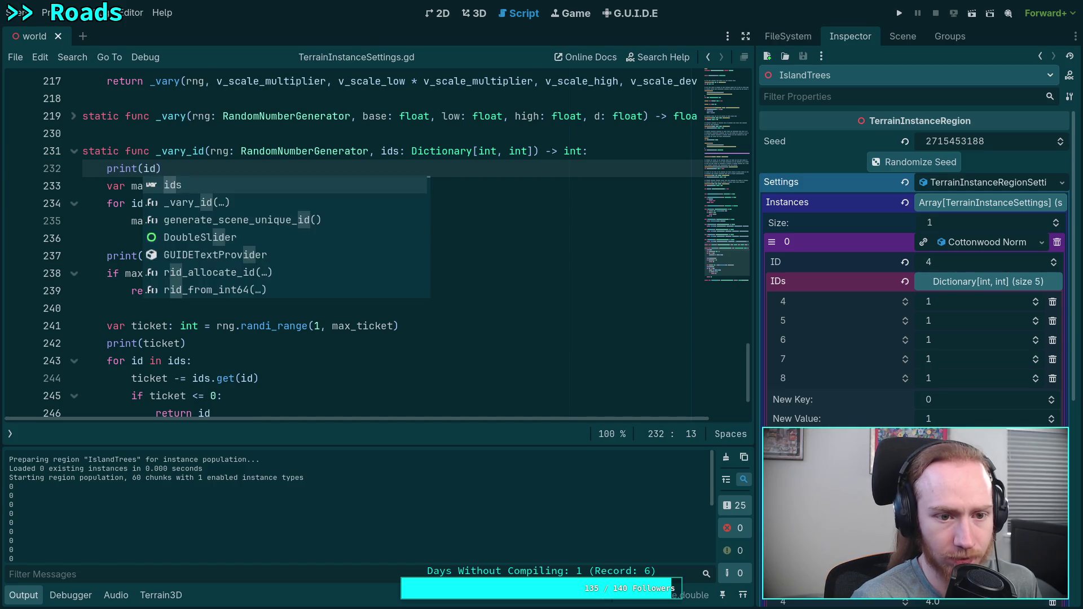
key("ctrl+s")
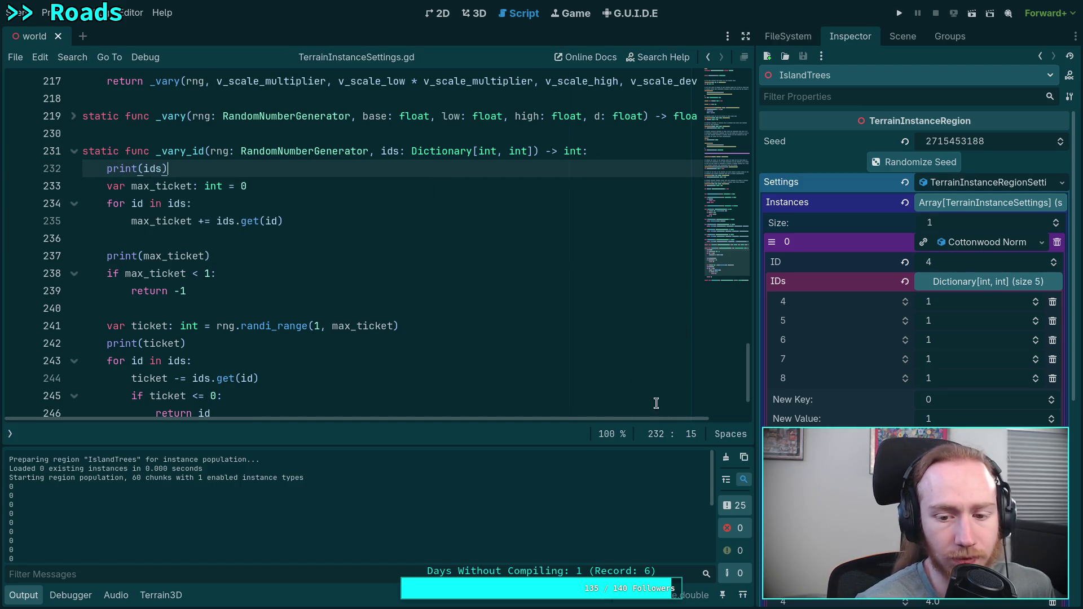
key("ctrl+F2")
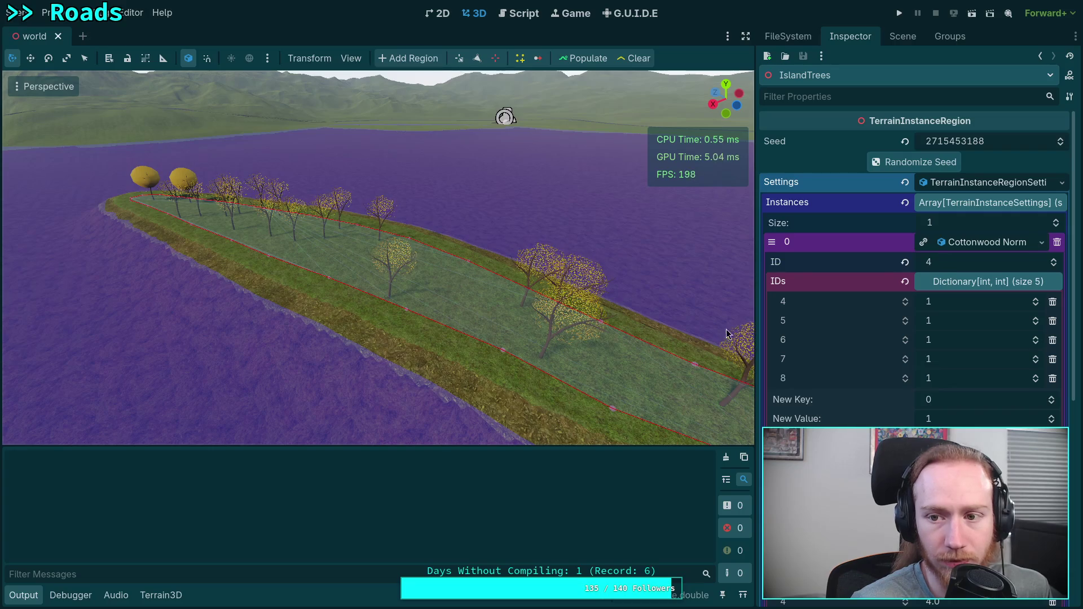
Repopulate the island trees, logging zero weights for IDs 4–8, then raise ID 4's weight and save.
left_click(587, 58)
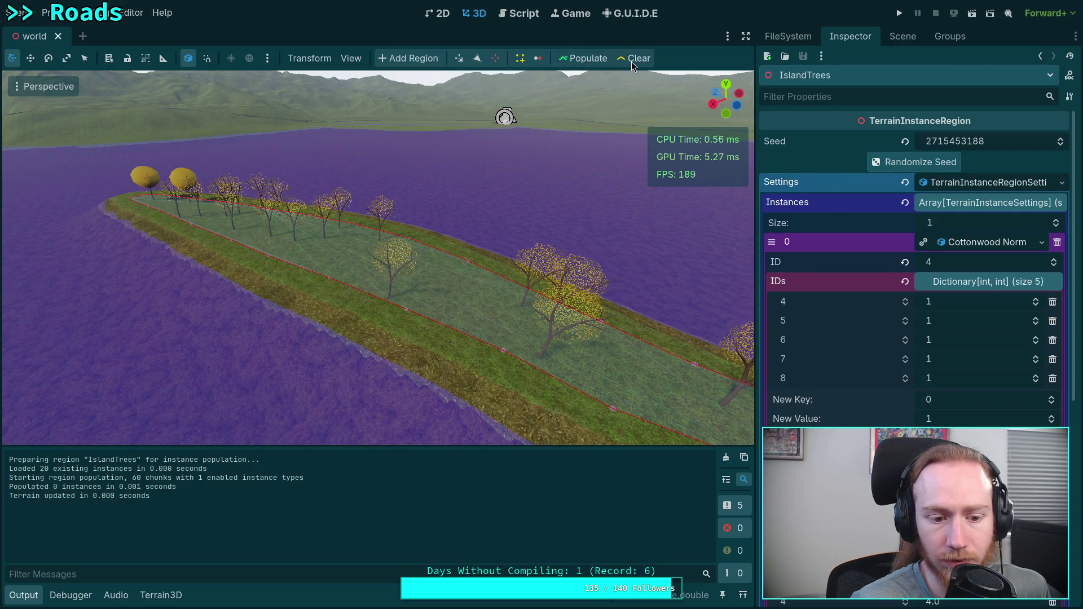
left_click(632, 61)
left_click(581, 59)
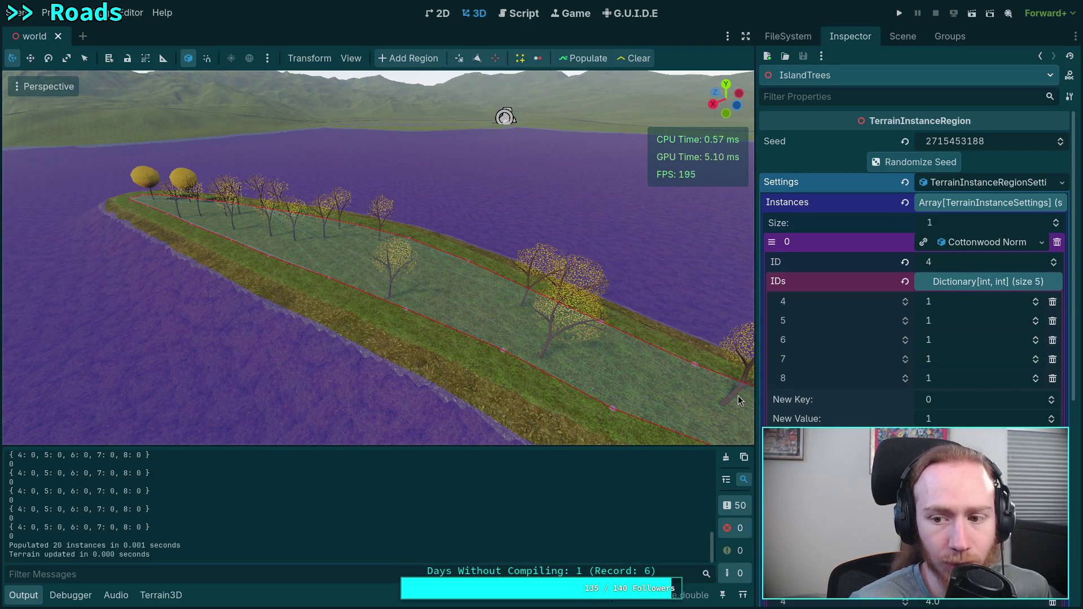
left_click(1035, 299)
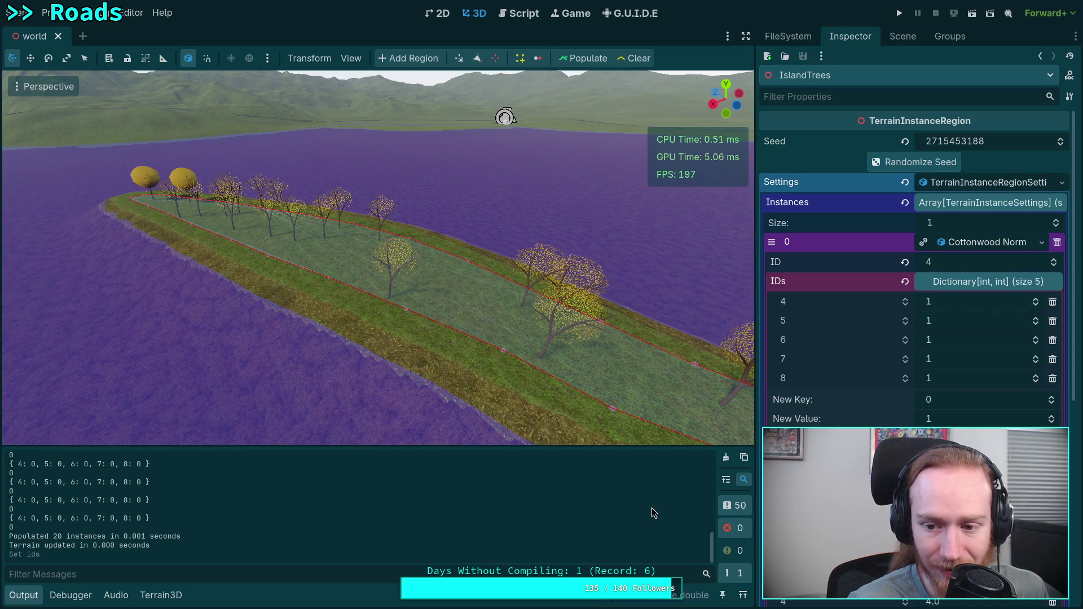
key("ctrl+s")
left_click(519, 13)
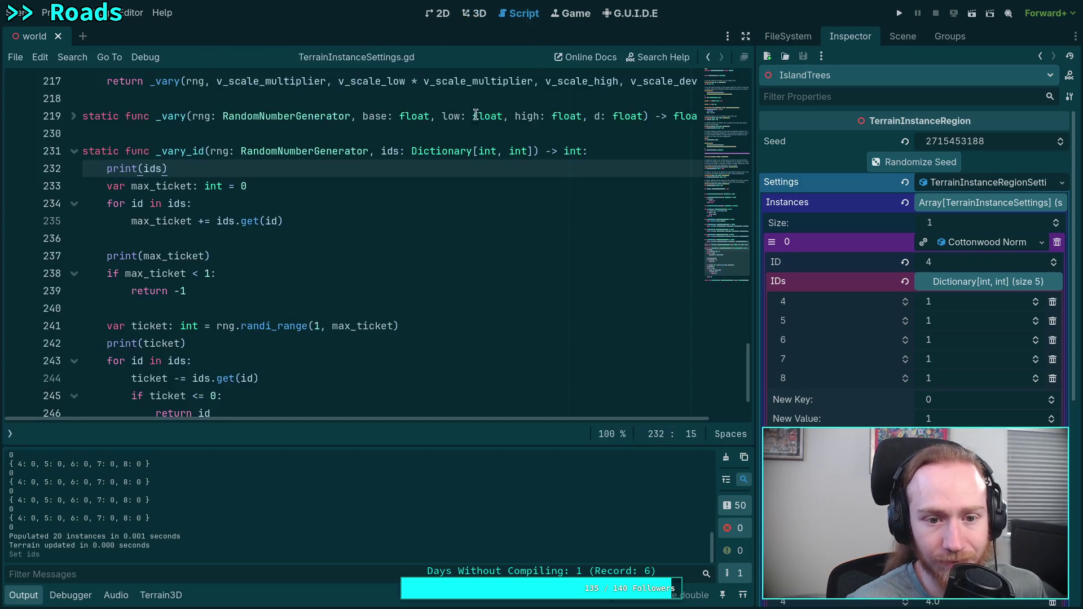
In the 3D view, clear and repopulate the island's trees, then clear them again.
scroll(316, 312, "up", 8)
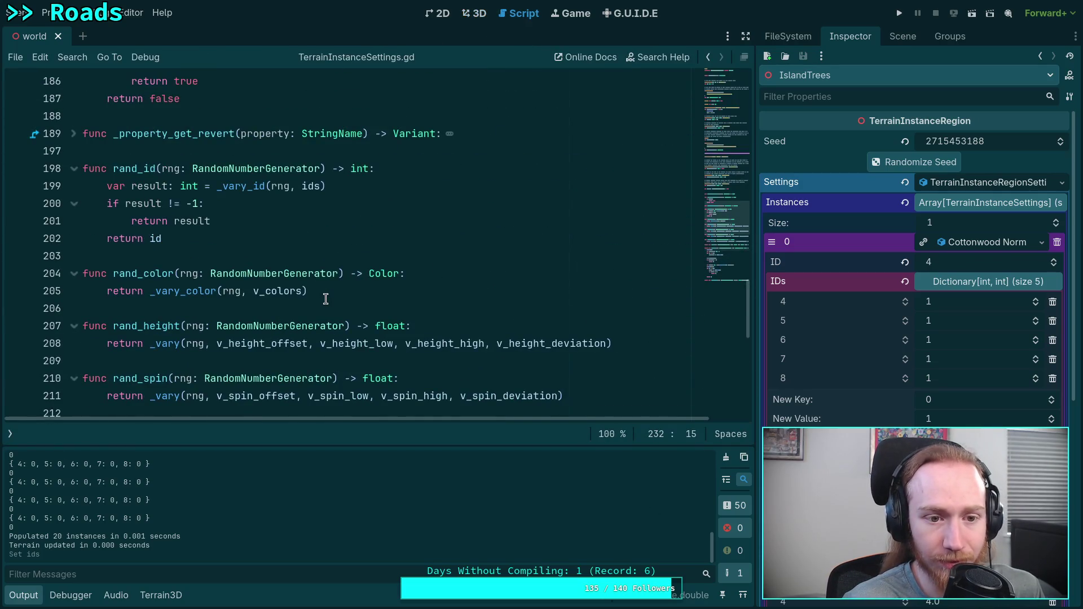
scroll(325, 299, "down", 11)
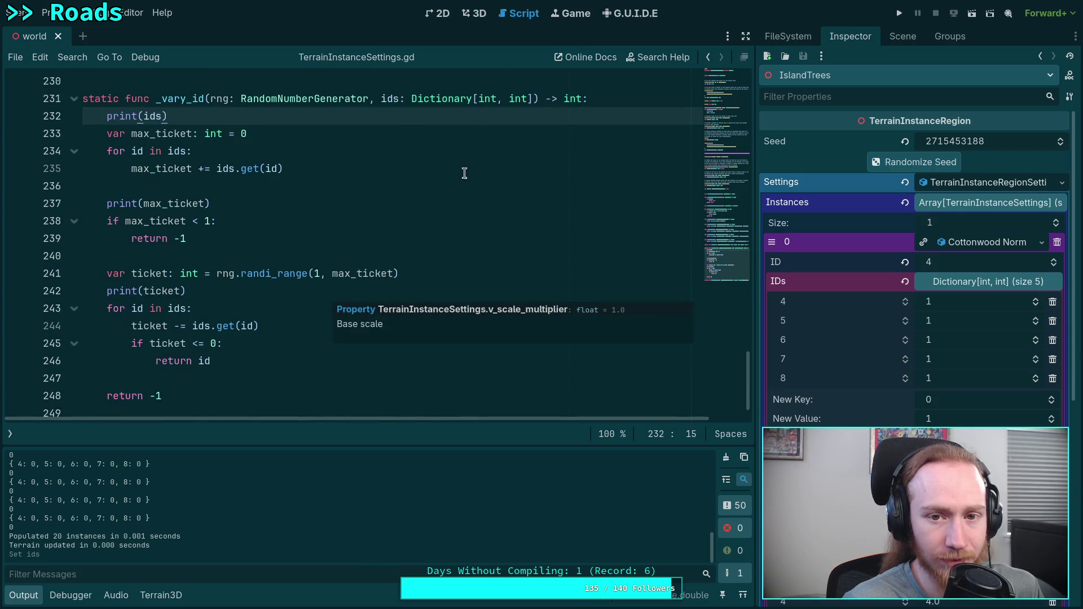
left_click(469, 16)
left_click(621, 60)
left_click(588, 59)
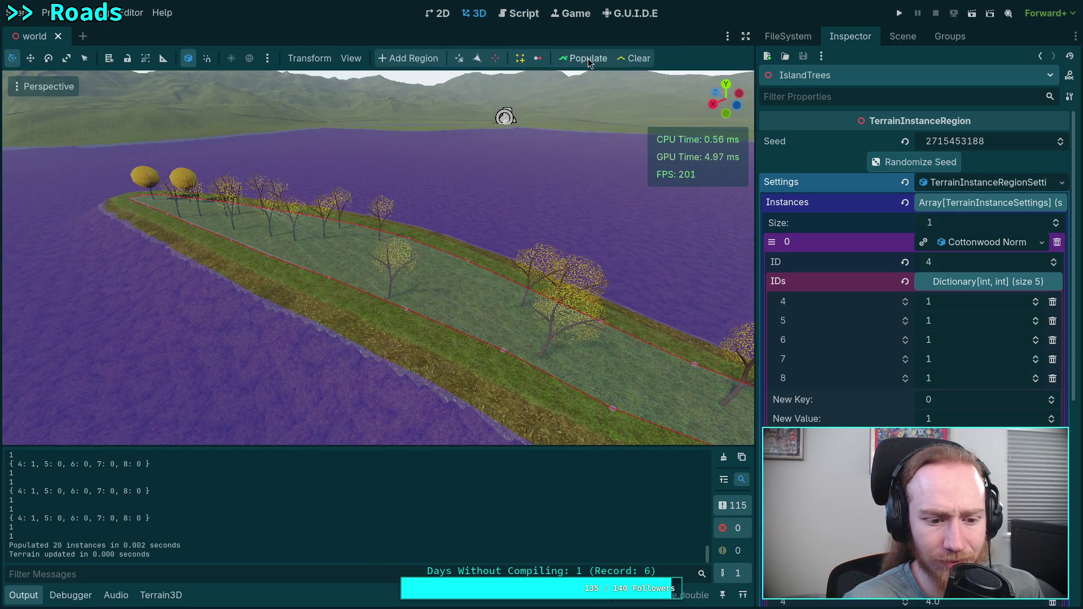
left_click(635, 58)
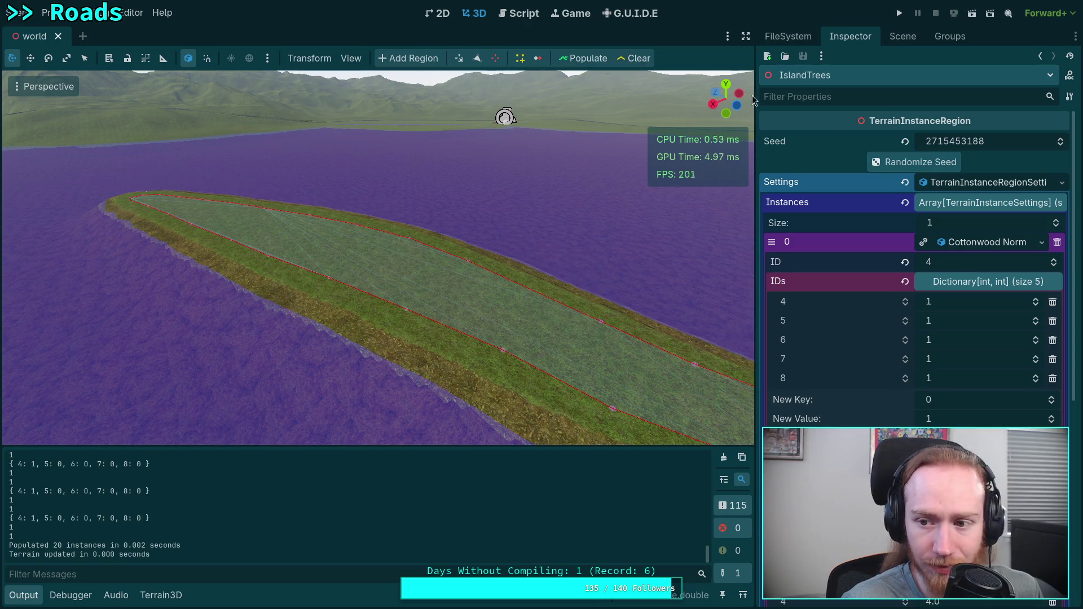
Save the Cottonwood Norm settings resource and confirm the weight for ID 4.
left_click(1041, 242)
left_click(948, 368)
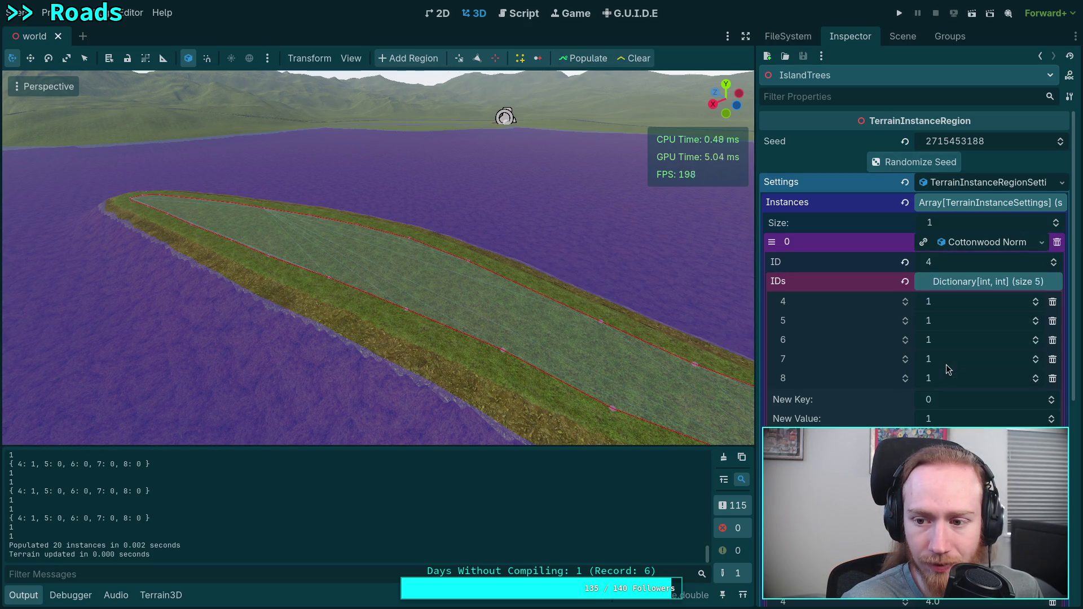
left_click(943, 305)
key("Return")
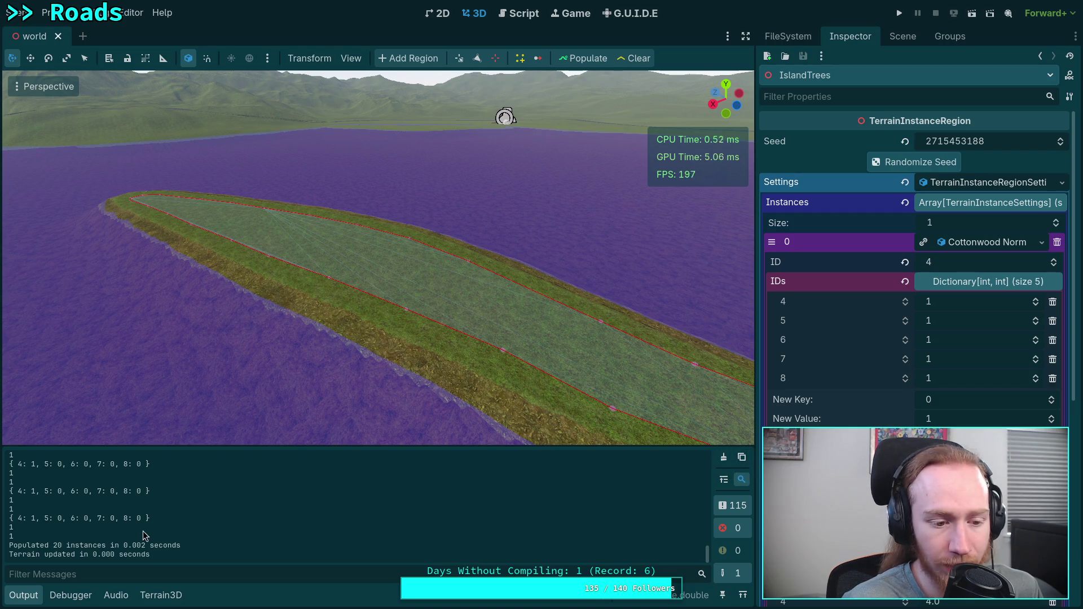
Review the logged ticket values in the Output, then bring up the Project menu.
left_click_drag(12, 531, 180, 529)
scroll(180, 529, "up", 5)
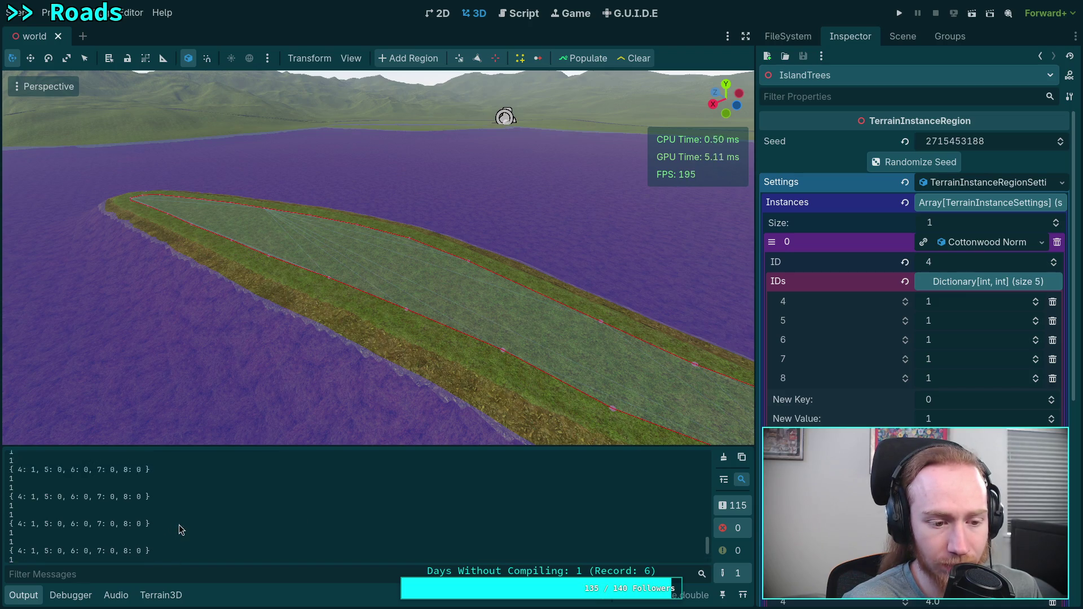
scroll(180, 529, "down", 5)
scroll(179, 529, "up", 5)
scroll(179, 529, "down", 5)
scroll(179, 530, "up", 5)
scroll(179, 529, "up", 3)
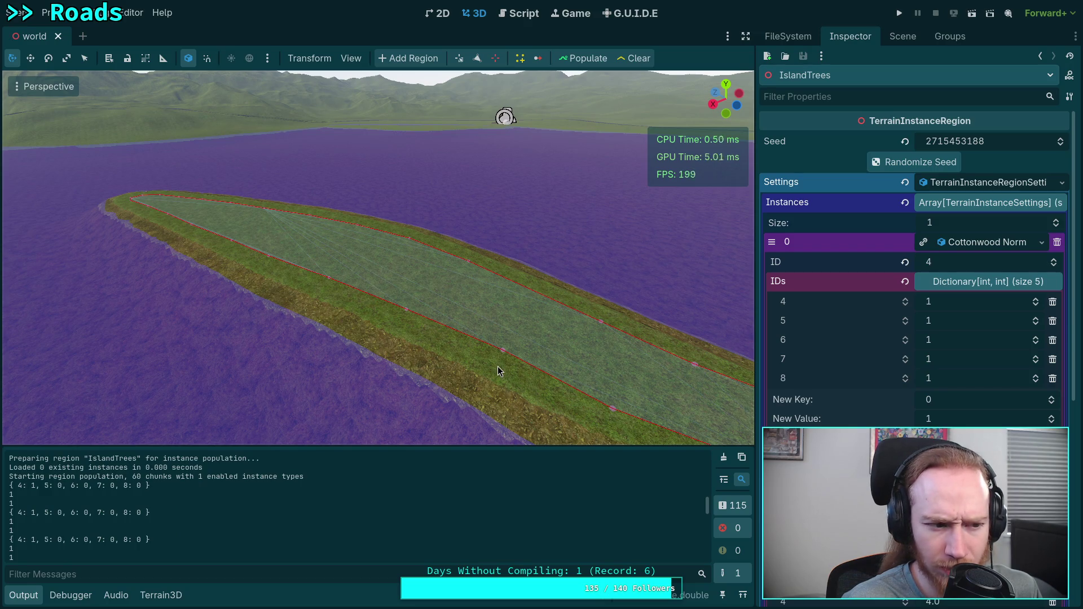
left_click(45, 12)
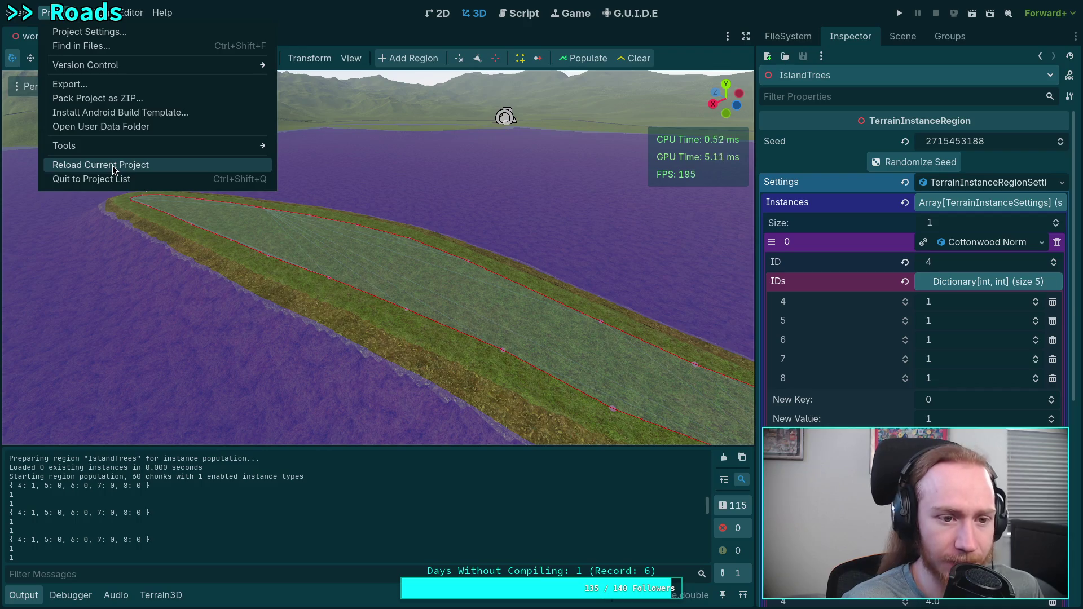
Reload the project, expand instance element 0, then clear and repopulate the trees with Output shown.
left_click(114, 165)
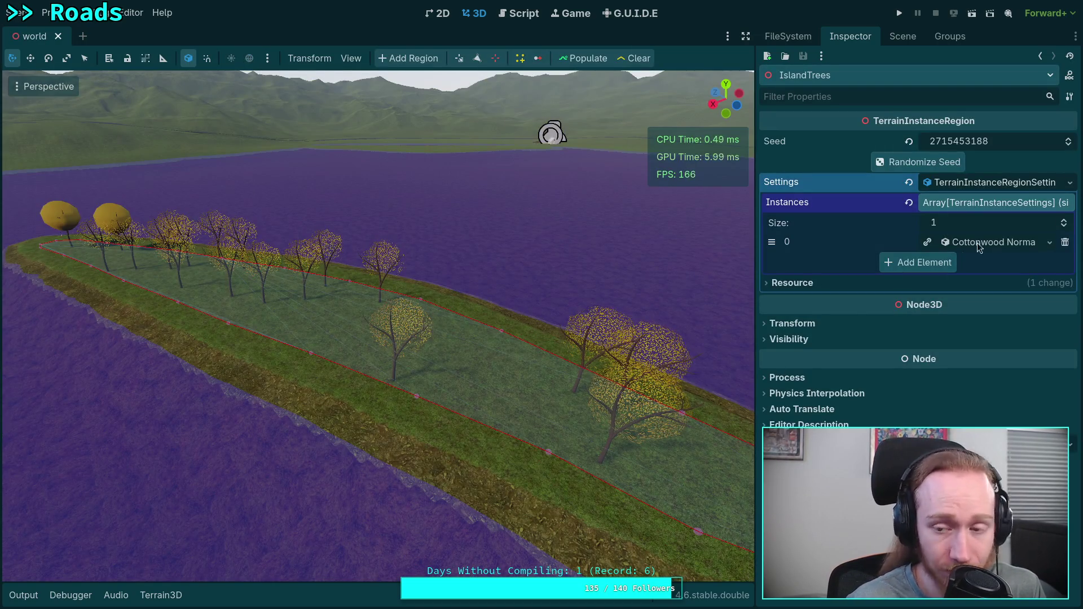
left_click(974, 243)
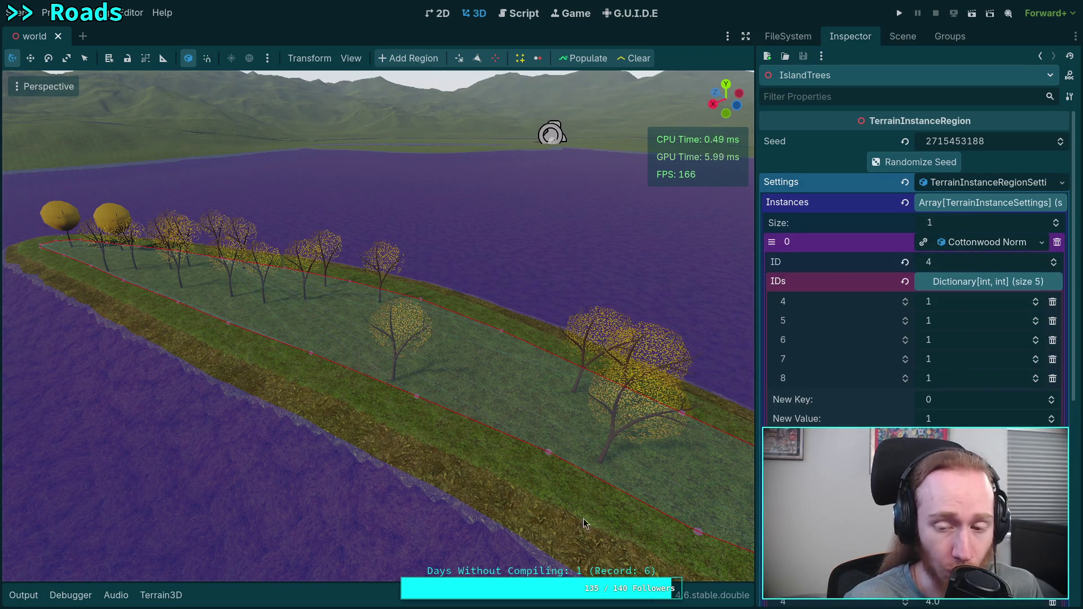
left_click(23, 595)
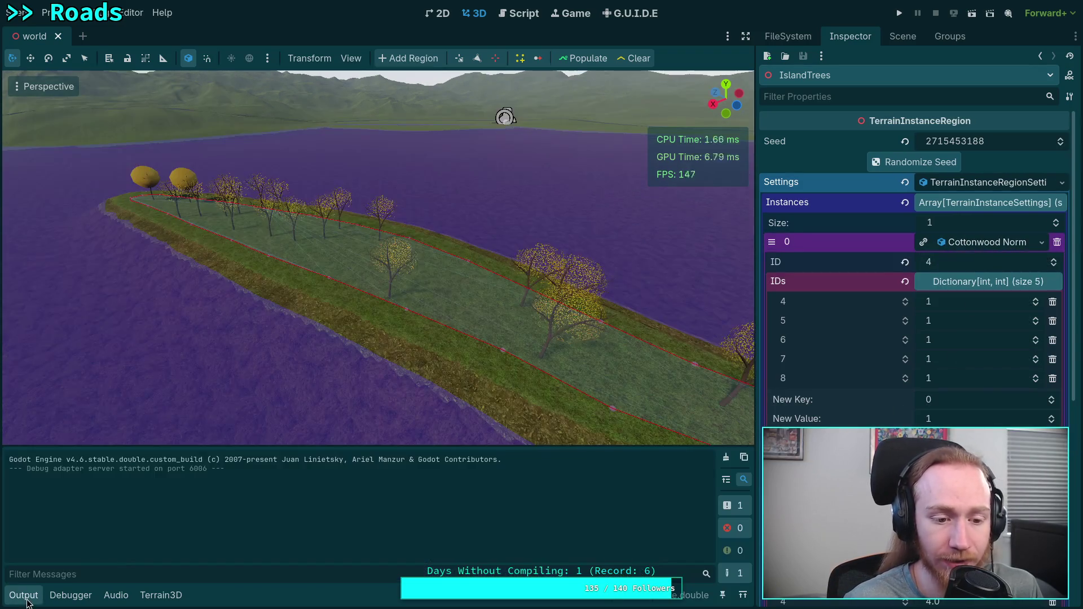
left_click(637, 58)
left_click(584, 58)
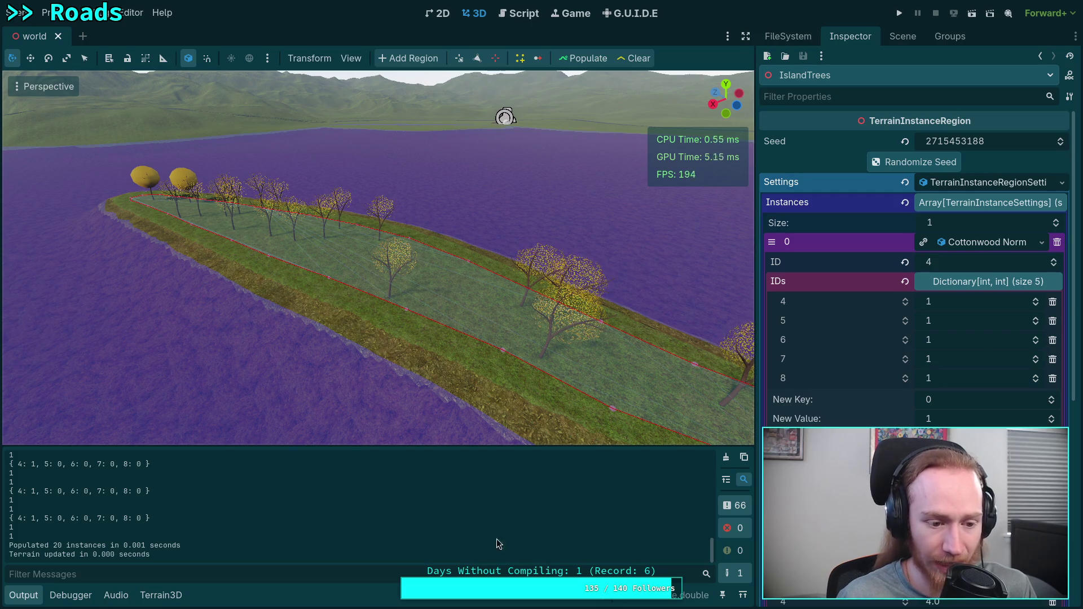
left_click(518, 13)
Comment out print(max_ticket), print(ticket) and print(ids) in TerrainInstanceSettings.gd and save.
scroll(169, 170, "down", 5)
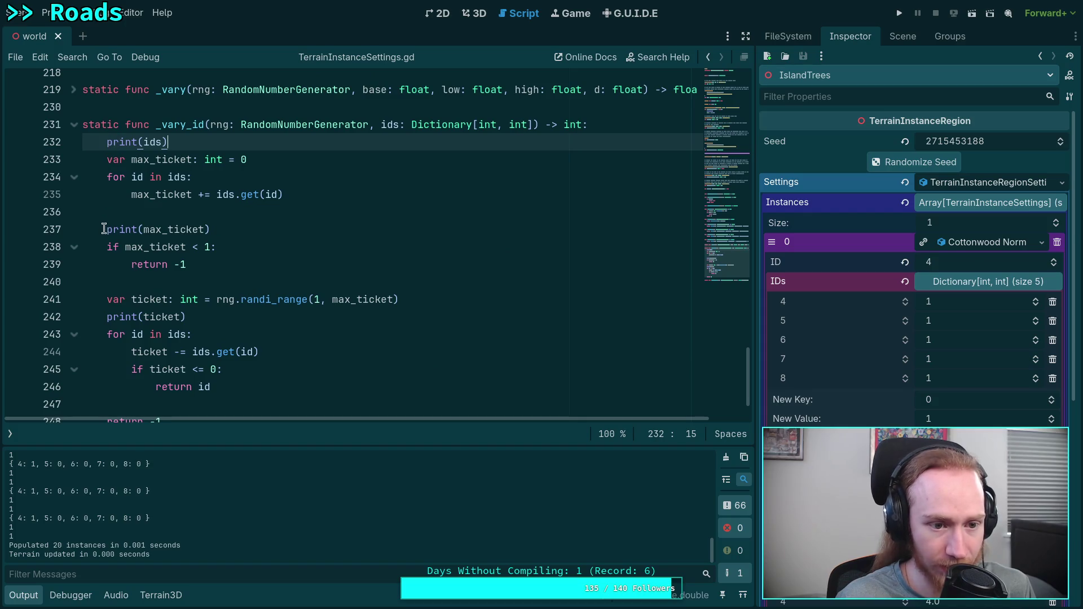
left_click(104, 228)
type("#")
left_click(107, 316)
type("#")
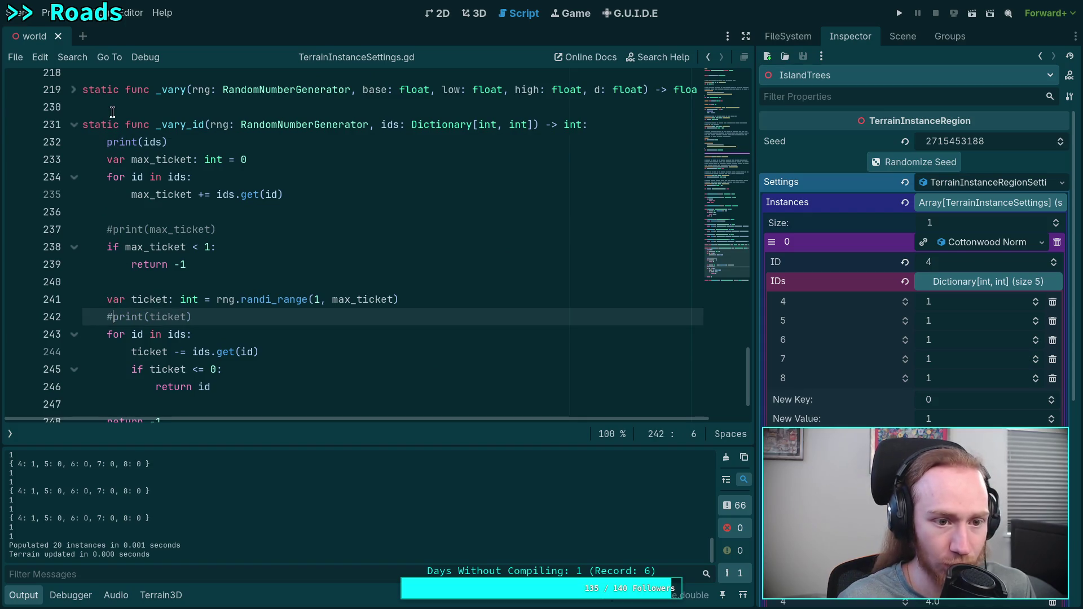
left_click(109, 143)
type("#")
key("ctrl+s")
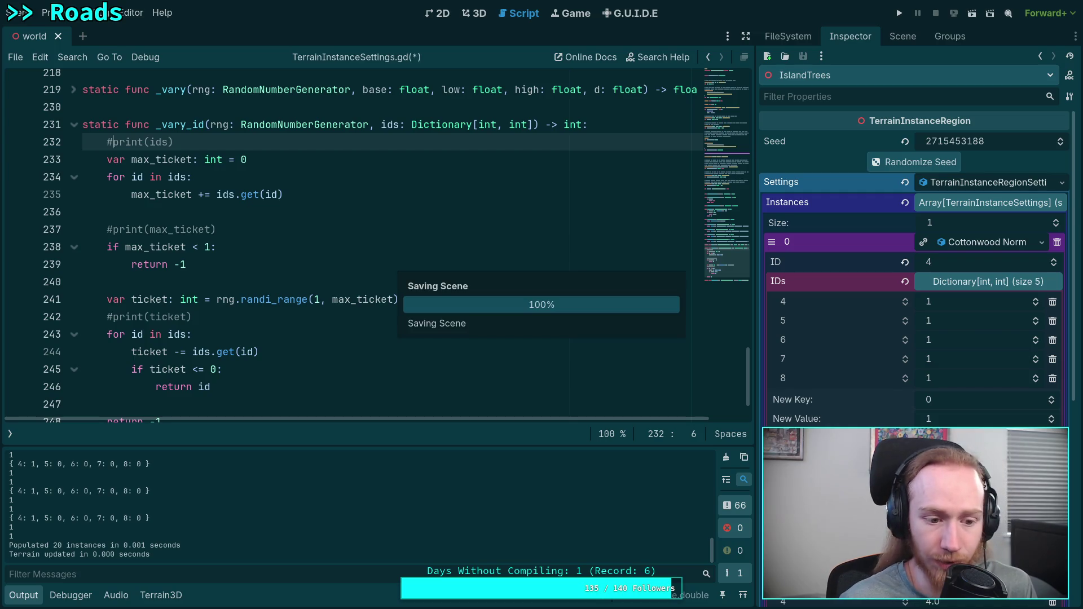
Back in 3D, repopulate the island trees with a freshly cleared Output log.
left_click(474, 16)
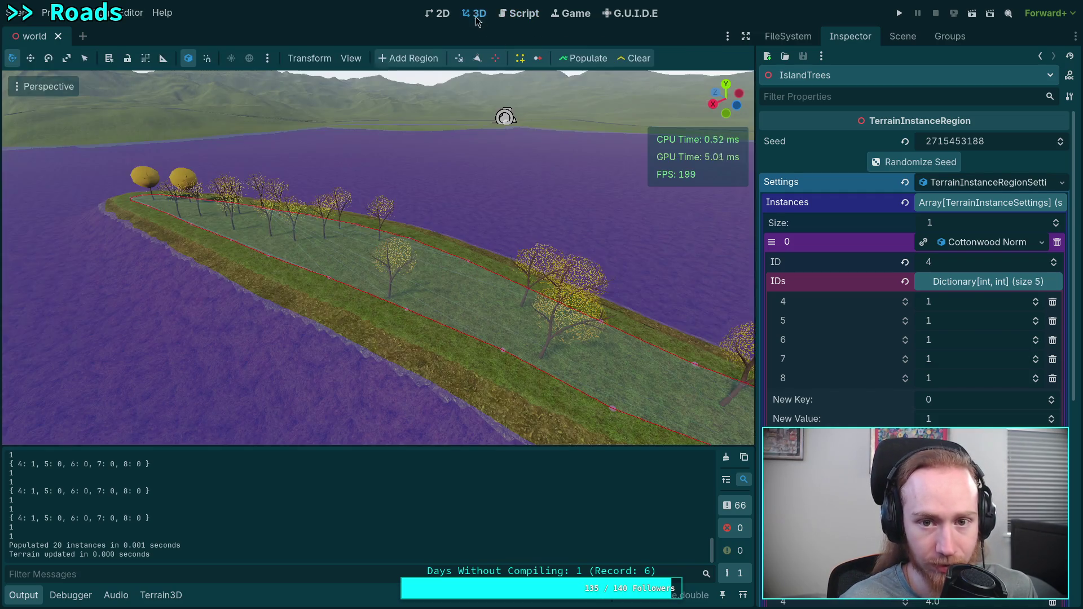
left_click(586, 58)
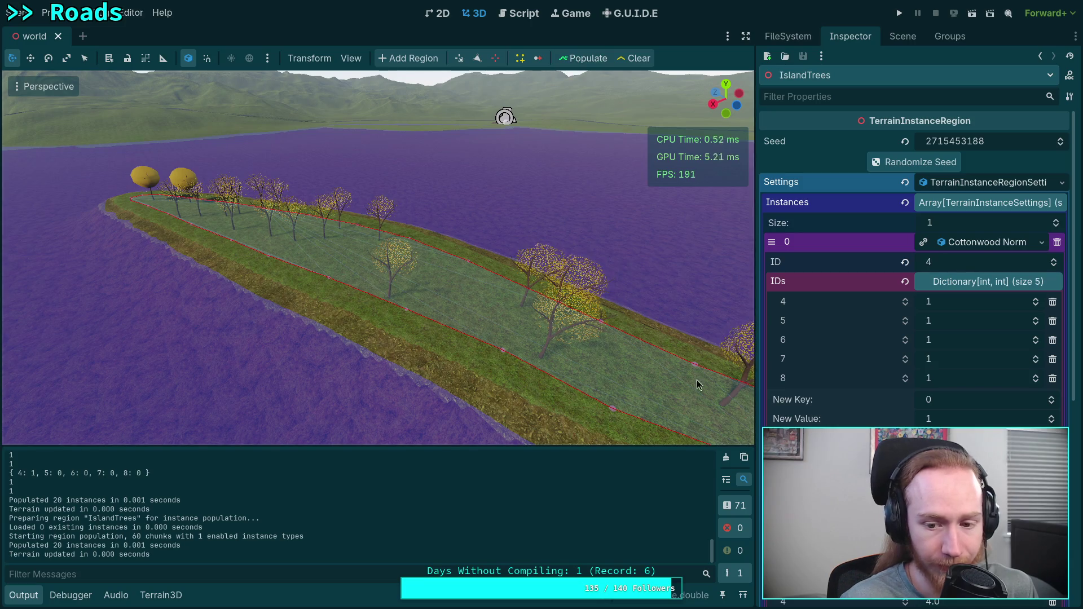
left_click(726, 457)
left_click(574, 60)
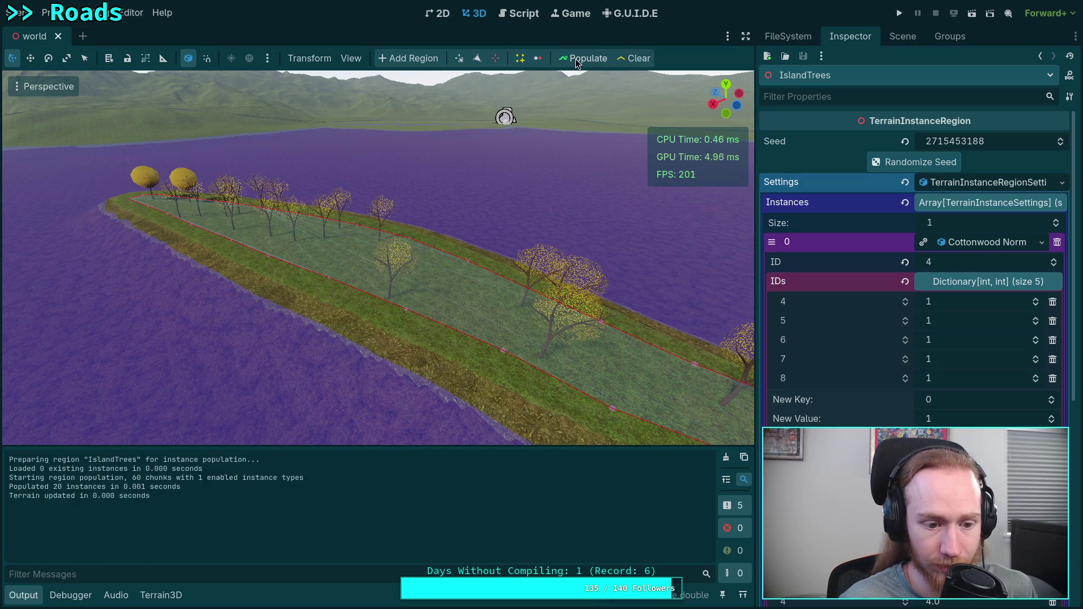
Restore the print(ids) line, save the script, and clear the Output log in 3D.
left_click(519, 13)
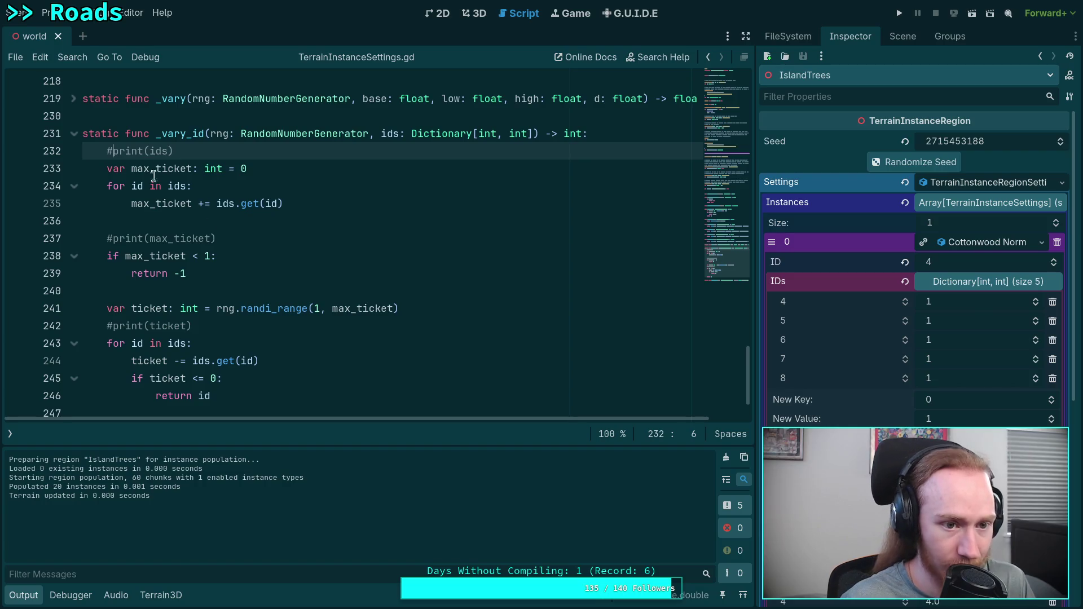
key("BackSpace")
key("ctrl+s")
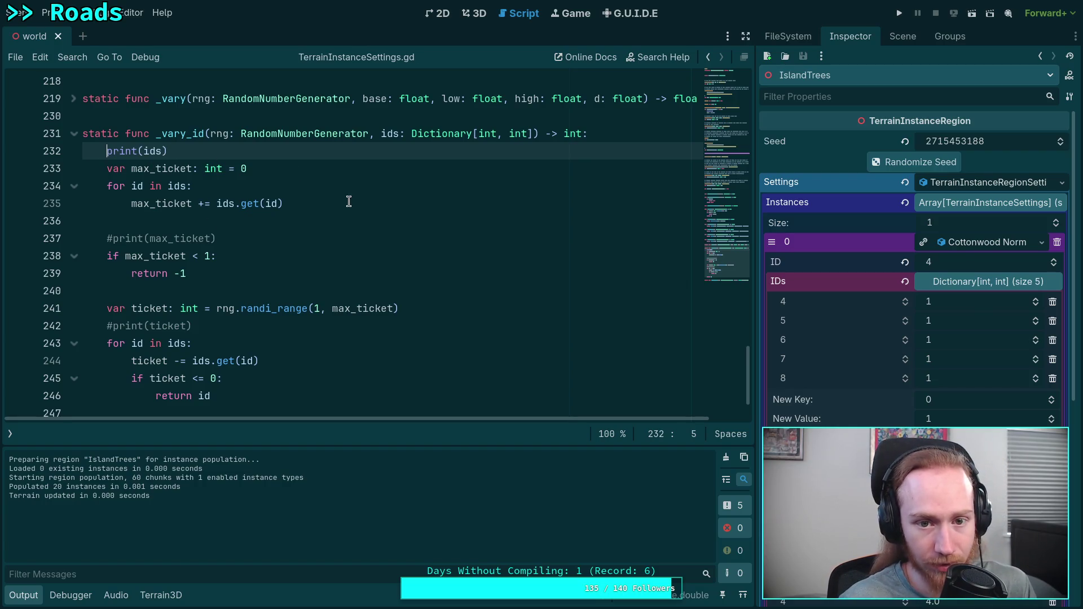
left_click(474, 14)
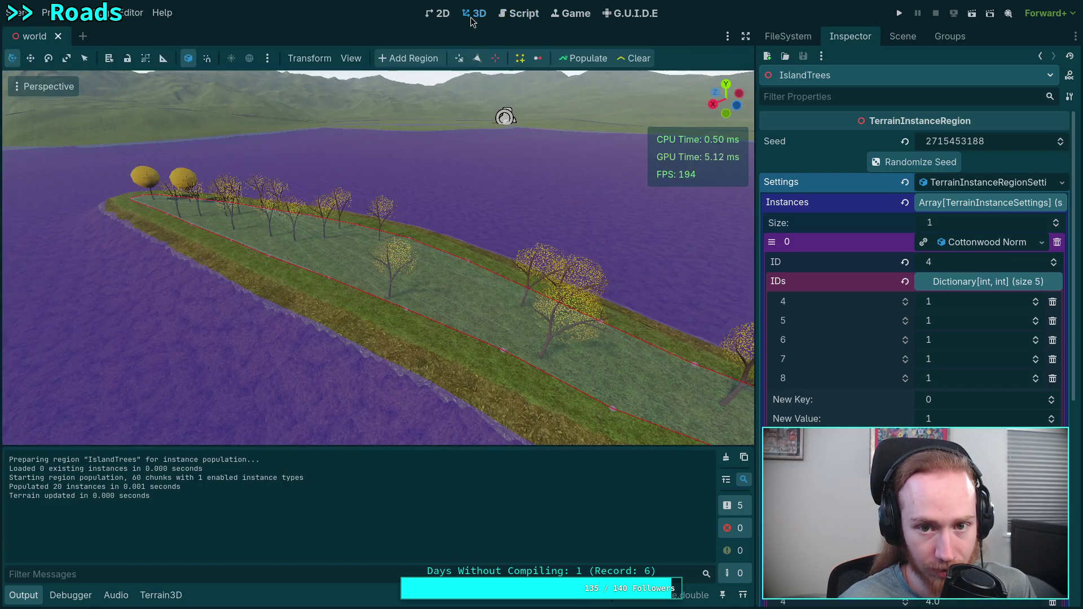
left_click(724, 458)
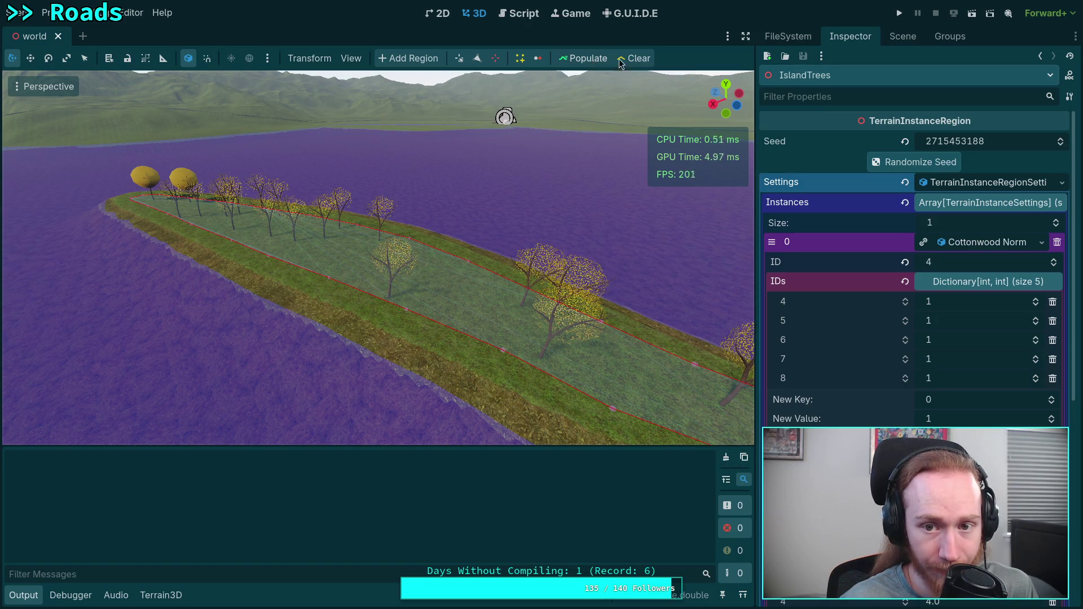
Repopulate, then return the tree ID weight spinners to 1 and save the scene.
left_click(584, 61)
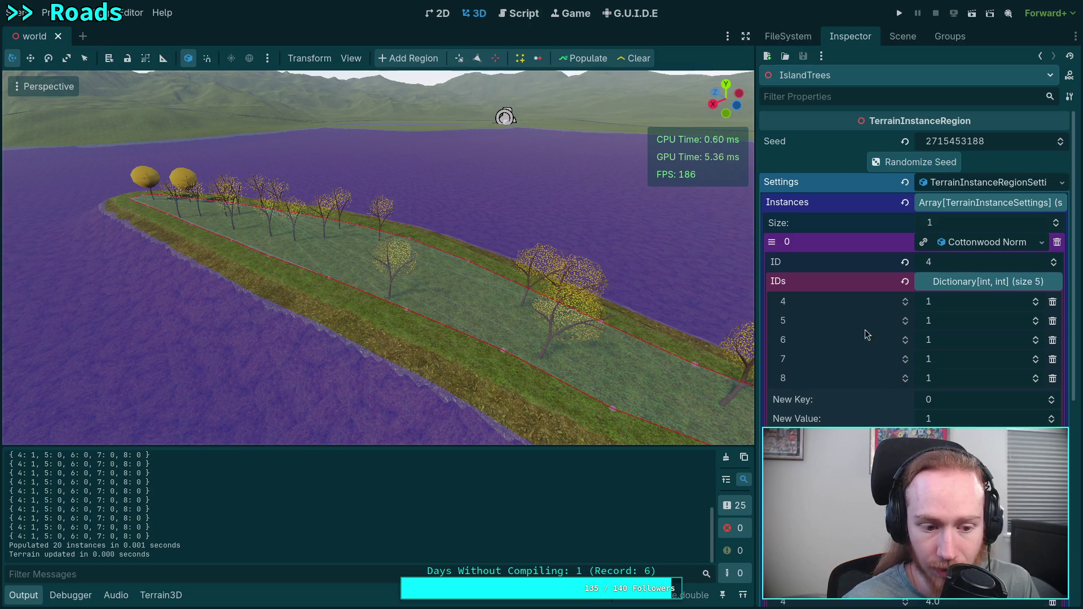
left_click(1035, 318)
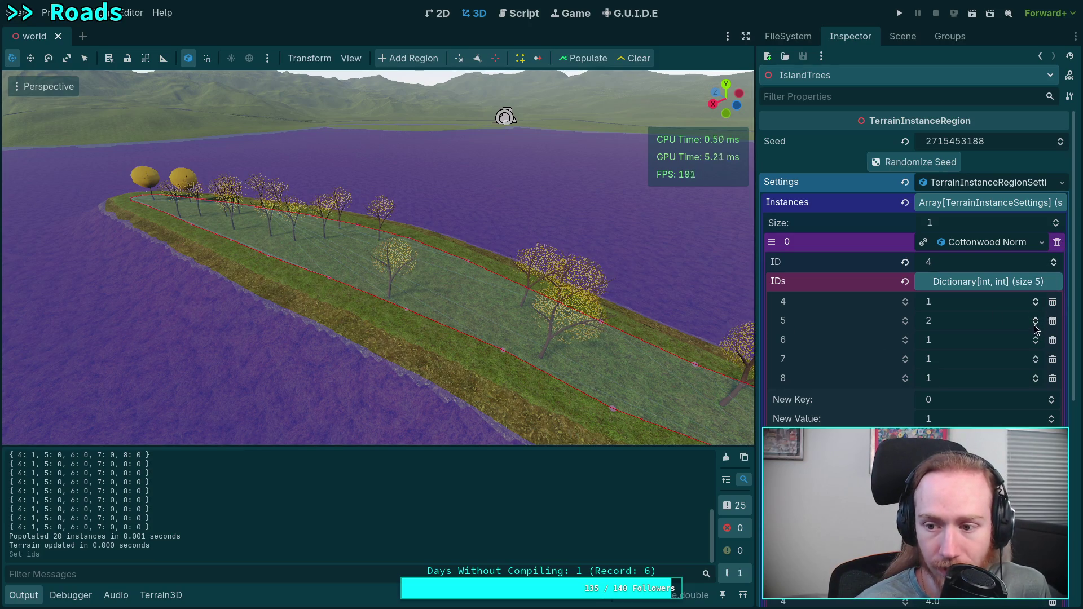
left_click(1035, 356)
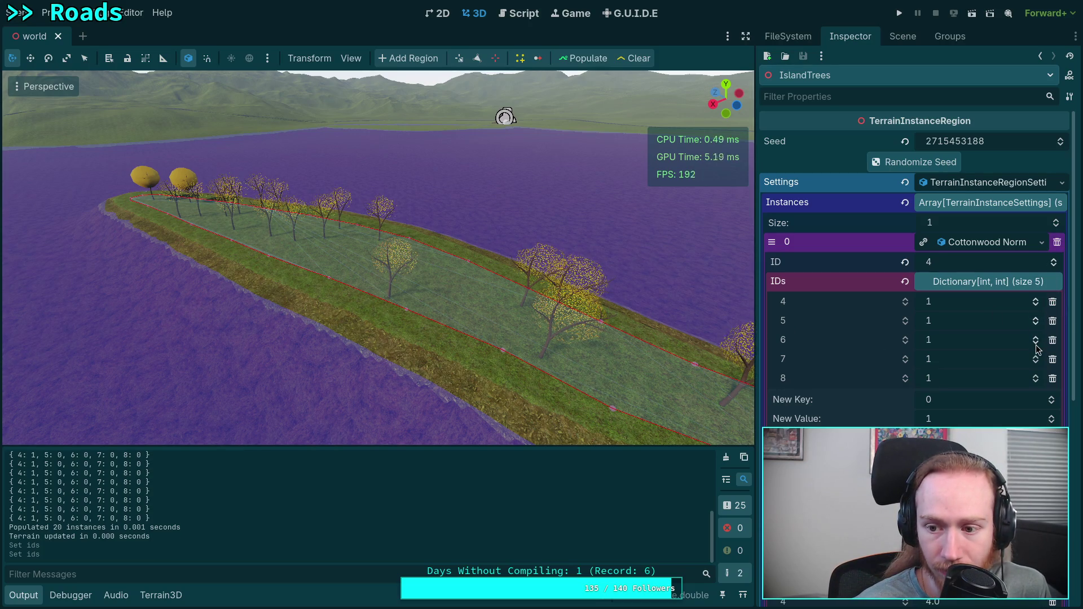
left_click(1035, 364)
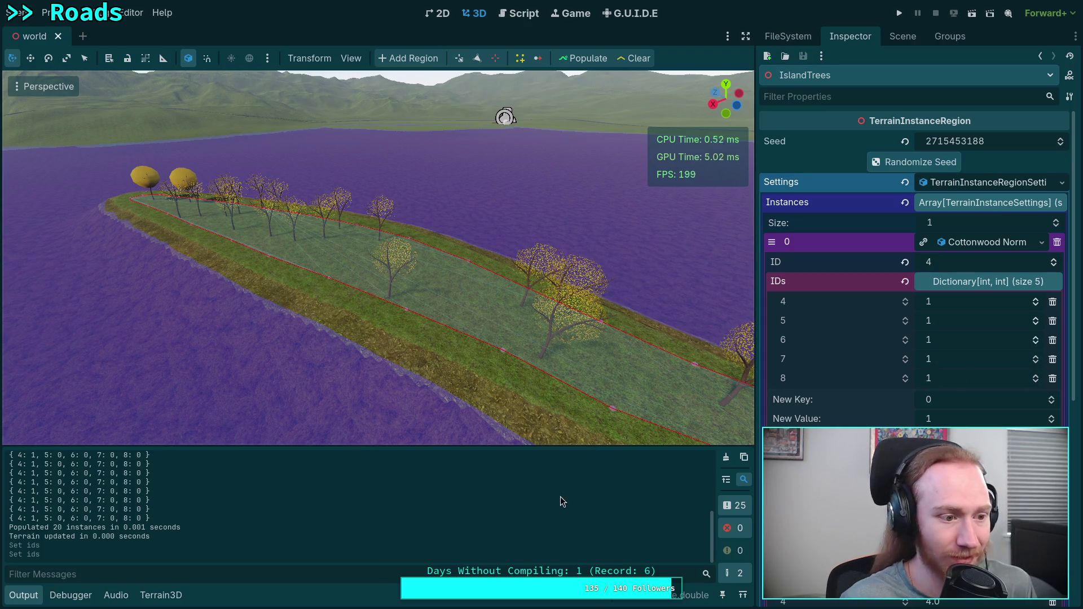
key("ctrl+s")
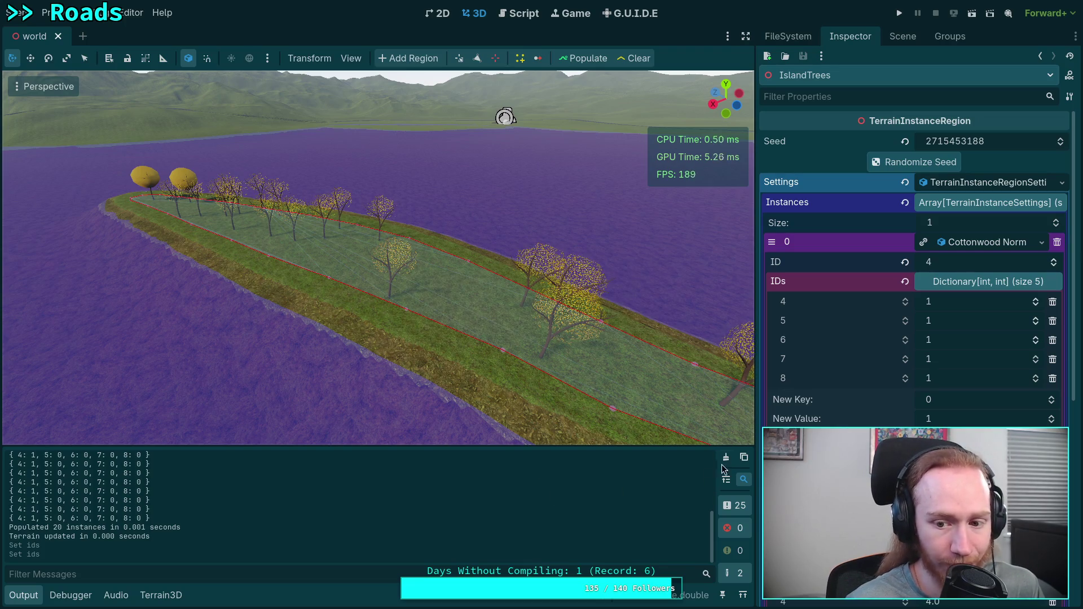
Clear the Output, clear and repopulate the island trees, then select the Terrain3D node.
left_click(726, 457)
left_click(634, 58)
left_click(577, 60)
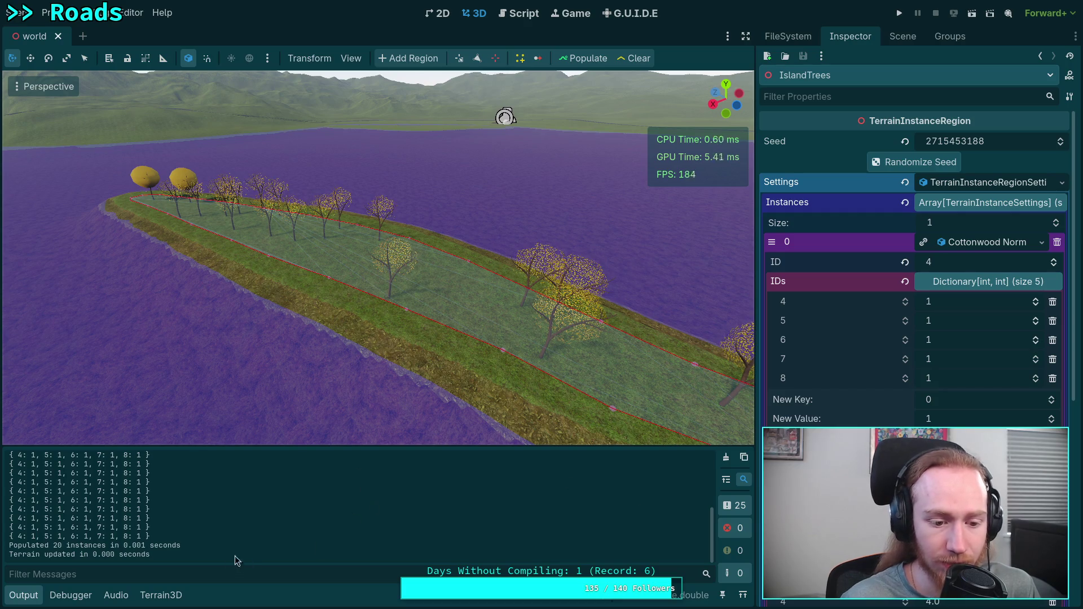
left_click(902, 36)
left_click(808, 258)
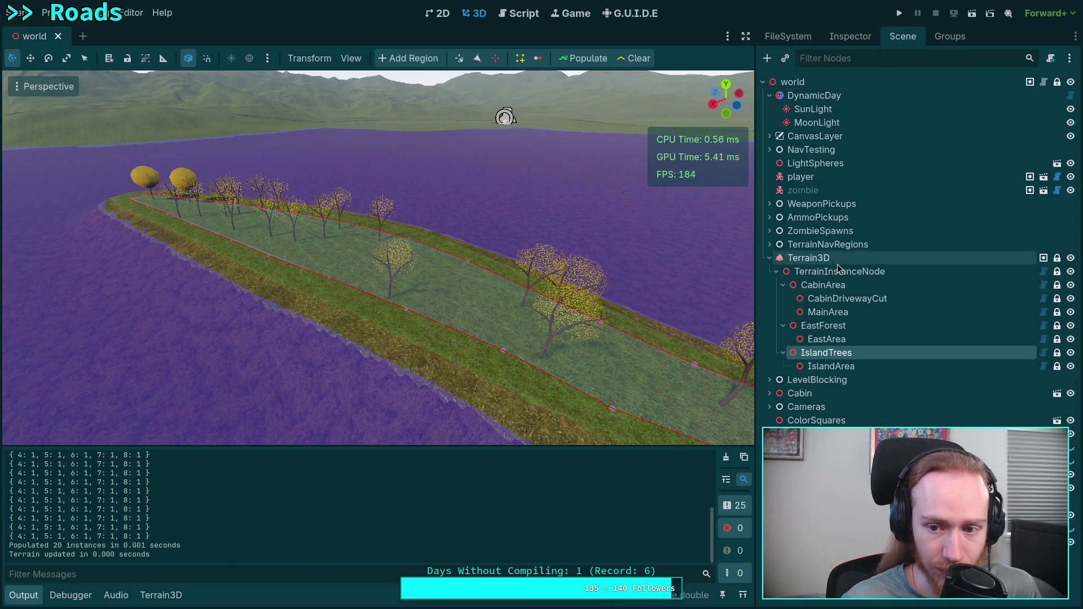
Show Terrain3D's Meshes panel with Cotton 1–5 counts 6, 3, 4, 3, 4, then return to Scene.
left_click(163, 595)
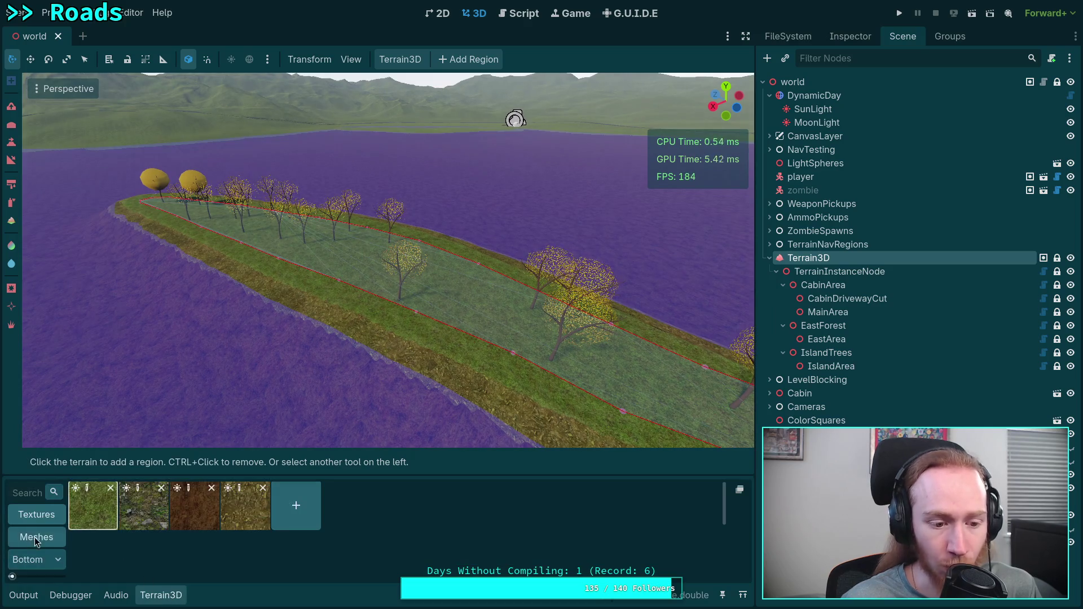
left_click(116, 595)
left_click(164, 598)
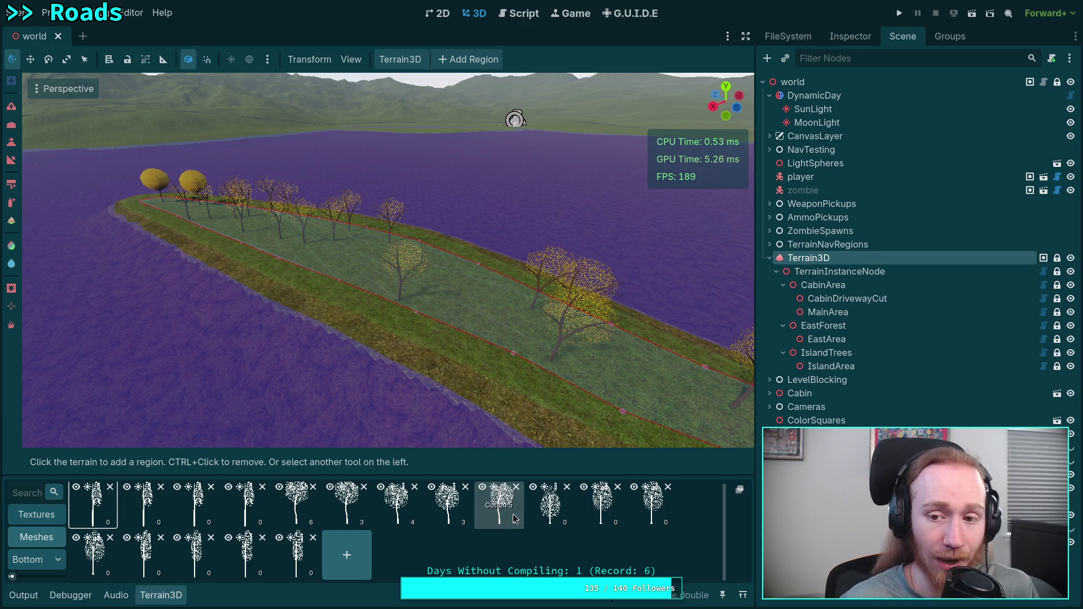
left_click(853, 37)
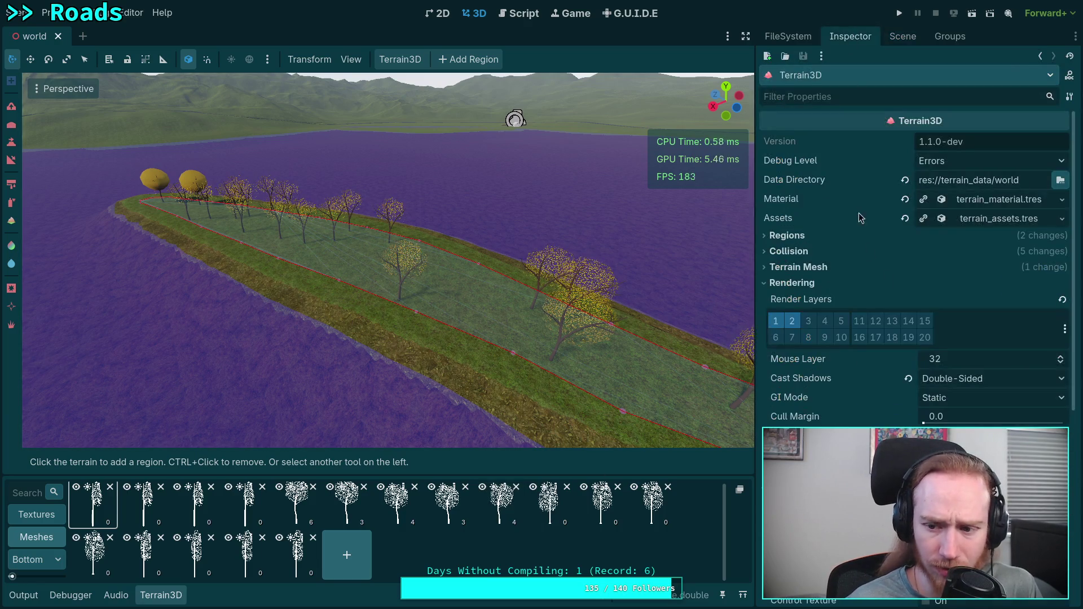
left_click(902, 37)
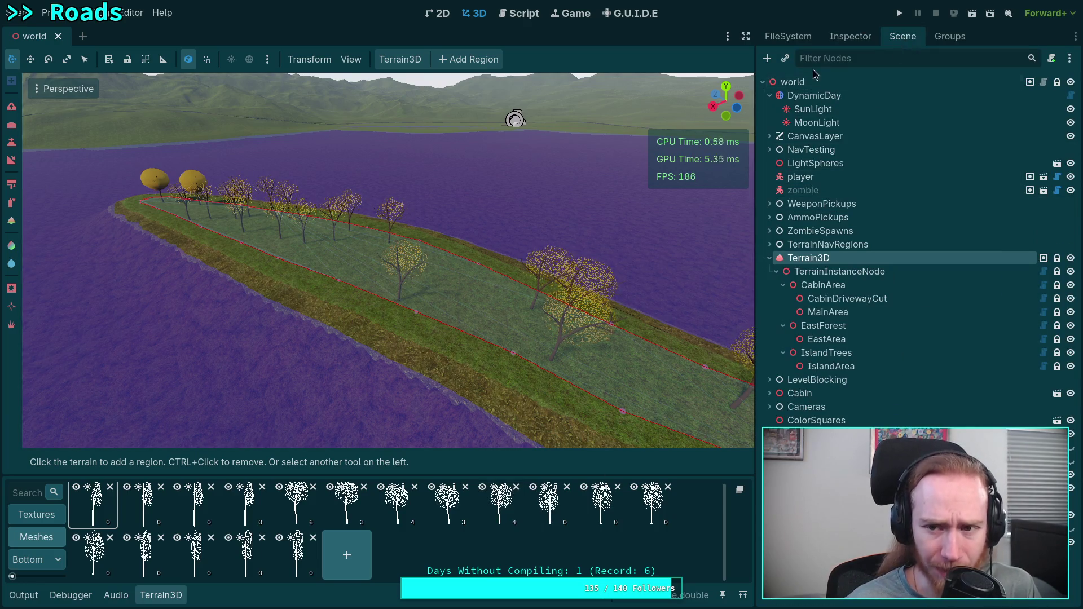
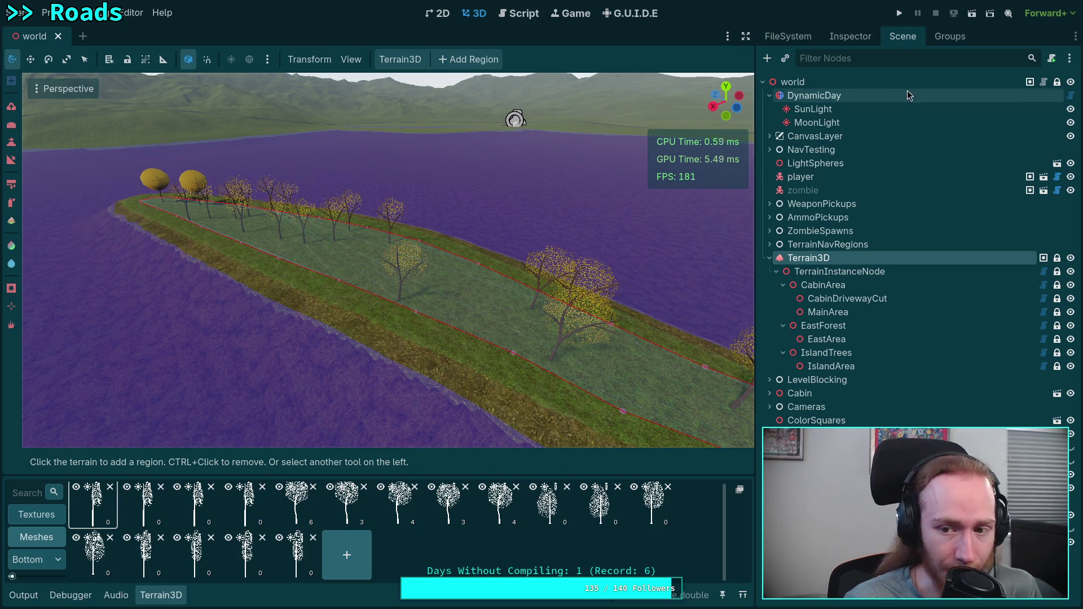
Select the IslandTrees region, expand its Cottonwood instance (ID 4) and show the output log.
left_click(831, 326)
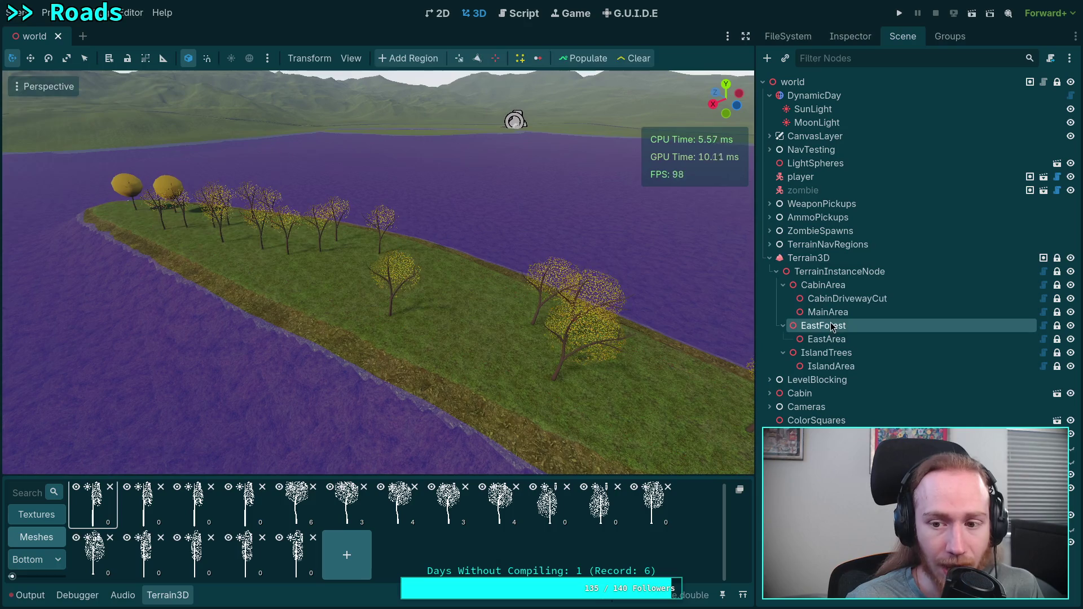
left_click(850, 36)
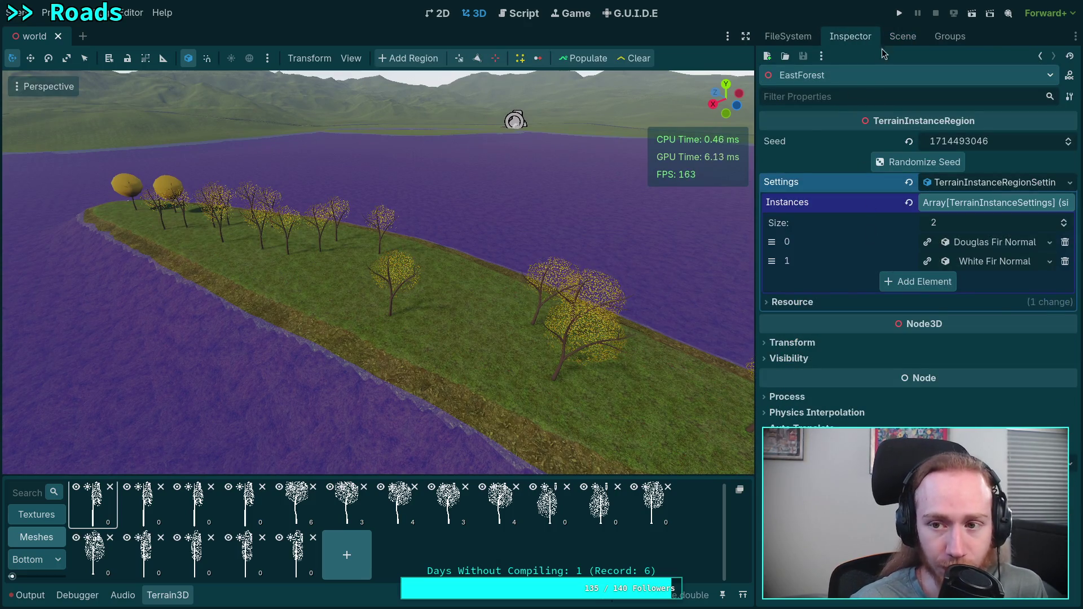
left_click(902, 36)
left_click(823, 352)
left_click(850, 36)
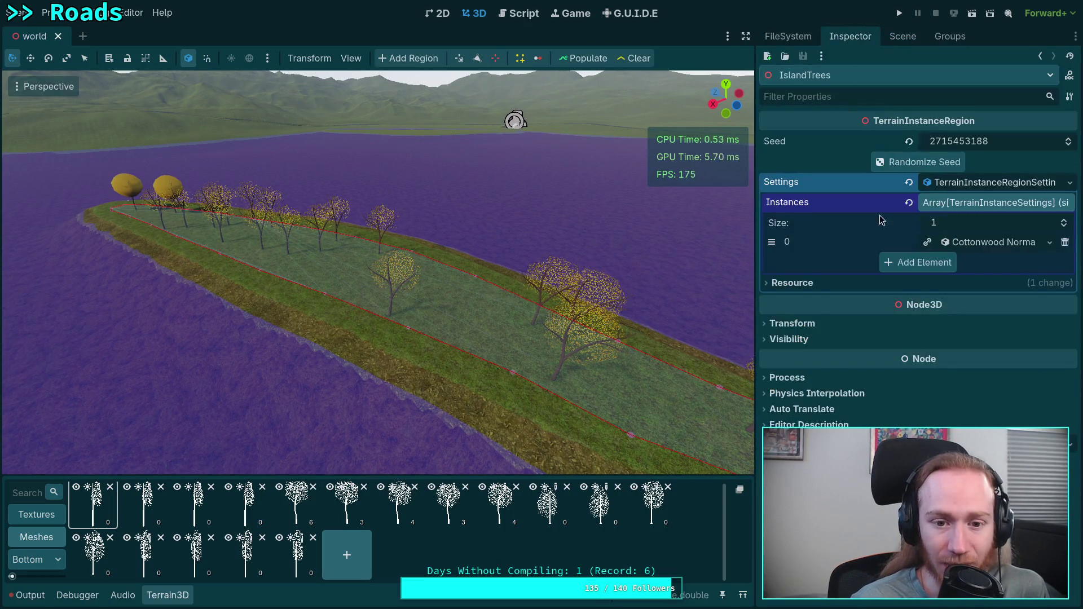
left_click(990, 242)
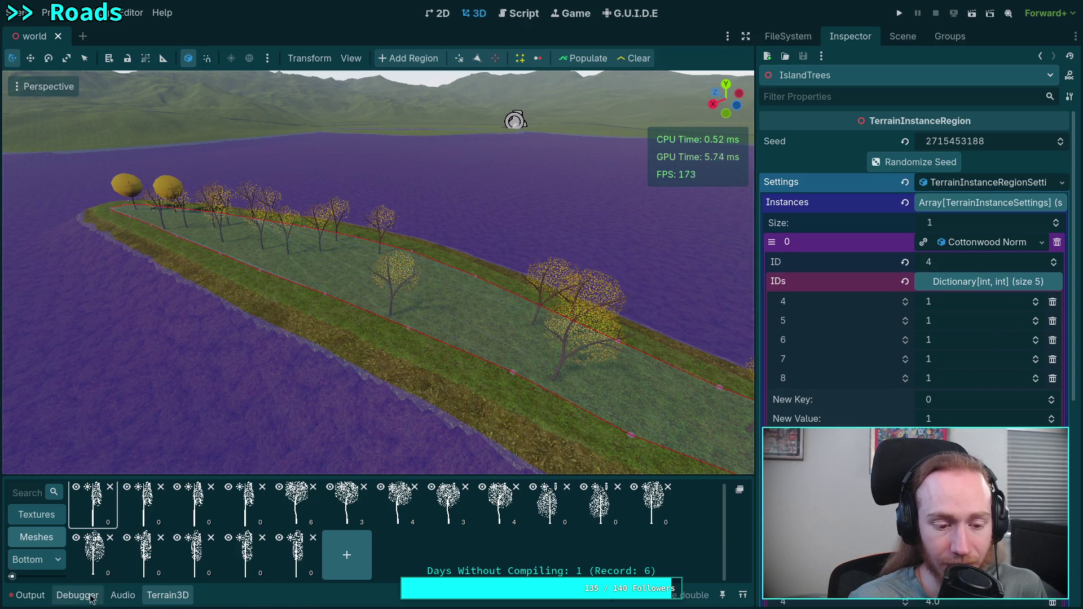
left_click(28, 595)
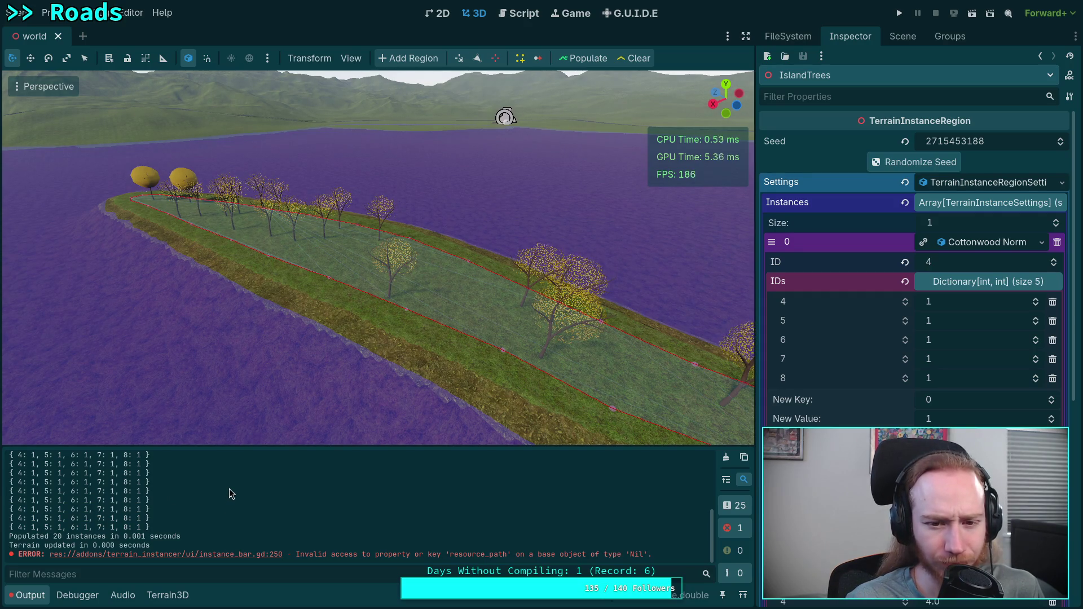
Orbit along the island, then delete the print(ids) debug line in TerrainInstanceSettings.gd's _vary_id.
mouse_move(228, 441)
left_mouse_down()
mouse_move(242, 339)
mouse_move(265, 341)
mouse_move(203, 339)
left_mouse_up()
mouse_move(483, 114)
left_mouse_down()
mouse_move(566, 85)
mouse_move(738, 97)
mouse_move(362, 128)
mouse_move(343, 267)
left_mouse_up()
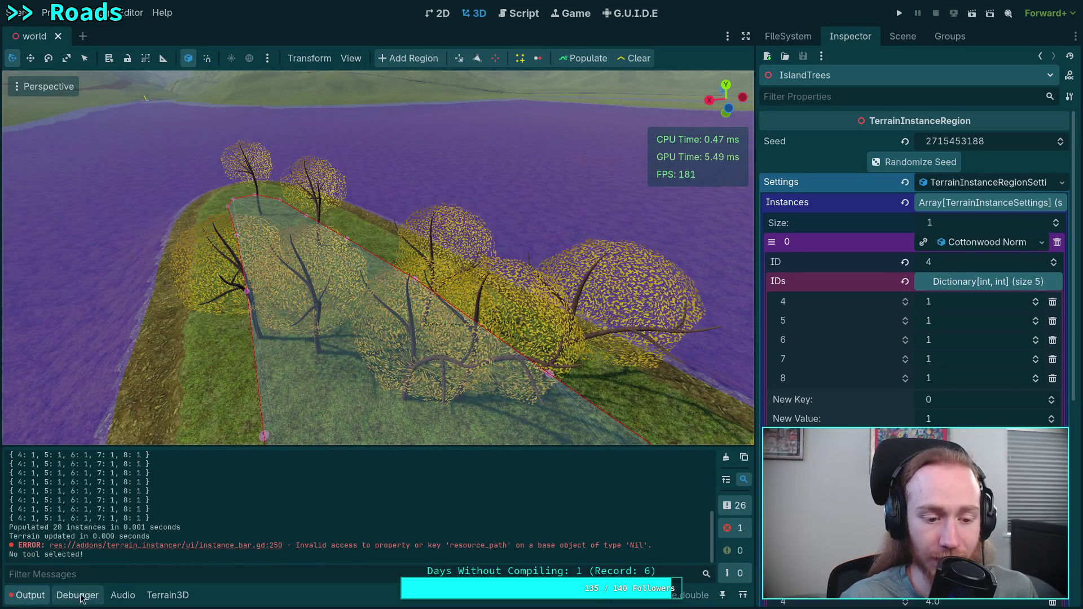
left_click(518, 13)
scroll(264, 305, "up", 1)
mouse_move(167, 203)
left_mouse_down()
mouse_move(112, 220)
mouse_move(6, 202)
left_mouse_up()
key("BackSpace")
key("BackSpace")
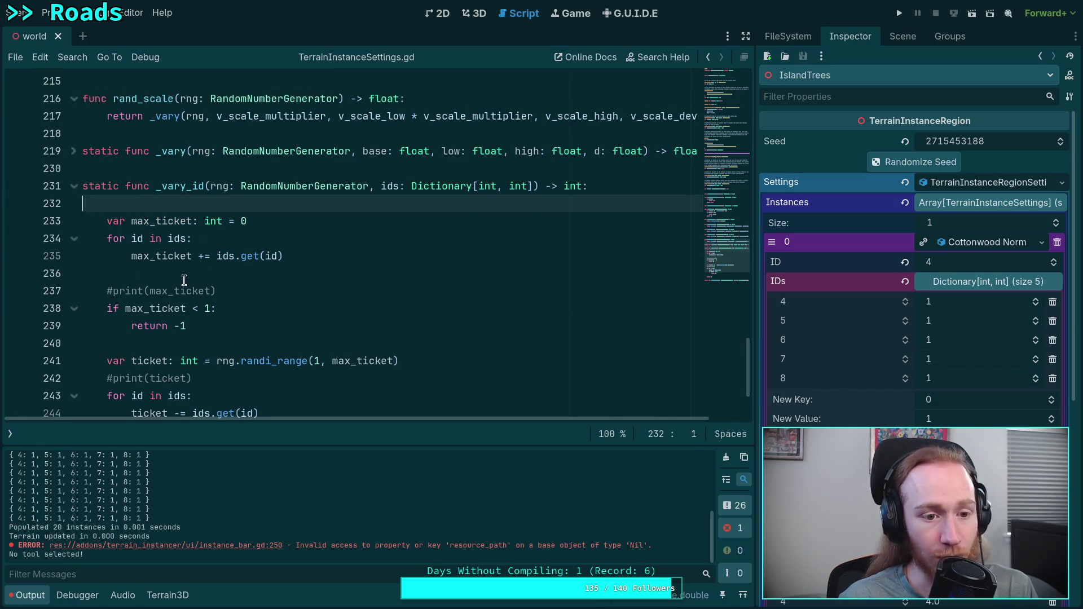
Delete the remaining #print(max_ticket) debug line from _vary_id and save the script.
left_click_drag(106, 273, 257, 271)
key("BackSpace")
key("BackSpace")
key("BackSpace")
key("BackSpace")
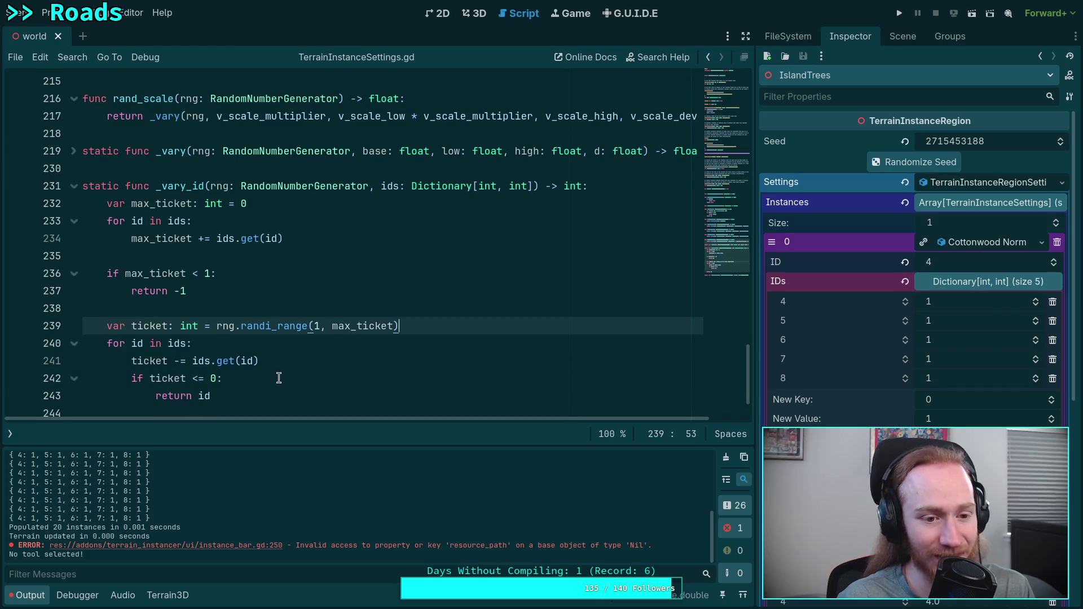
key("ctrl+s")
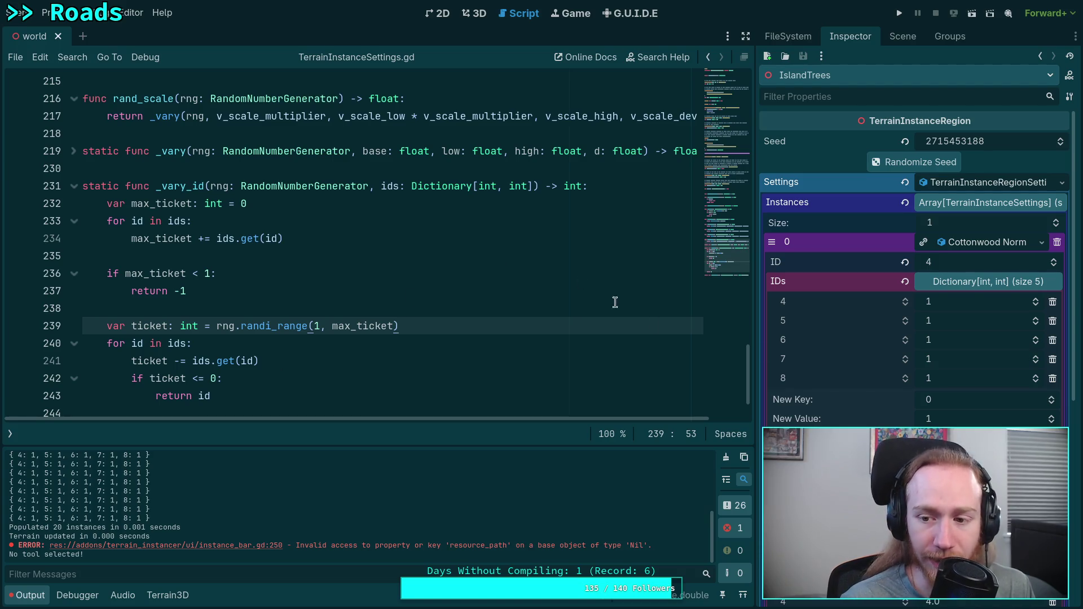
left_click(1036, 318)
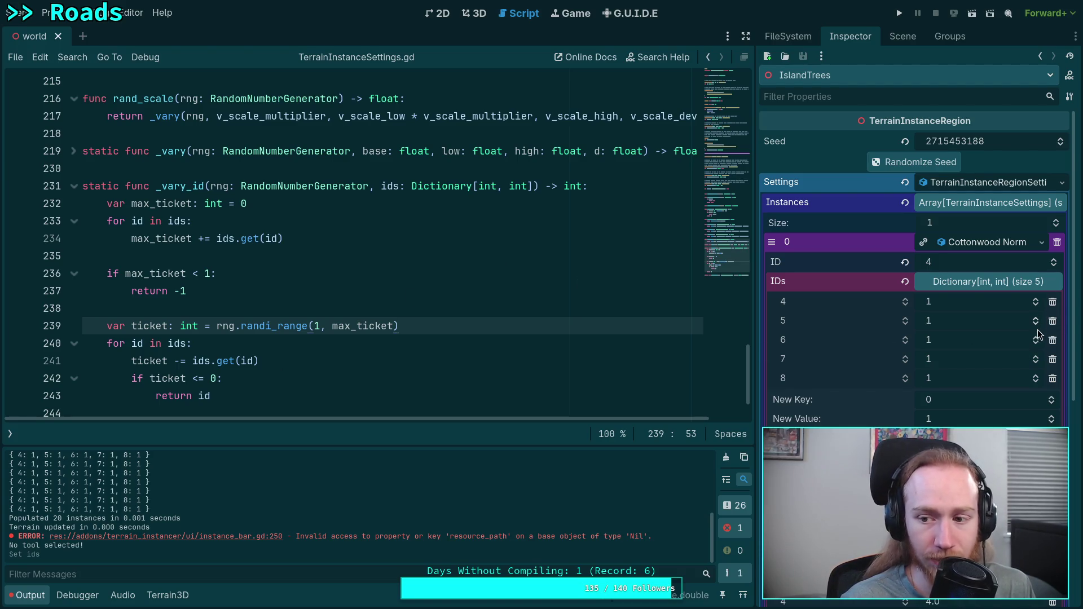
Remove all five entries from the Cottonwood IDs dictionary.
left_click(1053, 378)
left_click(1053, 359)
left_click(1052, 340)
left_click(1052, 320)
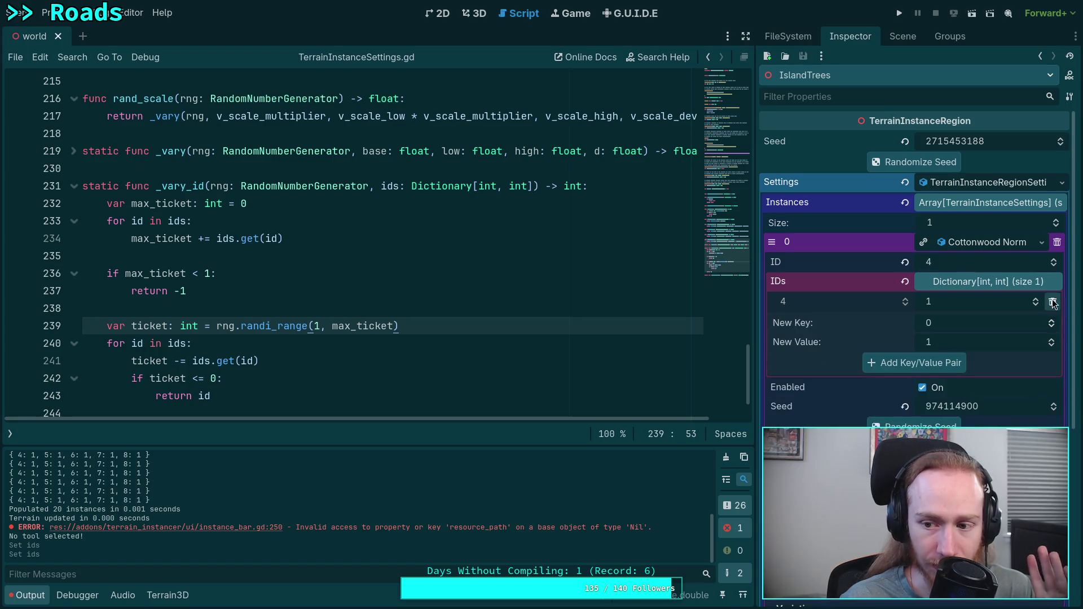
left_click(1052, 302)
Add ID 4 with weight 1 to the IDs dictionary.
left_click(1051, 303)
left_click(1052, 303)
left_click(1051, 303)
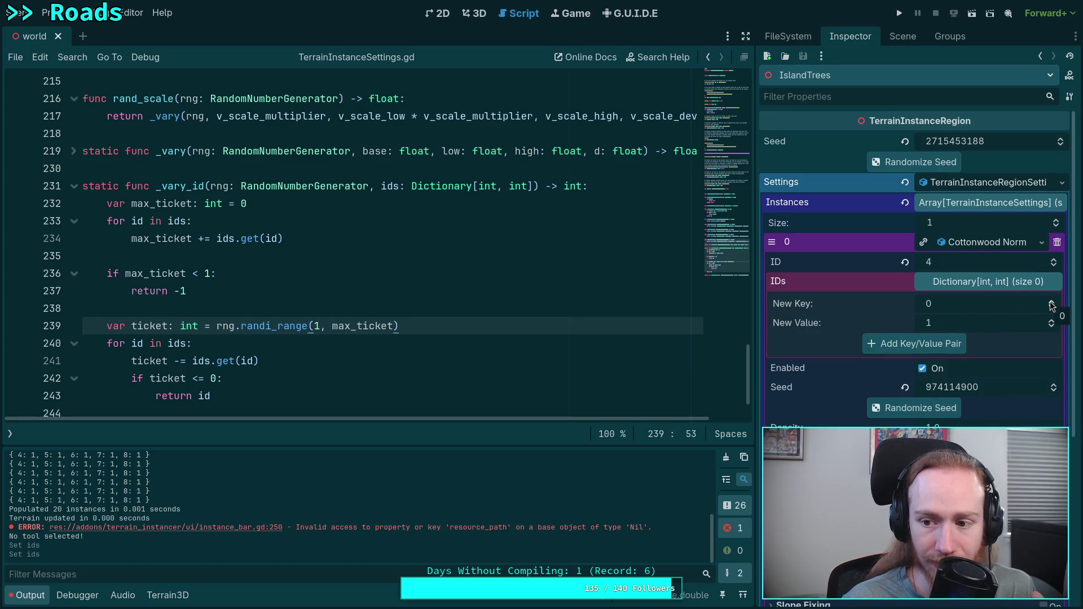
left_click(1052, 308)
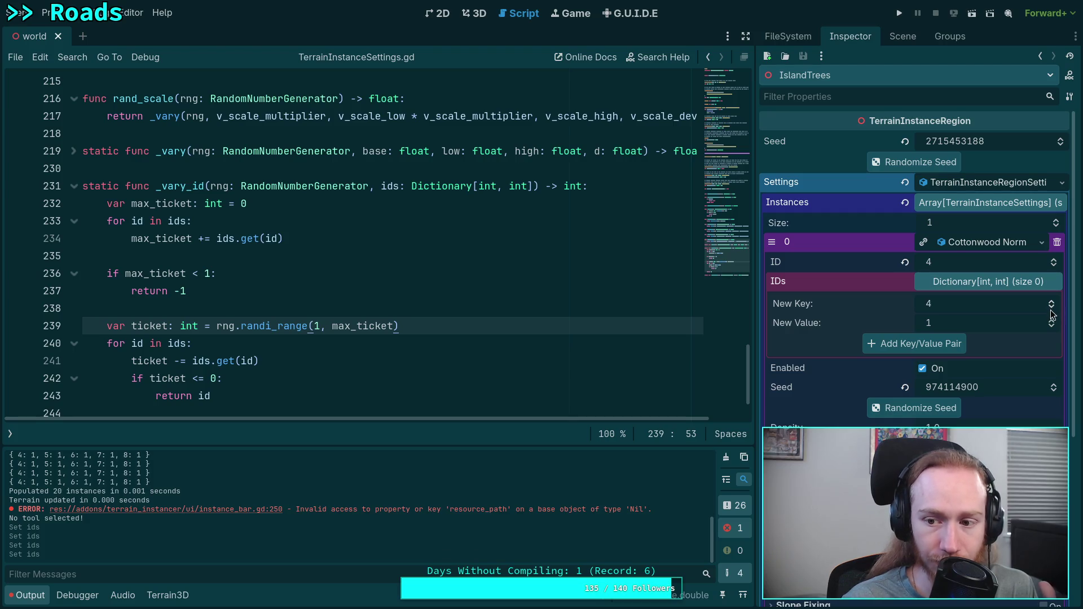
left_click(1051, 321)
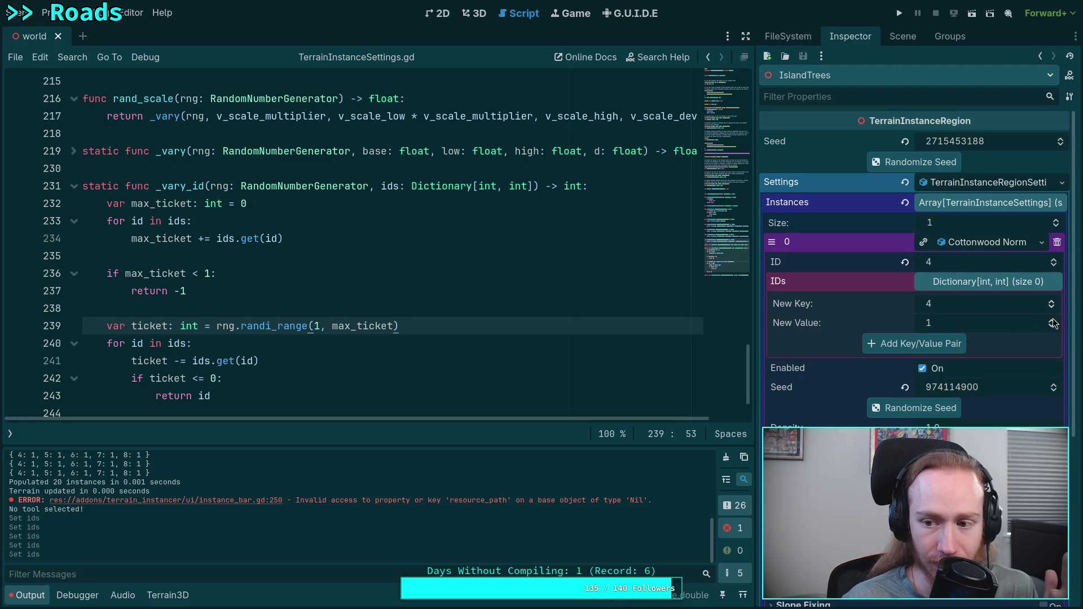
left_click(1052, 319)
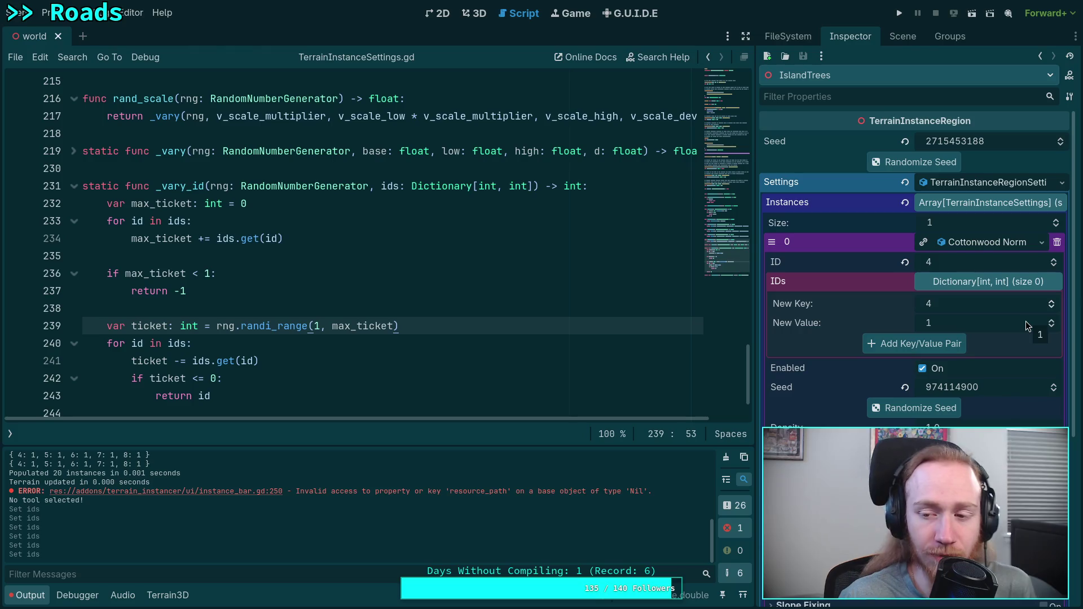
left_click(949, 344)
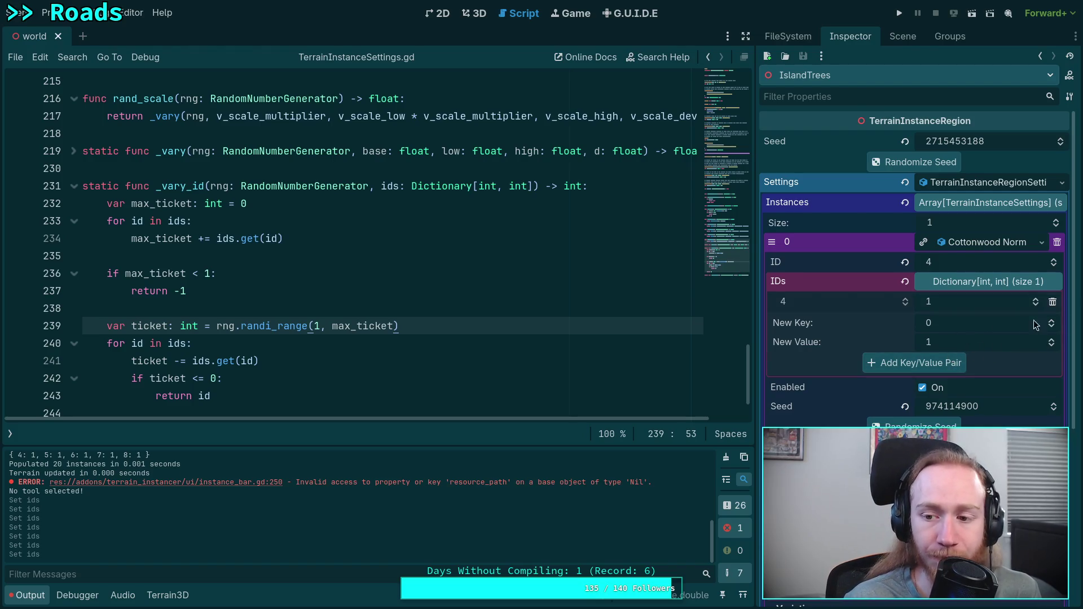
Add ID 5 with weight 1, then open a new line at the top of _vary_id.
left_click(1052, 320)
left_click(1051, 320)
left_click(1052, 320)
left_click(1052, 320)
left_click(1051, 320)
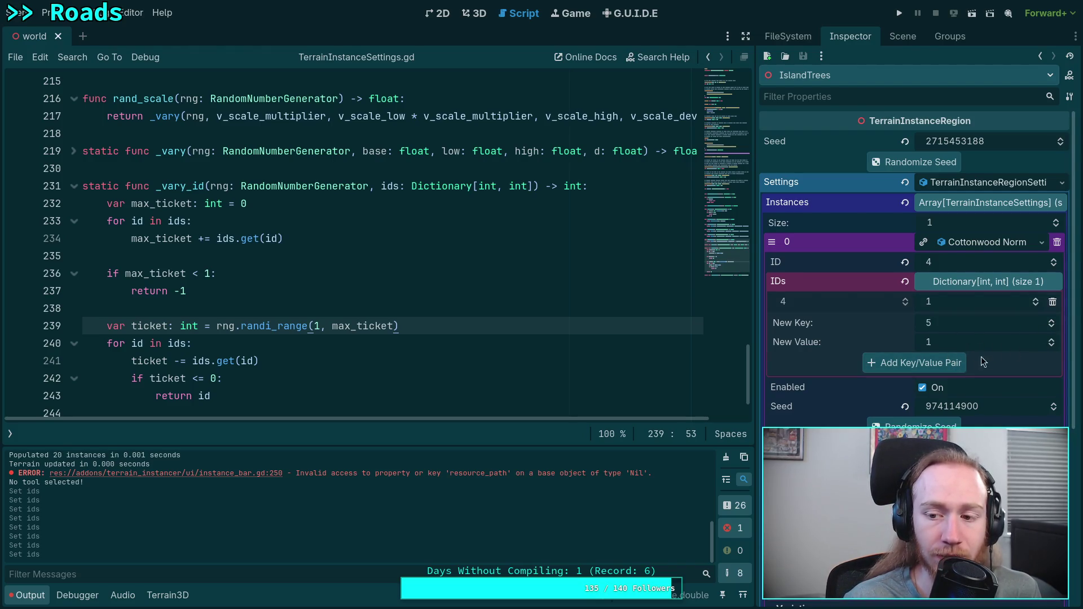
left_click(871, 362)
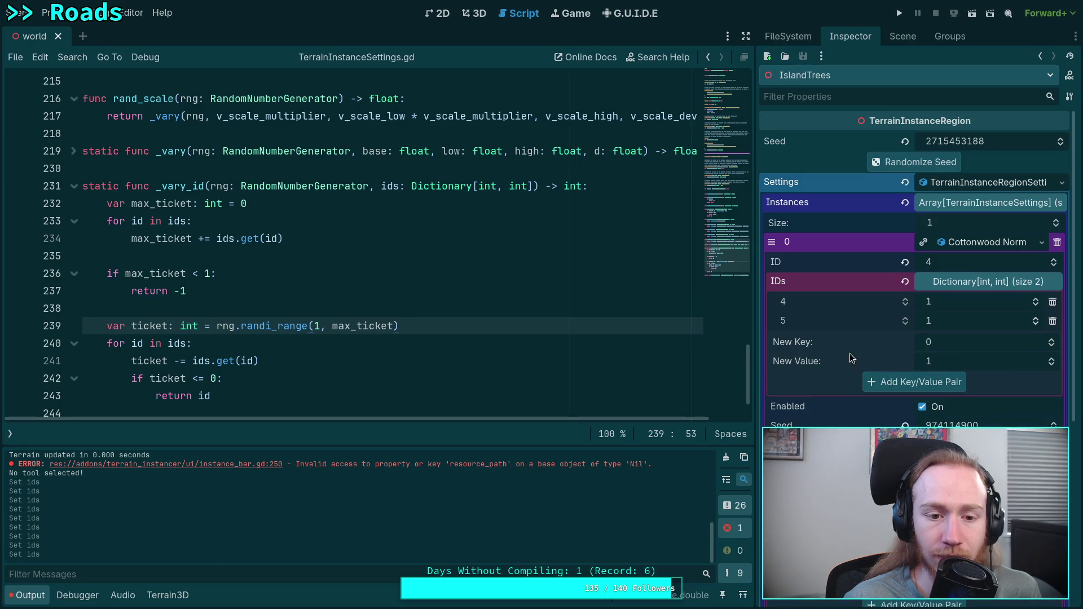
left_click(108, 204)
key("Return")
key("Up")
Insert print(ids) at the top of _vary_id and save the script.
type("#")
key("BackSpace")
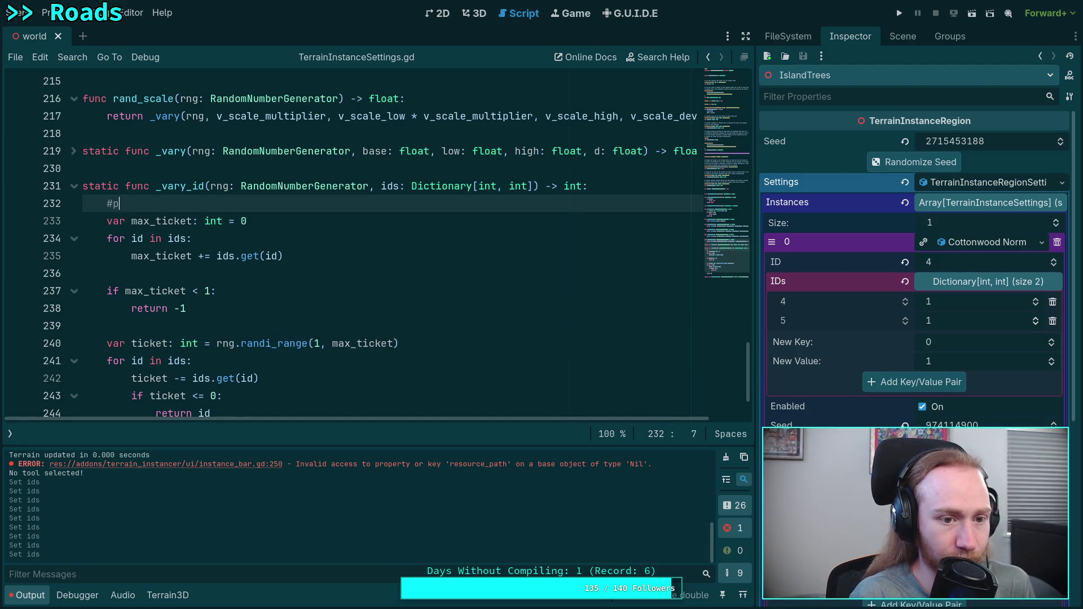
type("print(ids)")
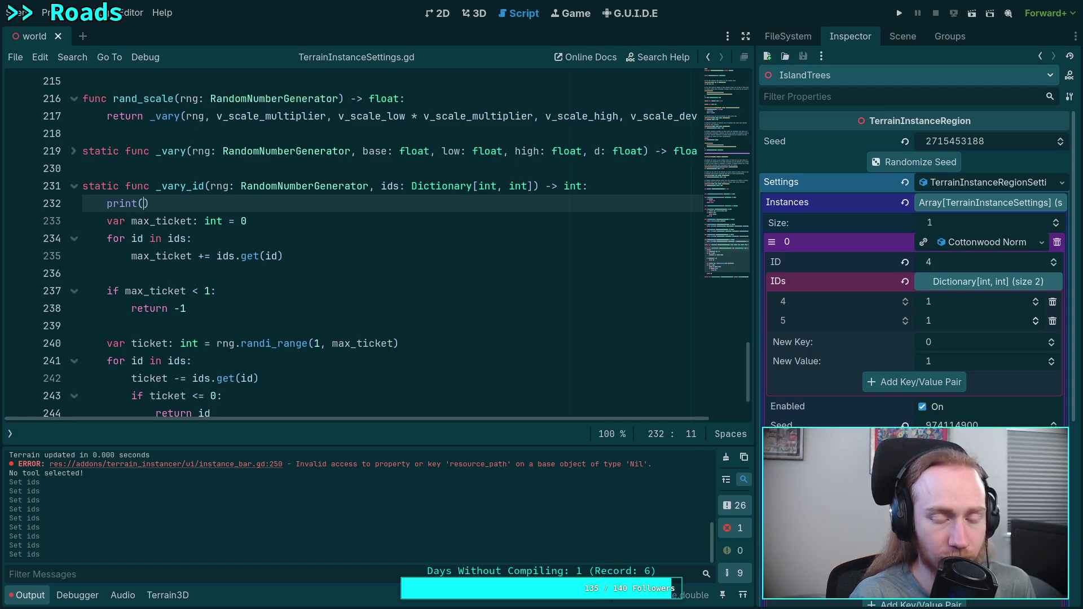
key("ctrl+s")
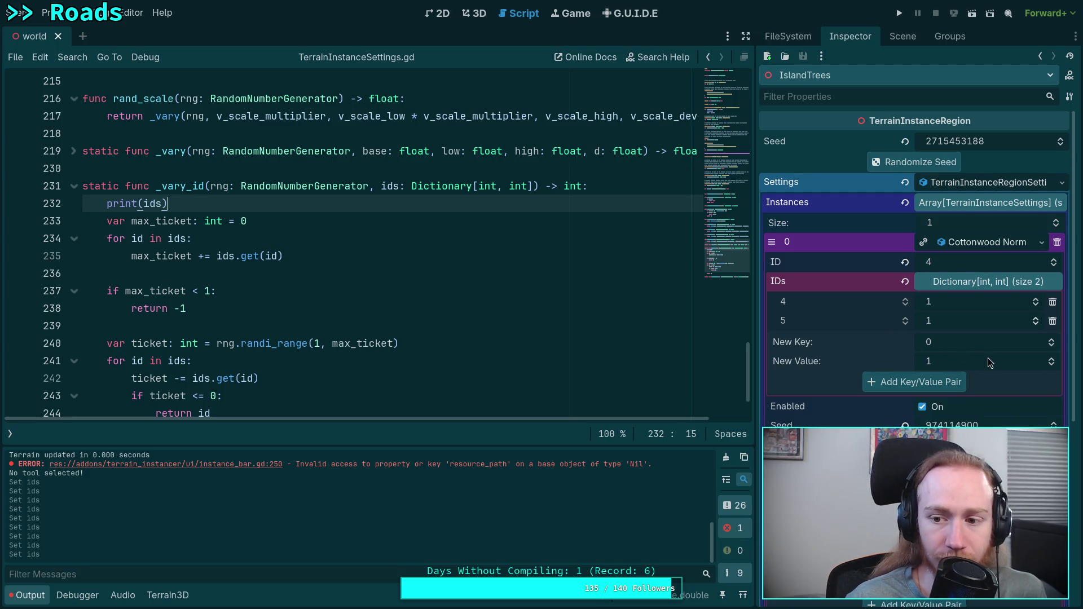
Add Cottonwood IDs 6 and 7, each with weight 1, to the IDs dictionary.
left_click(1051, 360)
left_click(1051, 365)
left_click(1052, 339)
left_click(1052, 339)
left_click(1052, 339)
left_click(1052, 339)
left_click(1052, 339)
left_click(1051, 339)
left_click(936, 382)
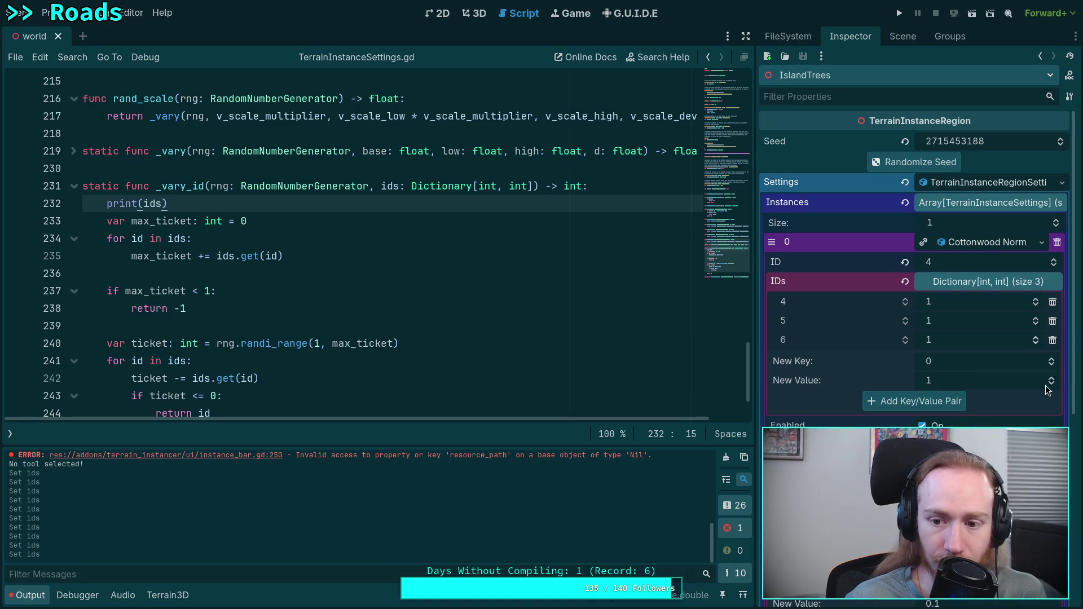
left_click(1052, 359)
left_click(1051, 359)
left_click(1052, 359)
left_click(1051, 358)
left_click(1052, 359)
left_click(1052, 358)
left_click(1052, 359)
left_click(923, 402)
Add ID 8 with weight 1 and clear the output log.
left_click(1052, 400)
left_click(1051, 402)
left_click(1051, 378)
left_click(1052, 378)
left_click(1052, 378)
left_click(1052, 378)
left_click(1051, 378)
left_click(1052, 378)
left_click(1052, 378)
left_click(1052, 378)
left_click(923, 420)
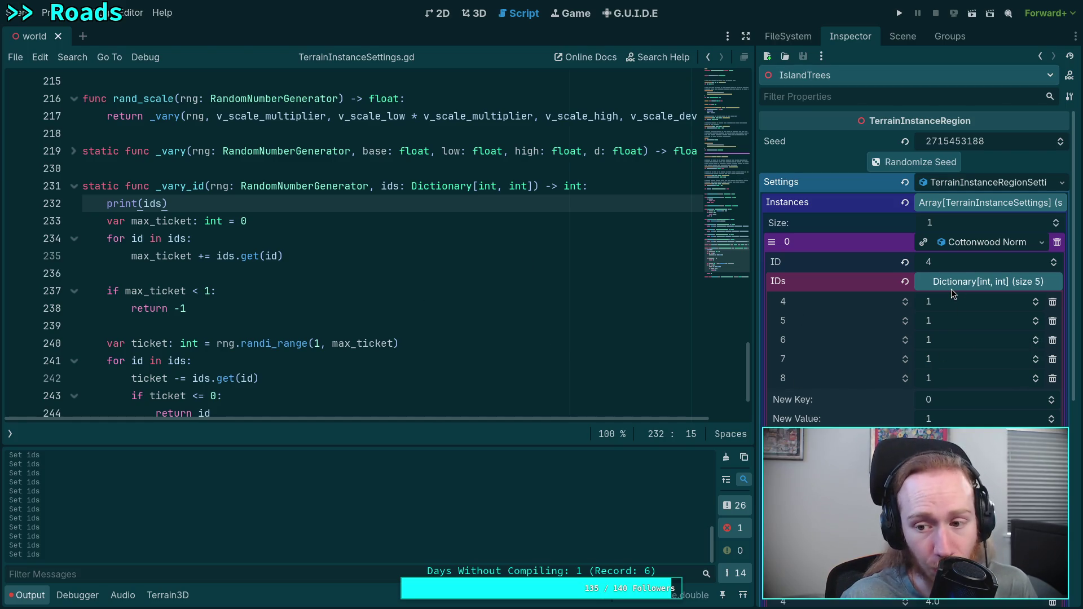
left_click(726, 457)
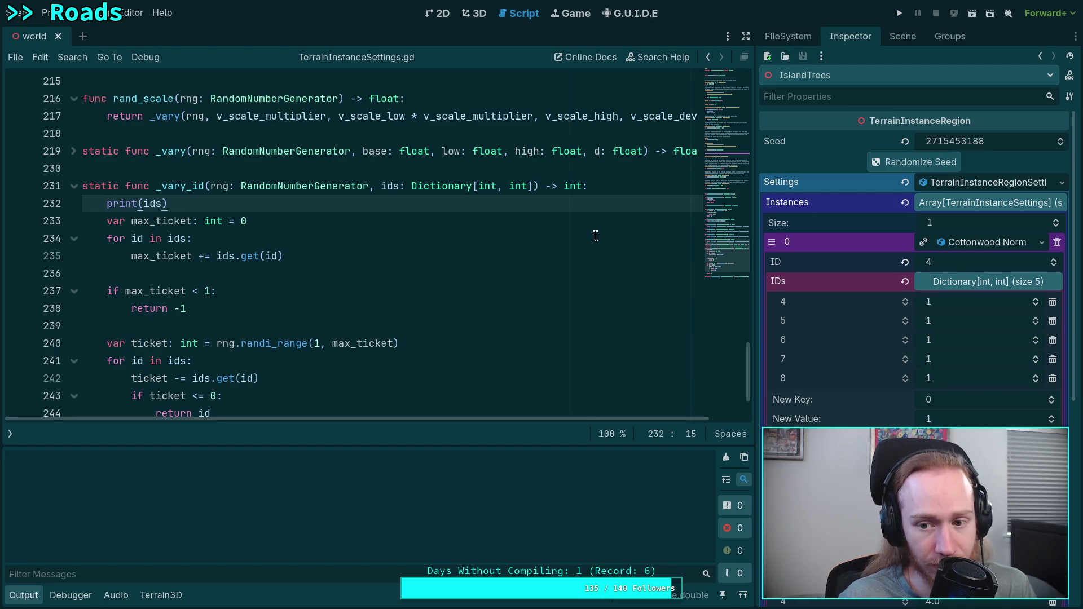
left_click(473, 13)
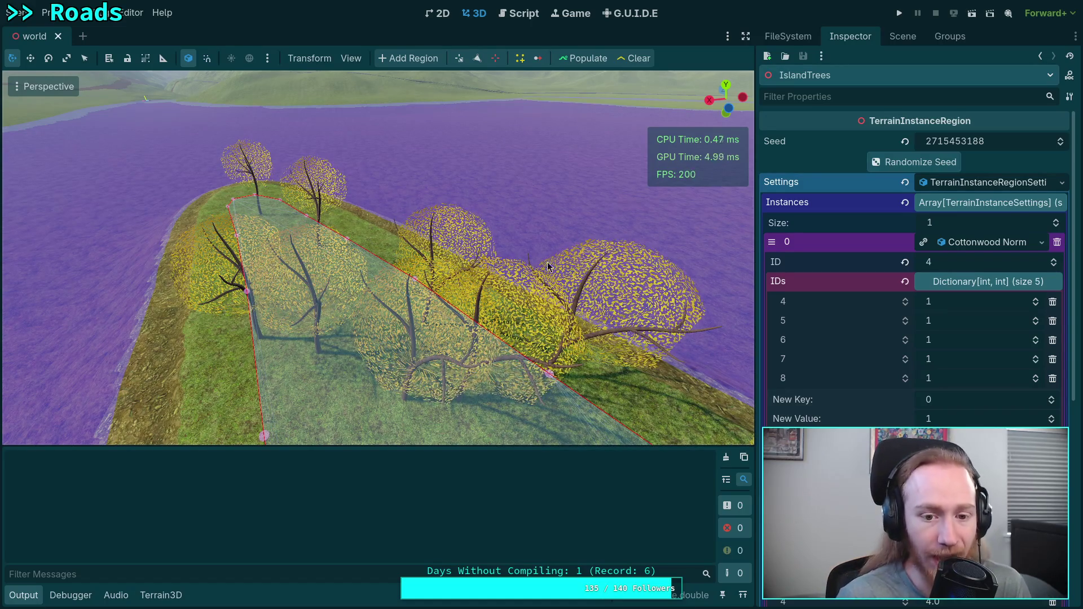
Clear and repopulate the IslandTrees trees, then check the printed ids dictionaries in the log.
left_click(640, 60)
left_click(588, 61)
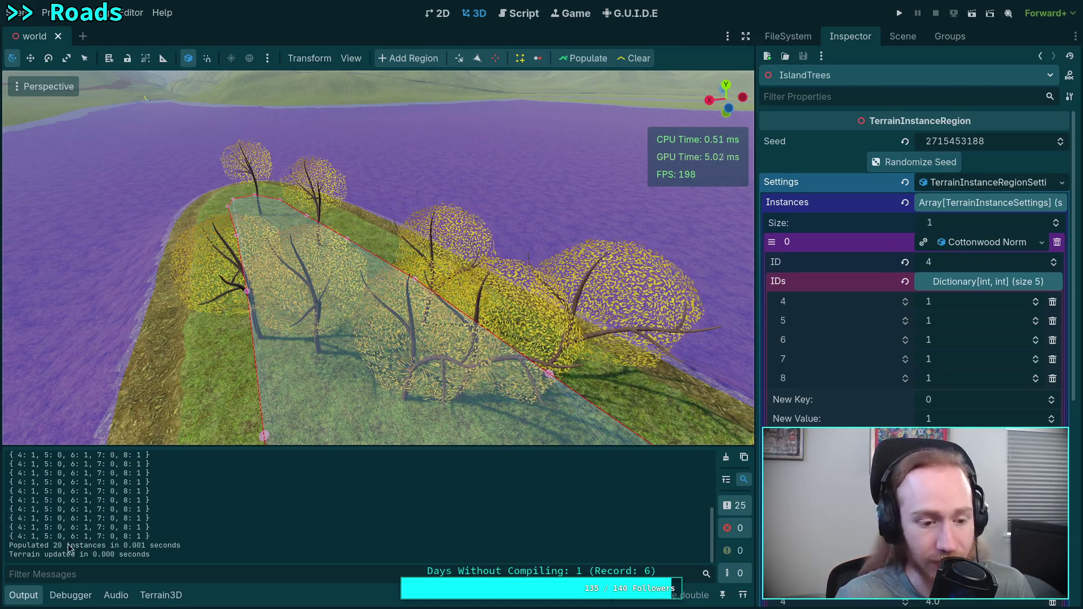
left_click_drag(44, 536, 117, 538)
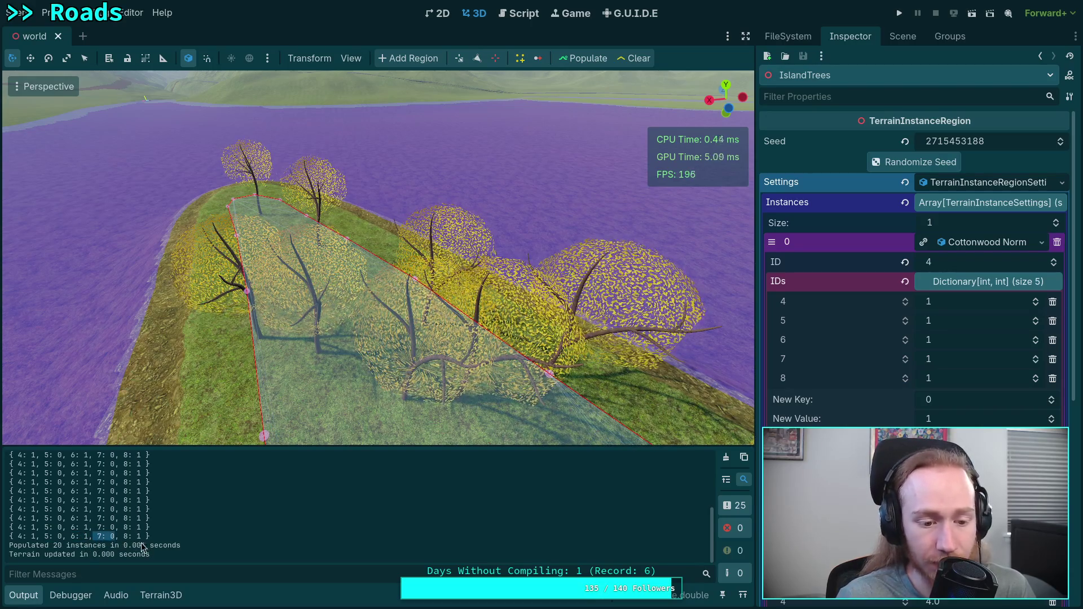
left_click(164, 542)
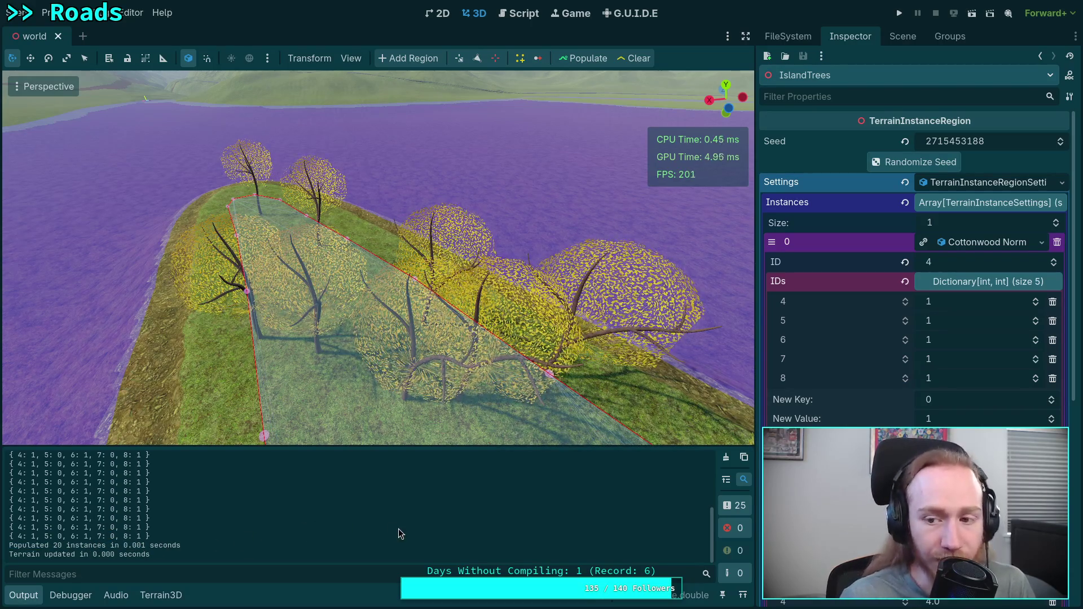
key("super+1")
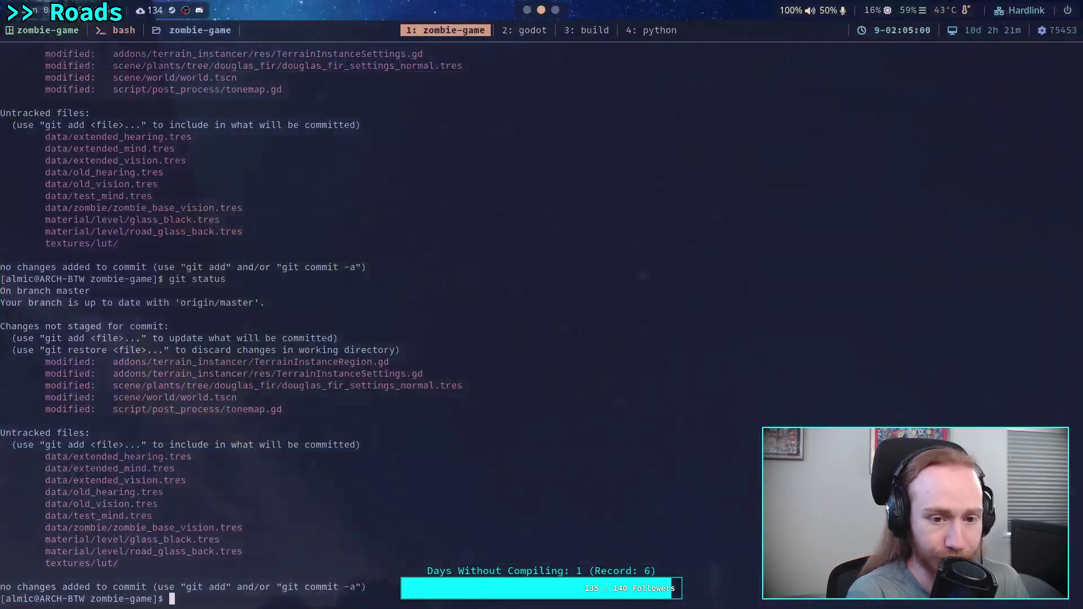
Launch Neovim with 'v' and open the narrowleaf_cottonwood settings .res file, which is binary.
type("v")
key("Return")
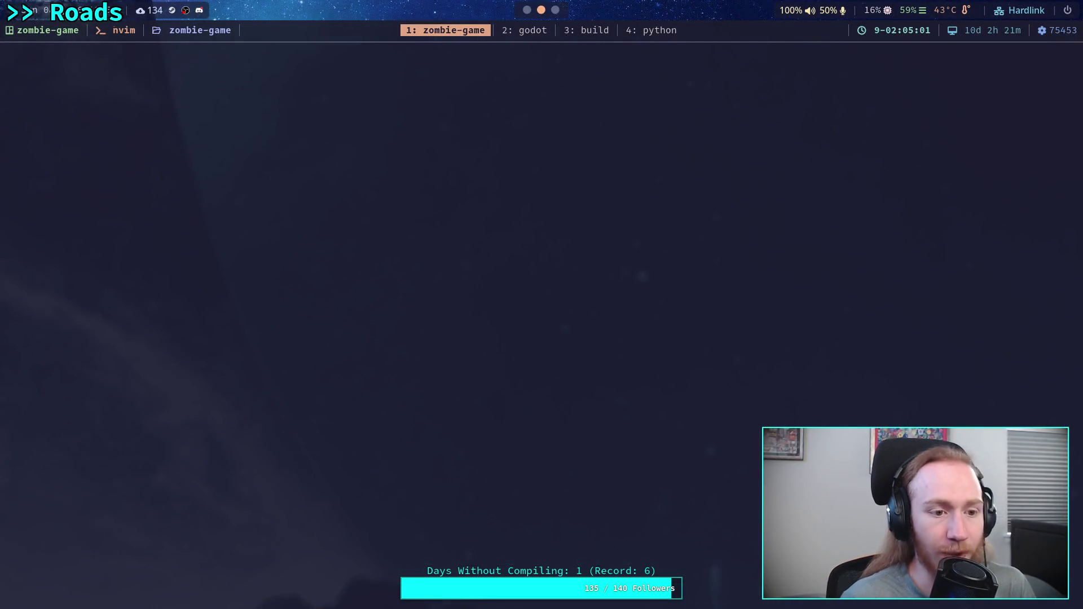
key("j")
key("j")
key("j")
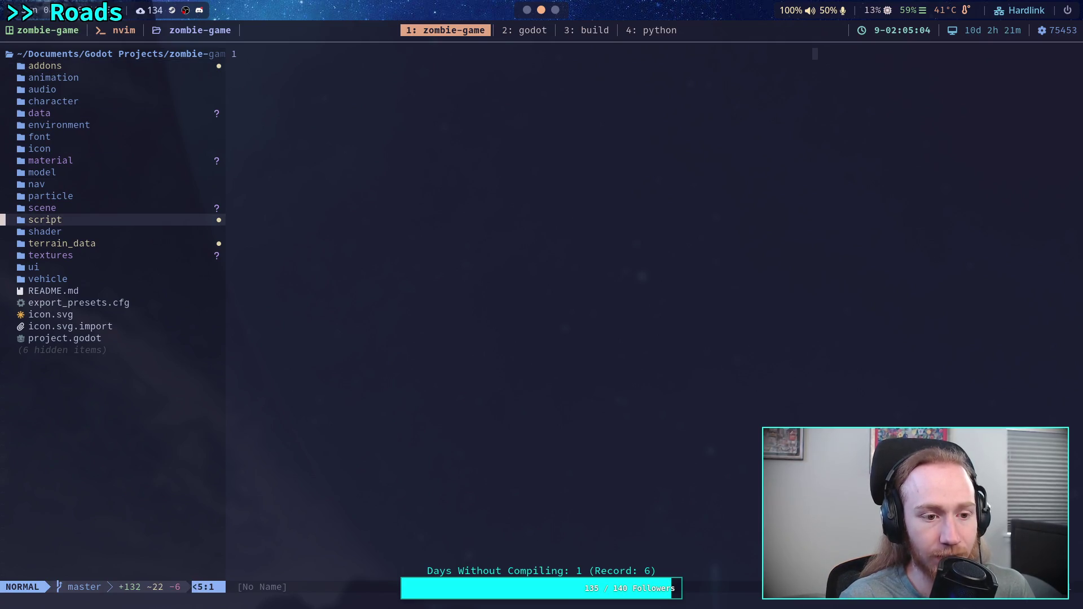
key("k")
key("Return")
key("j")
key("j")
key("j")
key("j")
key("Return")
key("j")
key("j")
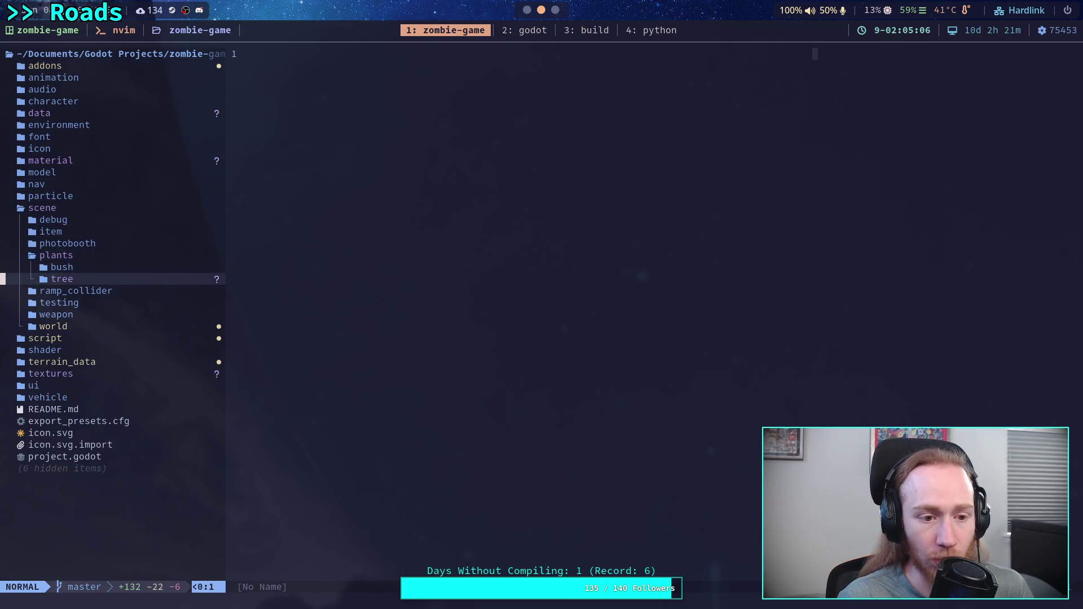
key("Return")
key("j")
key("j")
key("Return")
key("j")
key("j")
key("j")
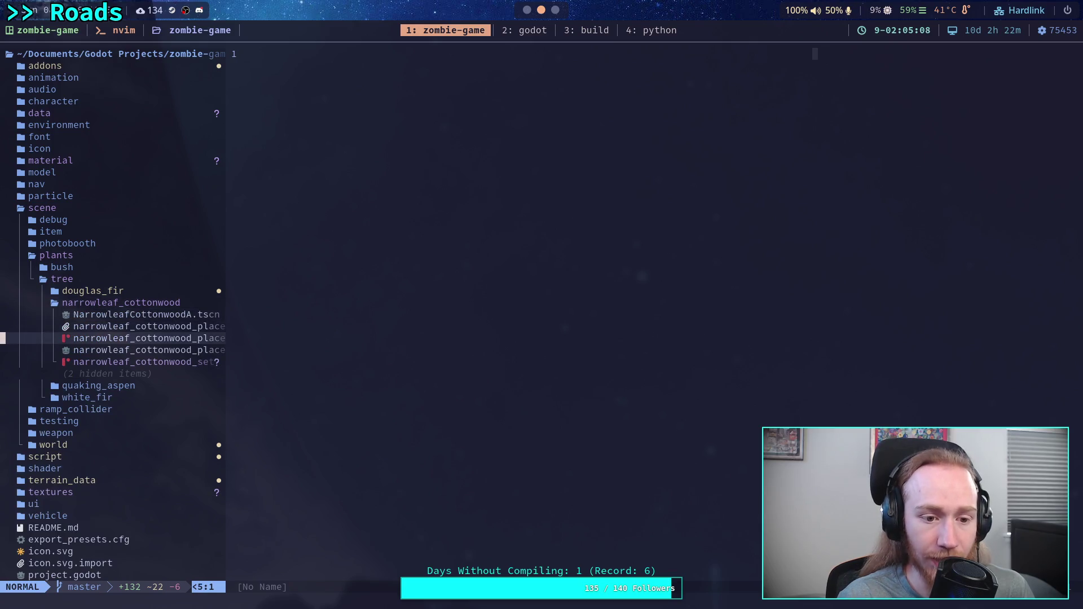
key("j")
key("j")
key("Return")
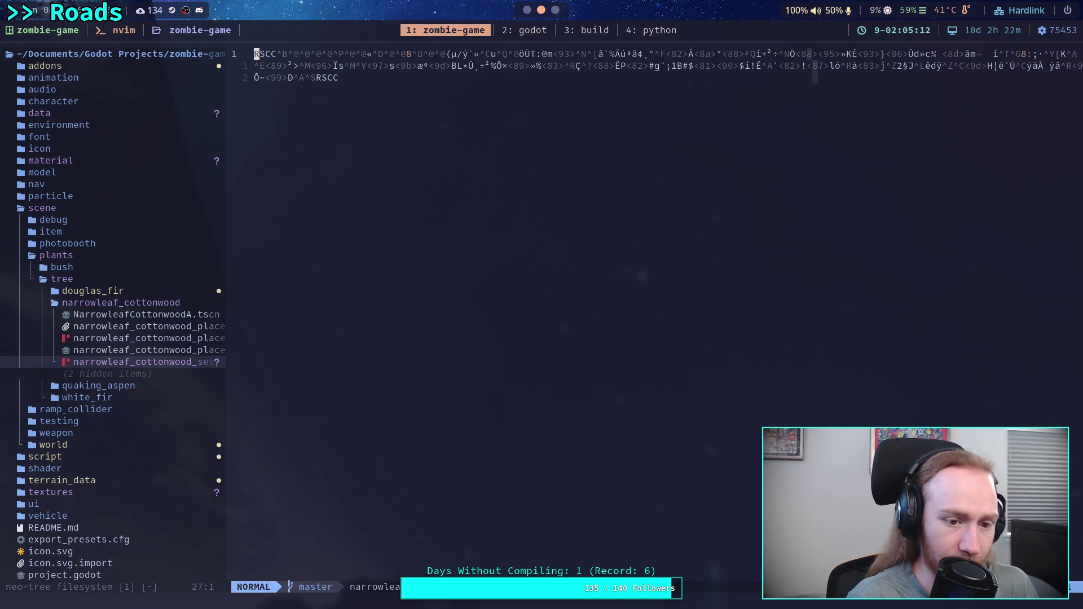
Widen the file tree to show the cottonwood files' sizes and dates, then return to Godot.
key("space")
key("e")
key("k")
key("k")
key("k")
key("k")
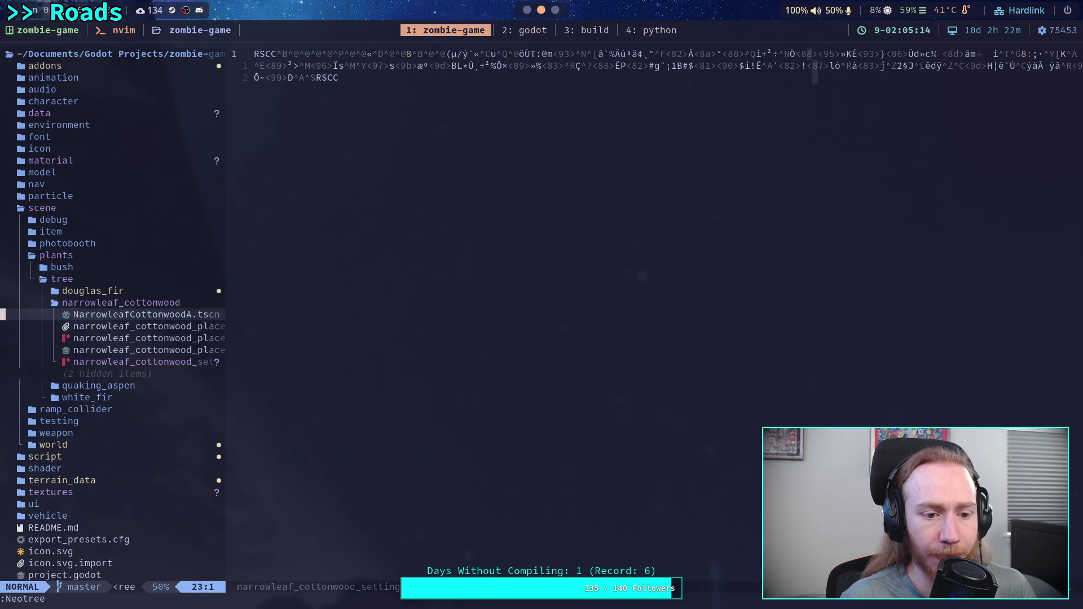
key("j")
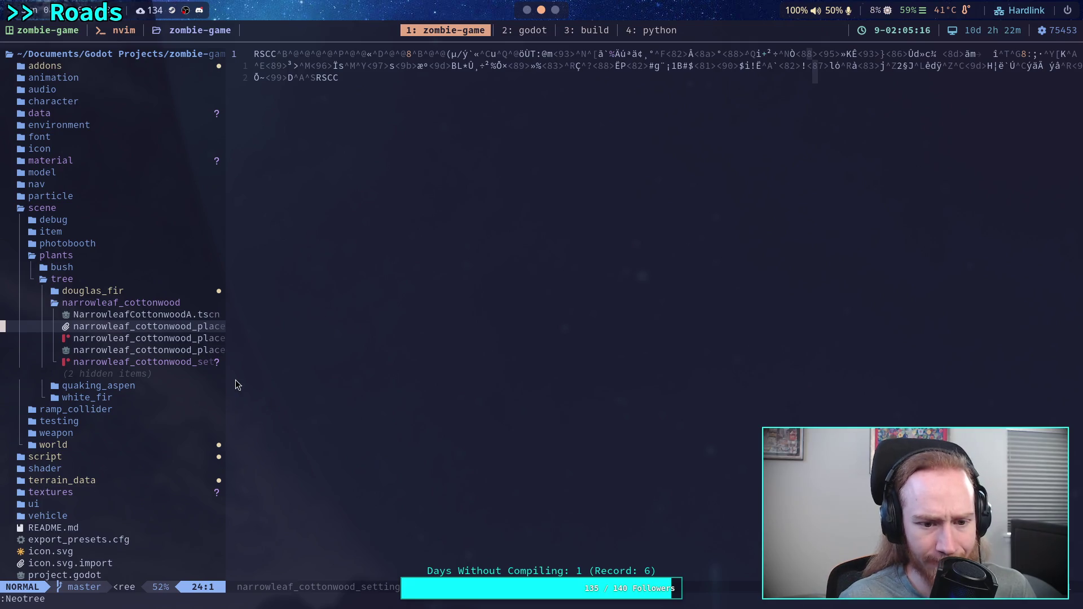
key("e")
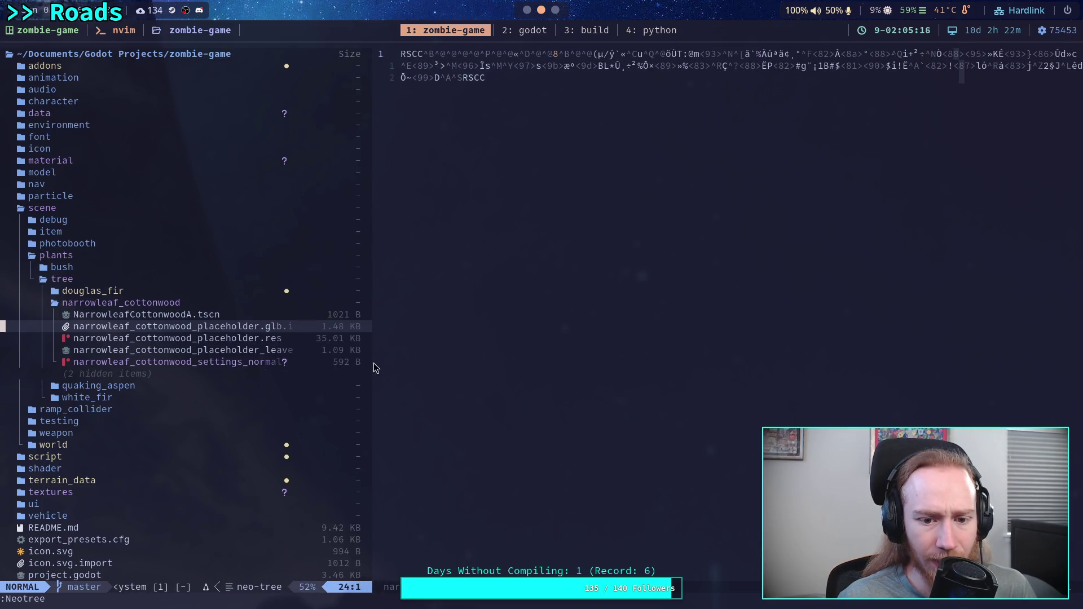
left_click_drag(373, 363, 510, 365)
left_click(239, 363)
key("super+2")
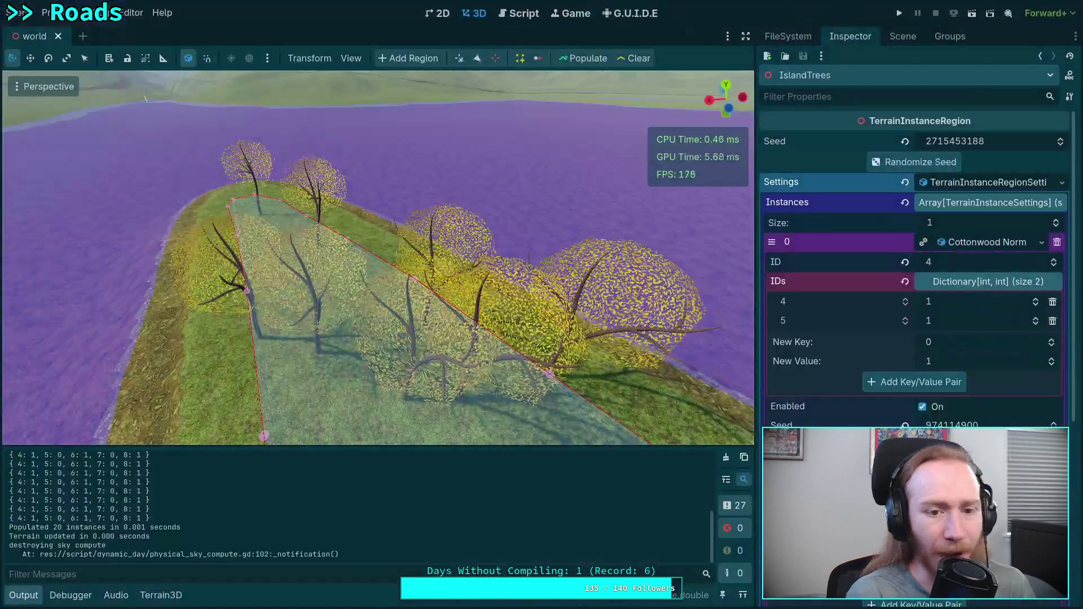
First attempt at saving Cottonwood Norm as the placeholder file in narrowleaf_cottonwood.
left_click(1042, 242)
left_click(953, 383)
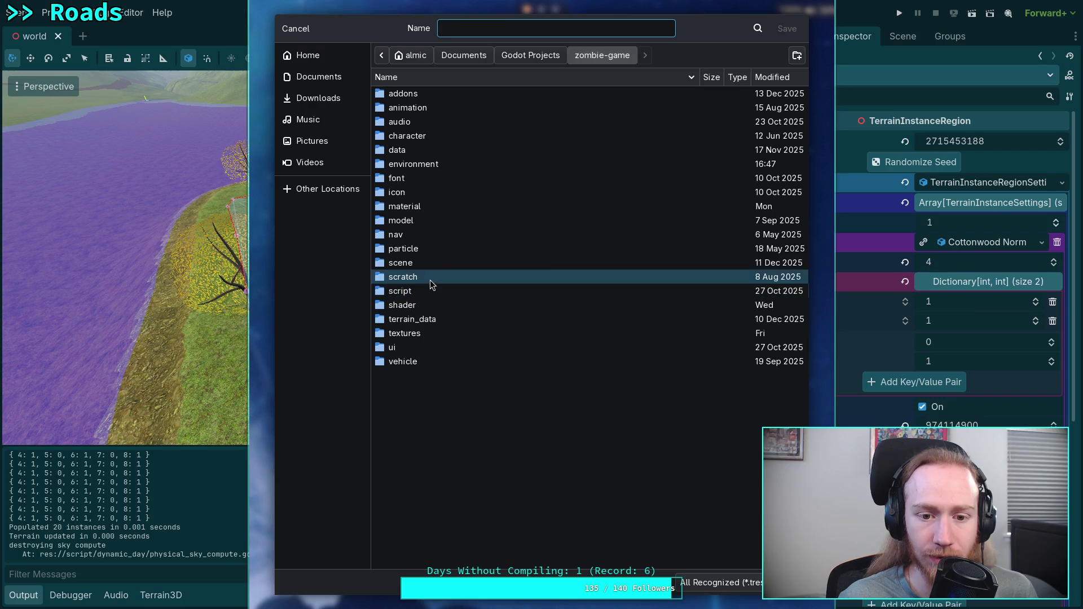
double_click(425, 264)
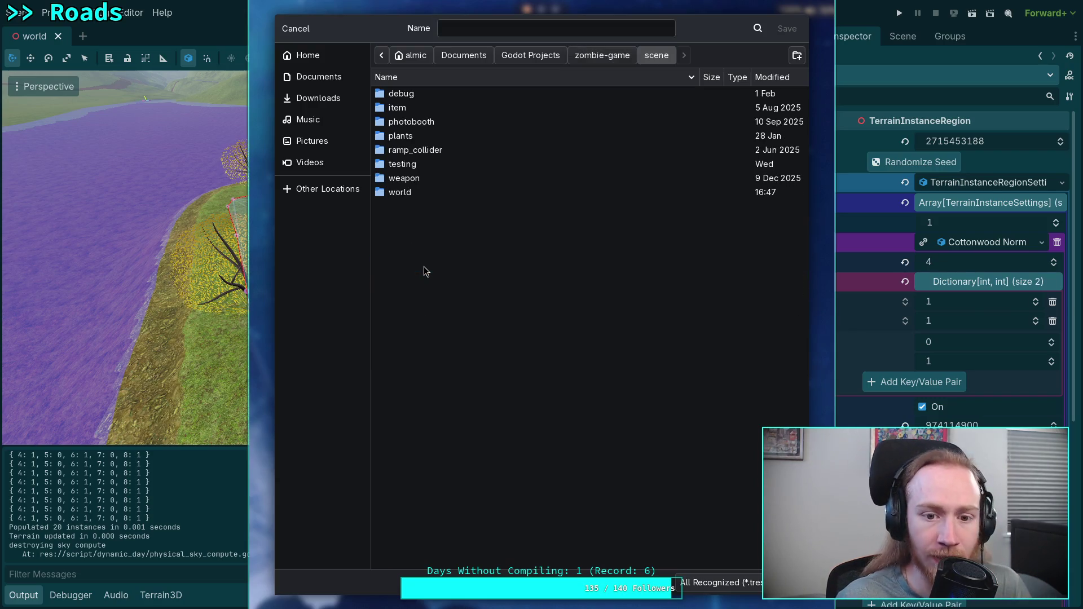
double_click(460, 136)
double_click(448, 108)
double_click(449, 108)
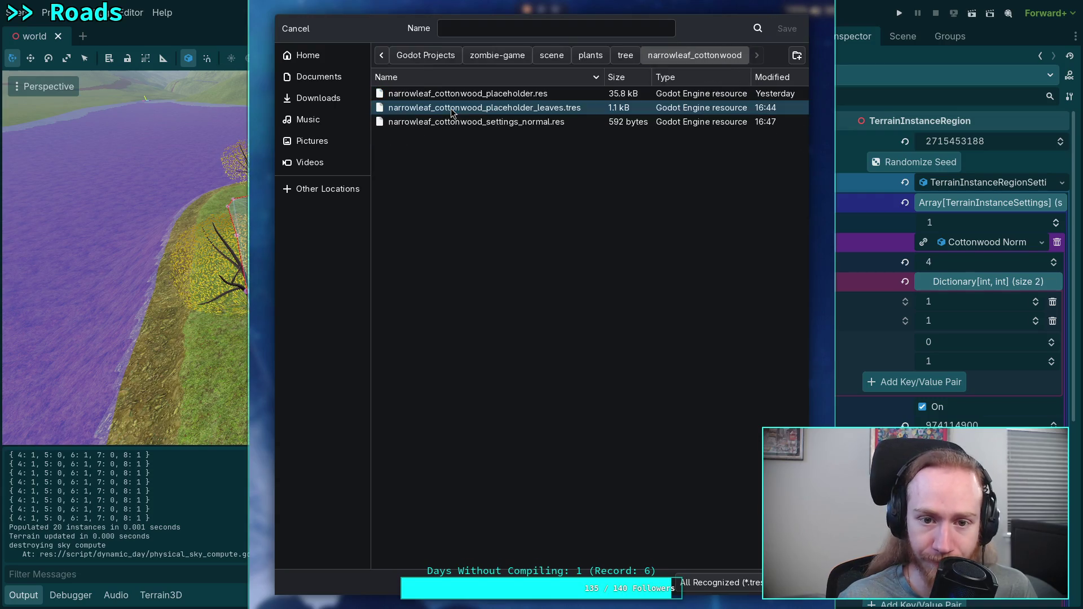
left_click(528, 96)
left_click(589, 28)
type("ttonwood_placeholder.tres")
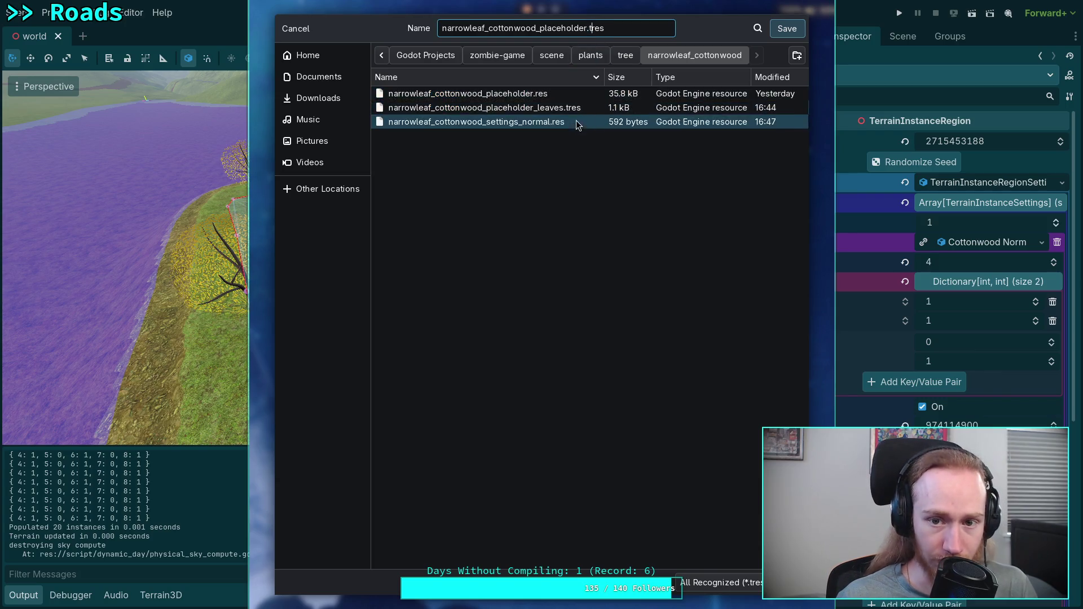
left_click(591, 95)
double_click(560, 95)
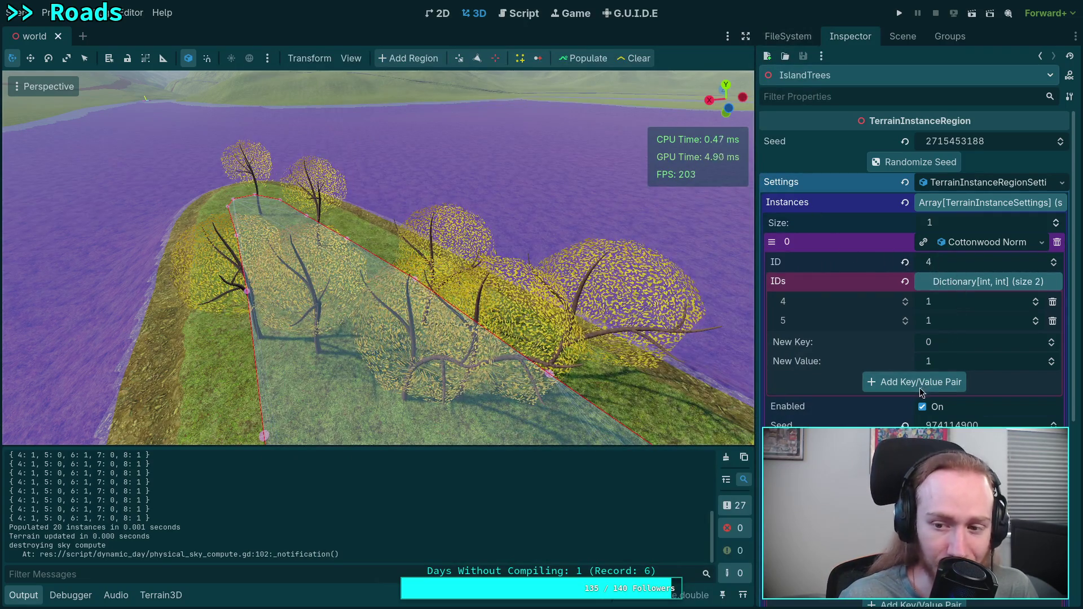
Save Cottonwood Norm again, this time as narrowleaf_cottonwood_placeholder.tres.
left_click(1041, 242)
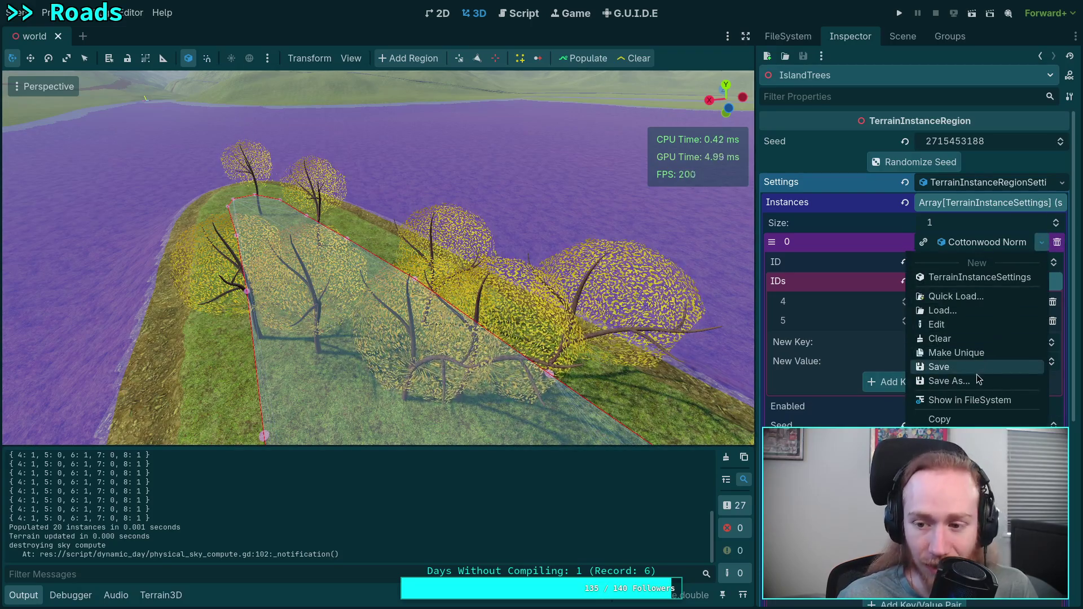
left_click(950, 380)
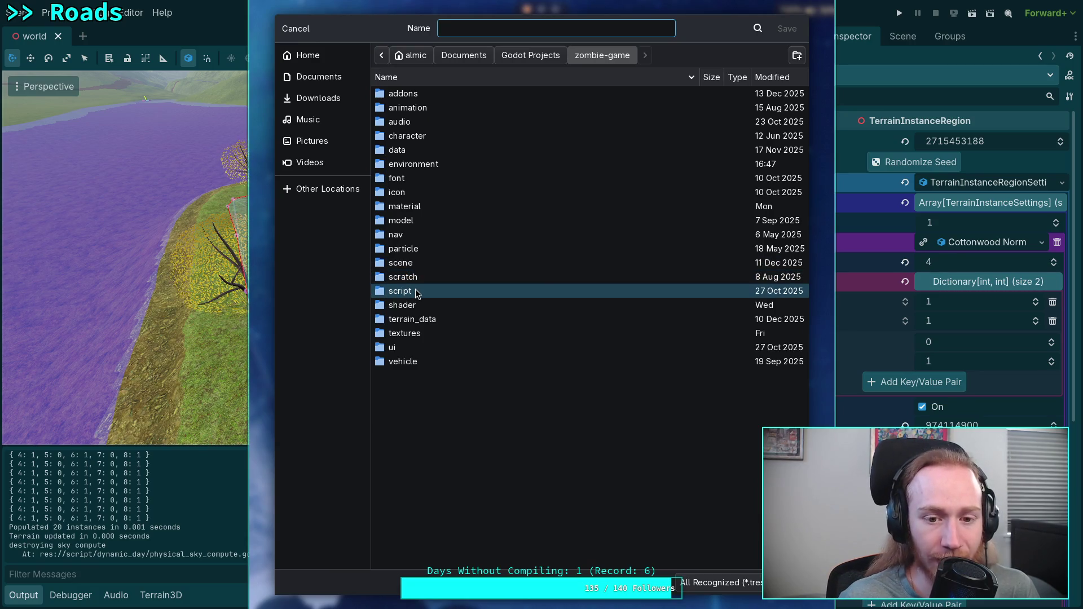
double_click(403, 263)
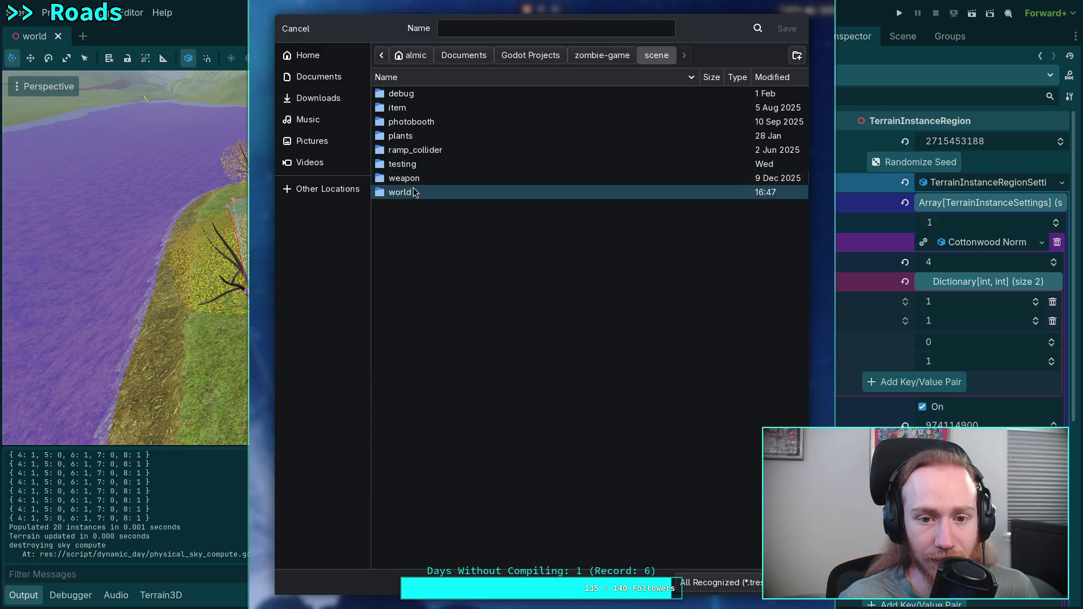
double_click(409, 136)
double_click(415, 108)
double_click(432, 108)
left_click(546, 94)
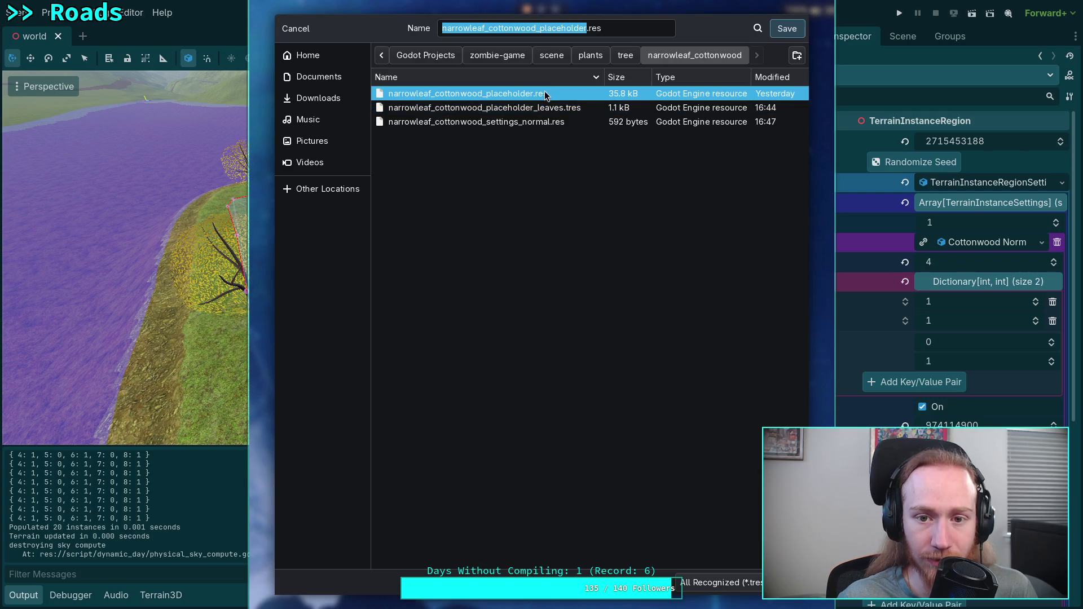
left_click(589, 29)
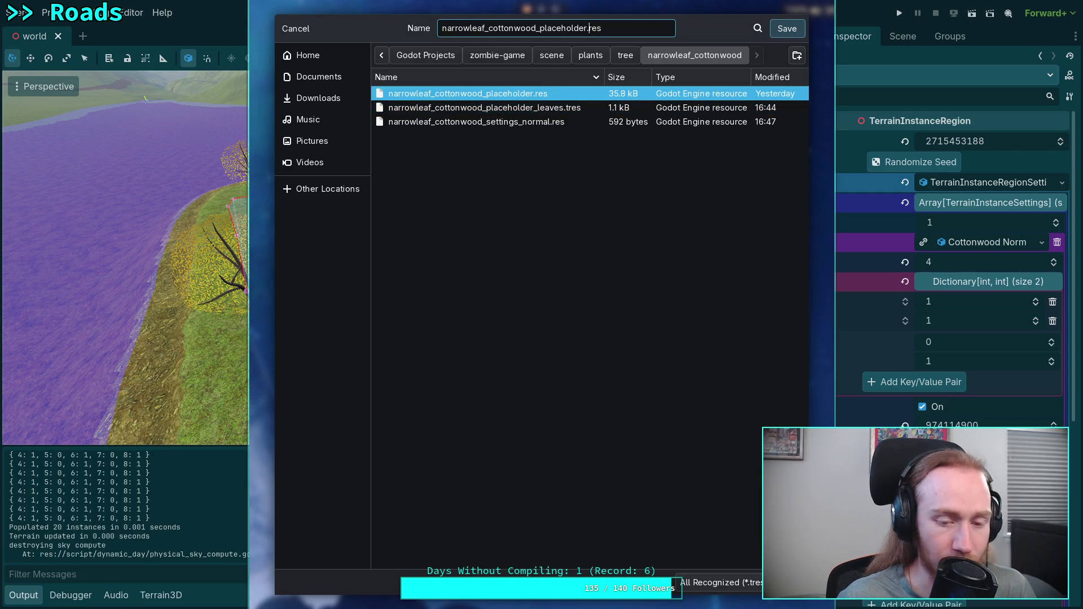
type("t")
left_click(787, 29)
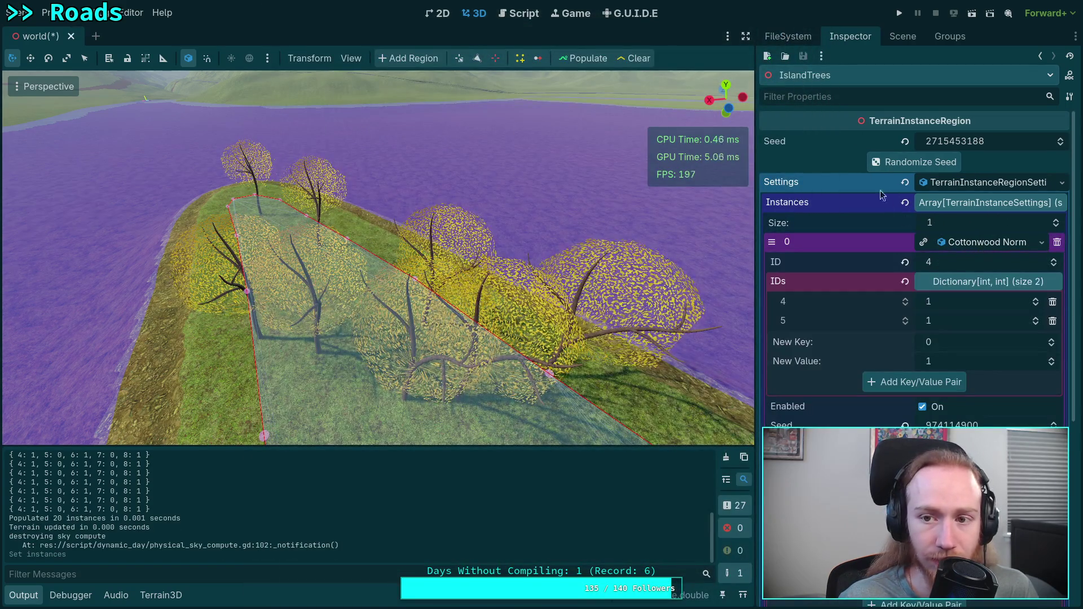
left_click(788, 36)
Remove narrowleaf_cottonwood_settings_normal.res in the FileSystem dock and return to the Inspector.
scroll(880, 316, "down", 5)
scroll(882, 349, "up", 10)
scroll(894, 358, "down", 15)
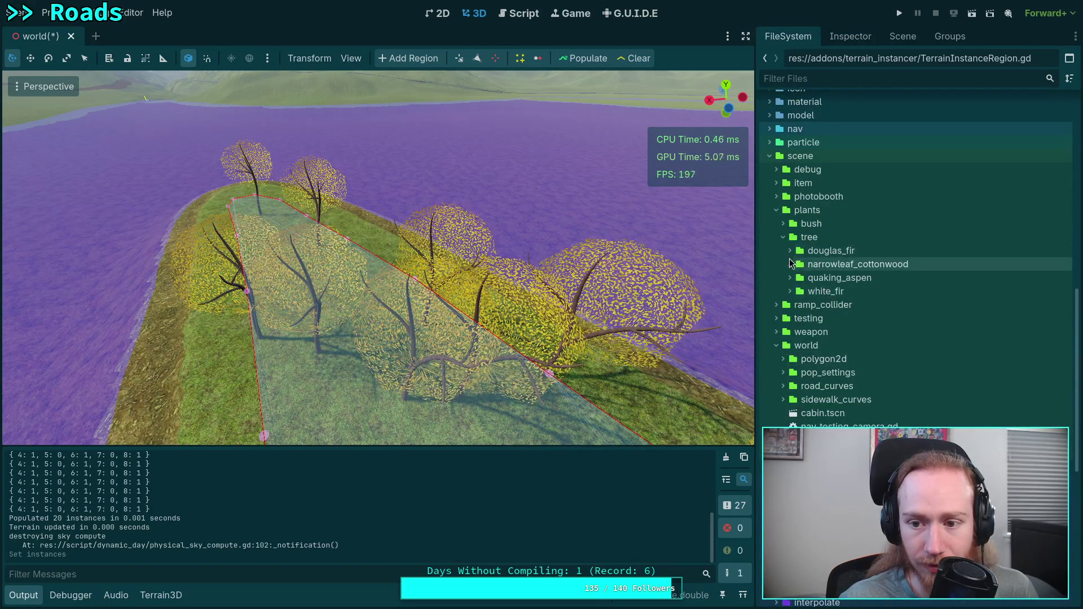
left_click(791, 264)
left_click(946, 346)
key("Delete")
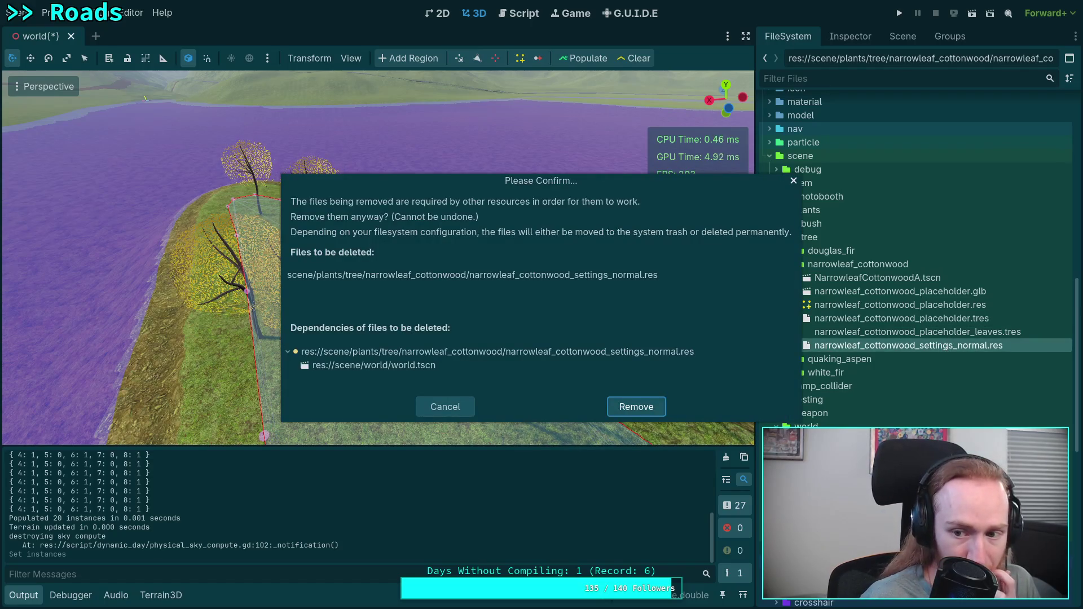
key("Return")
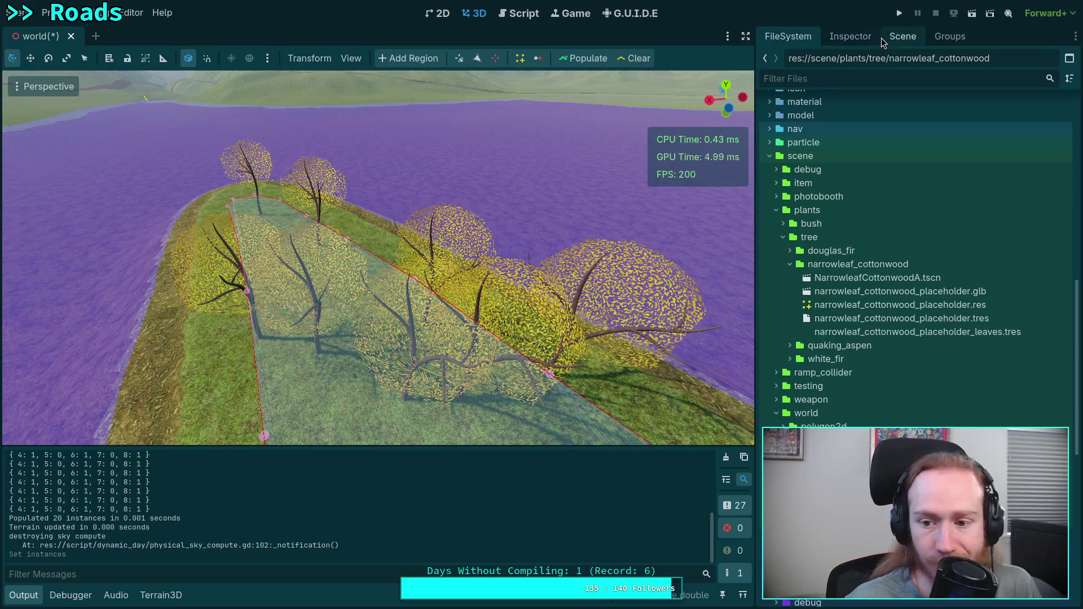
left_click(844, 35)
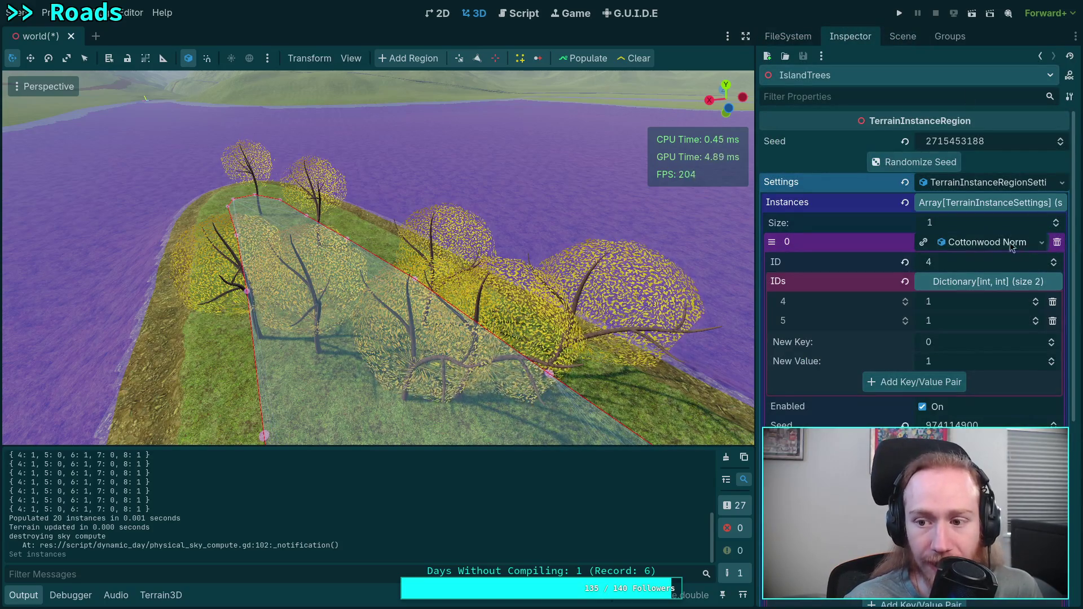
Save the IslandTrees region Settings resource and the Cottonwood Norm resource.
scroll(994, 243, "down", 5)
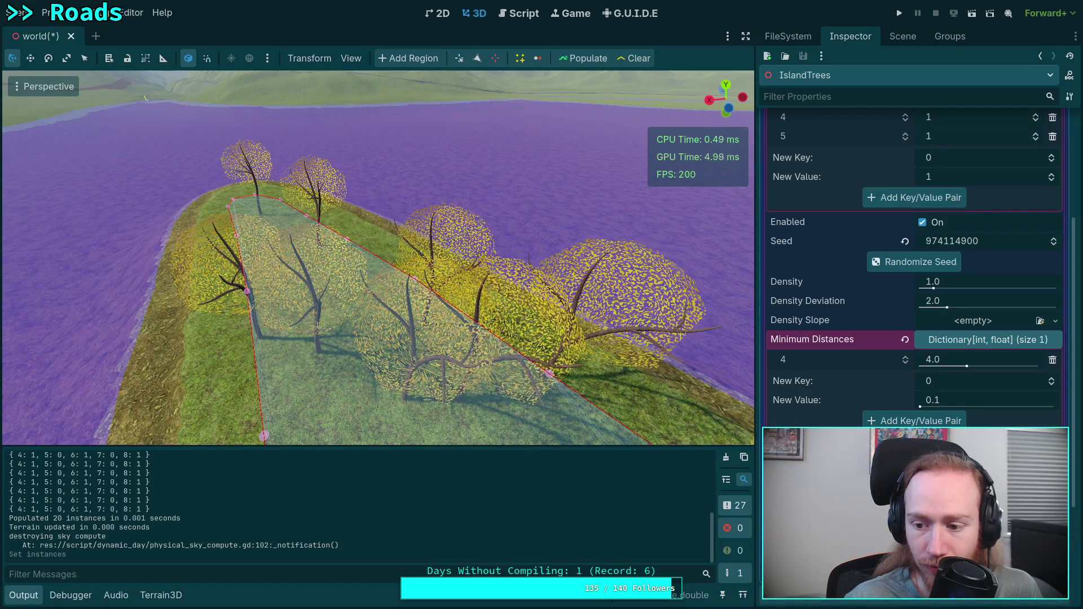
scroll(1004, 402, "up", 5)
left_click(1061, 182)
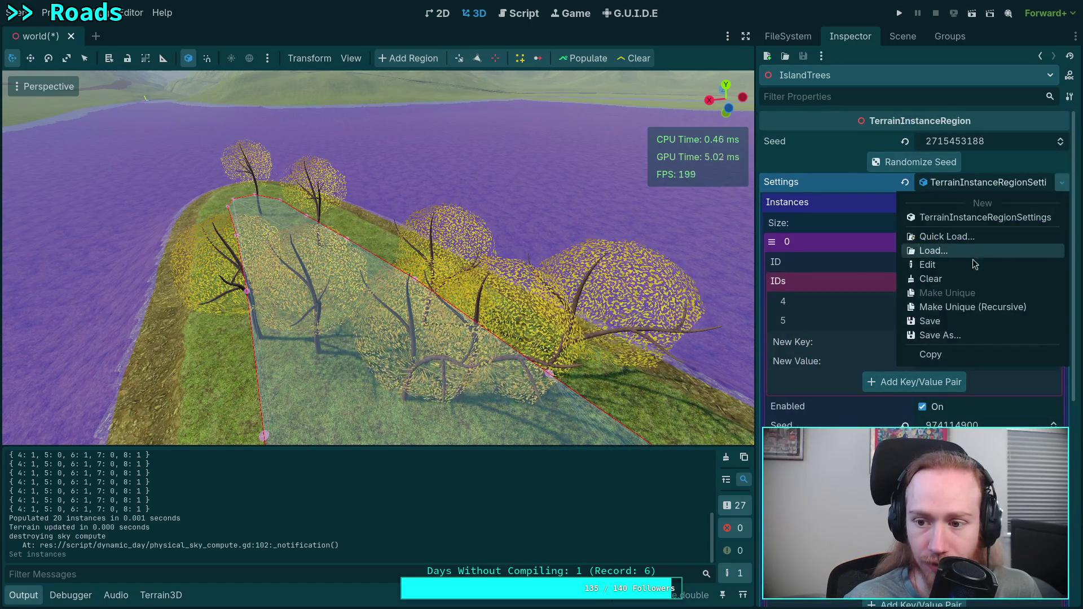
left_click(930, 321)
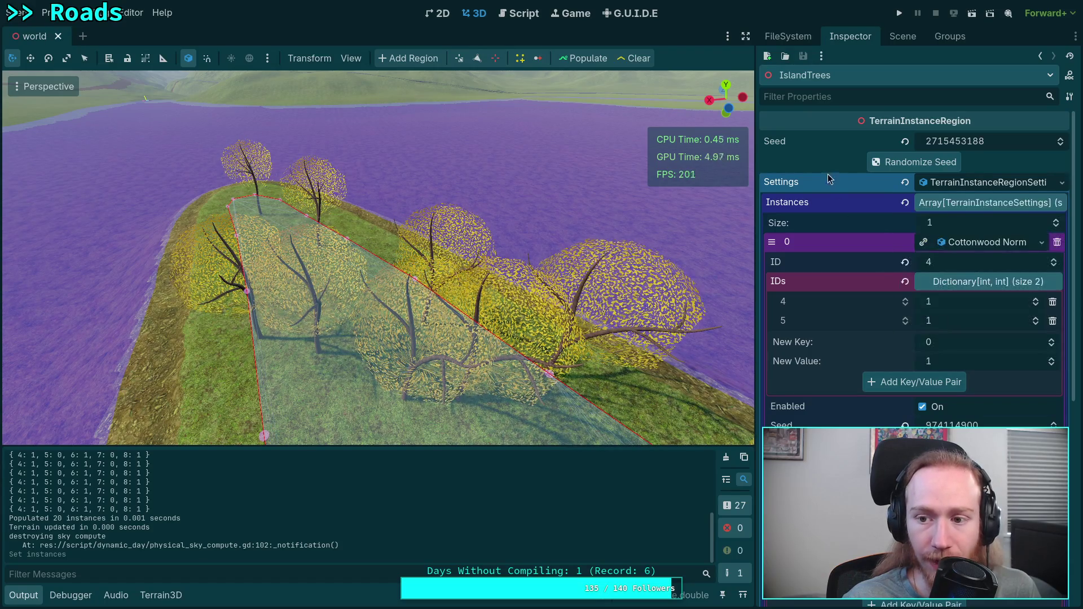
left_click(1041, 242)
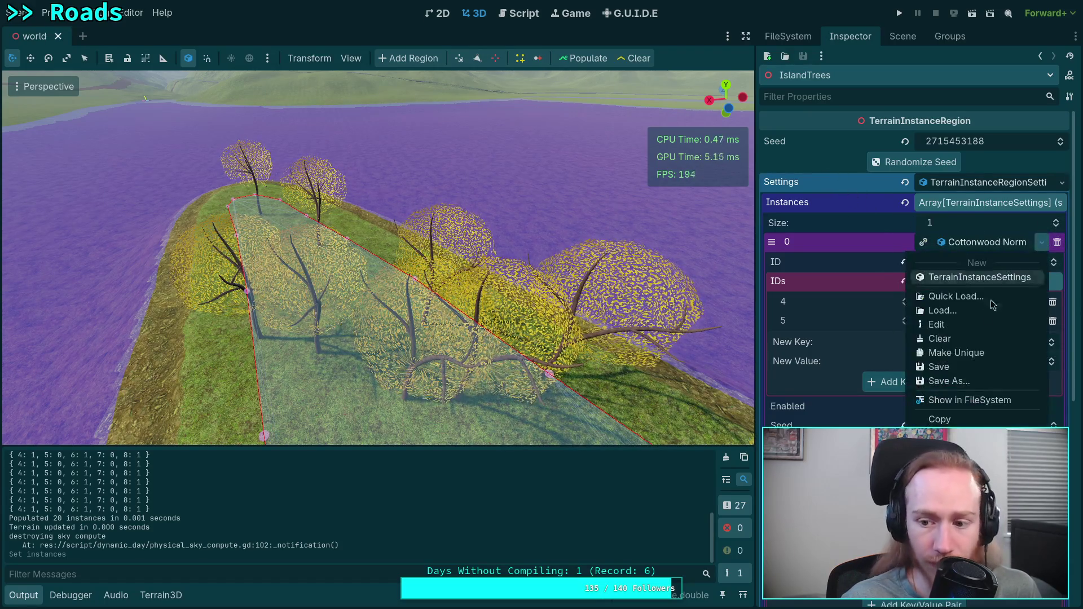
left_click(955, 374)
scroll(957, 285, "down", 2)
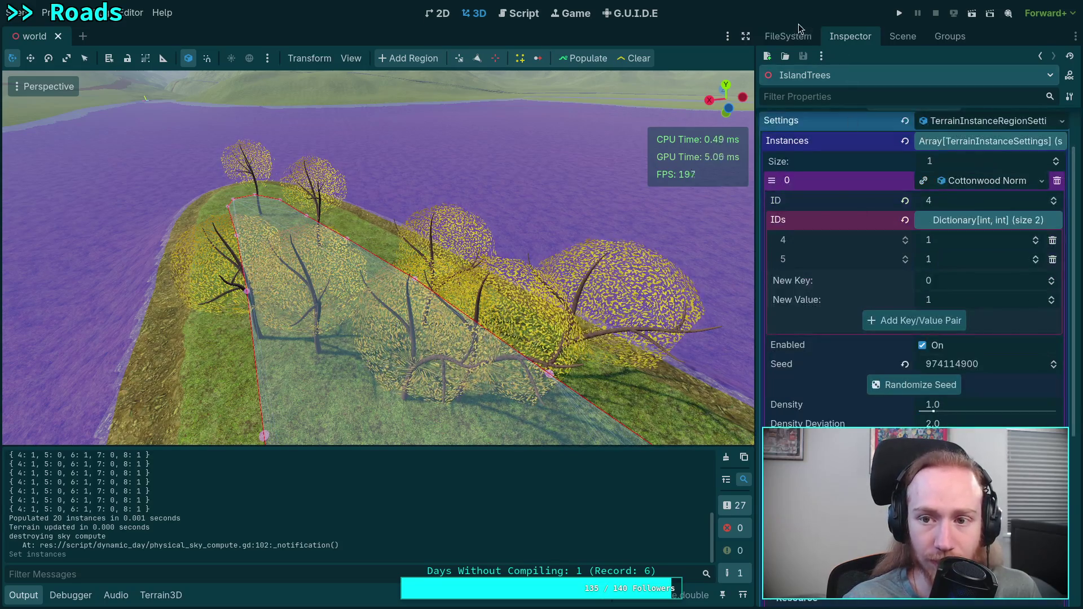
Expand douglas_fir in the FileSystem dock, briefly opening and collapsing quaking_aspen.
left_click(789, 36)
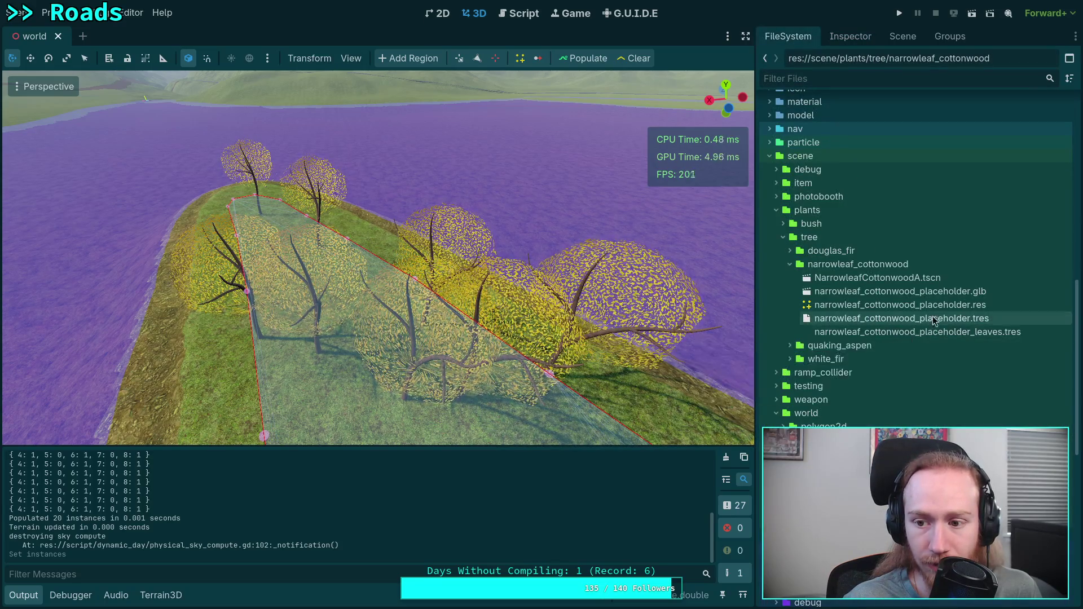
left_click(942, 344)
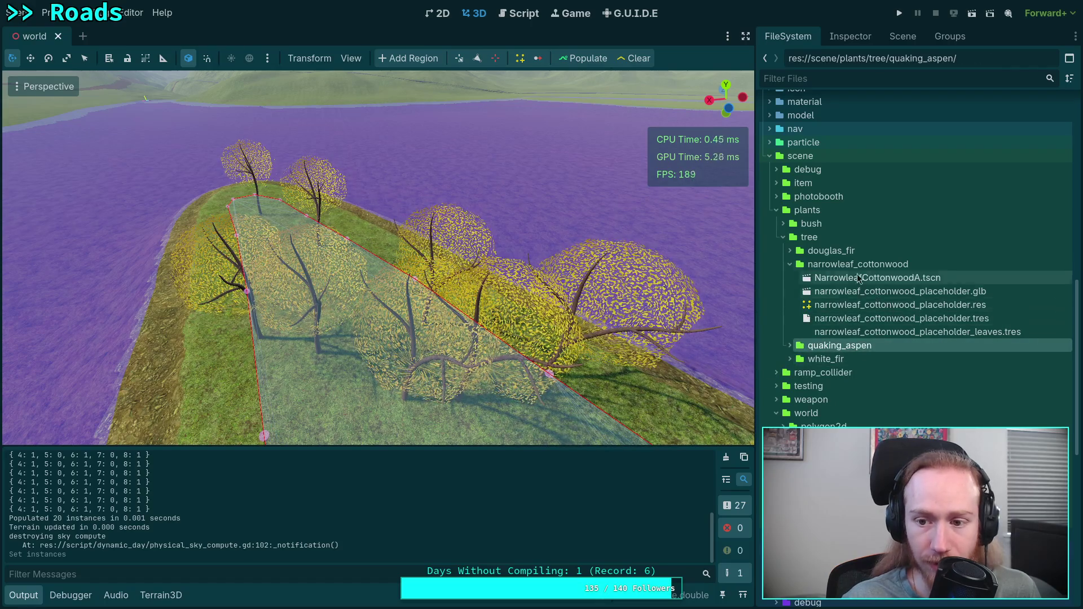
right_click(822, 265)
key("Escape")
left_click(790, 345)
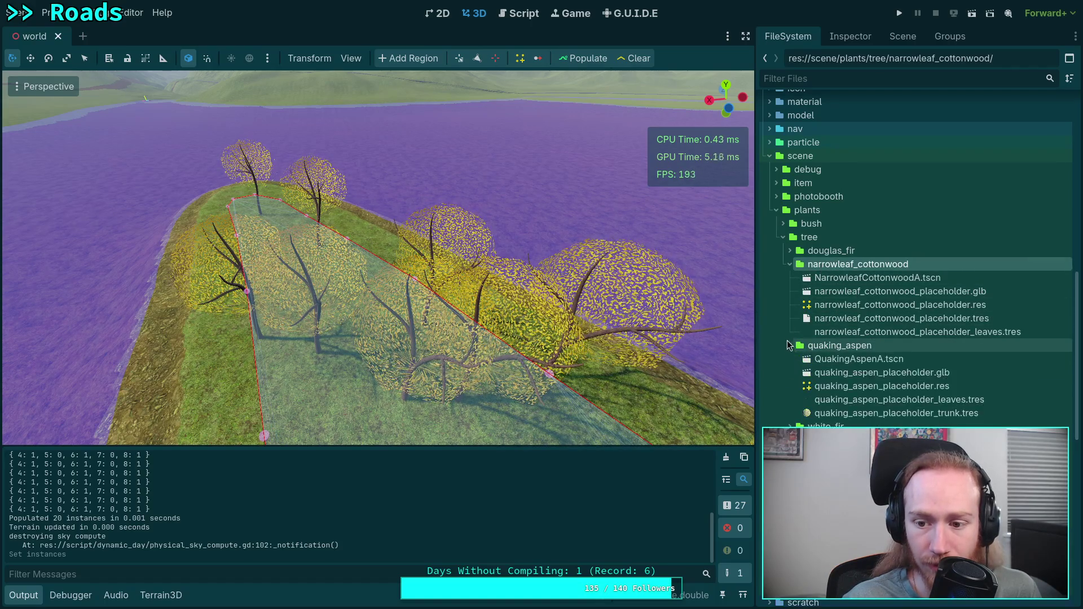
left_click(790, 251)
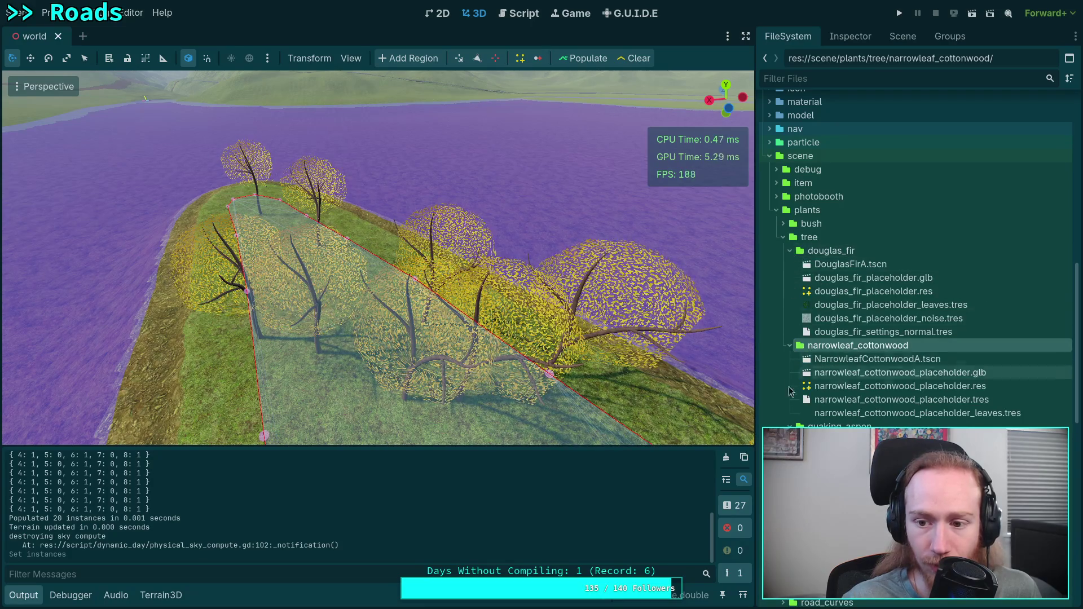
left_click(791, 426)
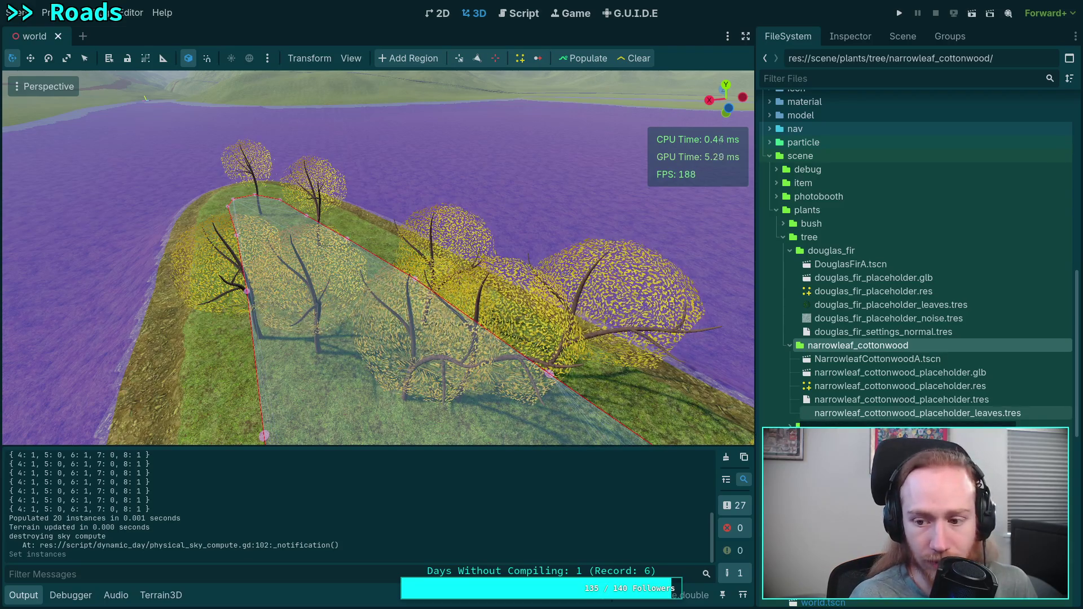
left_click(48, 12)
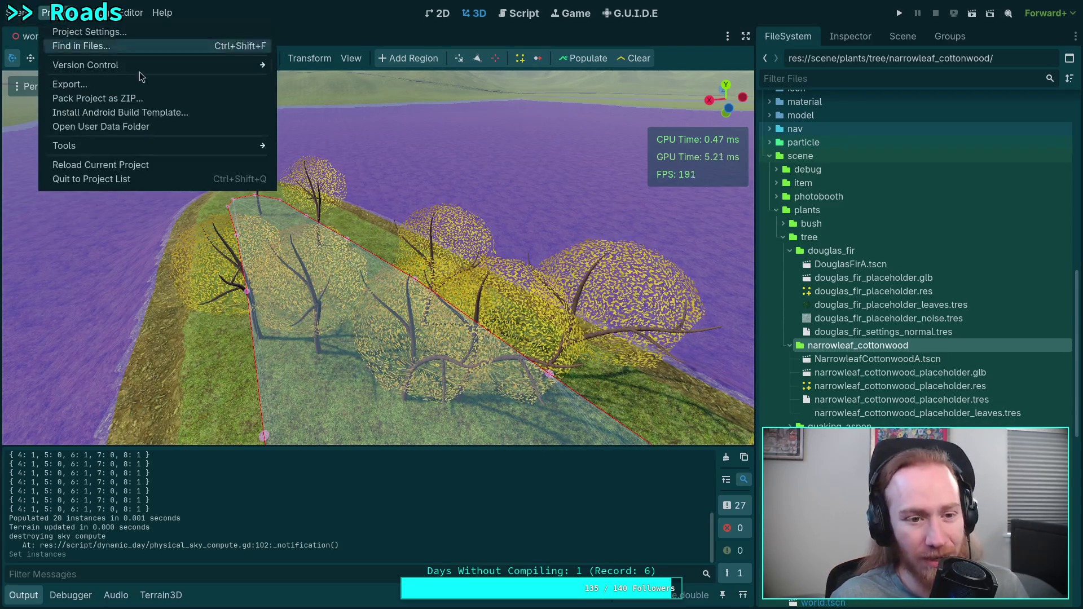
Reload the Zombie Game project and bring the IslandTrees region's properties back into the Inspector.
left_click(145, 165)
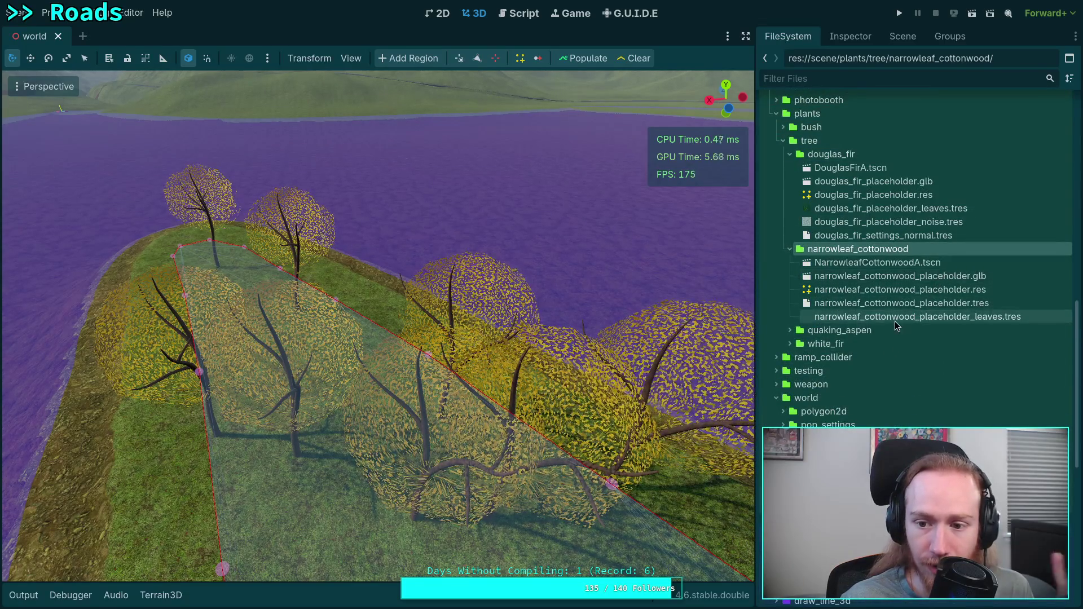
left_click(895, 317)
left_click(861, 38)
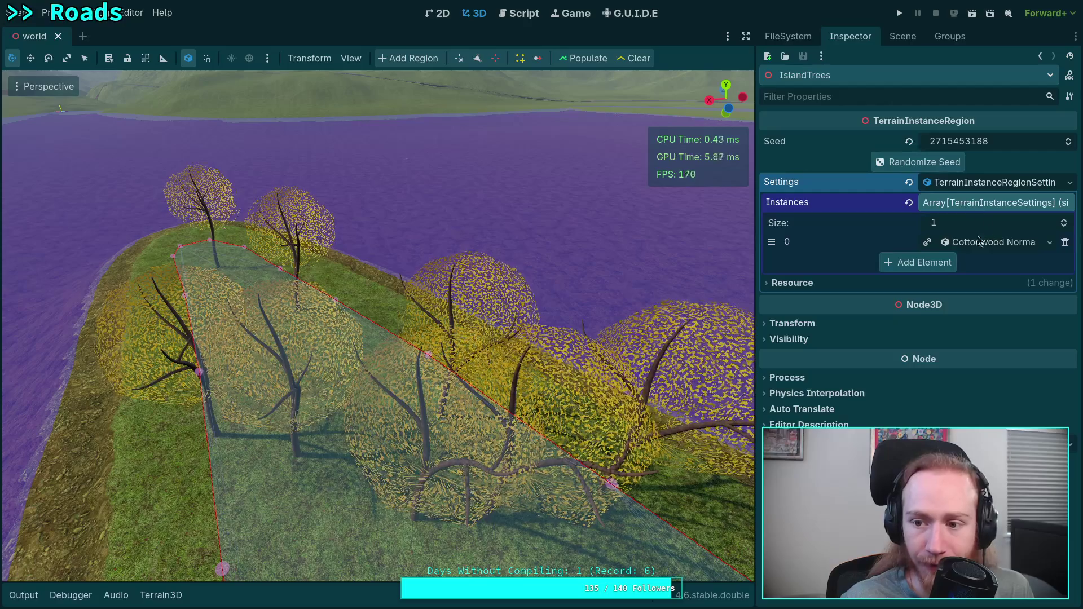
Inspect the Cottonwood Normal settings, then delete narrowleaf_cottonwood_placeholder.tres from the FileSystem dock.
left_click(982, 244)
scroll(851, 282, "down", 5)
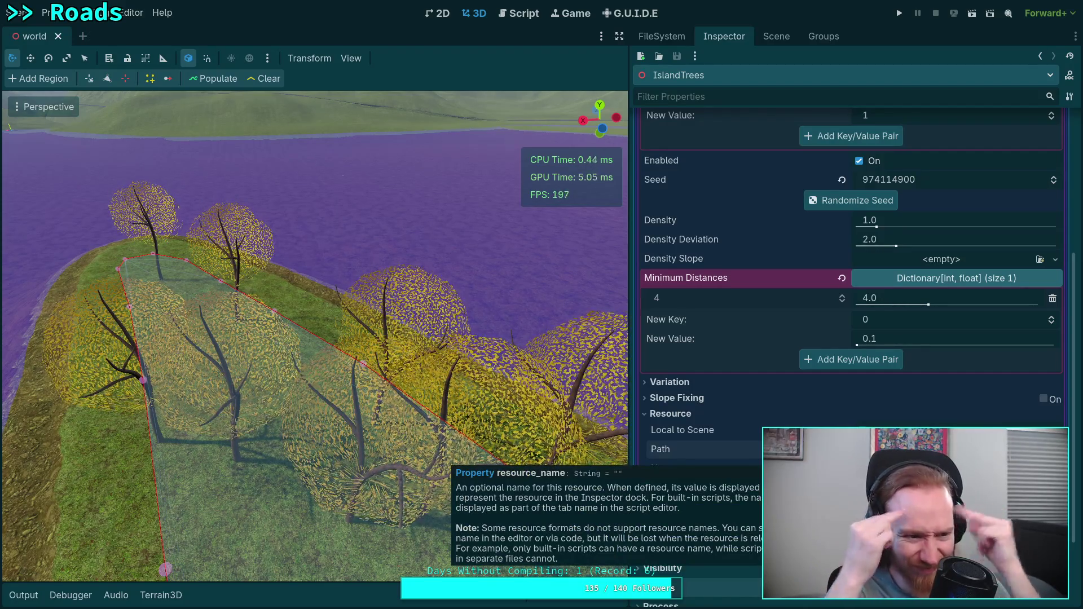
left_click(662, 36)
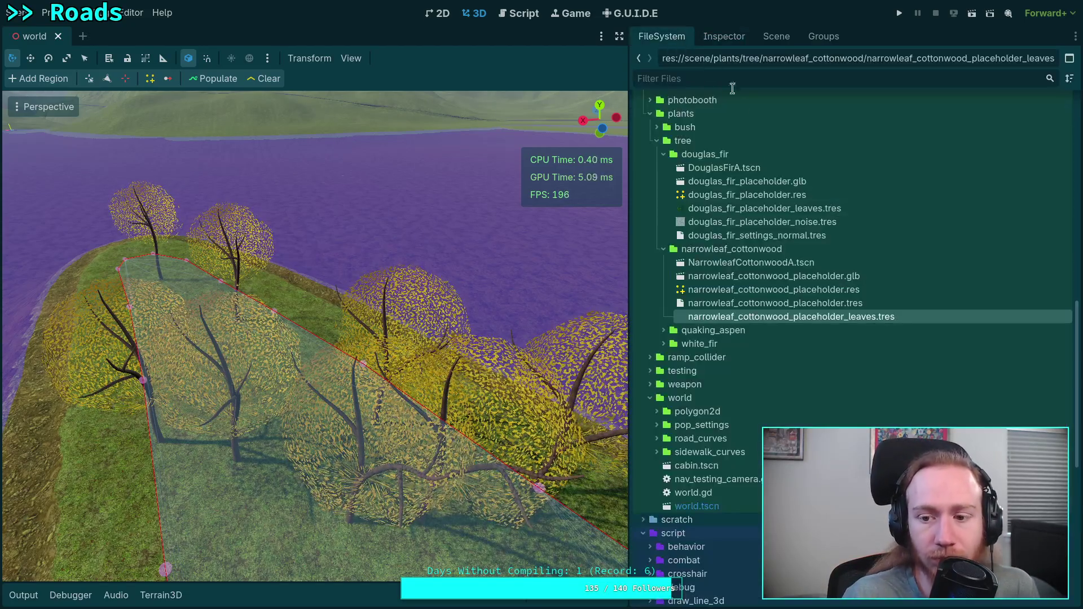
left_click(878, 300)
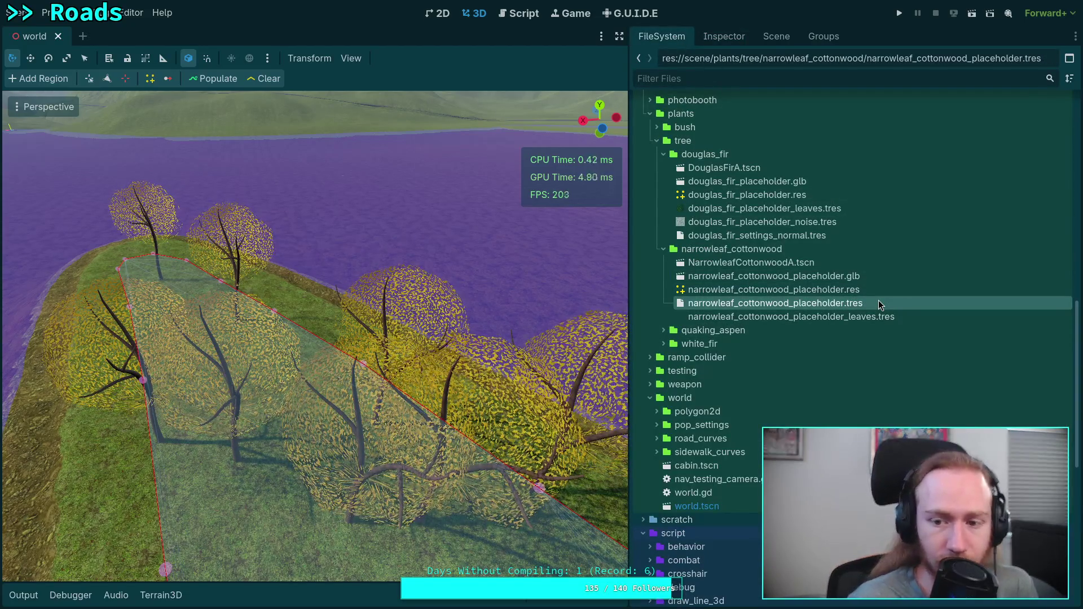
key("Delete")
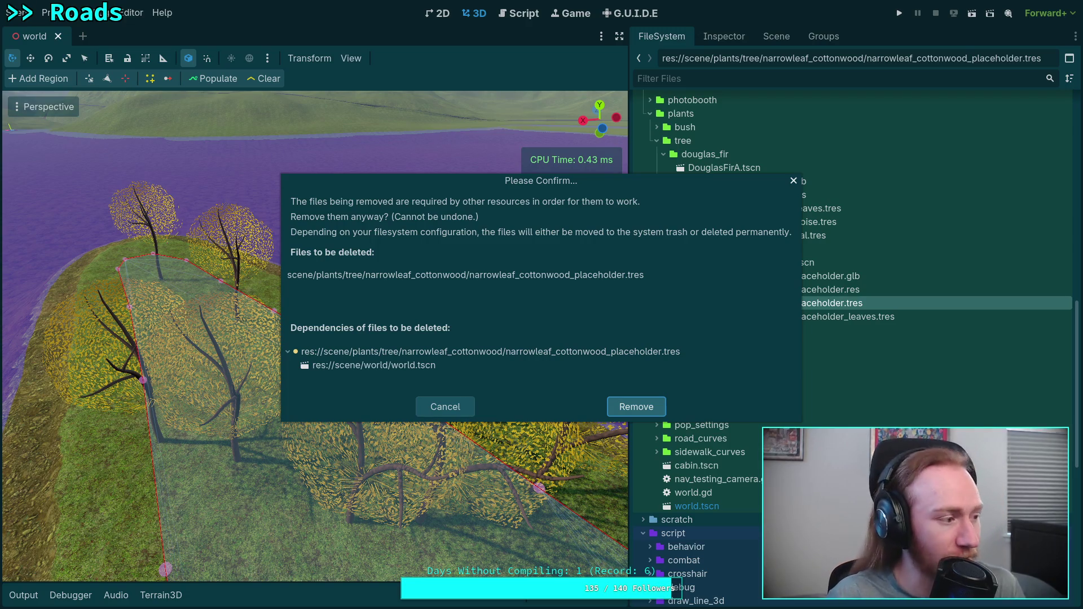
key("Return")
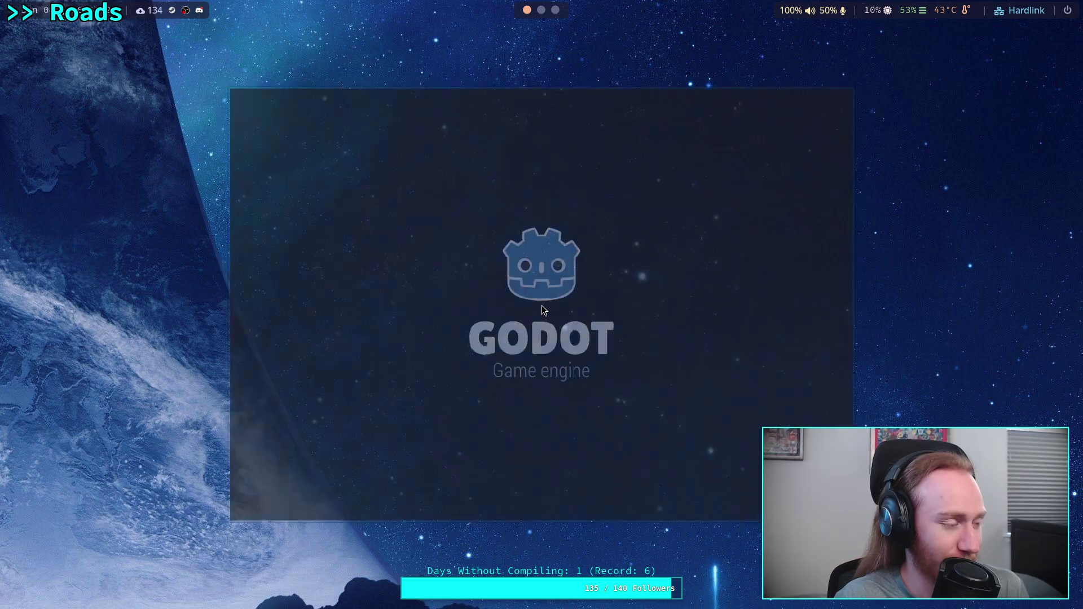
Open the Zombie Game project for editing from the Project Manager.
left_click(631, 146)
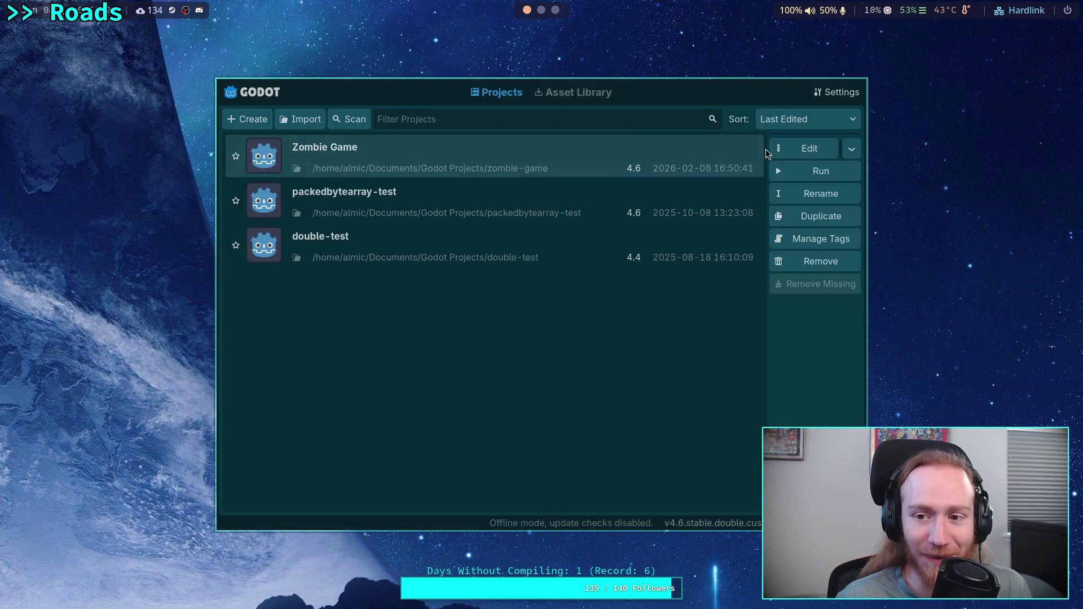
left_click(790, 148)
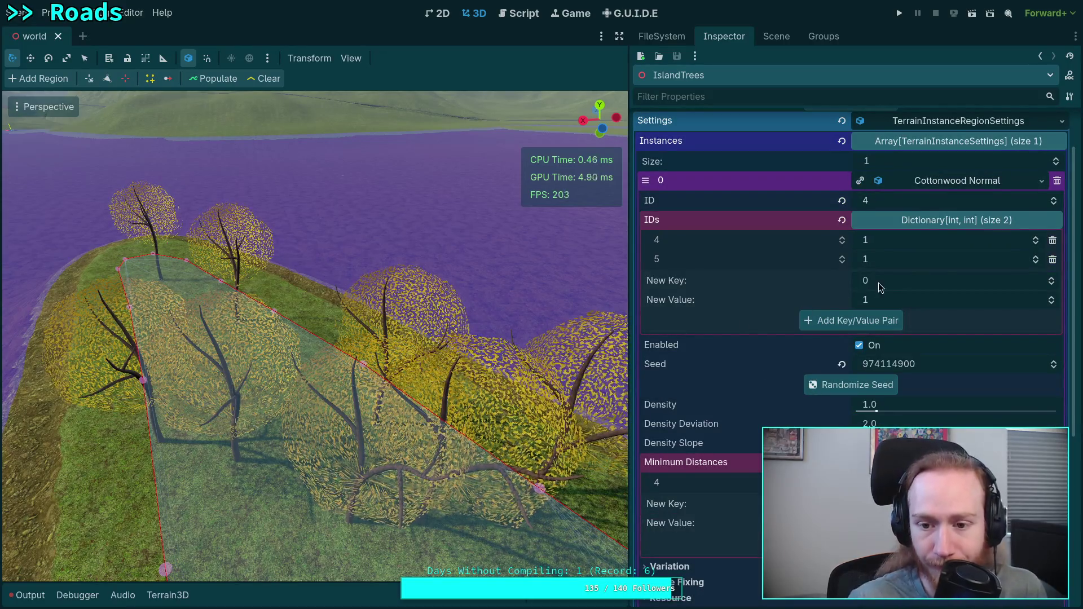
Remove both entries from the Cottonwood Normal IDs dictionary.
left_click(1052, 259)
left_click(1053, 240)
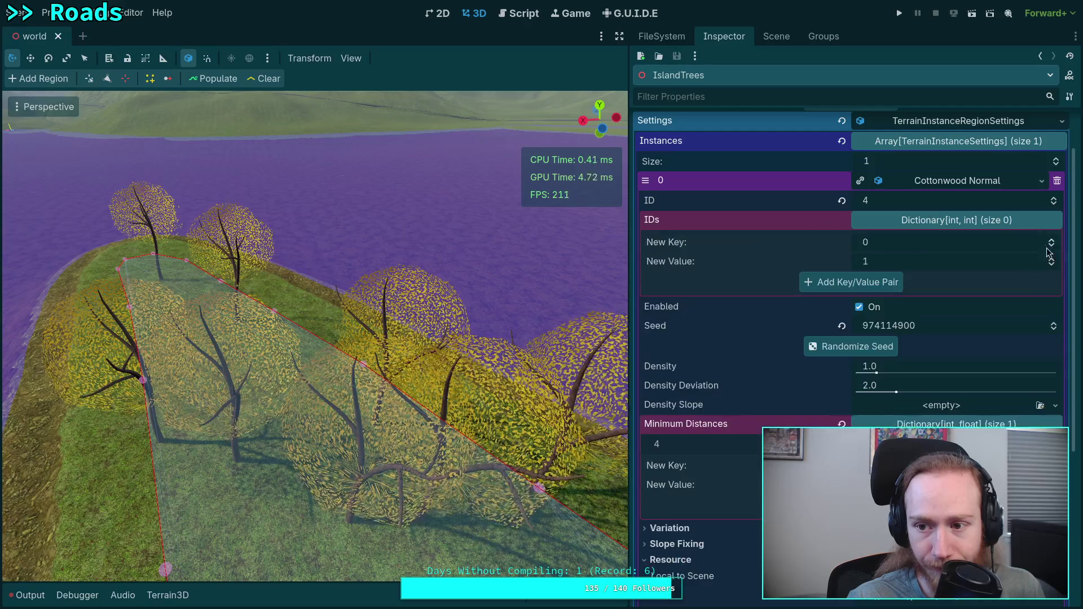
scroll(909, 316, "up", 2)
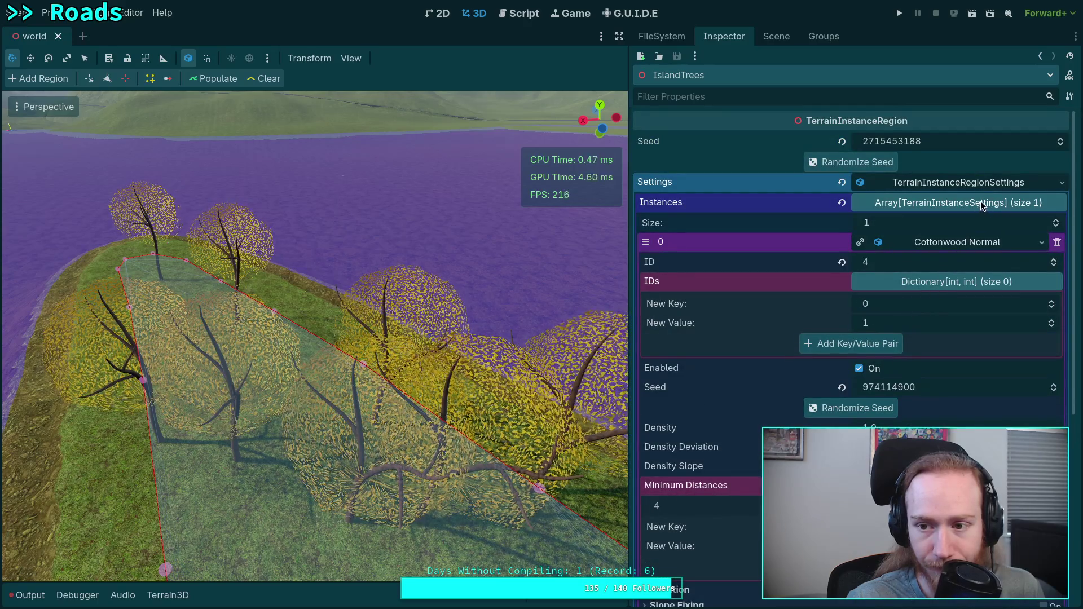
Save the Cottonwood Normal settings as narrowleaf_cottonwood_settings_normal.tres in scene/plants/tree/narrowleaf_cottonwood.
left_click(1042, 242)
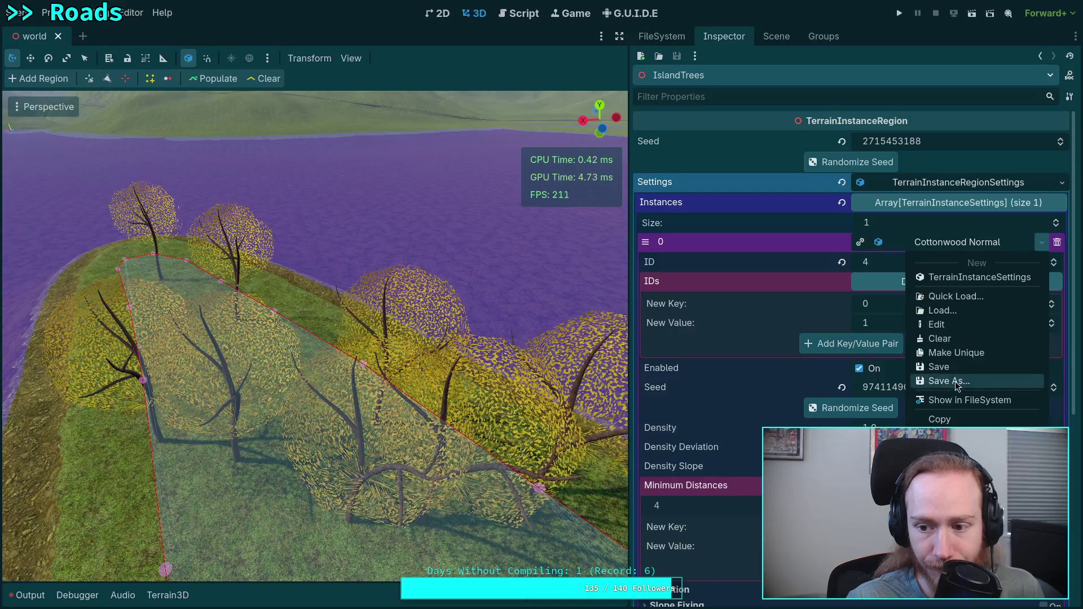
left_click(956, 381)
double_click(434, 265)
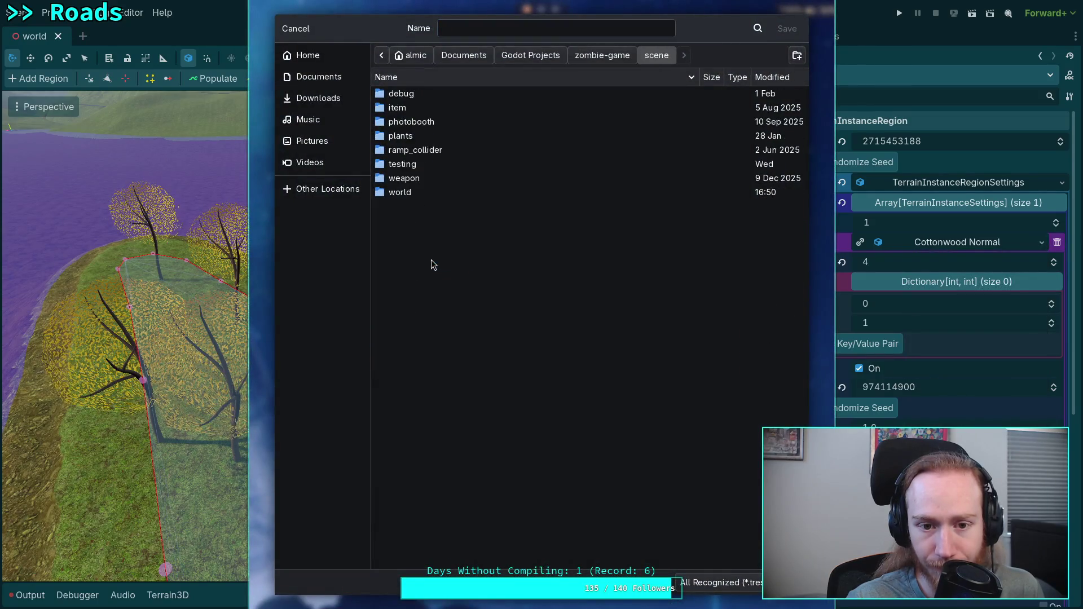
double_click(428, 135)
double_click(440, 108)
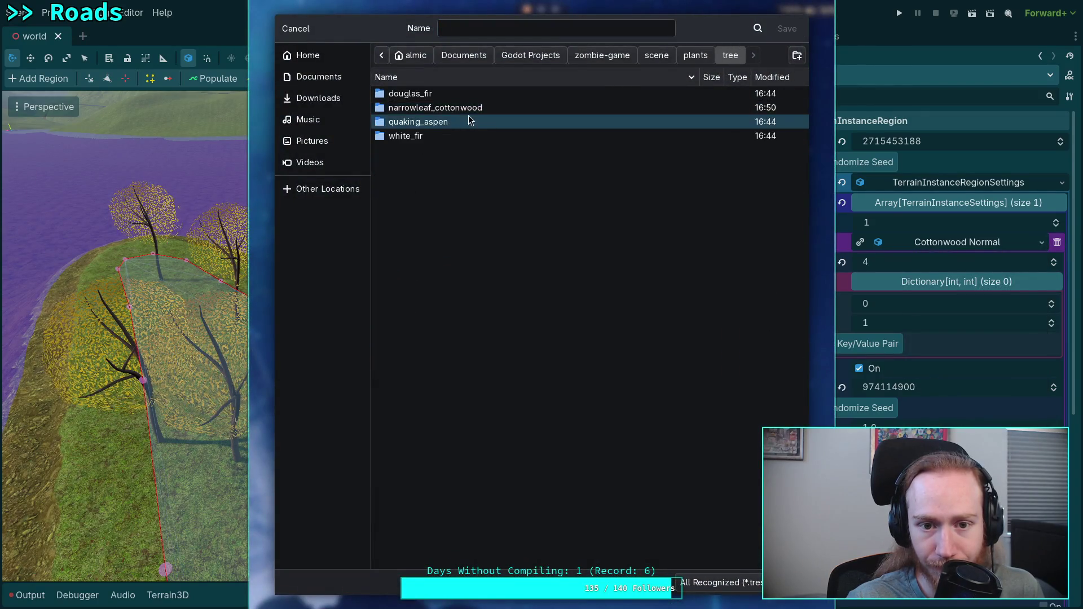
double_click(490, 107)
left_click(521, 108)
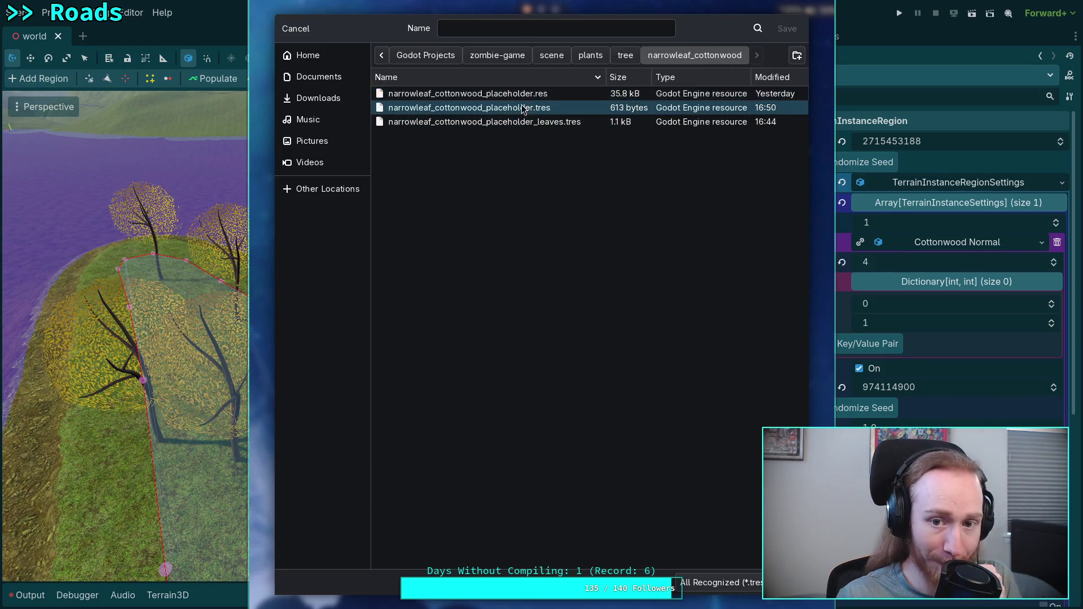
left_click(583, 27)
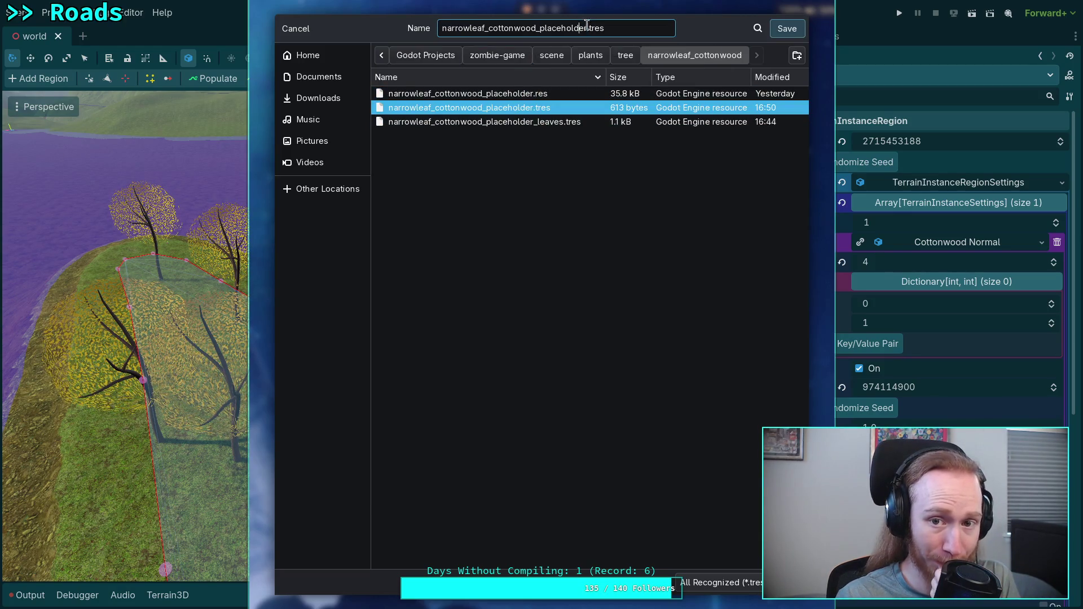
left_click_drag(590, 28, 534, 28)
left_click_drag(535, 28, 539, 28)
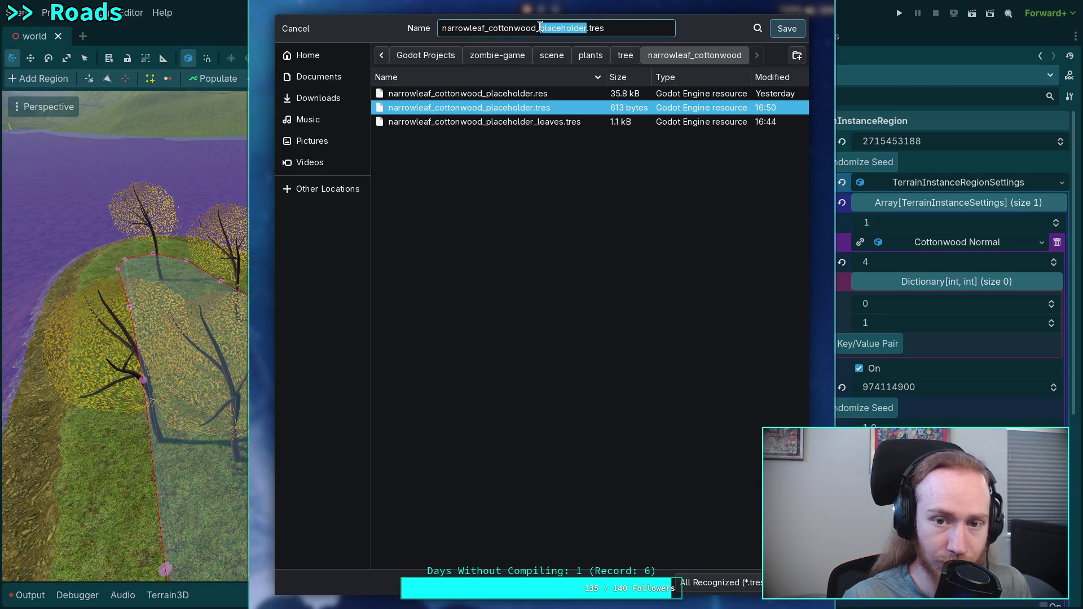
type("sottings_norma")
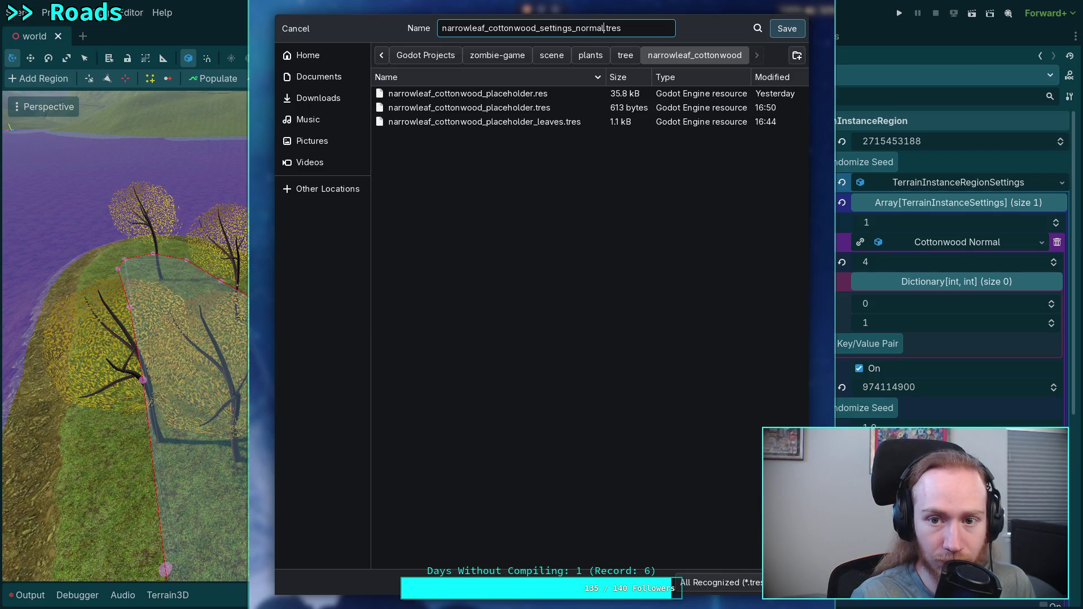
key("Return")
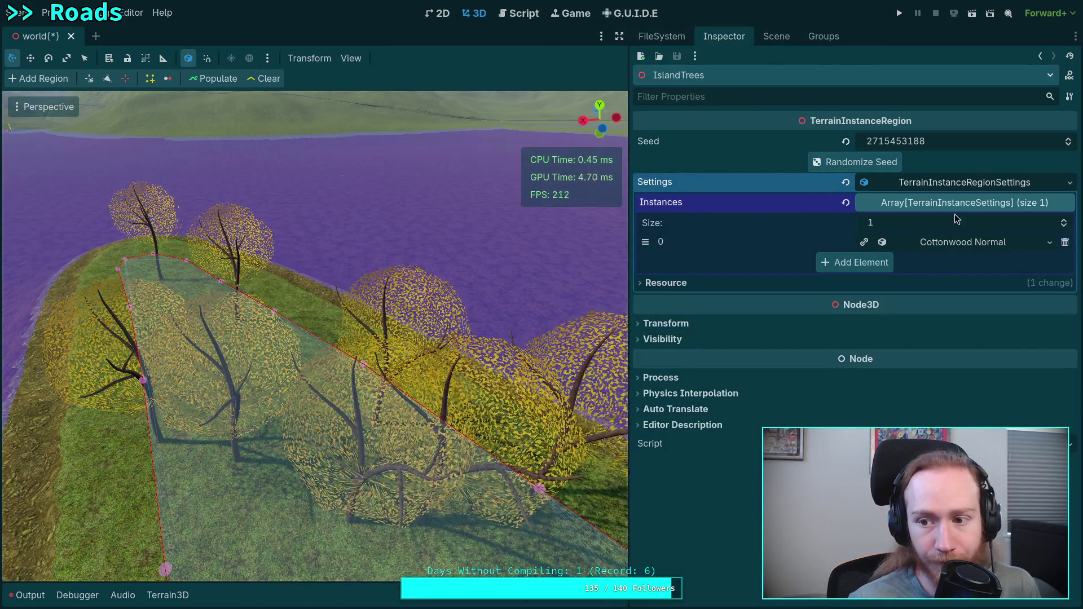
Start deleting narrowleaf_cottonwood_placeholder.tres in FileSystem, then cancel the removal.
left_click(662, 36)
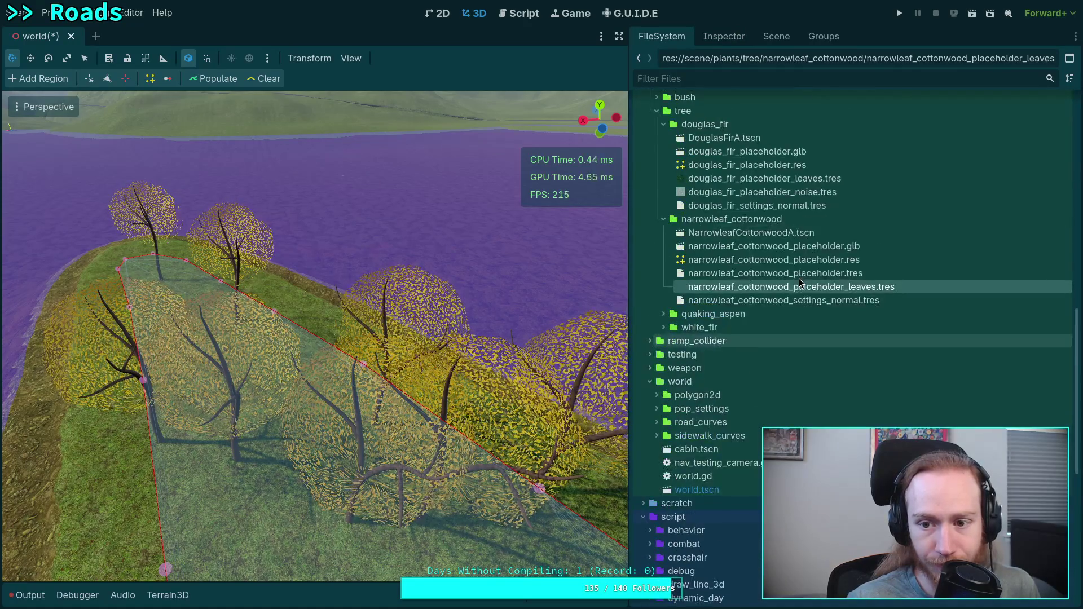
left_click(865, 274)
key("Delete")
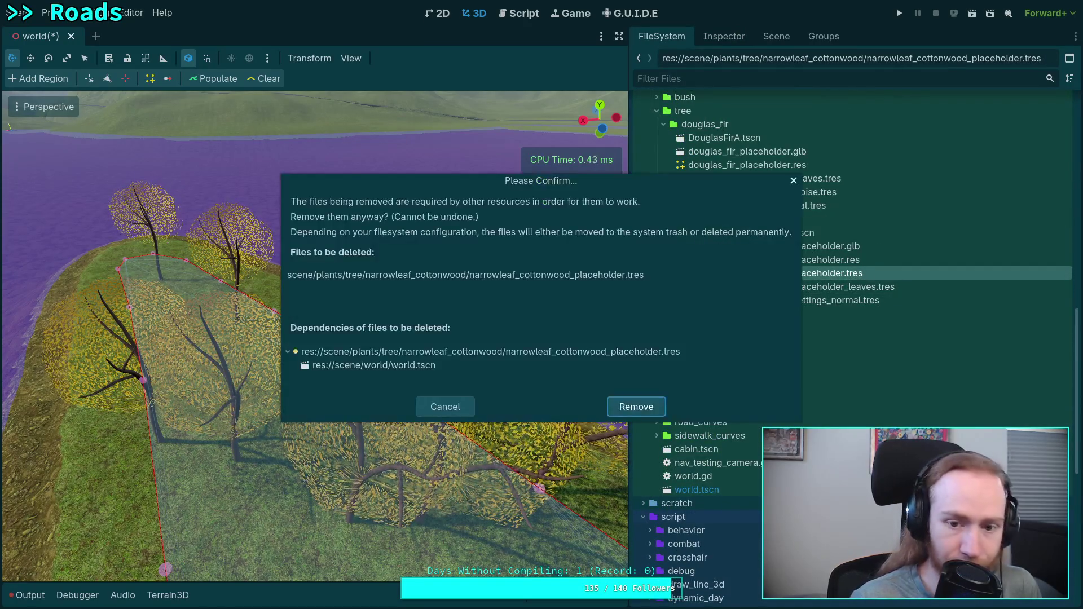
left_click(468, 404)
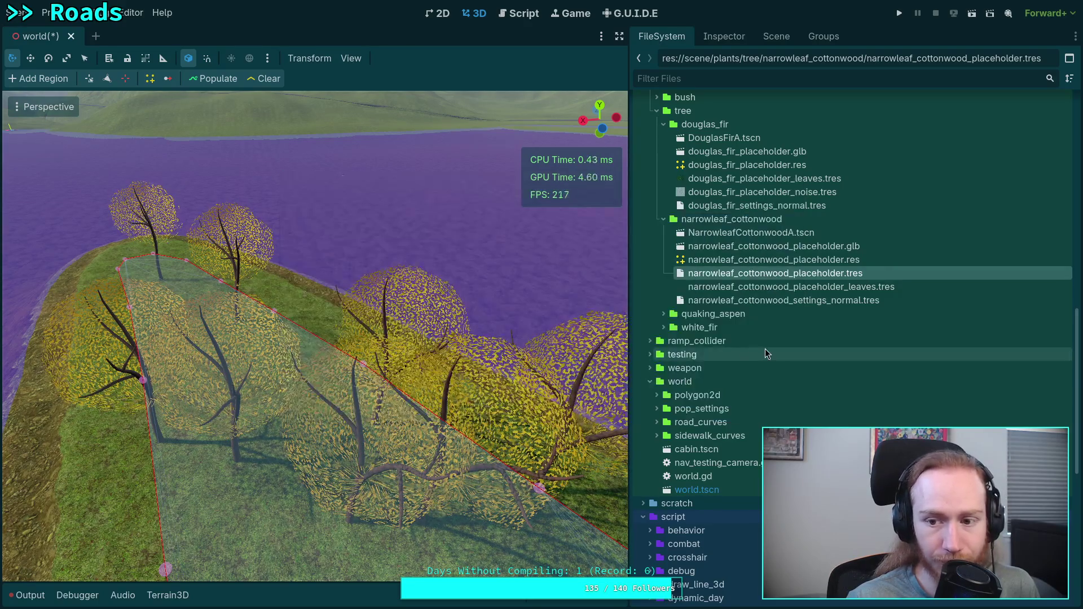
Save the world scene with Ctrl+S, then delete the placeholder file, confirming Remove.
key("ctrl+s")
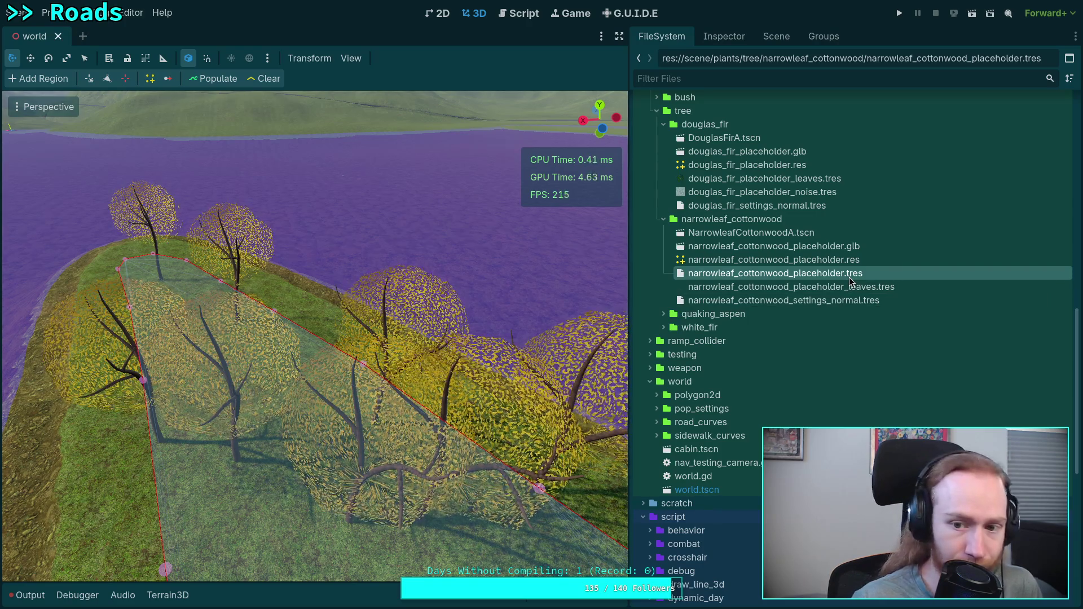
key("Delete")
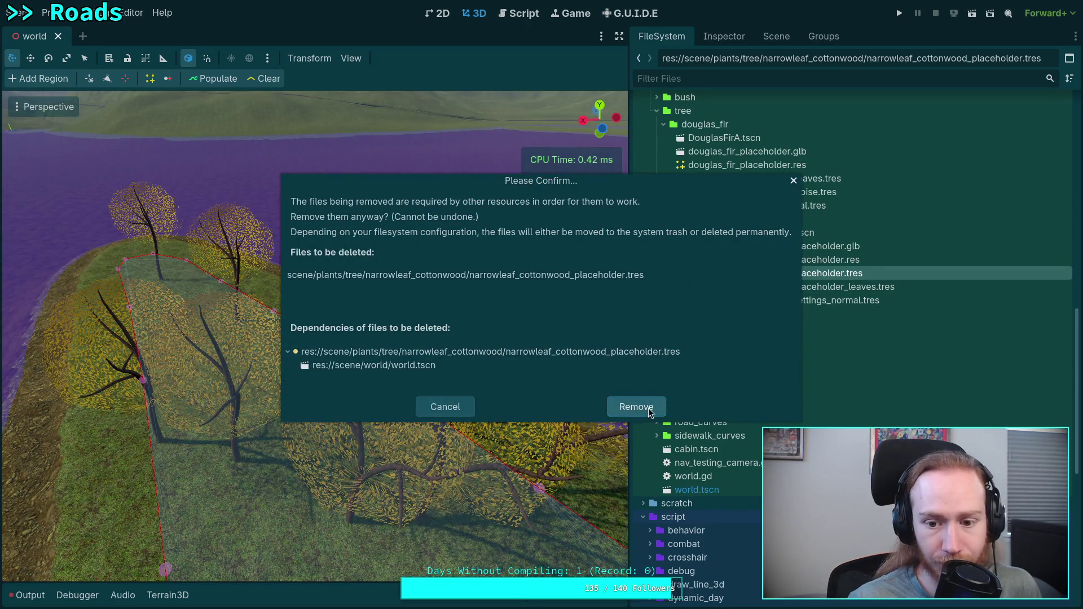
left_click(636, 407)
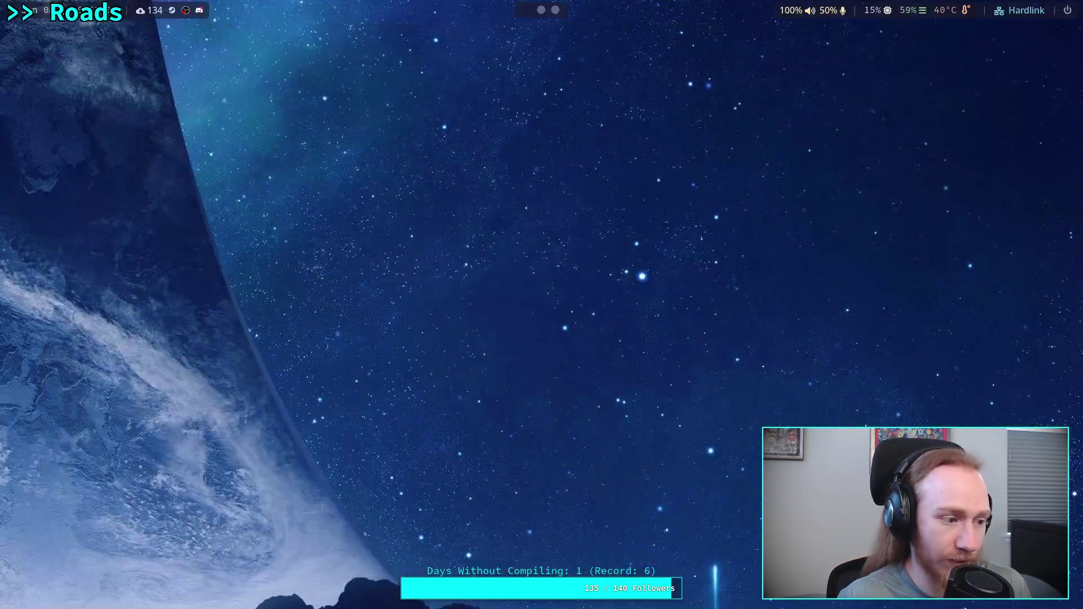
Browse the narrowleaf_cottonwood files in Neovim's neo-tree with hidden files shown, then quit with :q.
key("super+1")
left_click(263, 351)
type(":")
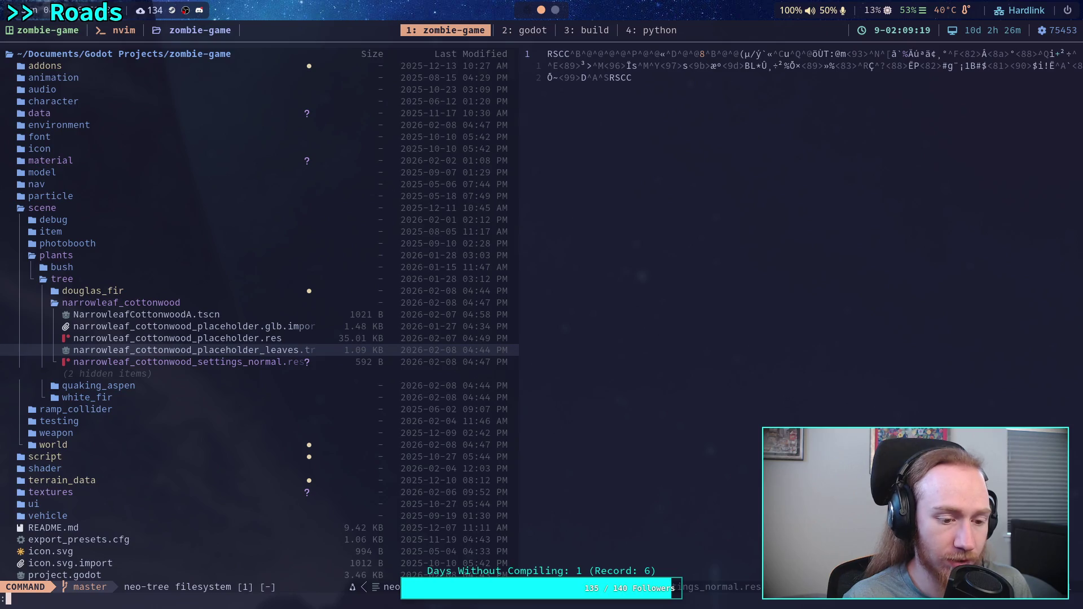
key("Escape")
left_click(263, 362)
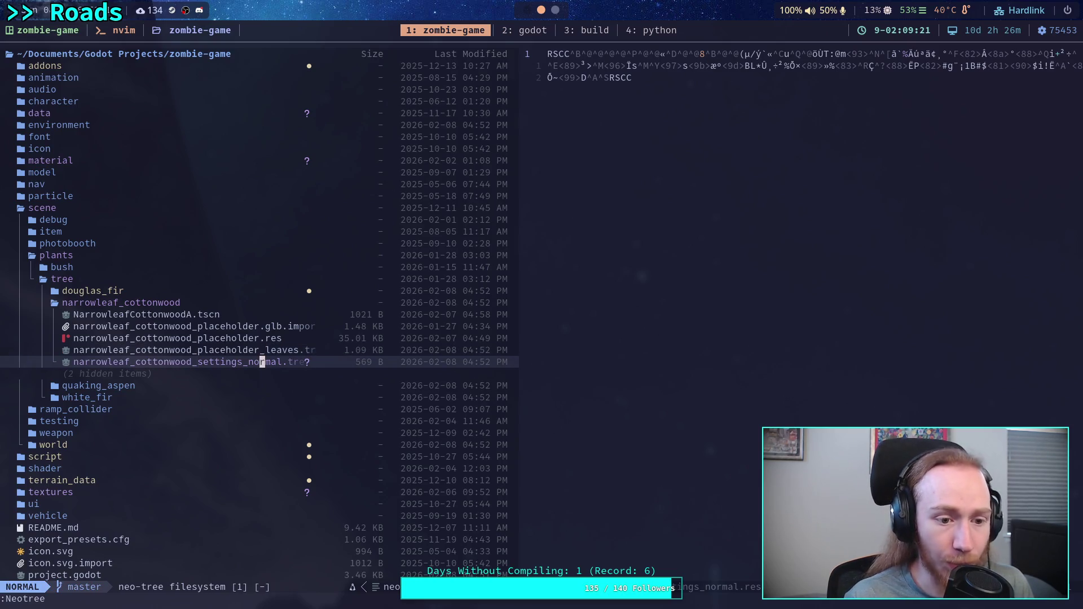
left_click(262, 350)
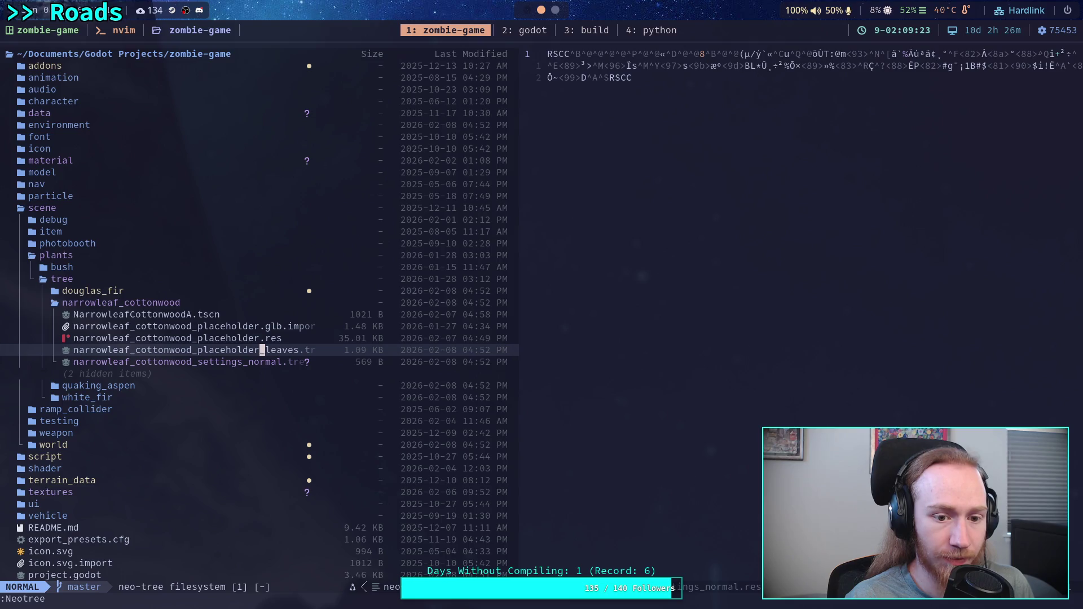
key("H")
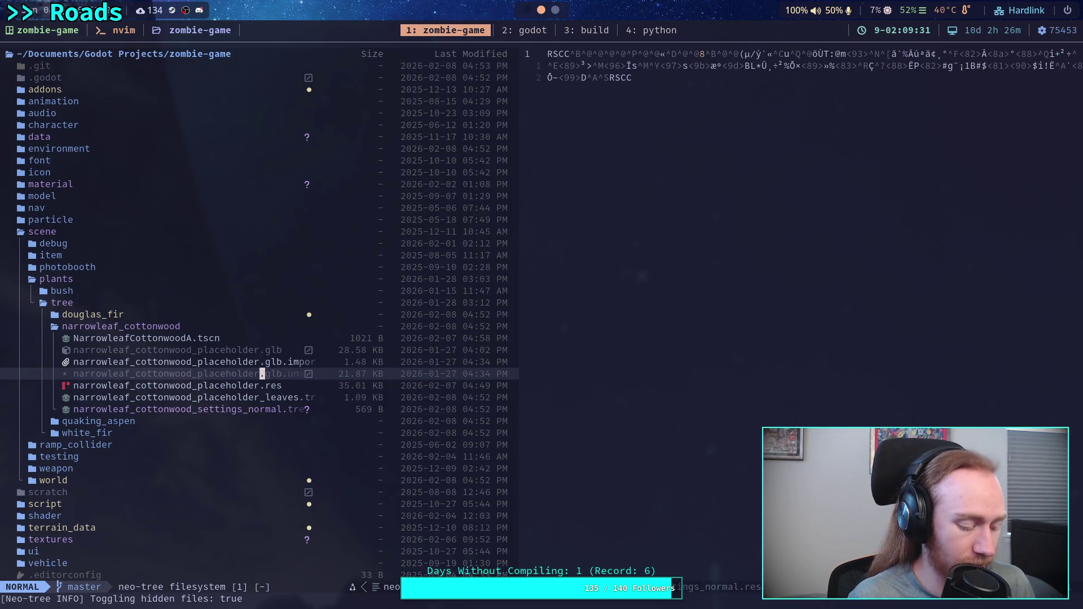
type(":qa")
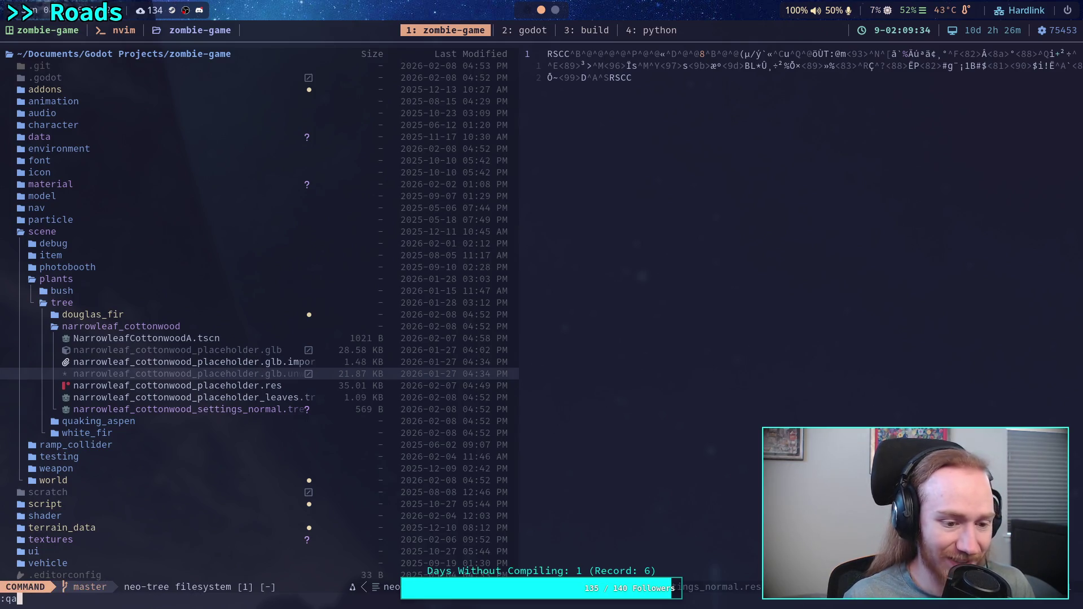
key("Return")
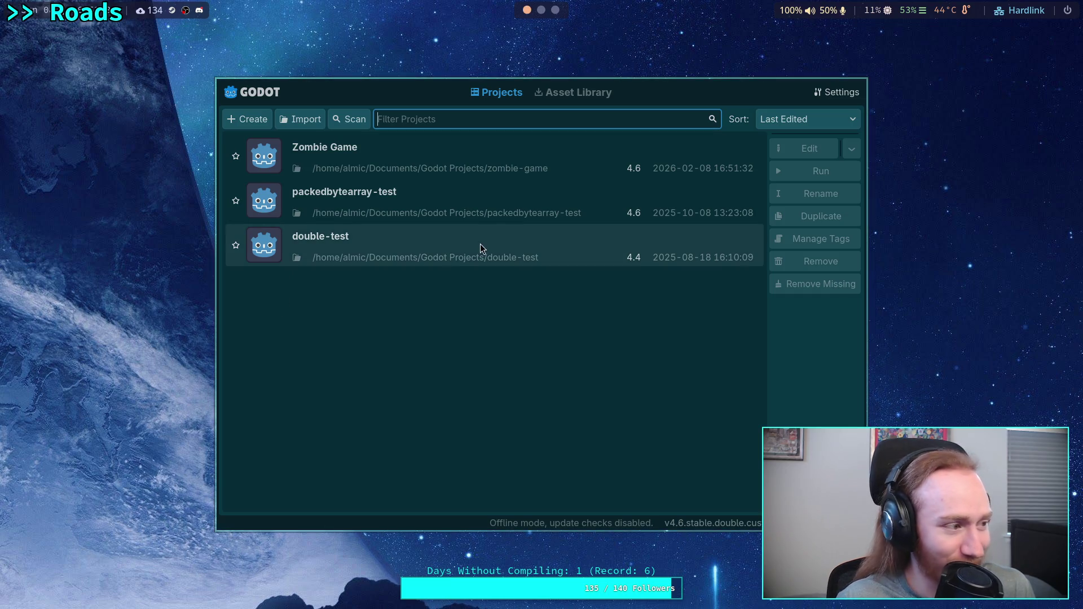
Reopen Zombie Game in the editor from the Project Manager list.
left_click(688, 162)
left_click(786, 151)
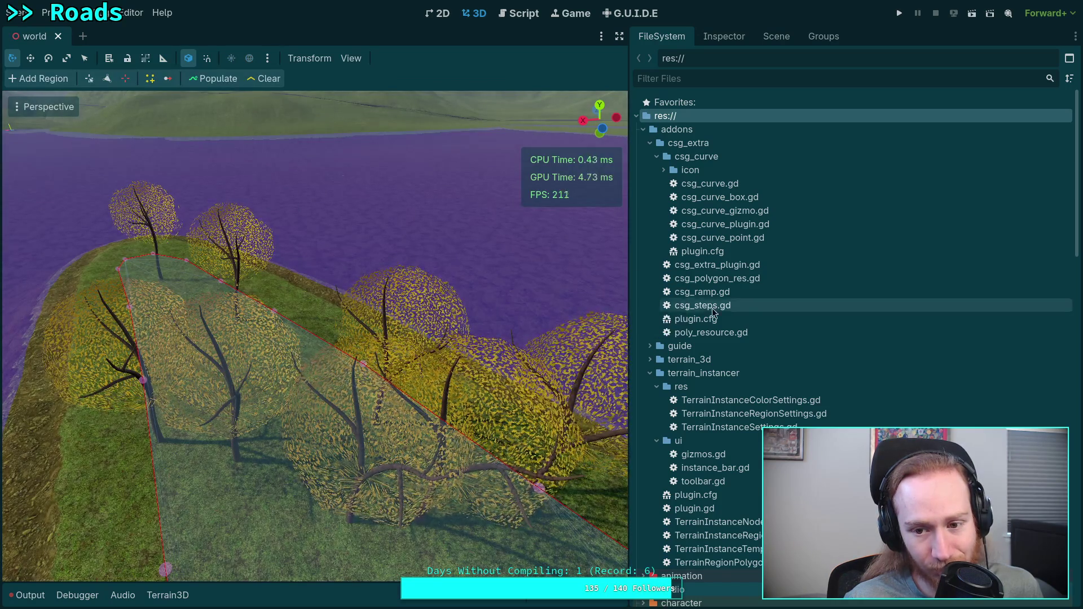
Widen the 3D viewport, check the Output log's missing-placeholder error, then view IslandTrees properties.
left_click_drag(625, 315, 652, 316)
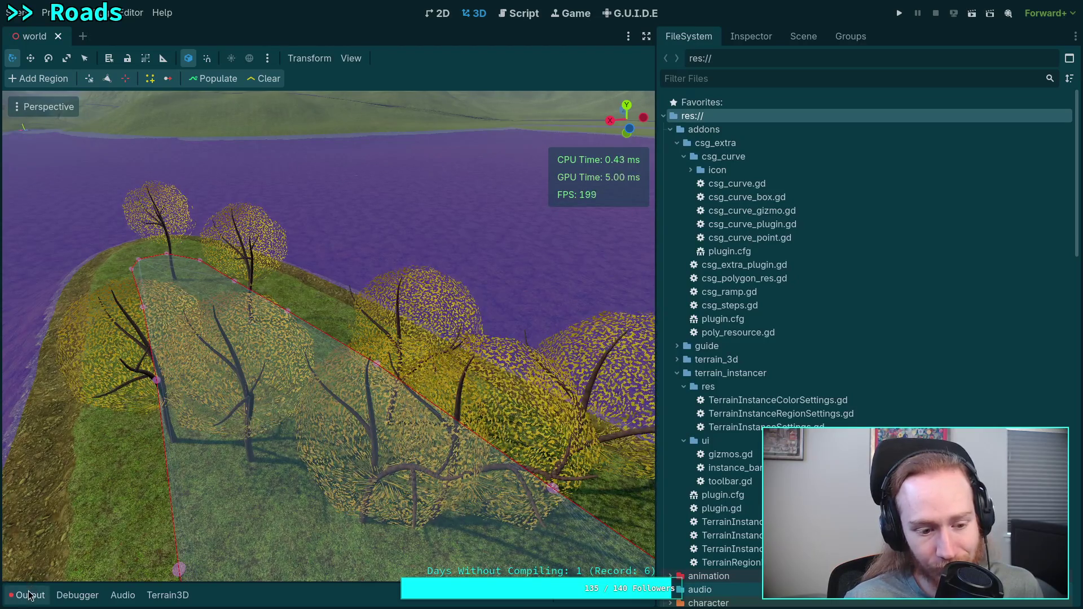
left_click(30, 595)
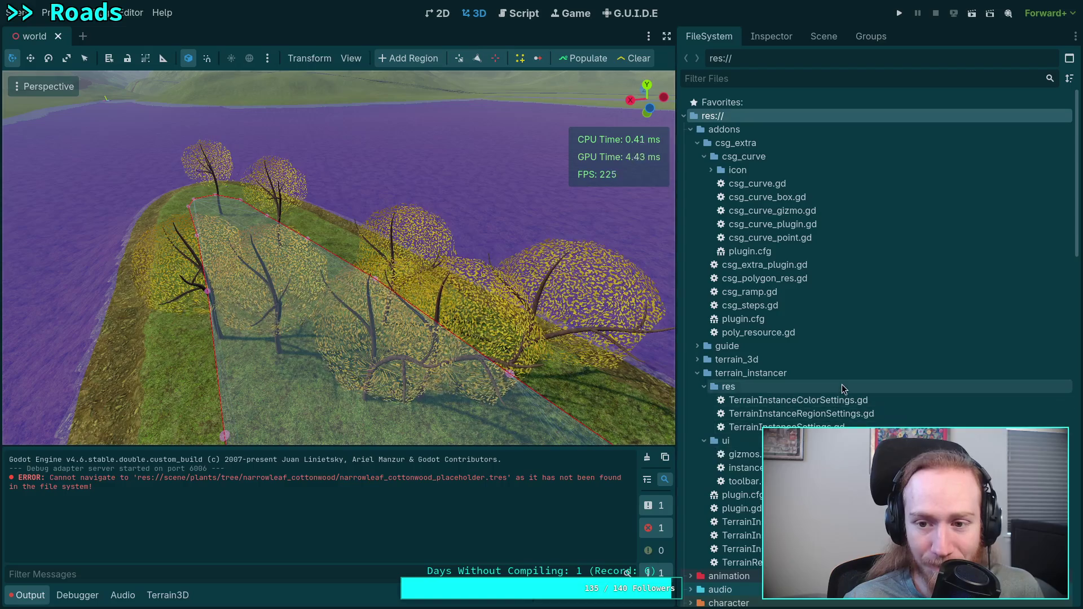
left_click(784, 36)
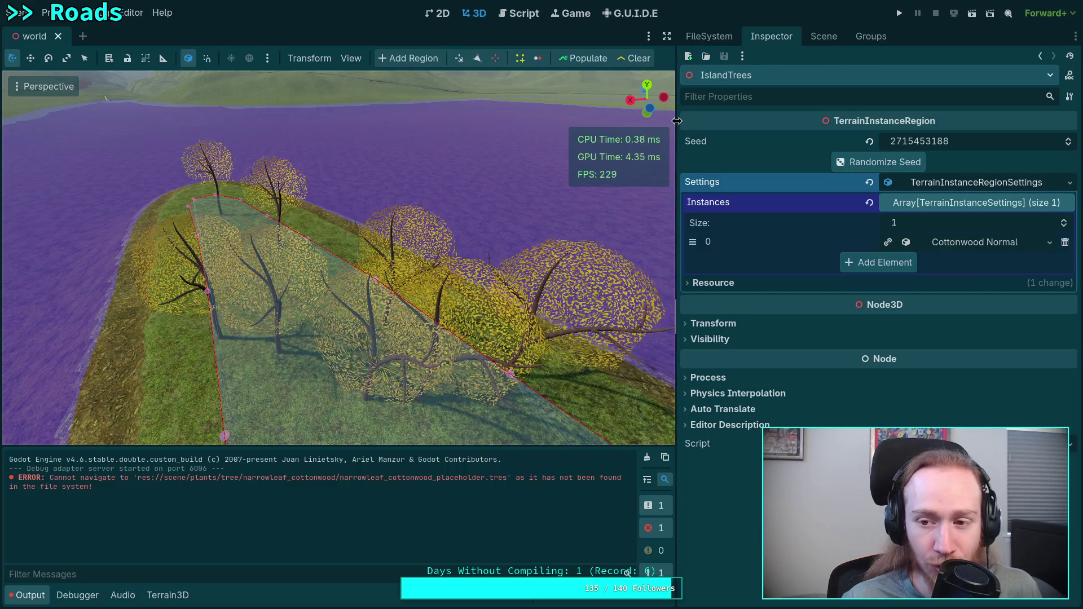
Add keys 4, 5, 6, 7 and 8, each with value 1, to the Cottonwood Normal IDs dictionary.
left_click(957, 242)
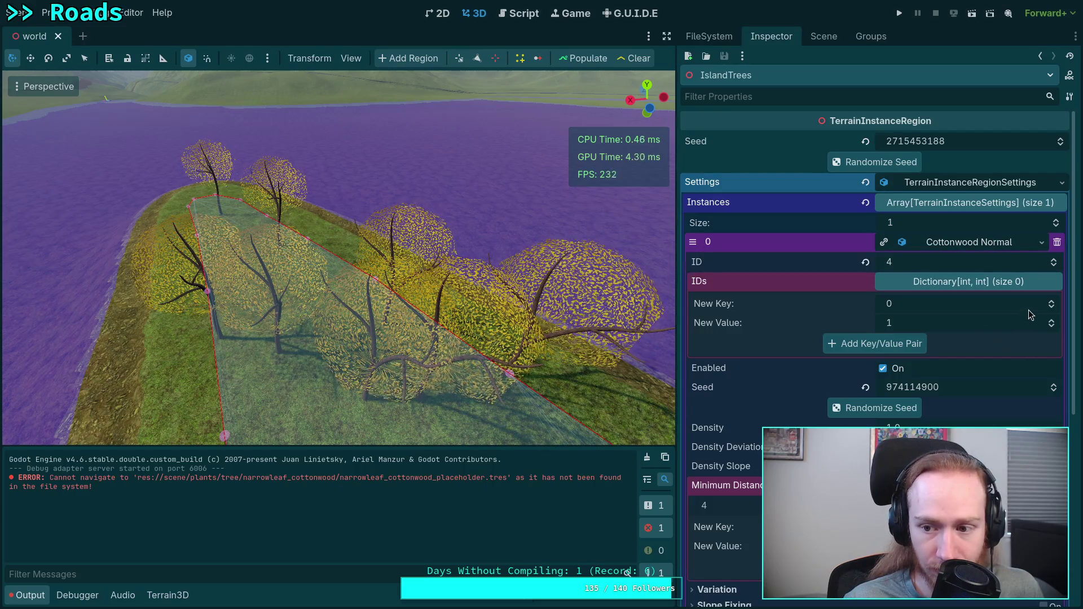
left_click(1052, 302)
left_click(1052, 301)
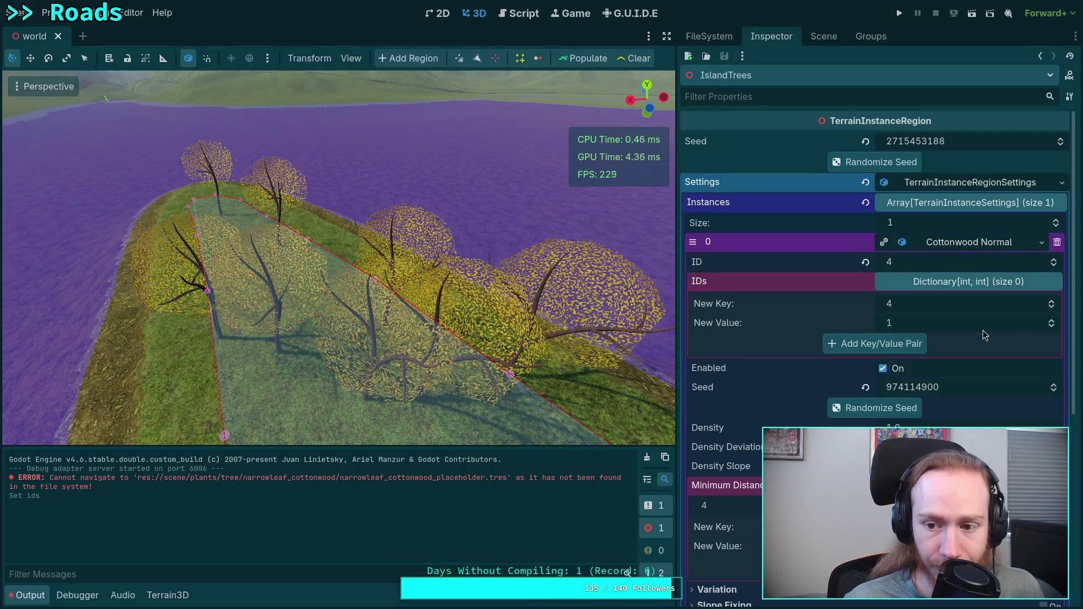
left_click(912, 345)
left_click(1053, 325)
left_click(1052, 326)
left_click(1052, 325)
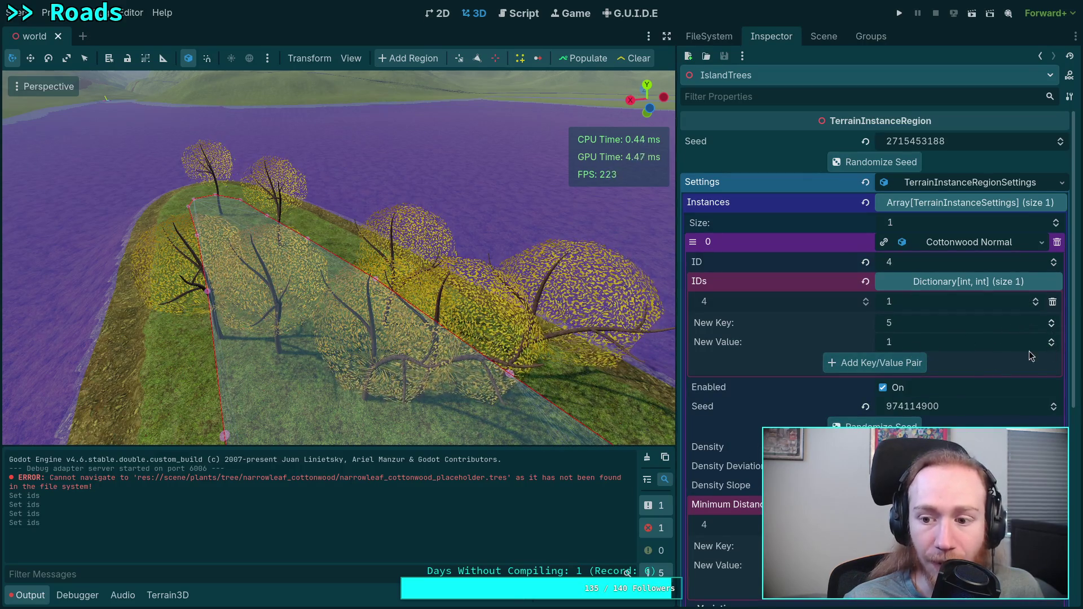
left_click(902, 367)
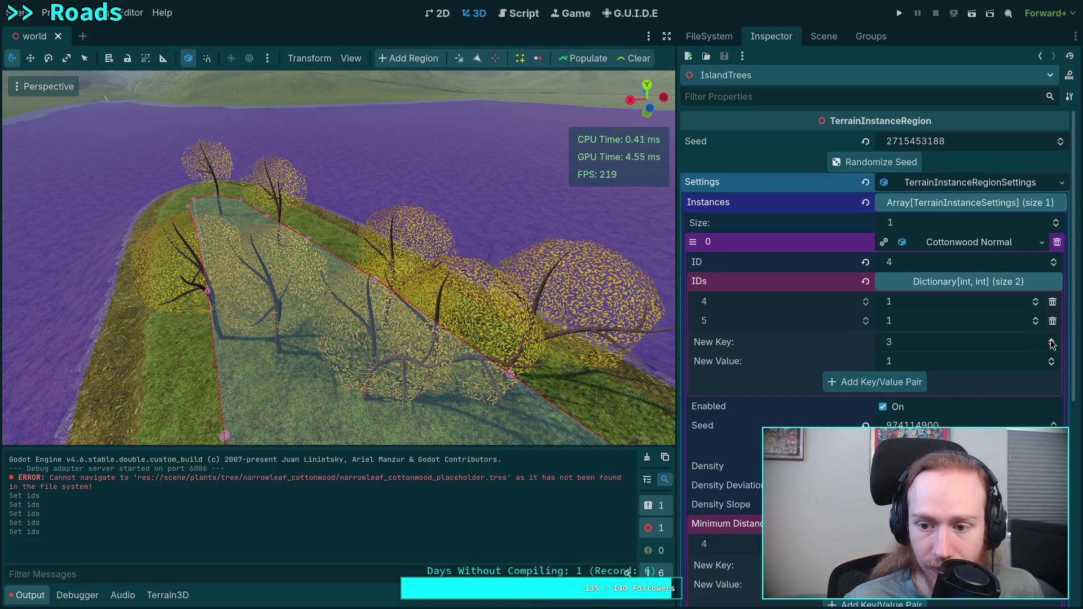
left_click(905, 384)
left_click(1051, 377)
left_click(1051, 383)
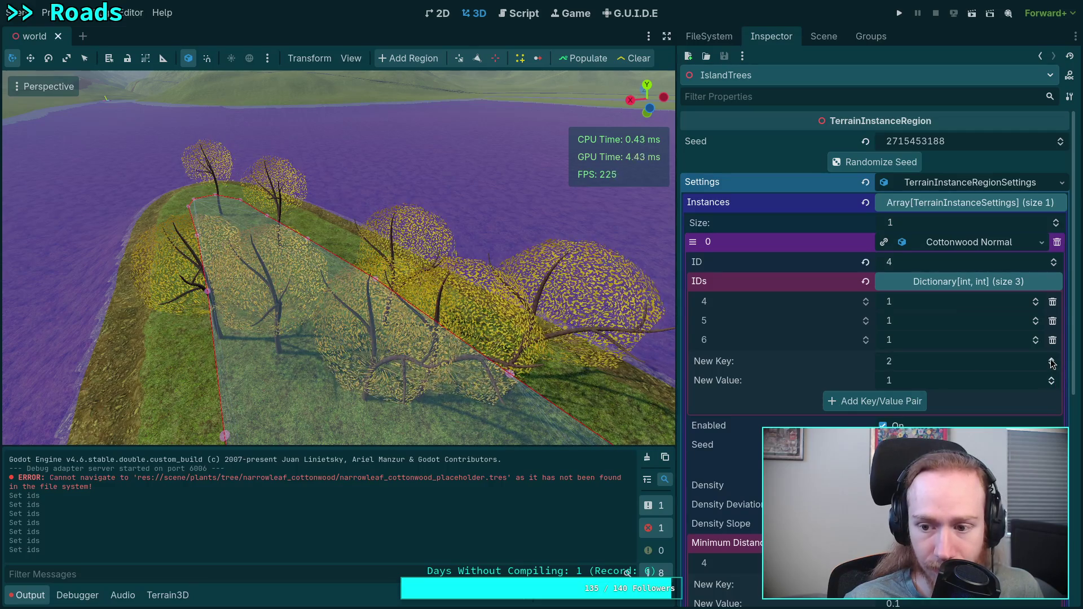
left_click(914, 401)
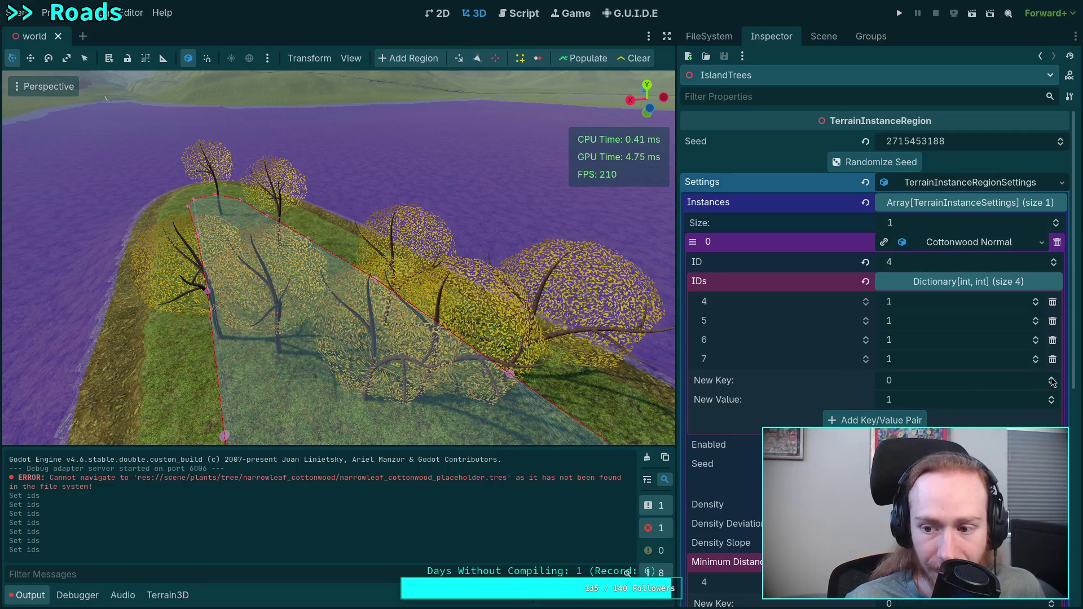
left_click(1052, 377)
left_click(1053, 377)
left_click(1053, 377)
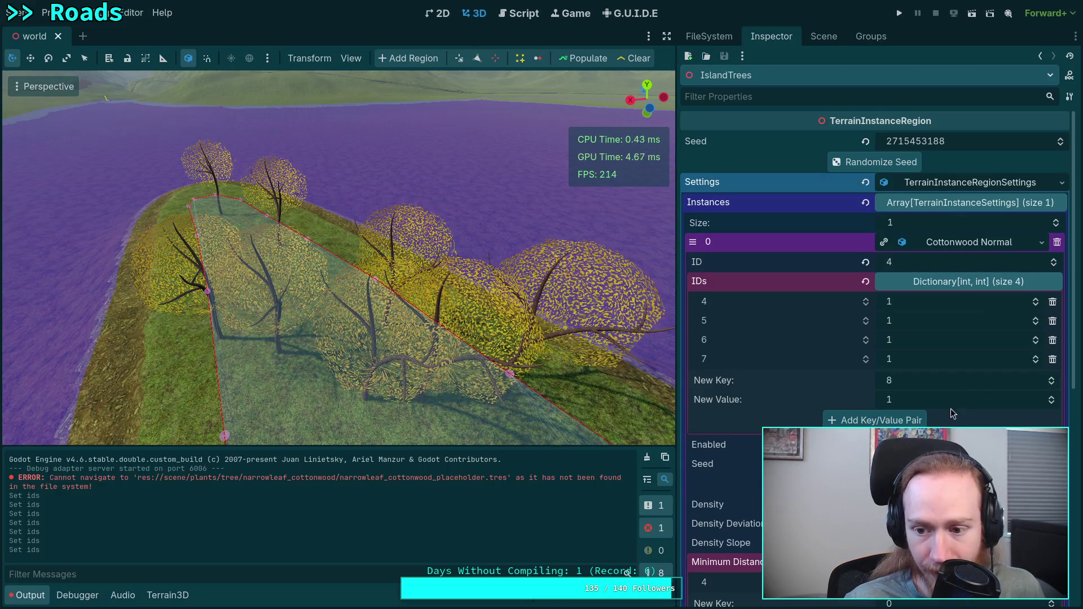
left_click(875, 421)
left_click(1041, 243)
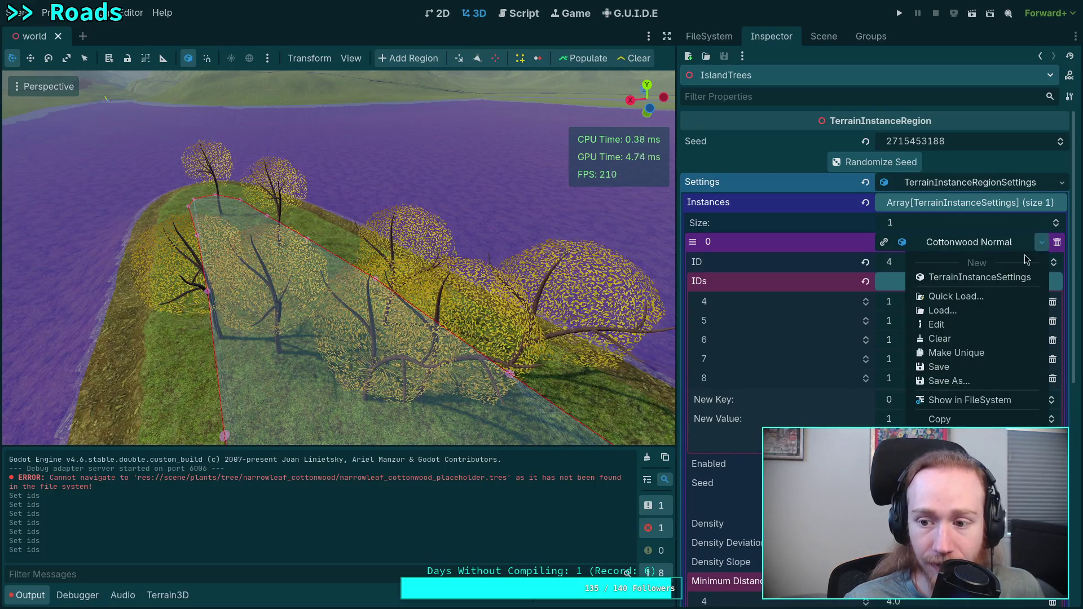
Save the Cottonwood Normal settings, then clear and repopulate IslandTrees with 20 tree instances.
left_click(961, 366)
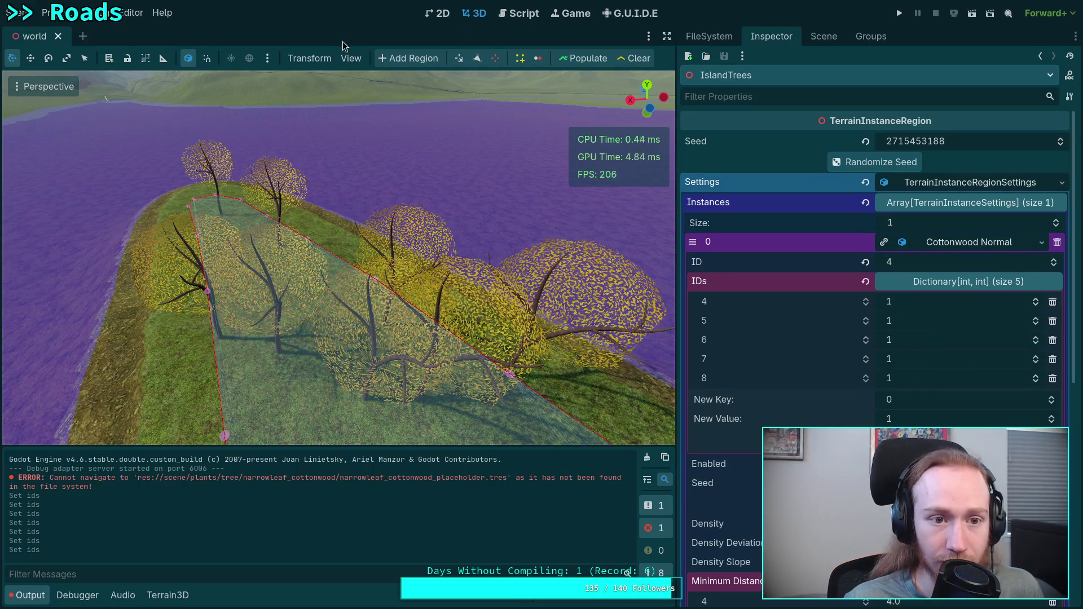
left_click(621, 58)
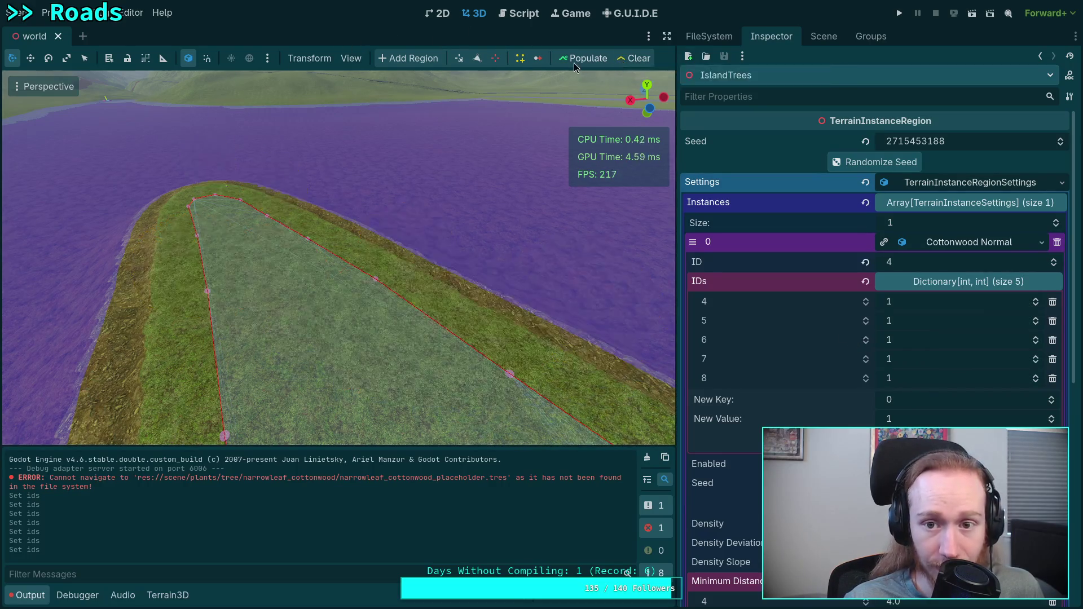
left_click(571, 63)
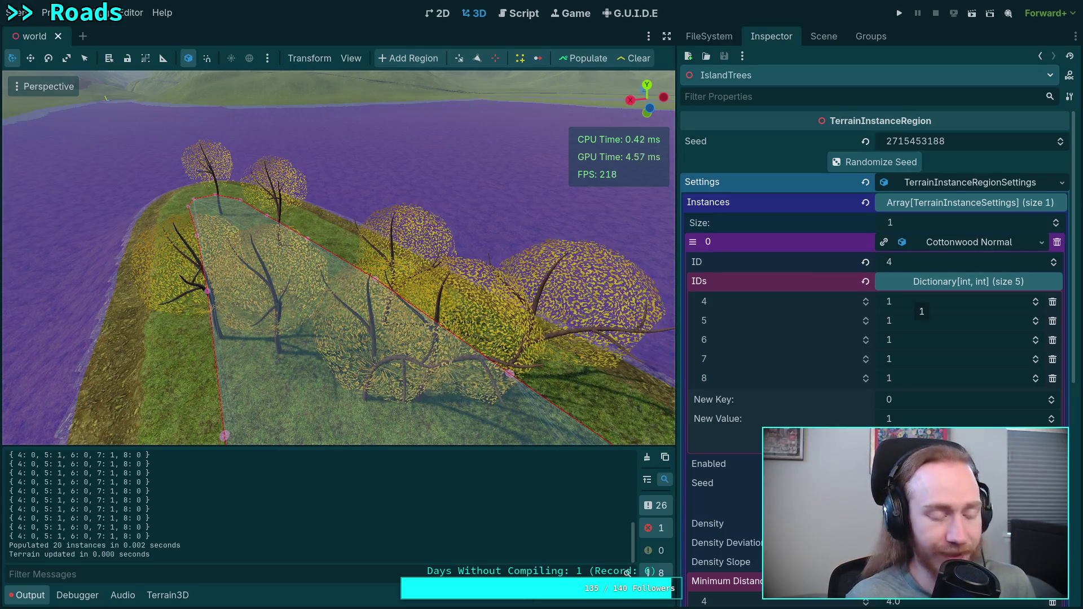
key("super+1")
Launch Neovim in the project and expand scene/plants/tree/narrowleaf_cottonwood in neo-tree.
type("n .")
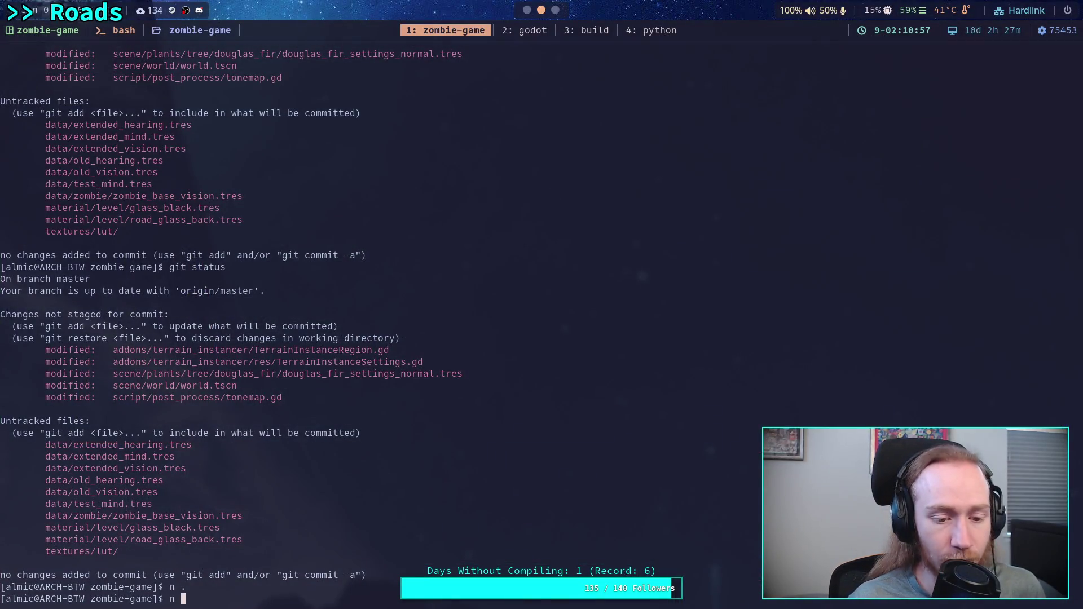
key("Return")
key("j")
key("j")
key("j")
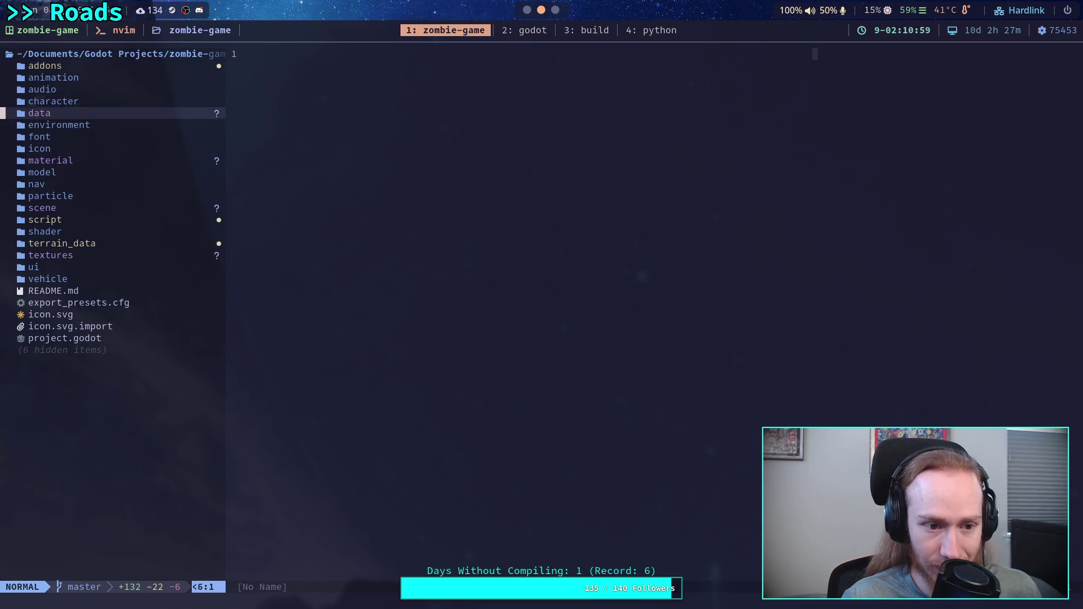
key("j")
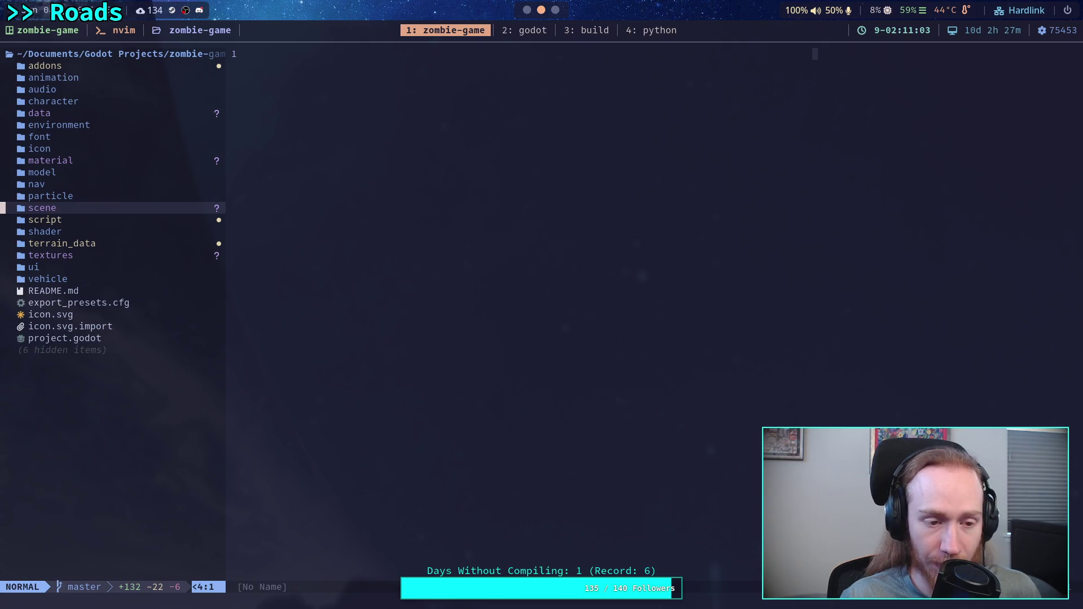
key("Return")
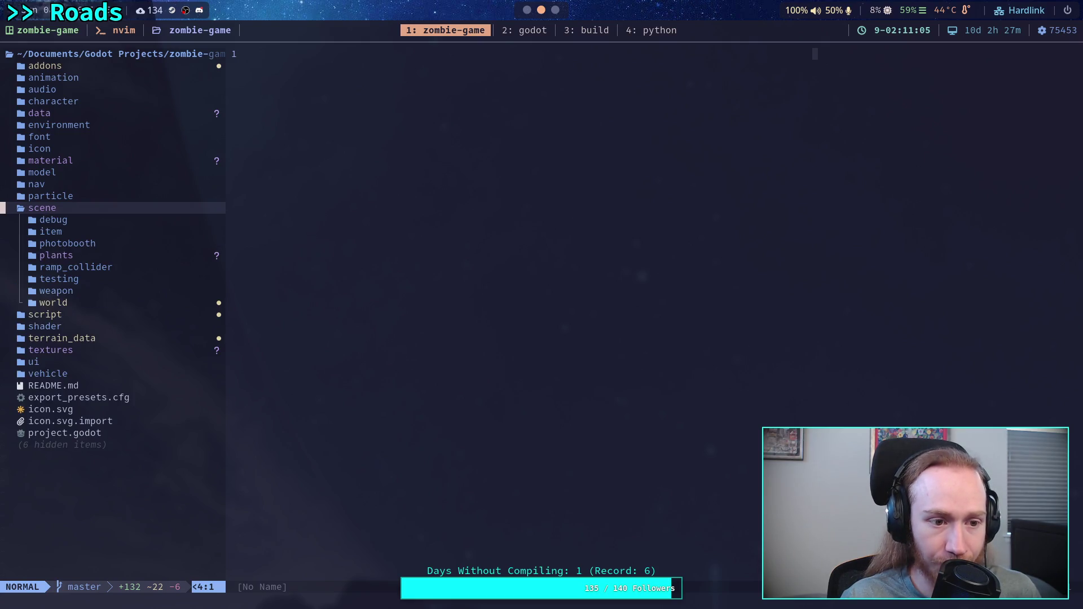
key("j")
key("j")
key("j")
key("j")
key("Return")
key("j")
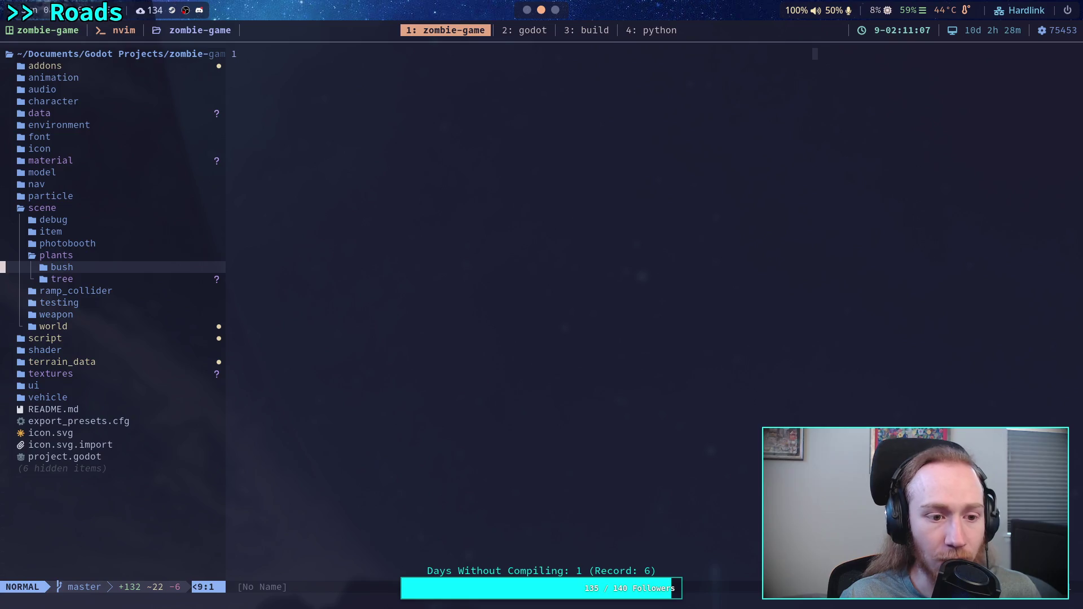
key("j")
key("Return")
key("j")
key("j")
key("Return")
key("j")
key("j")
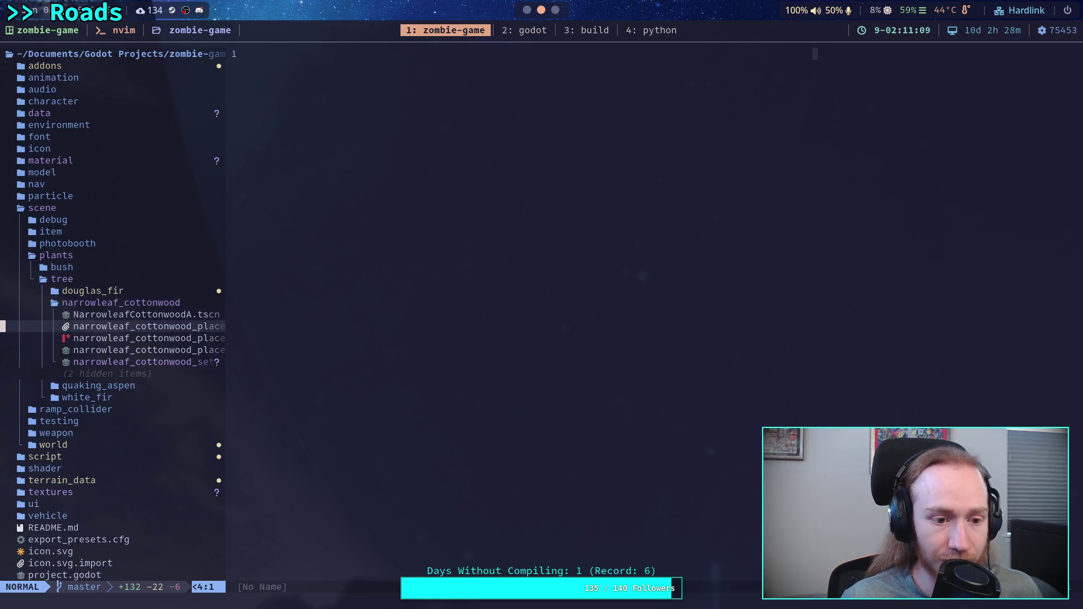
Widen the file tree, open narrowleaf_cottonwood_settings_normal.tres to read its ids, then return to Godot.
left_click_drag(234, 243, 363, 237)
left_click_drag(364, 289, 432, 280)
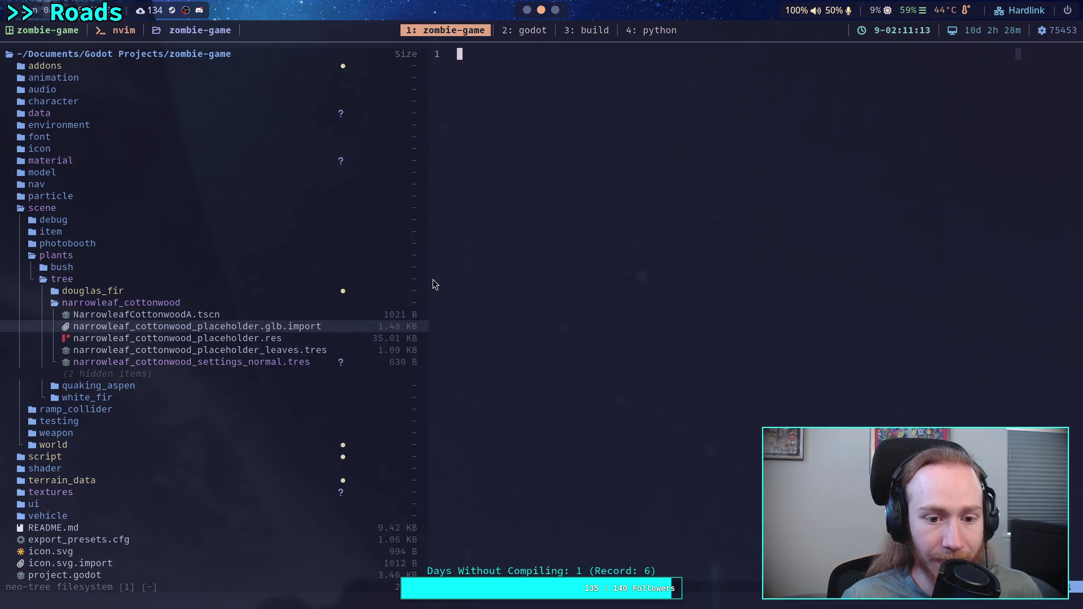
left_click(263, 364)
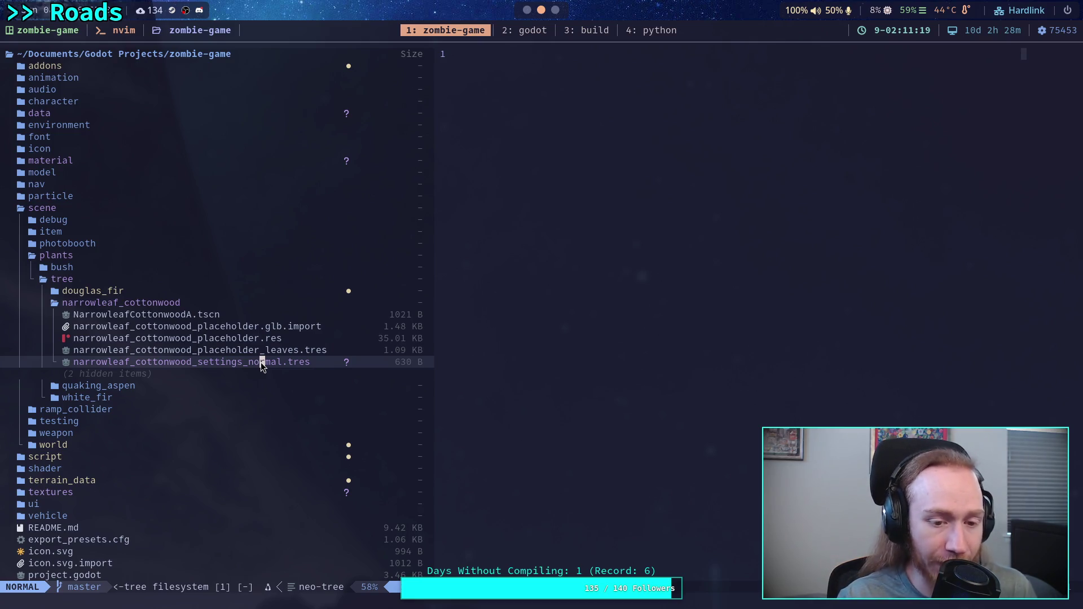
key("Return")
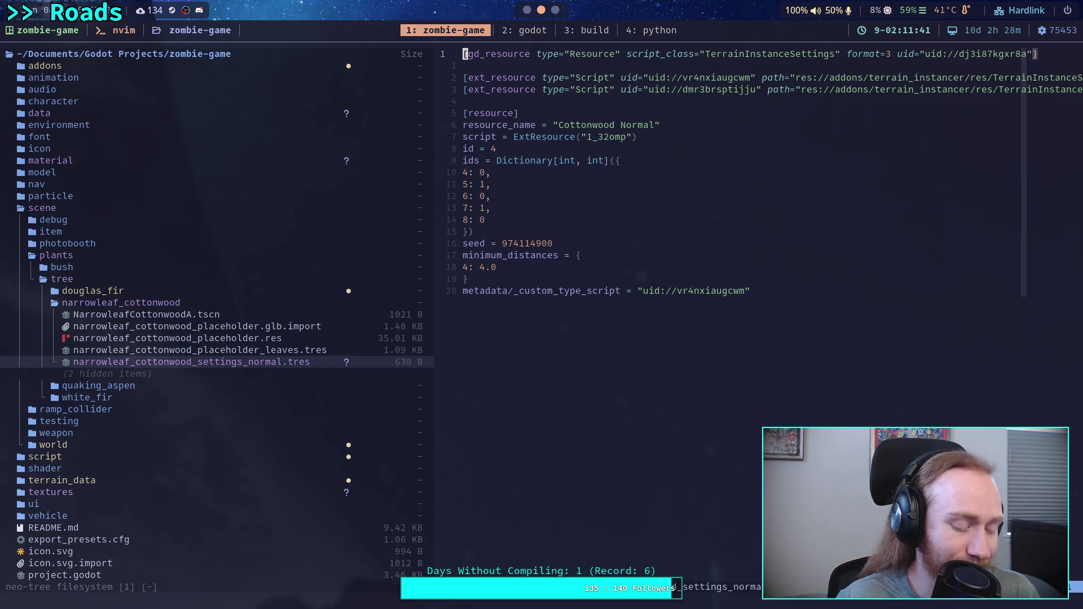
key("super+2")
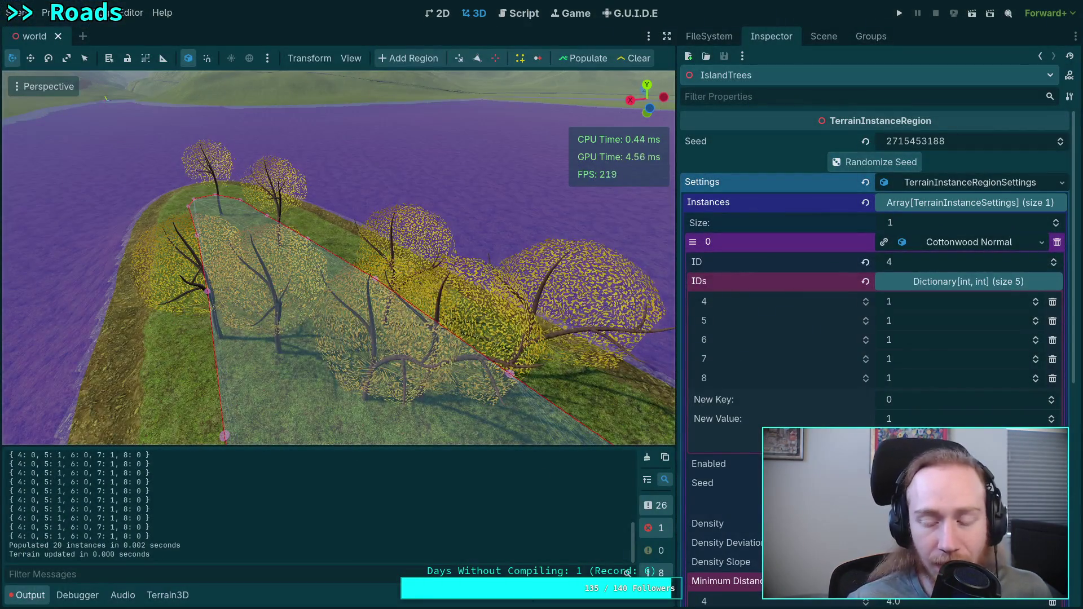
Clear and collapse the Output panel, then switch to the Script editor showing TerrainInstanceSettings.gd.
left_click_drag(678, 393, 671, 392)
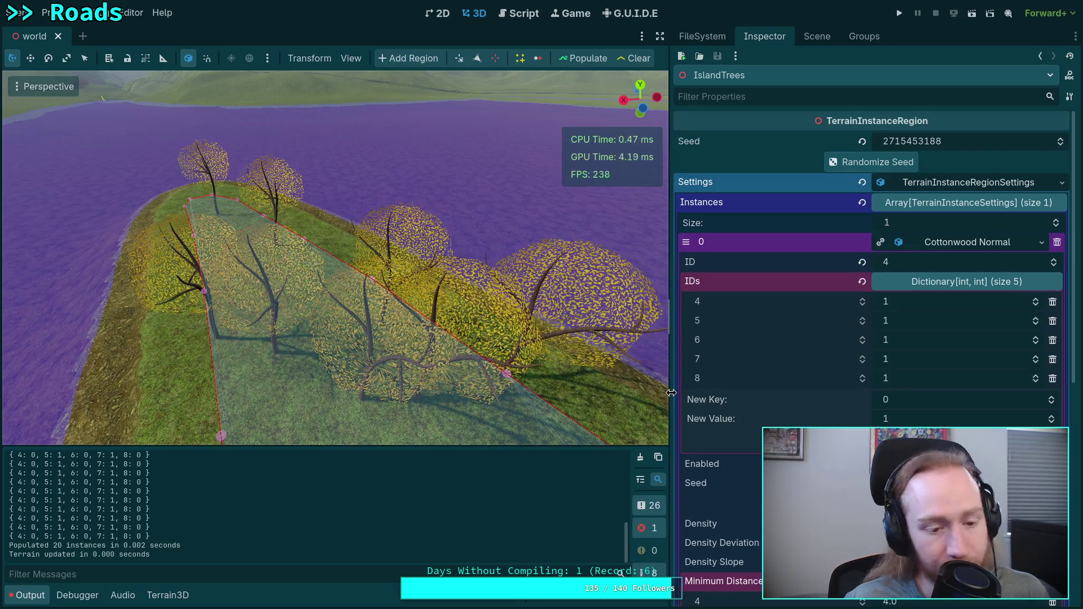
left_click(640, 457)
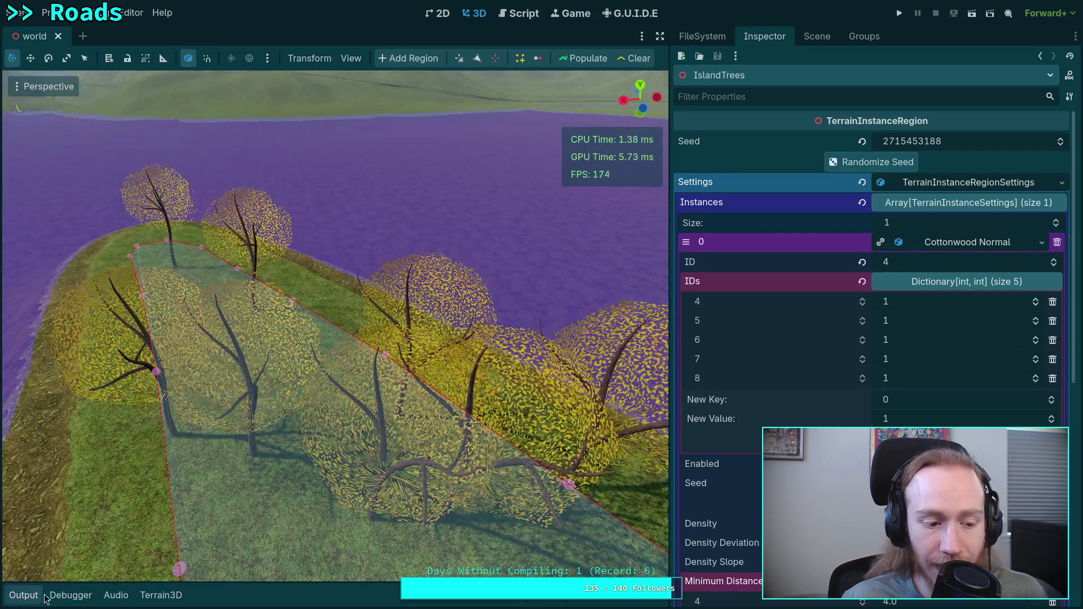
left_click(23, 595)
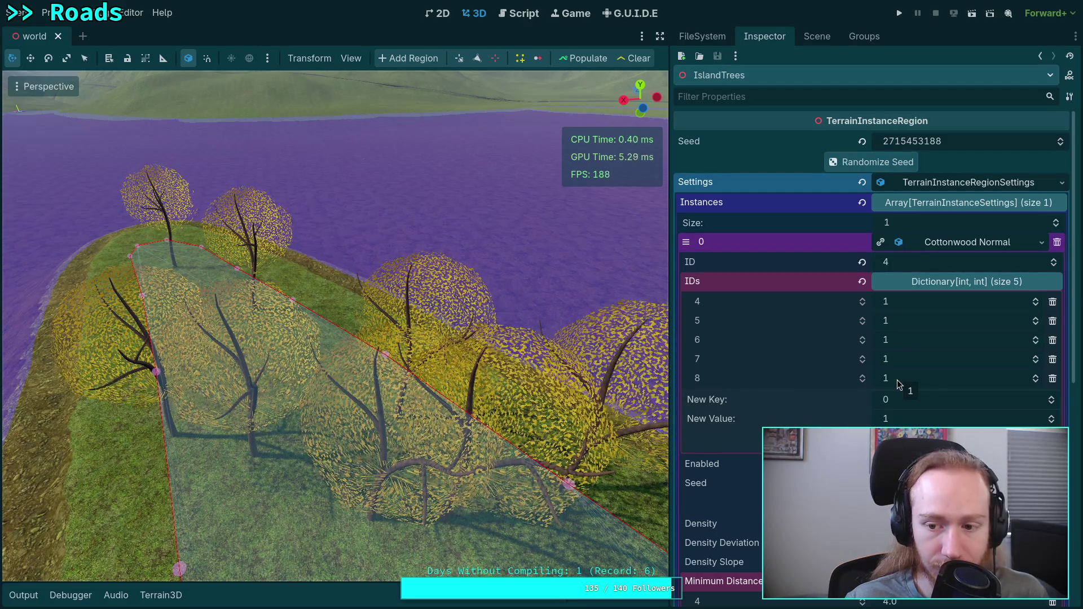
left_click(519, 14)
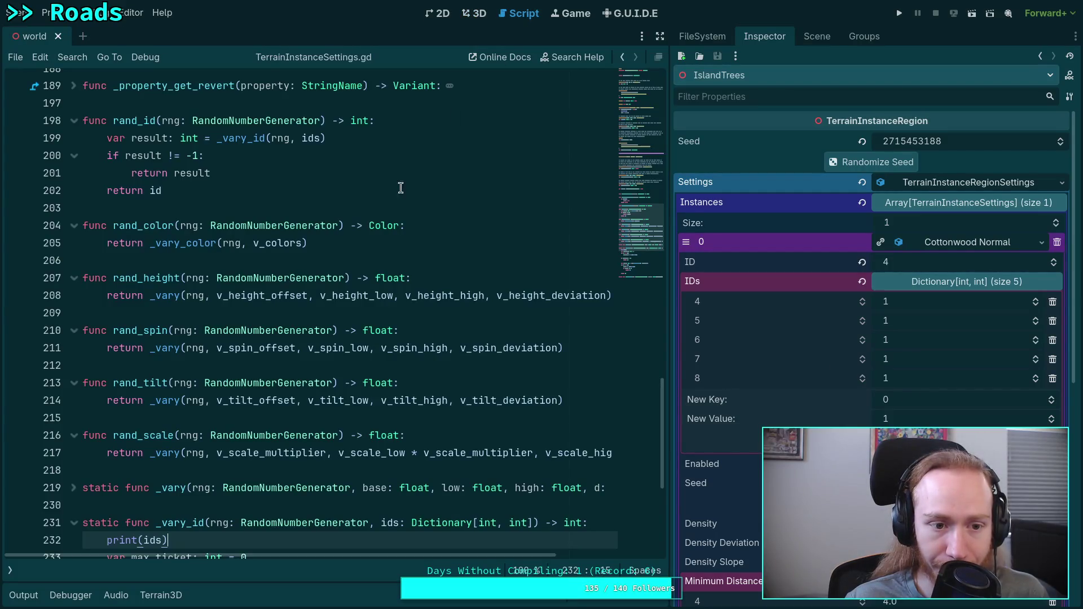
Show the script list and open TerrainInstanceRegion.gd, scrolling to its top.
scroll(332, 287, "up", 10)
left_click(10, 570)
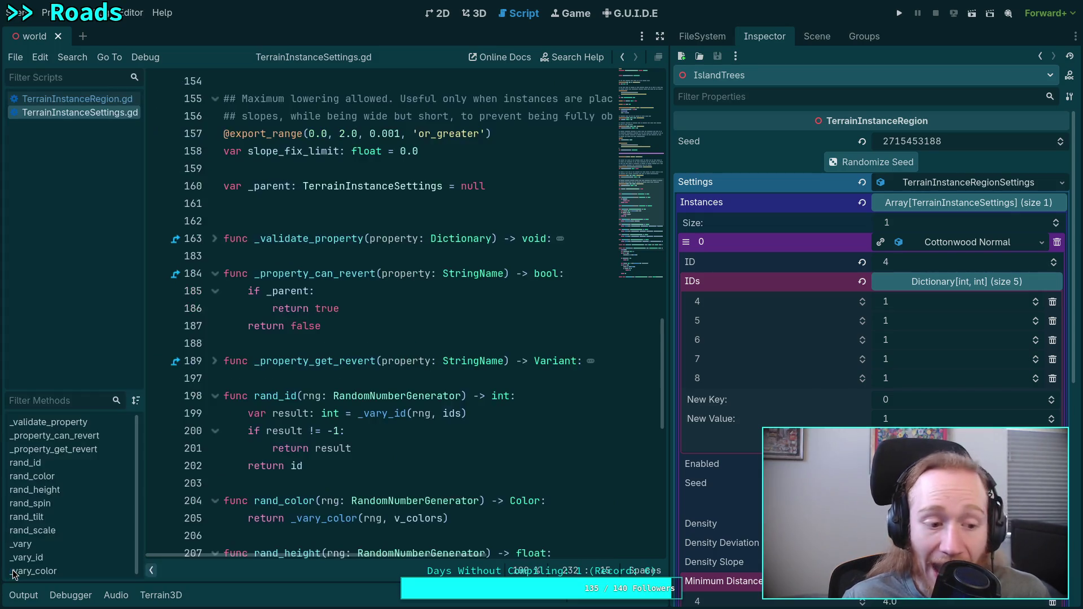
left_click(77, 98)
scroll(278, 390, "up", 10)
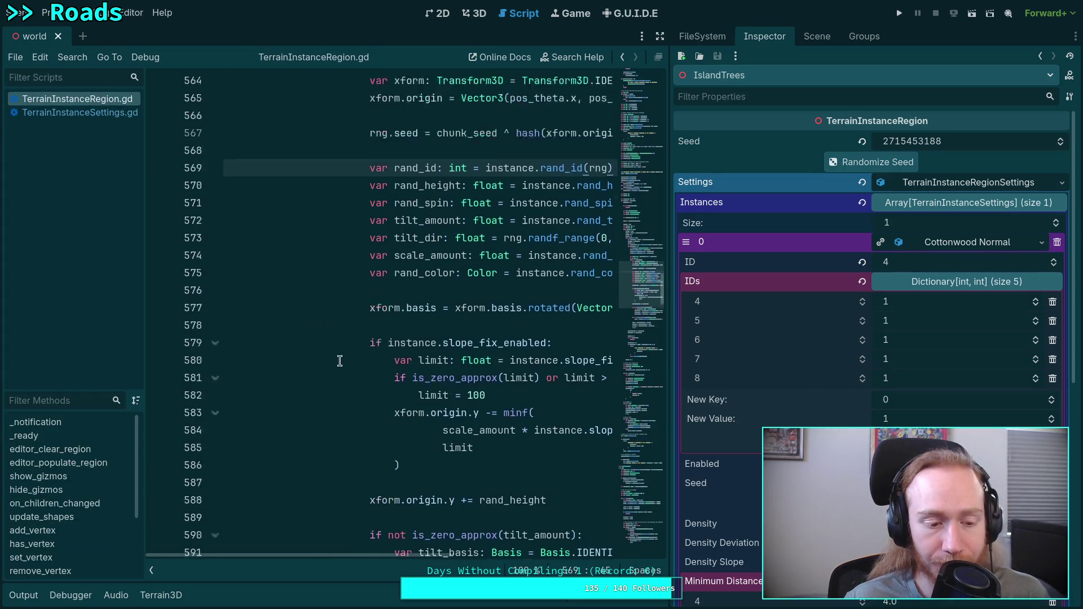
scroll(279, 390, "up", 20)
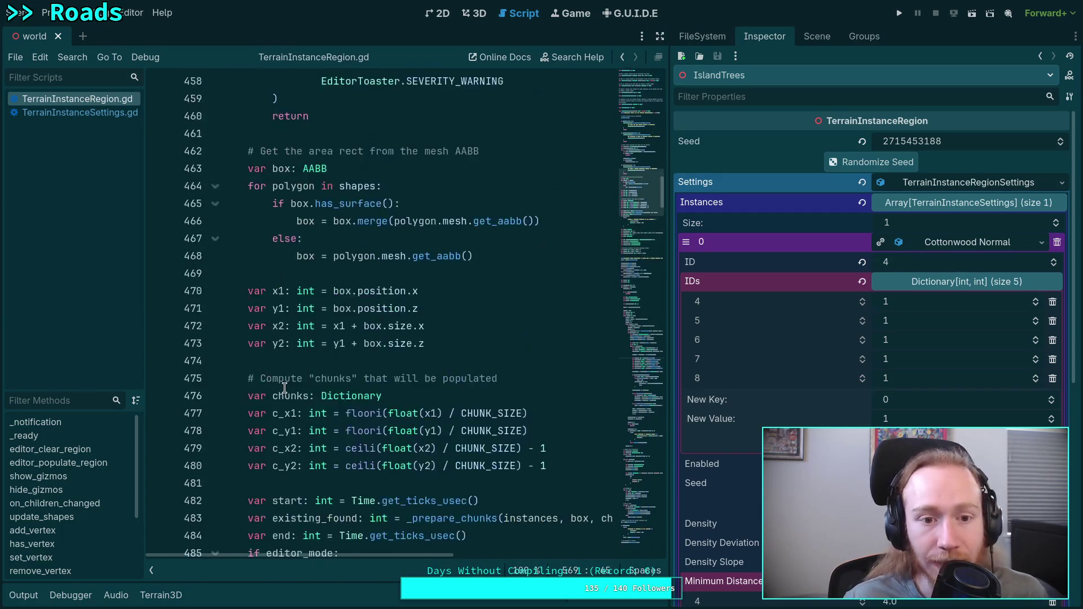
scroll(285, 388, "up", 20)
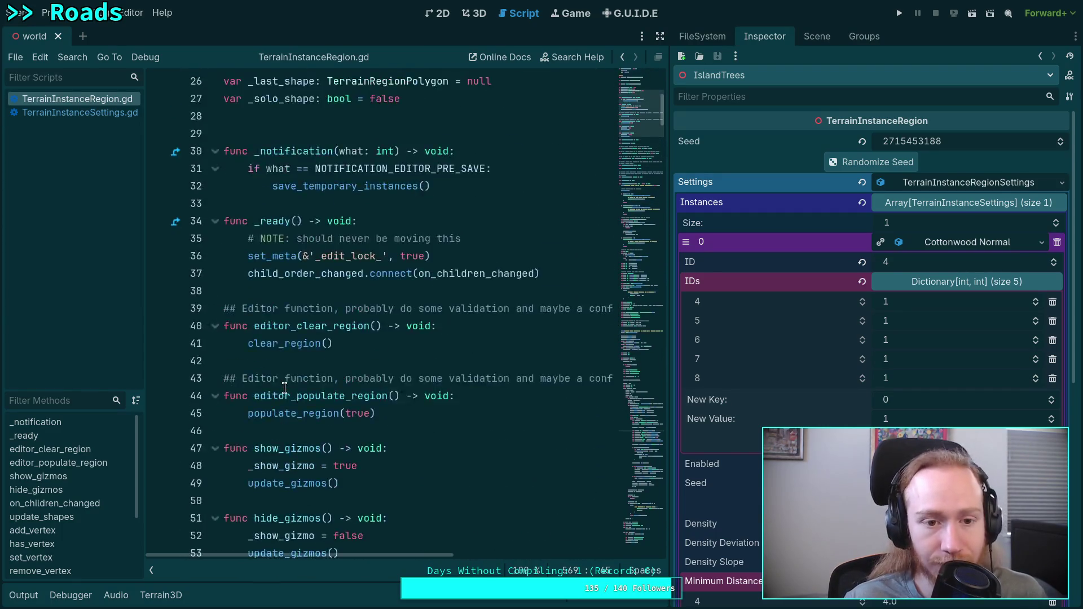
scroll(284, 388, "up", 3)
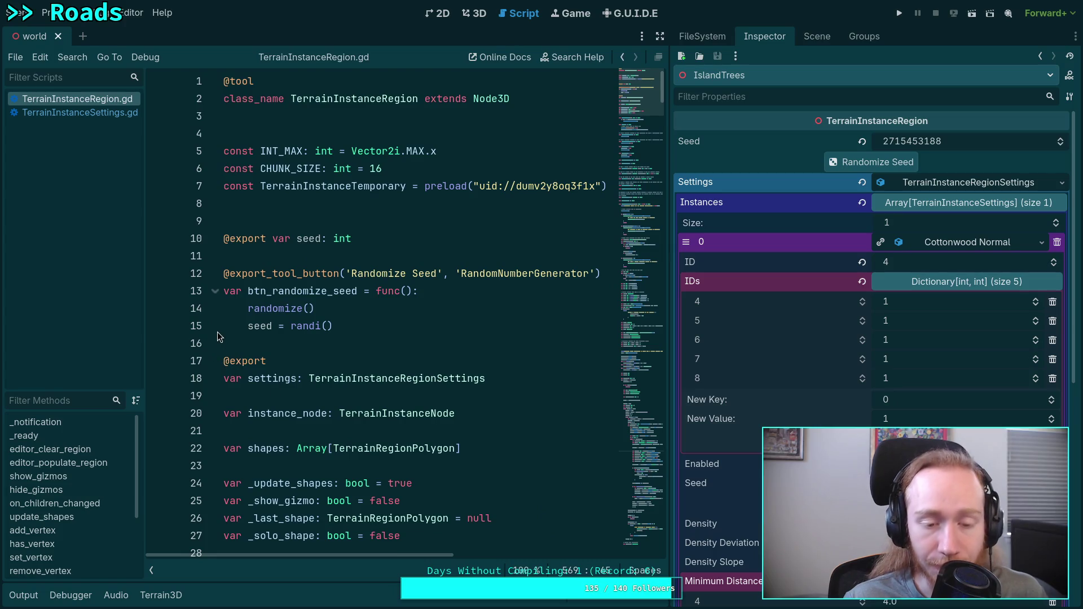
left_click(80, 112)
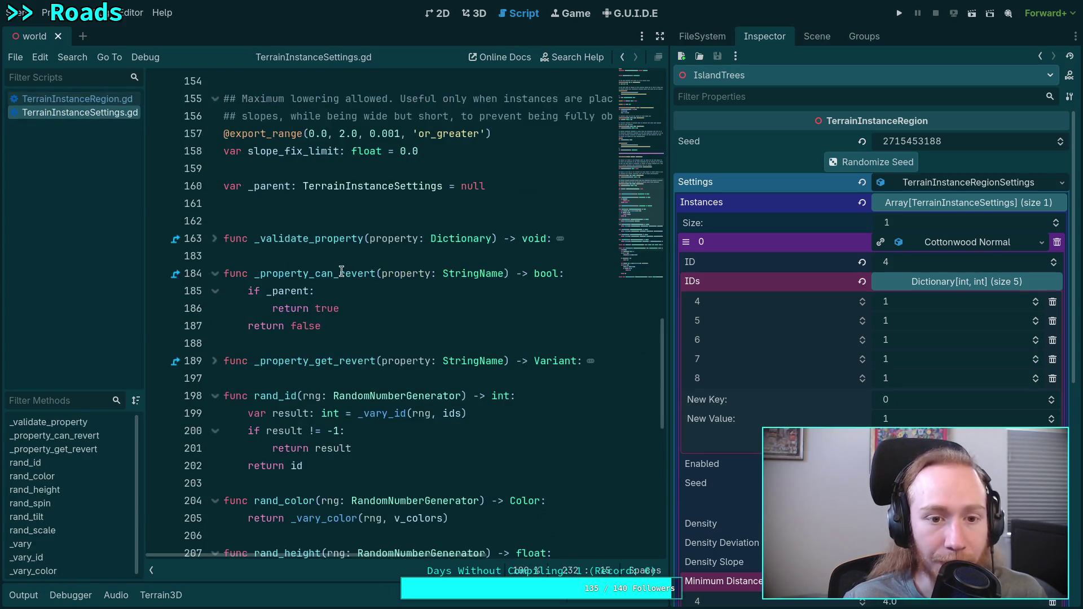
scroll(360, 291, "up", 4)
scroll(364, 318, "up", 3)
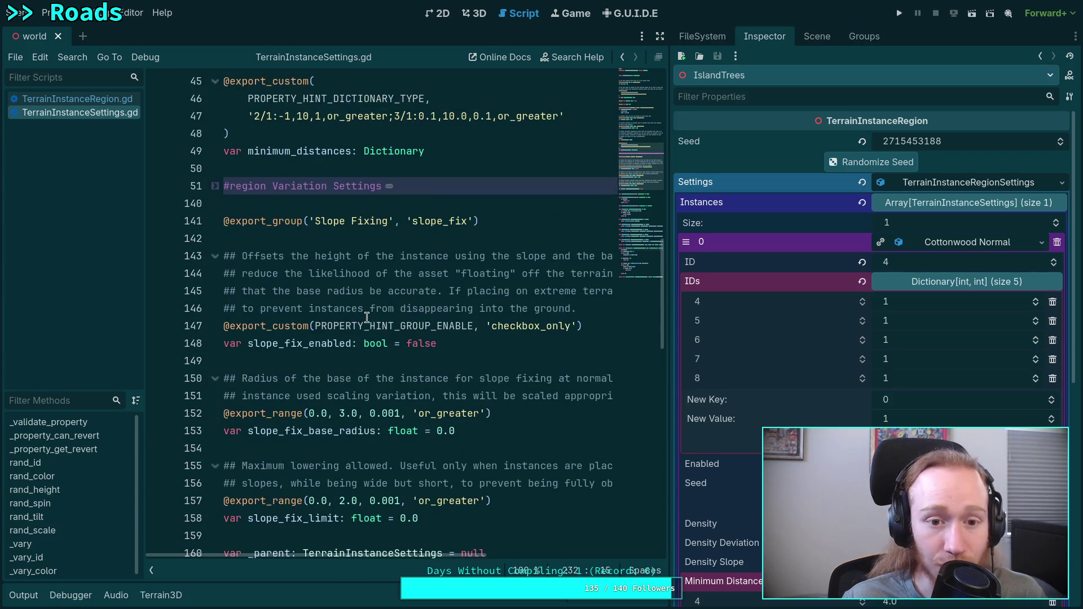
scroll(355, 308, "up", 3)
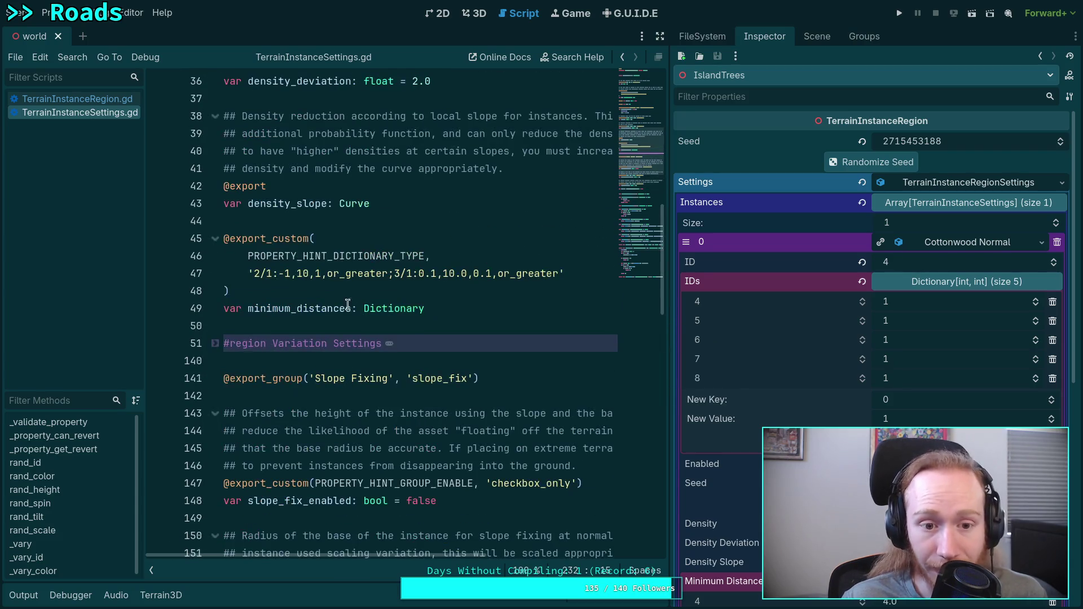
left_click(274, 274)
scroll(277, 278, "up", 5)
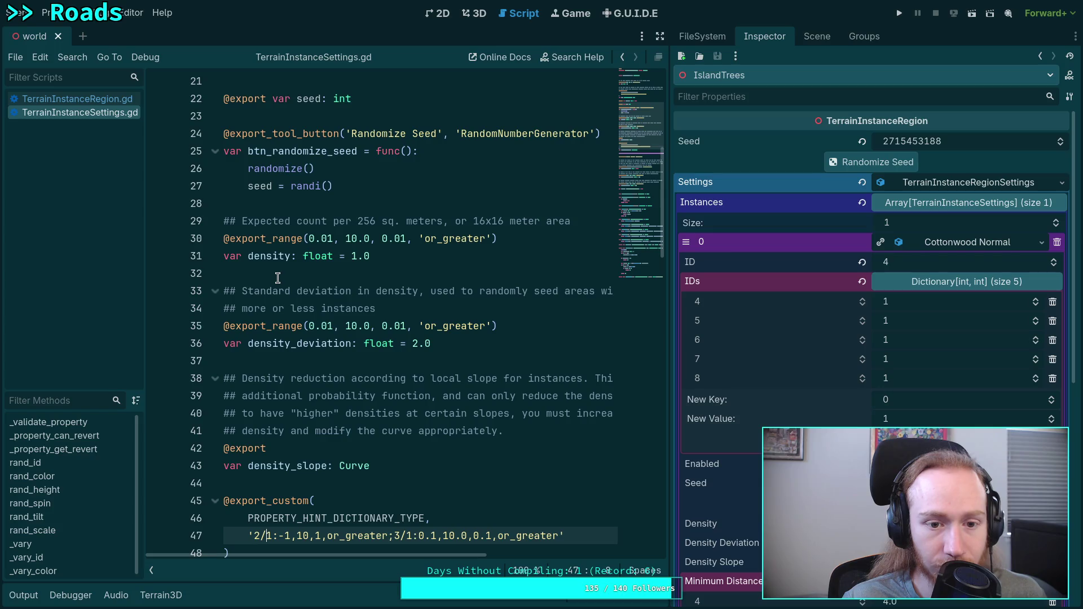
scroll(262, 285, "up", 5)
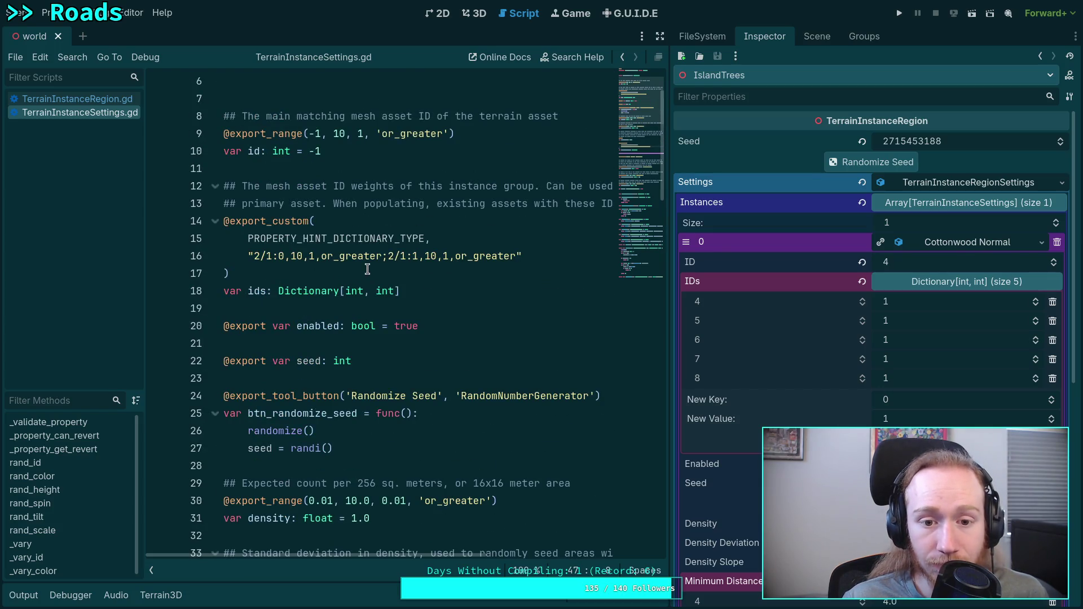
left_click(287, 257)
Change the ids hint's second entry from '2/1:1' to '2/1:0' and save the script.
left_click(418, 259)
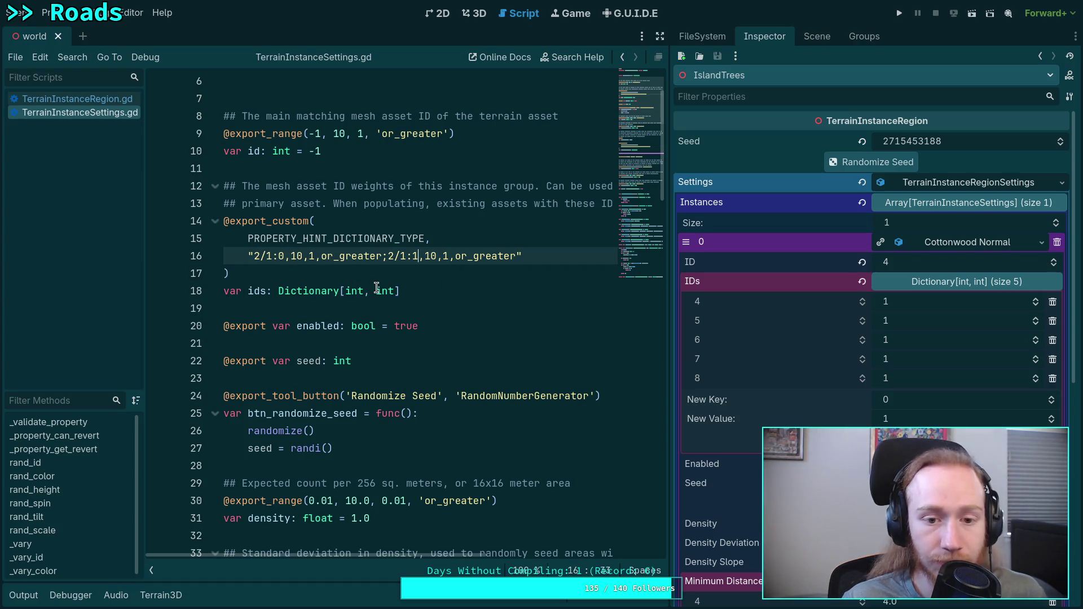
key("BackSpace")
type("0")
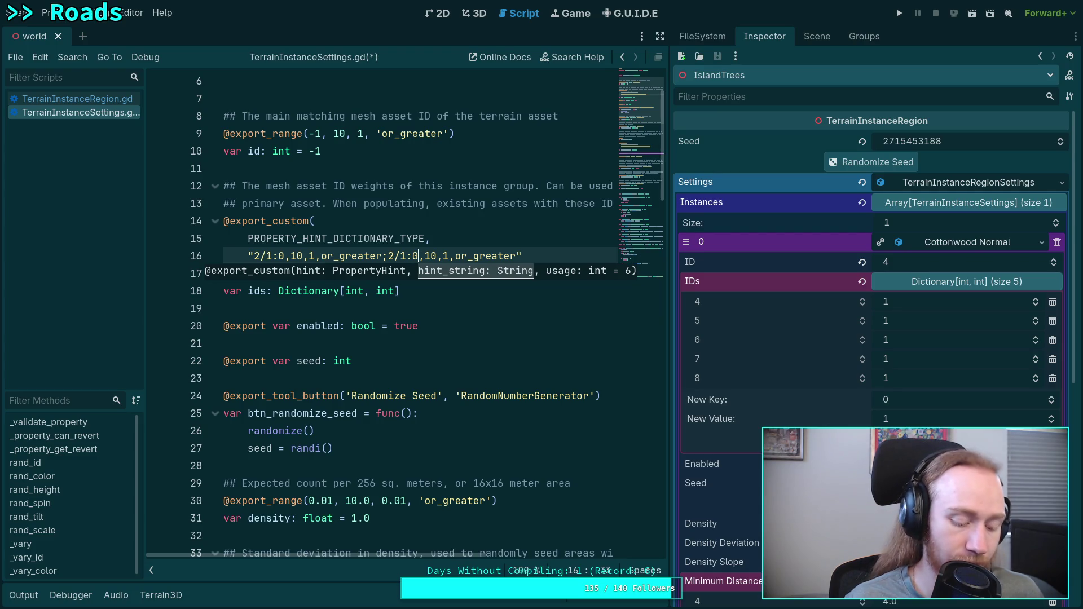
key("ctrl+s")
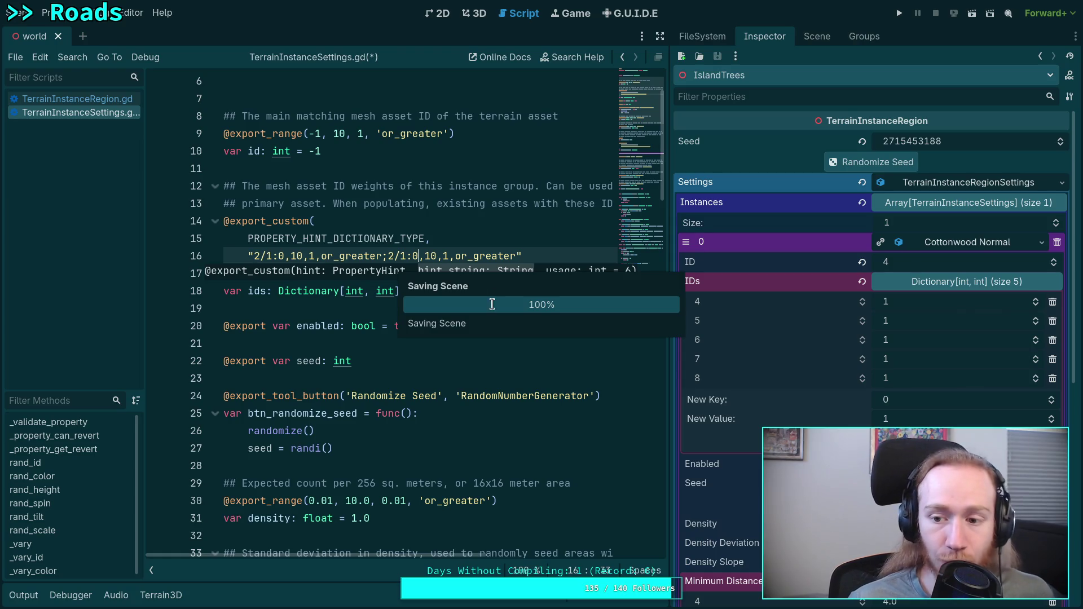
left_click(823, 37)
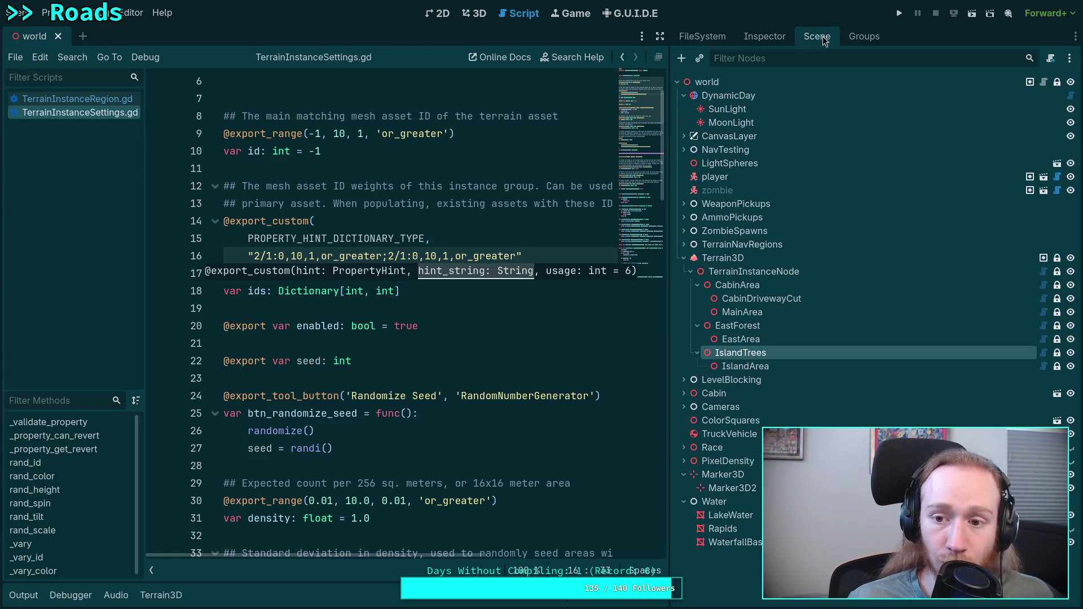
Return to IslandTrees in the Inspector and expand Instances > 0 to show the IDs dictionary.
left_click(765, 36)
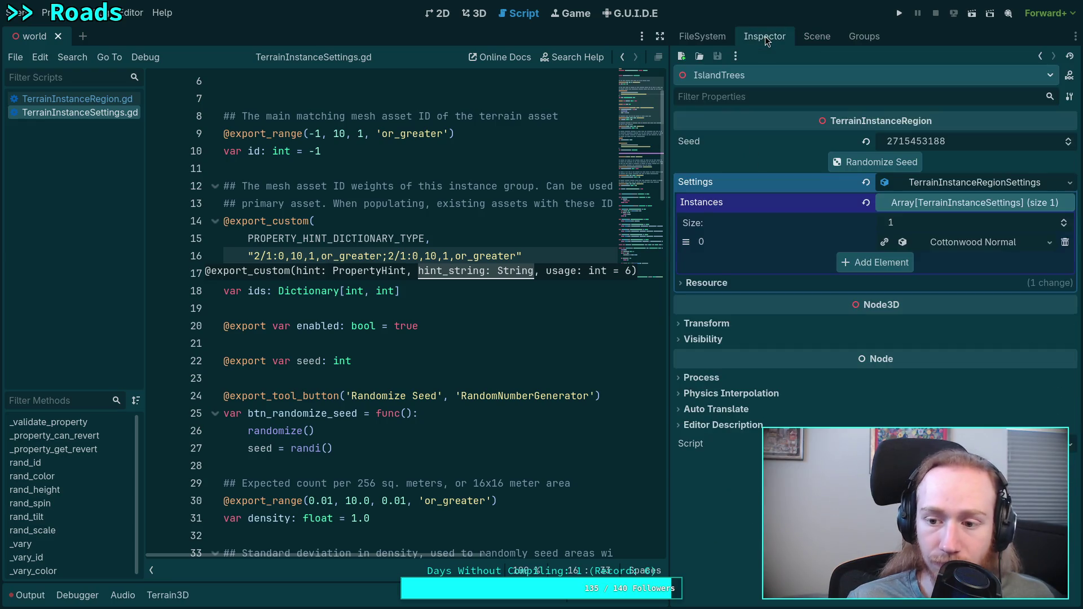
left_click(936, 203)
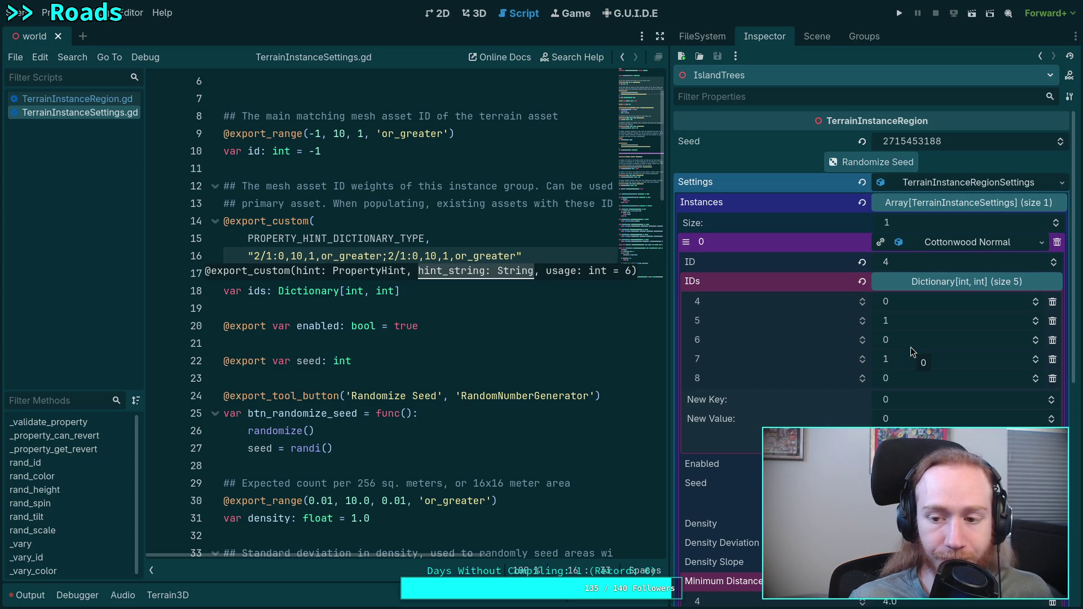
left_click(466, 316)
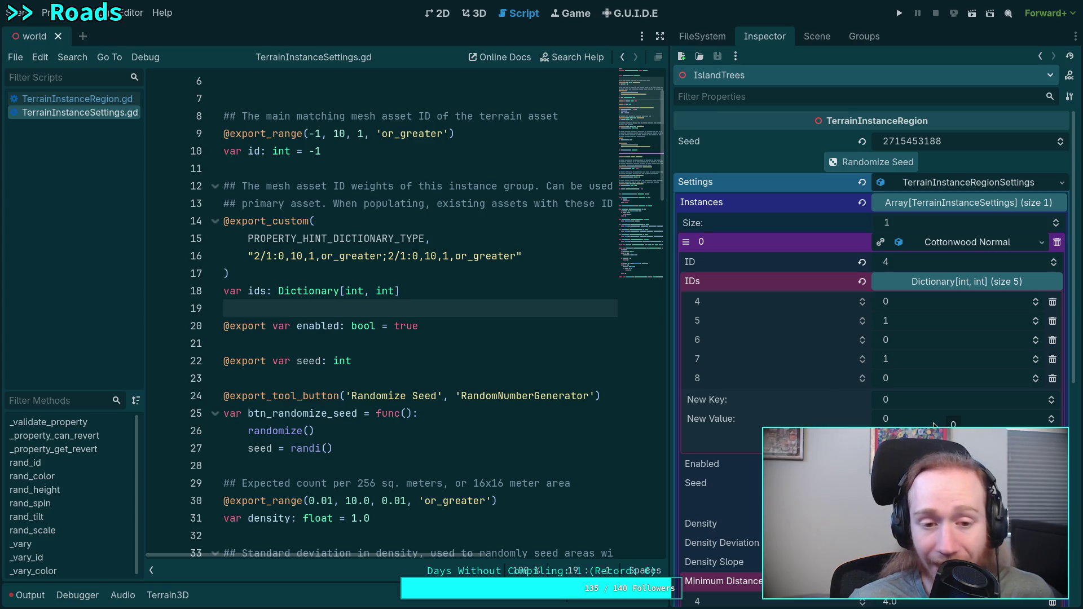
Review the ids export hint string and the declarations below it in TerrainInstanceSettings.gd.
left_click_drag(398, 291, 226, 234)
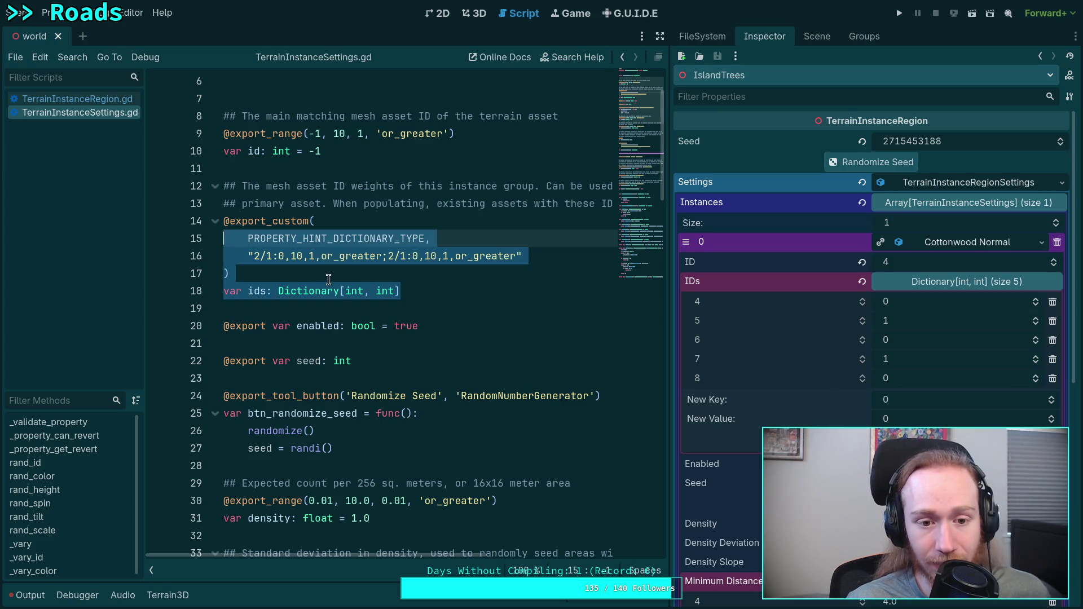
left_click(297, 290)
mouse_move(243, 290)
left_mouse_down()
mouse_move(401, 291)
mouse_move(512, 257)
left_mouse_up()
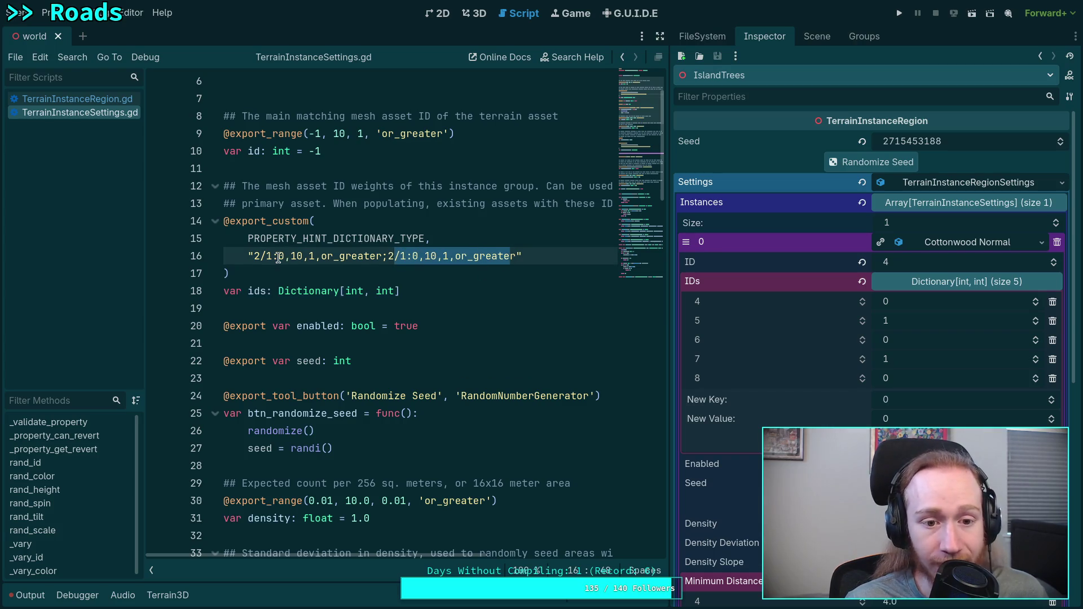
left_click_drag(280, 256, 334, 256)
left_click(433, 293)
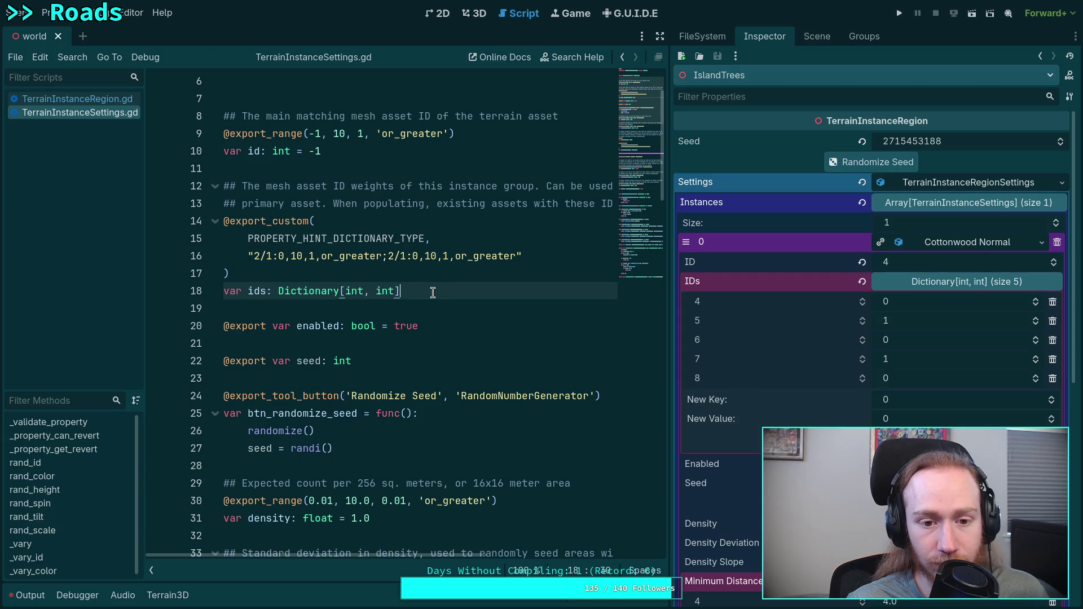
left_click(438, 276)
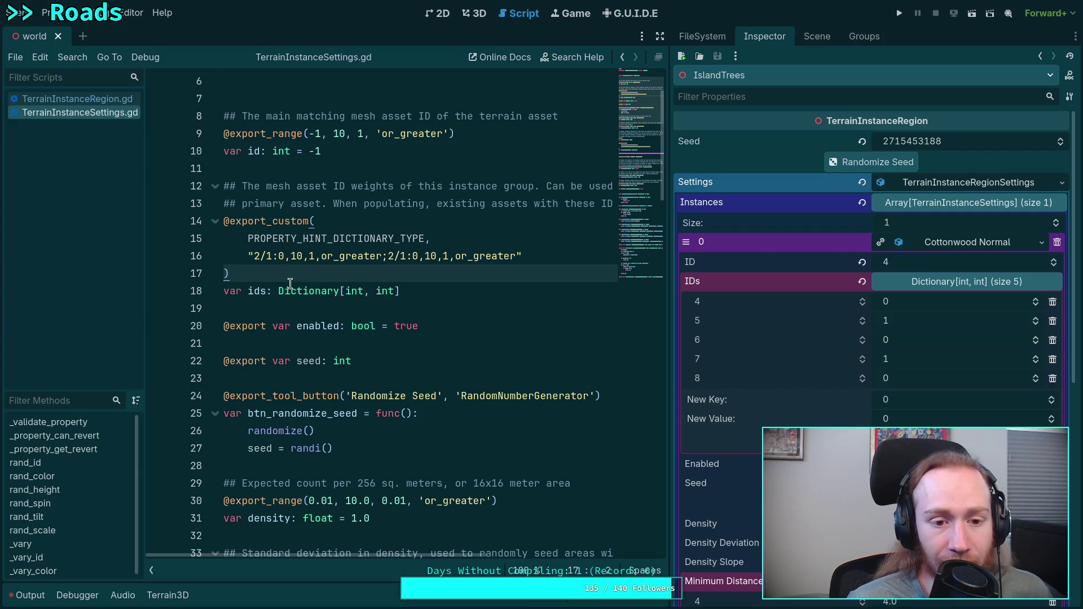
double_click(282, 256)
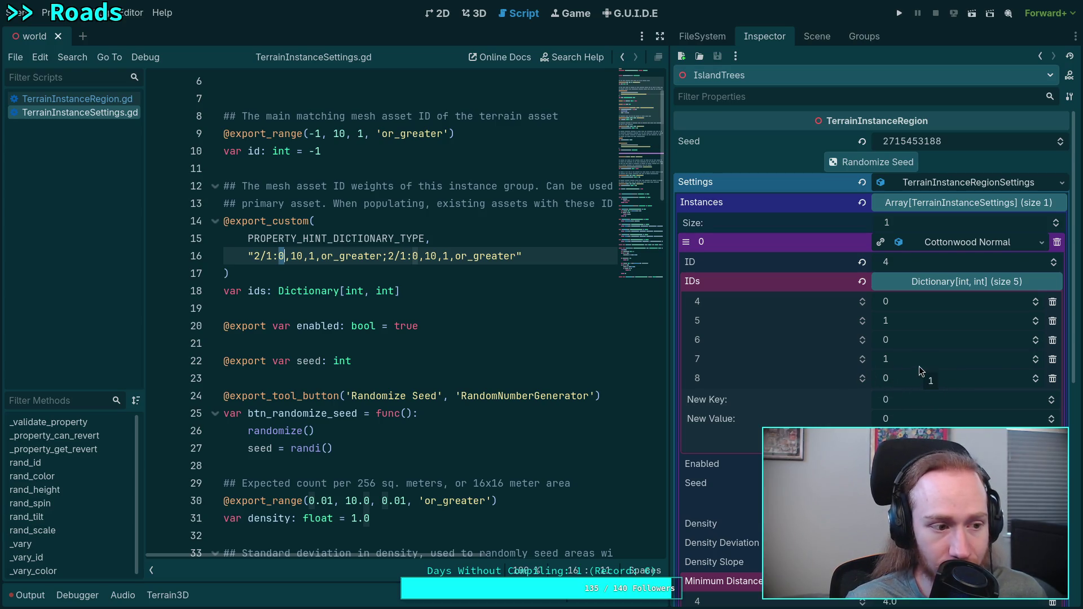
scroll(919, 367, "down", 1)
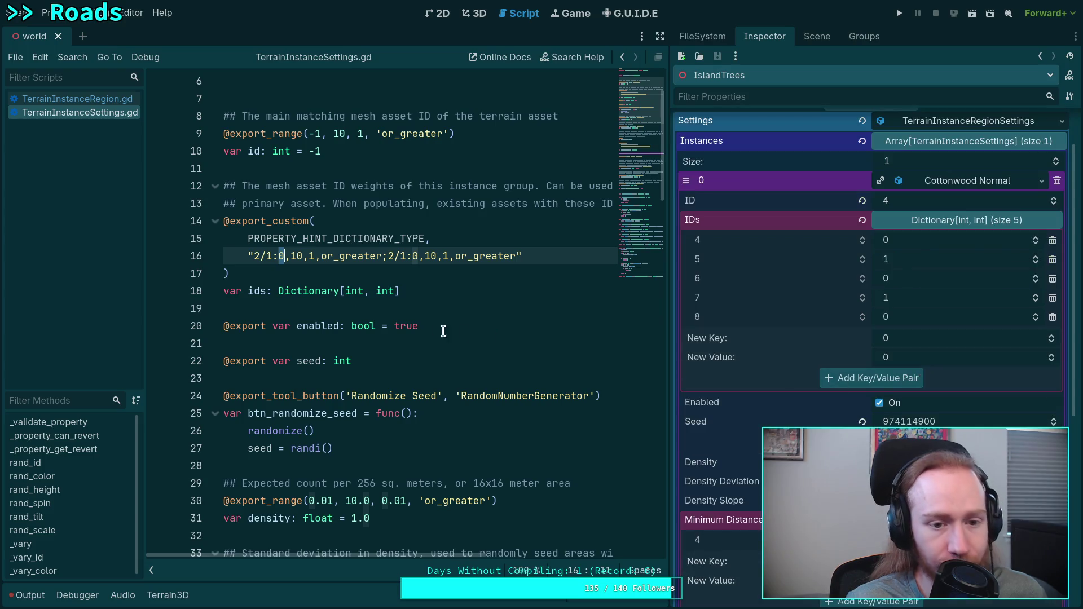
left_click(430, 326)
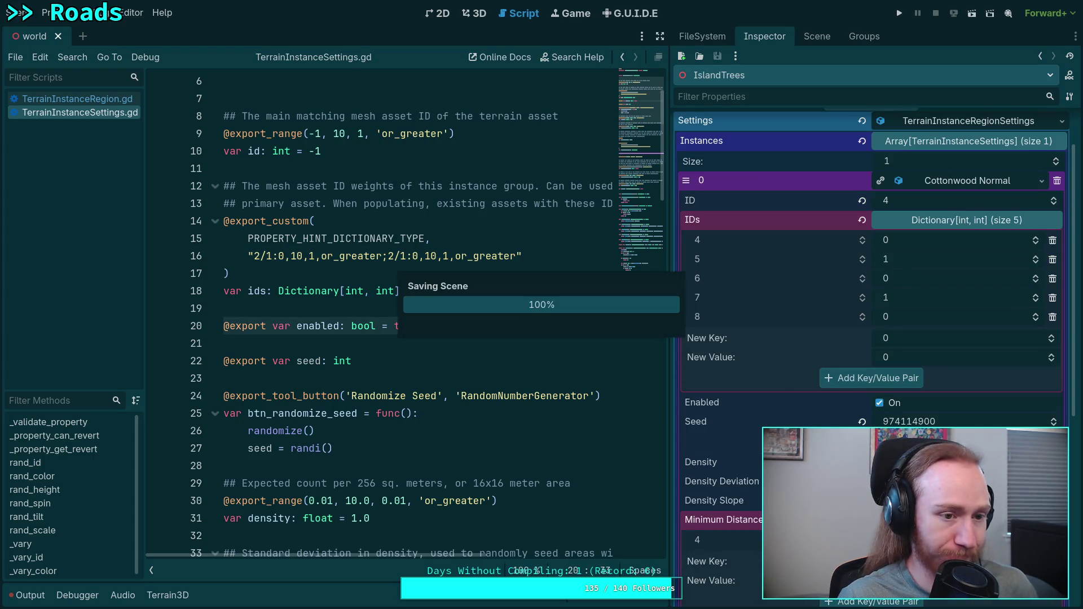
key("ctrl+s")
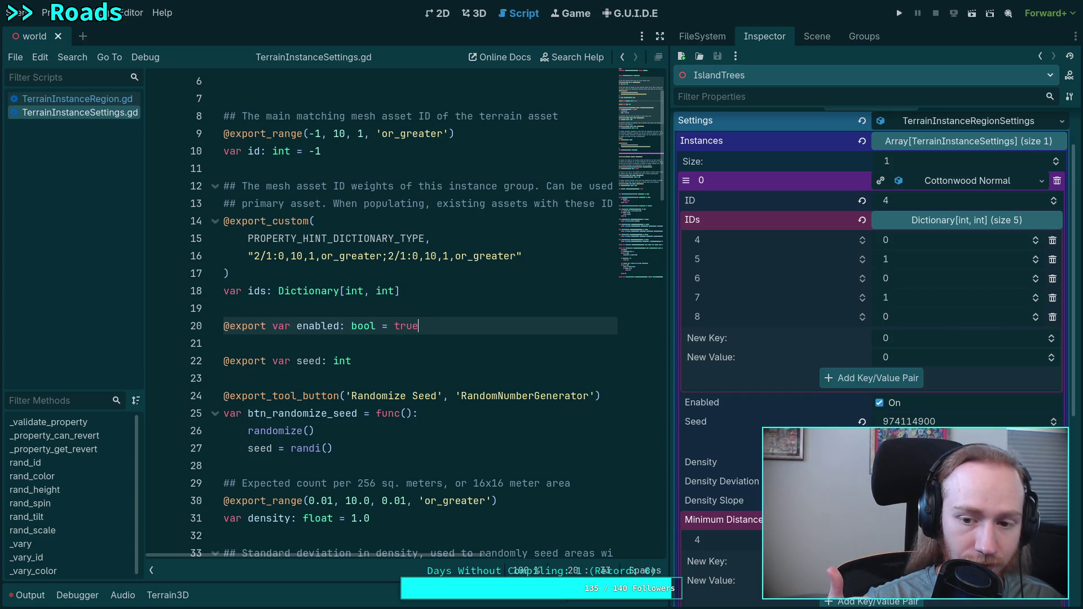
left_click(444, 345)
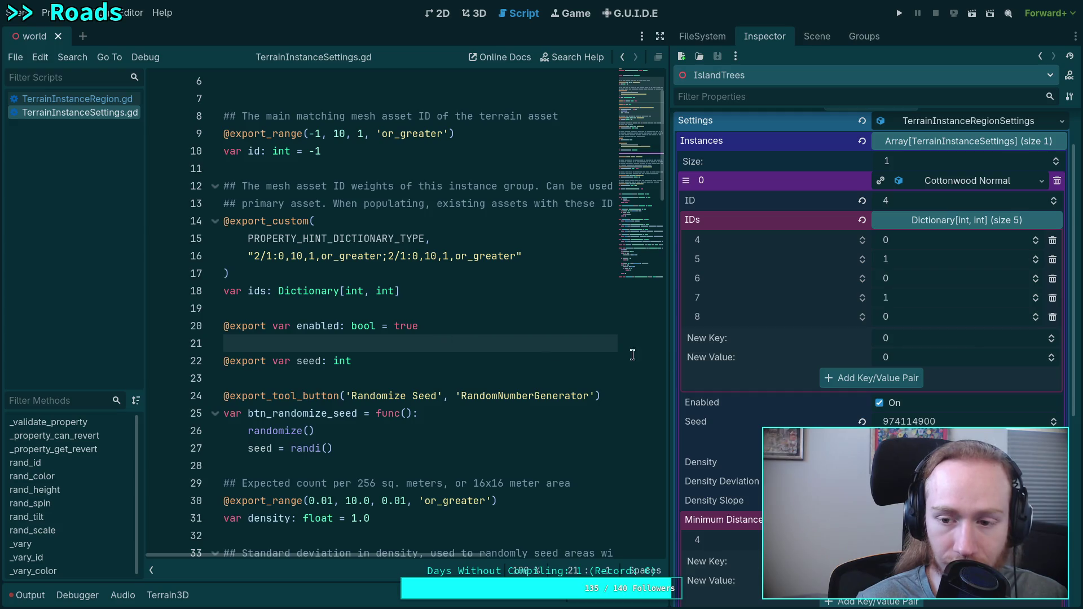
Set Cottonwood Normal's ID 4, 6 and 8 weights back to 1 and save the scene.
left_click(914, 319)
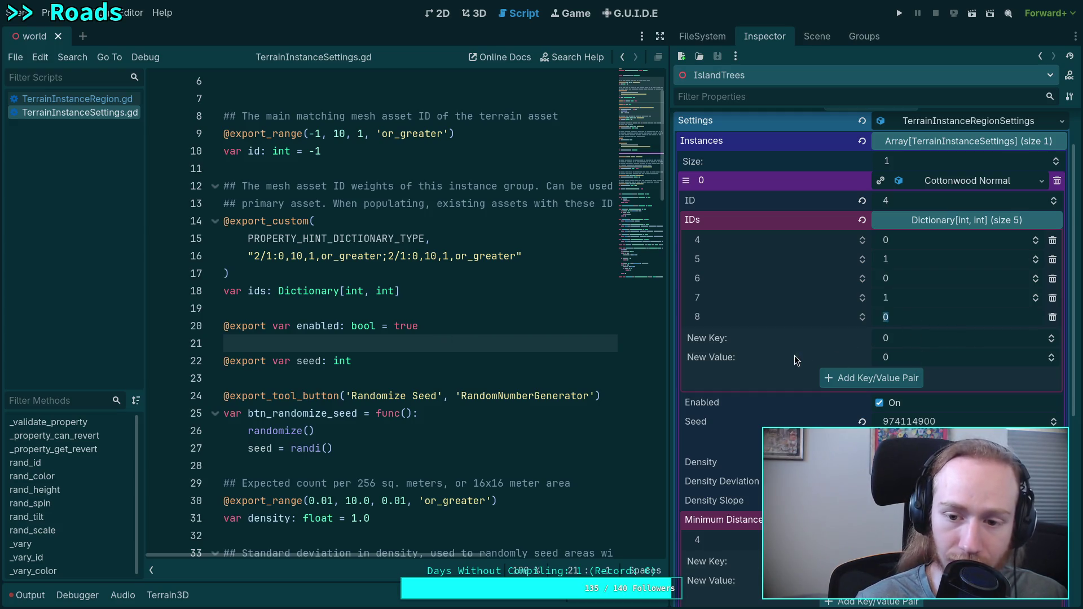
left_click(905, 341)
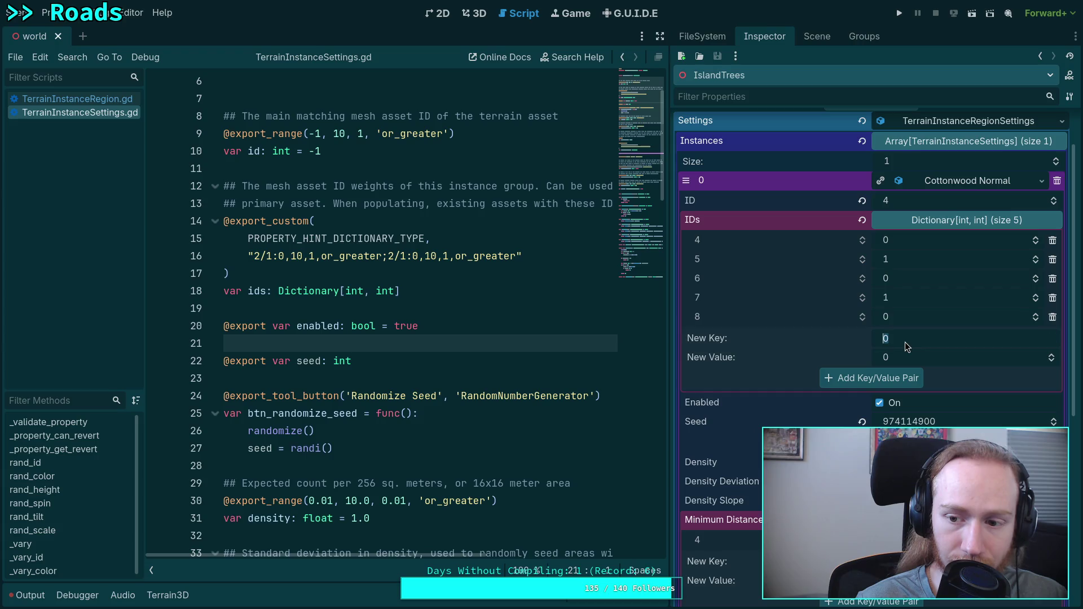
left_click(515, 320)
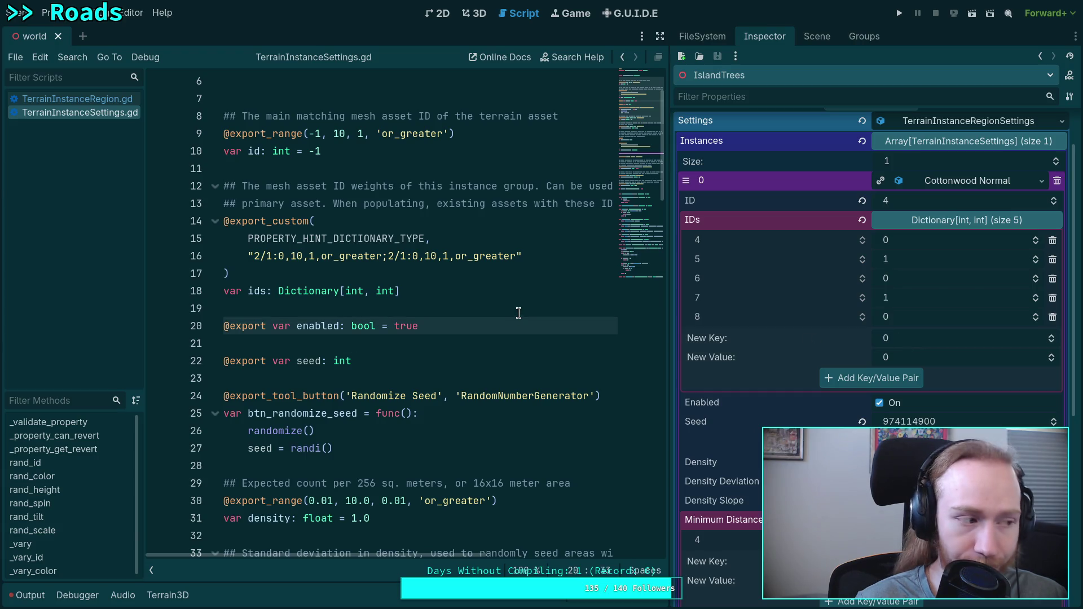
left_click(510, 311)
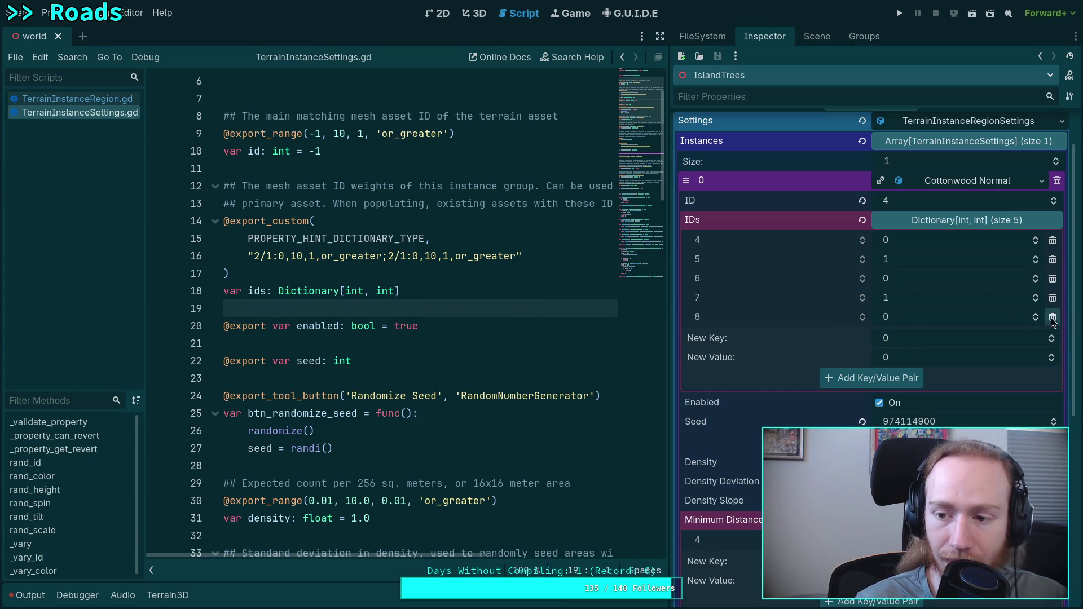
left_click(1031, 318)
left_click(1035, 275)
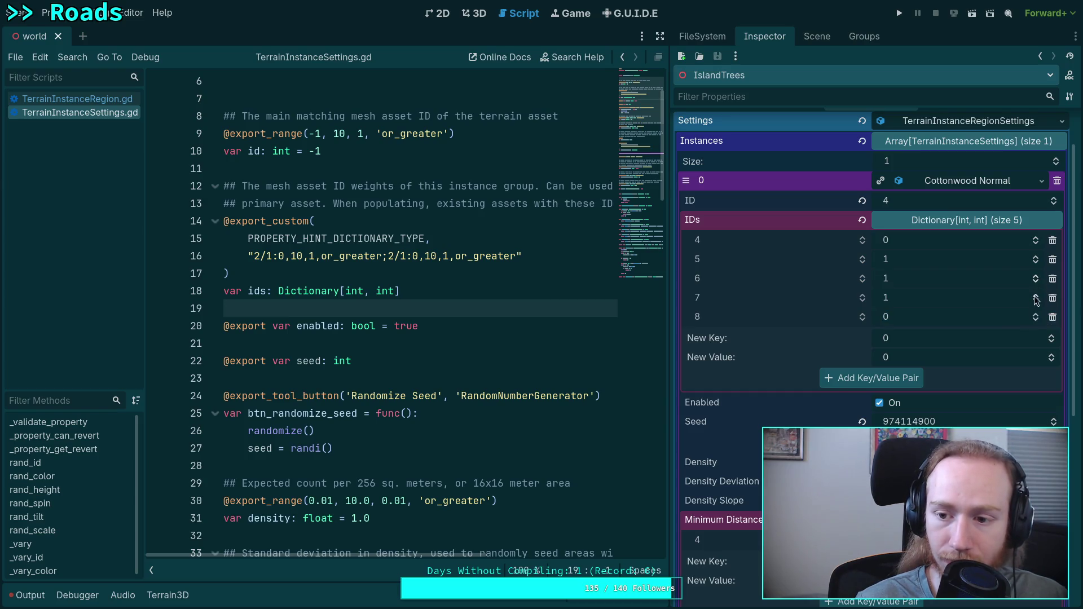
left_click(1036, 314)
left_click(1036, 237)
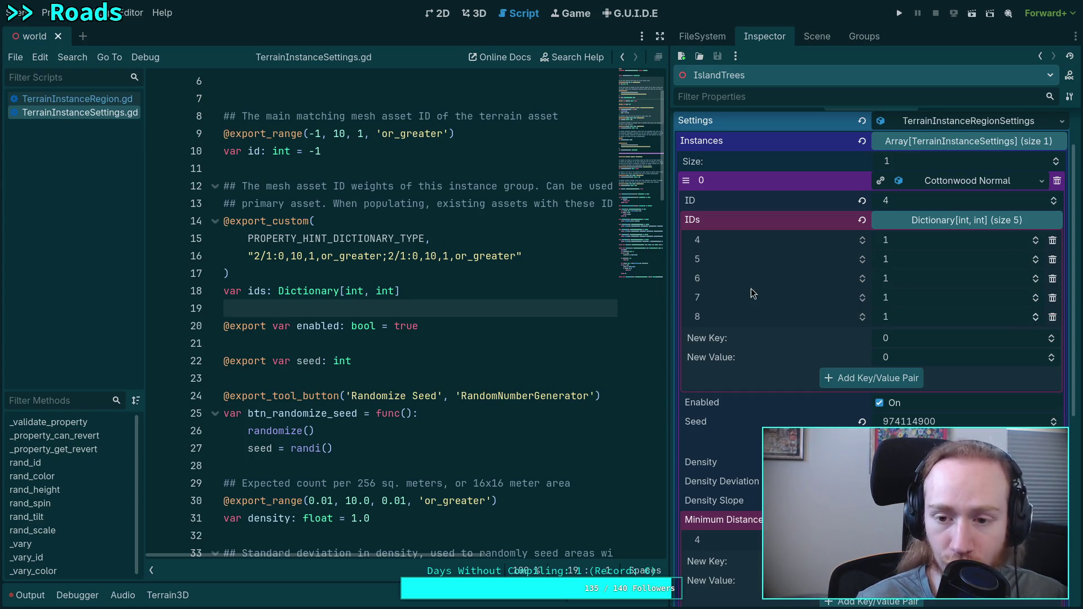
key("ctrl+s")
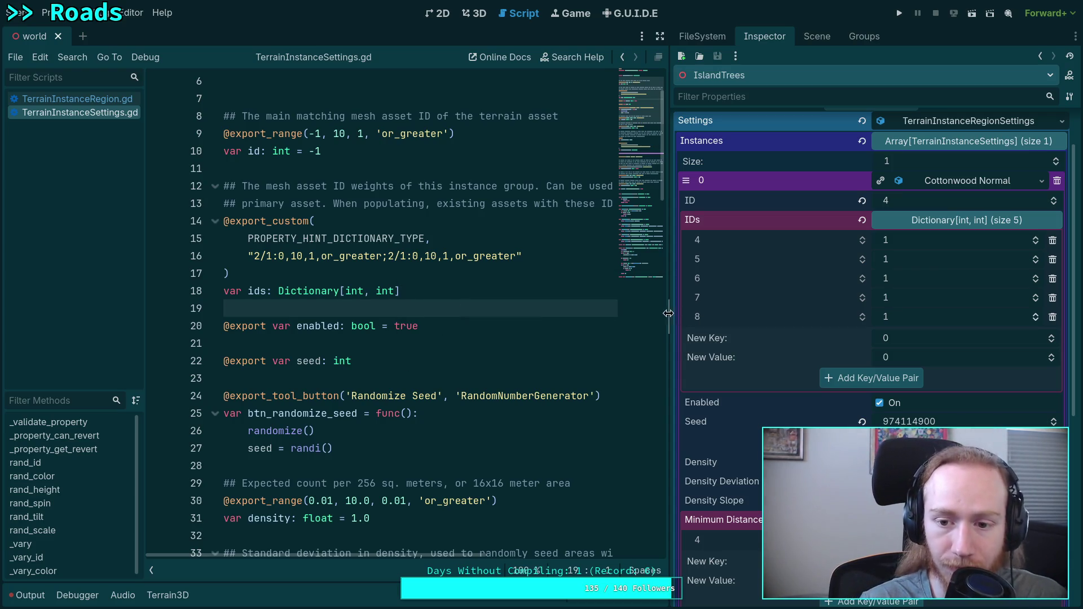
Quit Neovim in the terminal, review TerrainInstanceSettings.gd in Godot, and switch to the 3D view.
left_click_drag(667, 312, 731, 312)
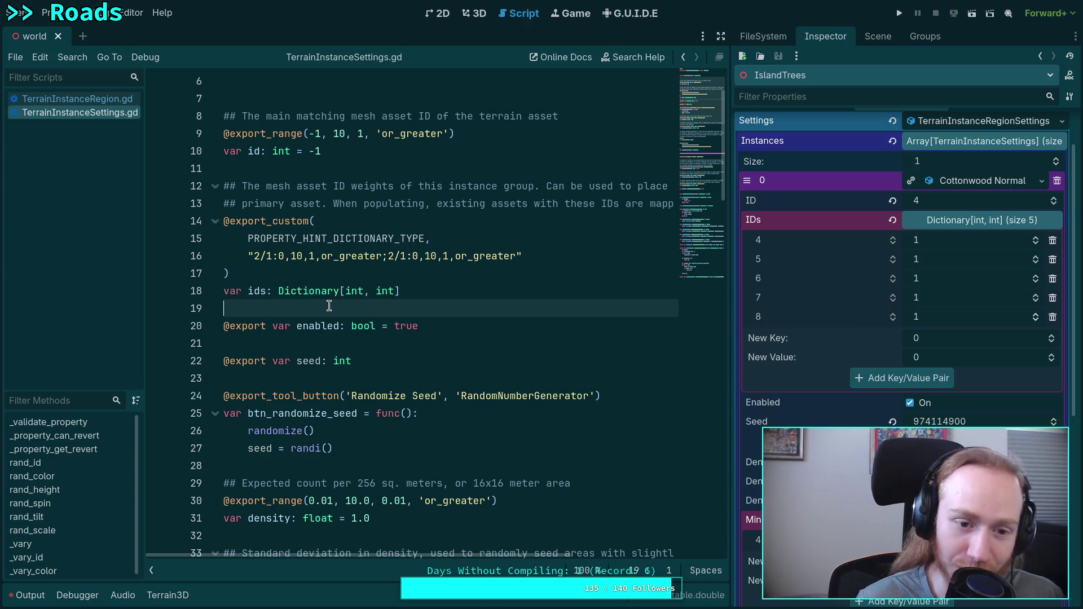
scroll(332, 310, "up", 2)
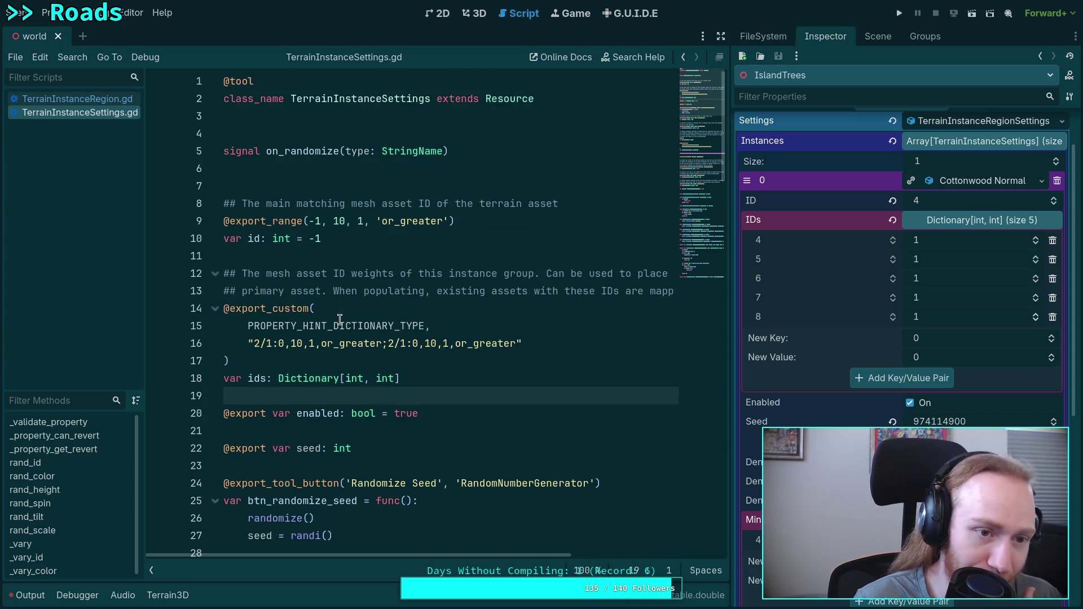
left_click(473, 13)
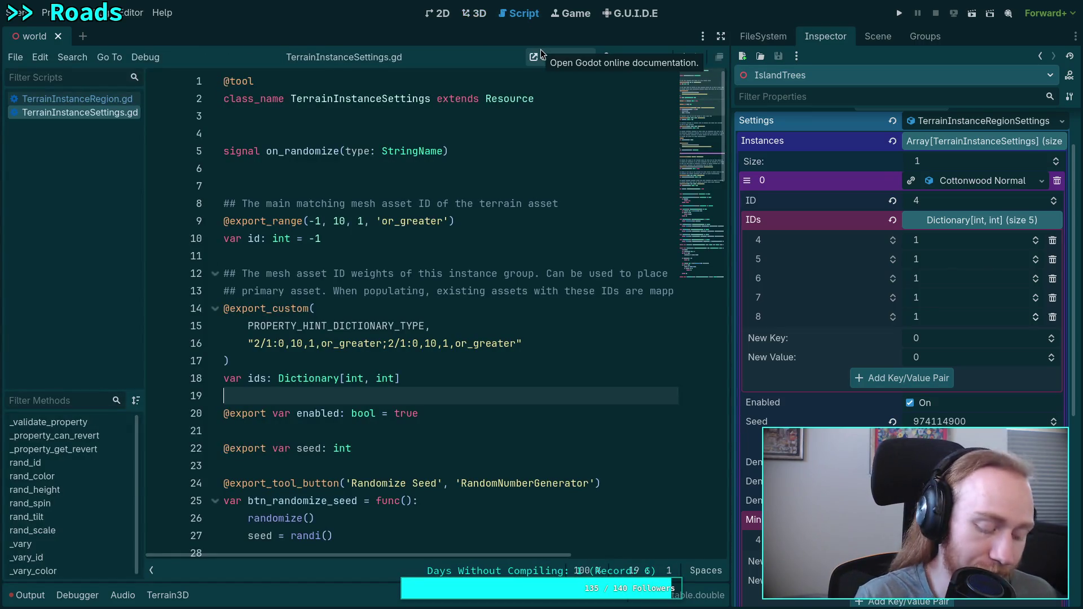
key("super+1")
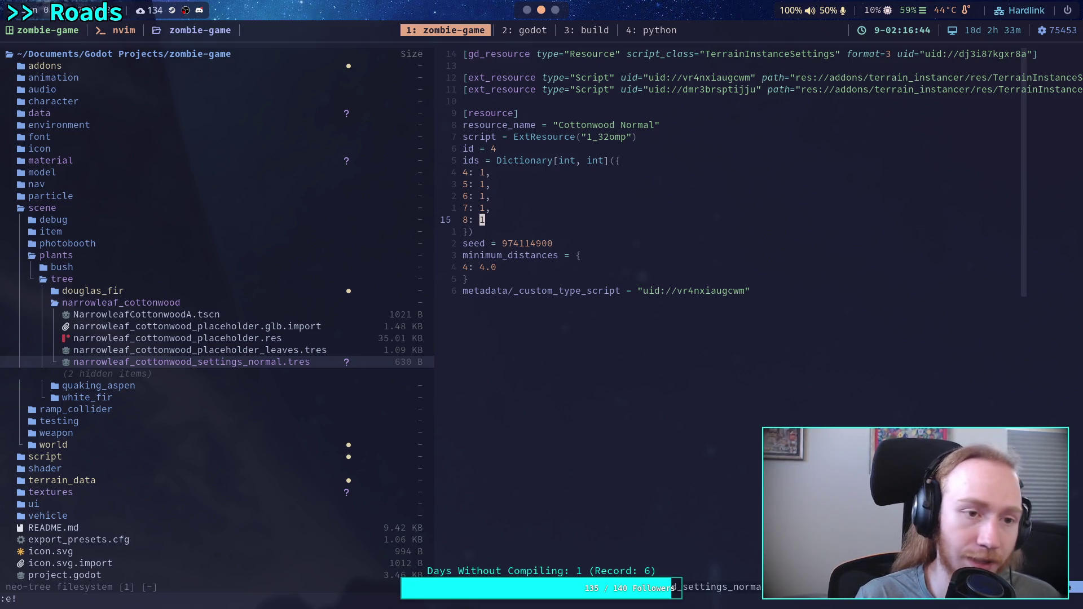
key("Return")
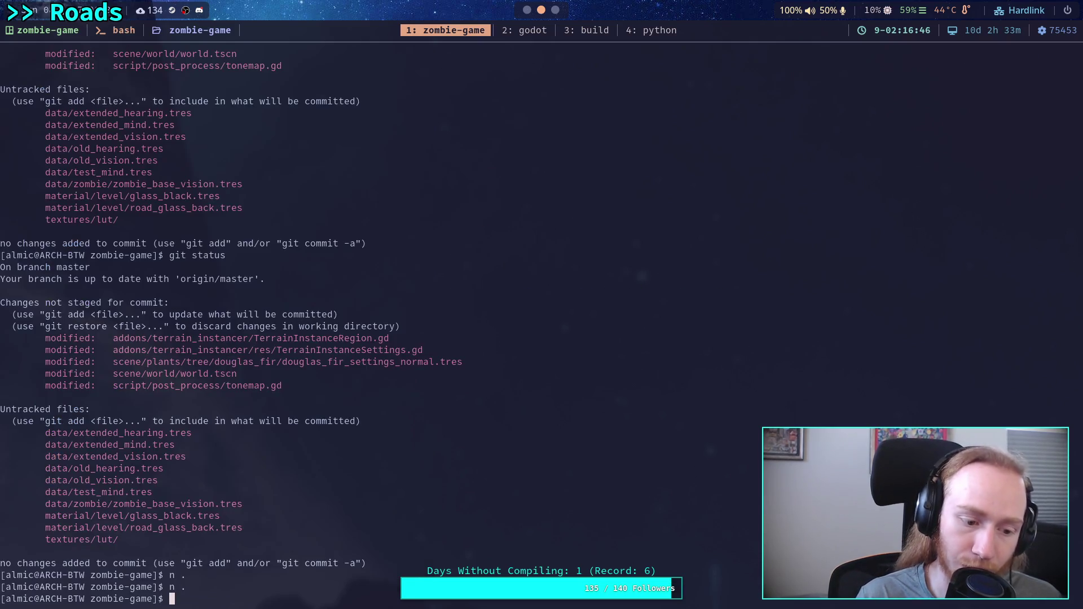
key("super+2")
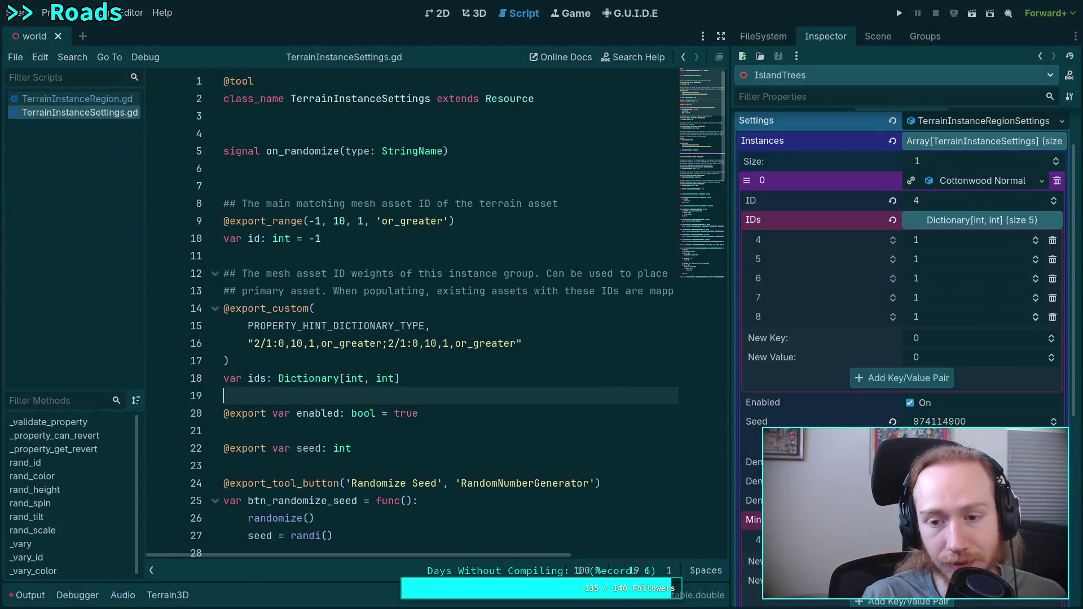
left_click(478, 213)
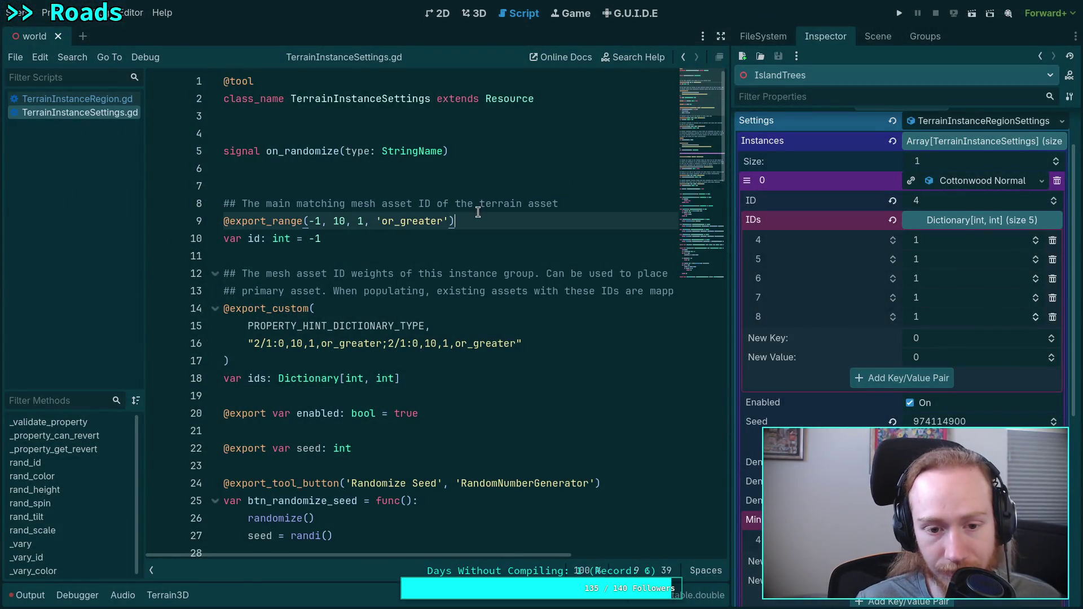
left_click(448, 245)
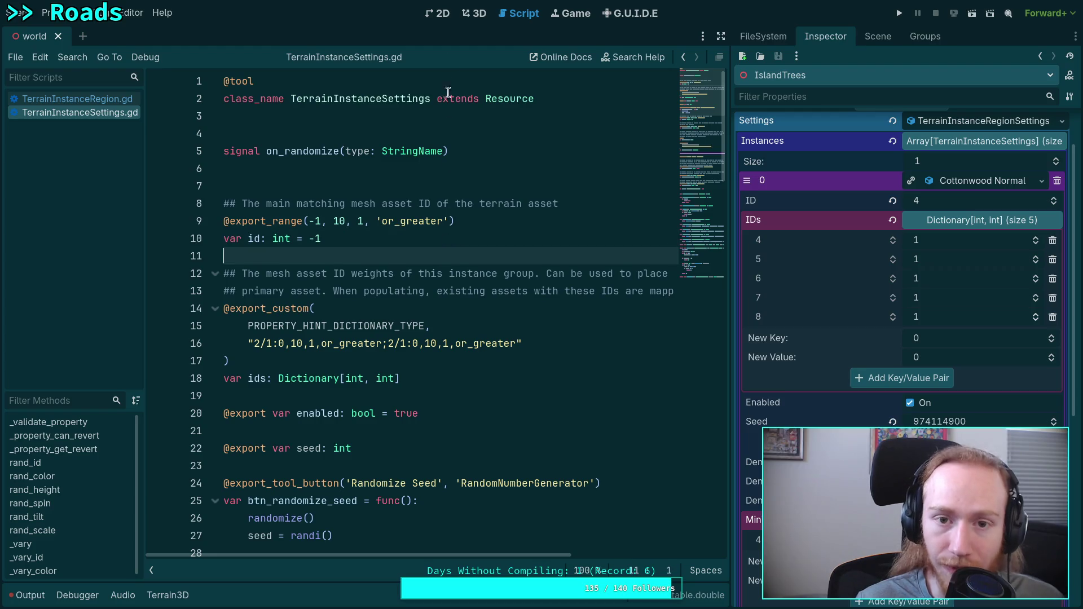
left_click(470, 15)
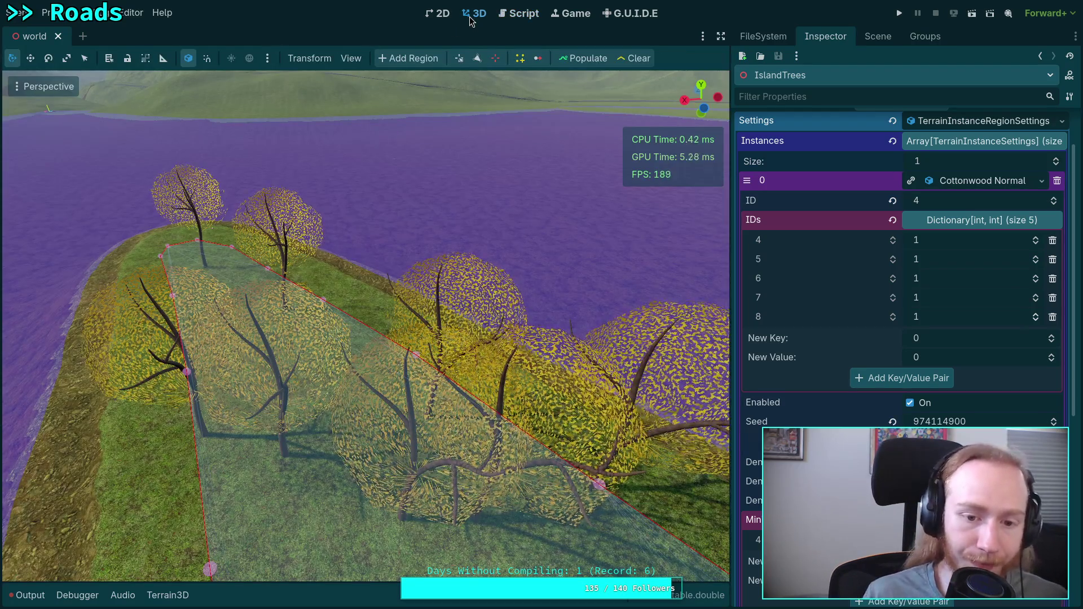
Clear and repopulate IslandTrees, then list the Terrain3D node's mesh assets.
left_click(639, 58)
left_click(586, 58)
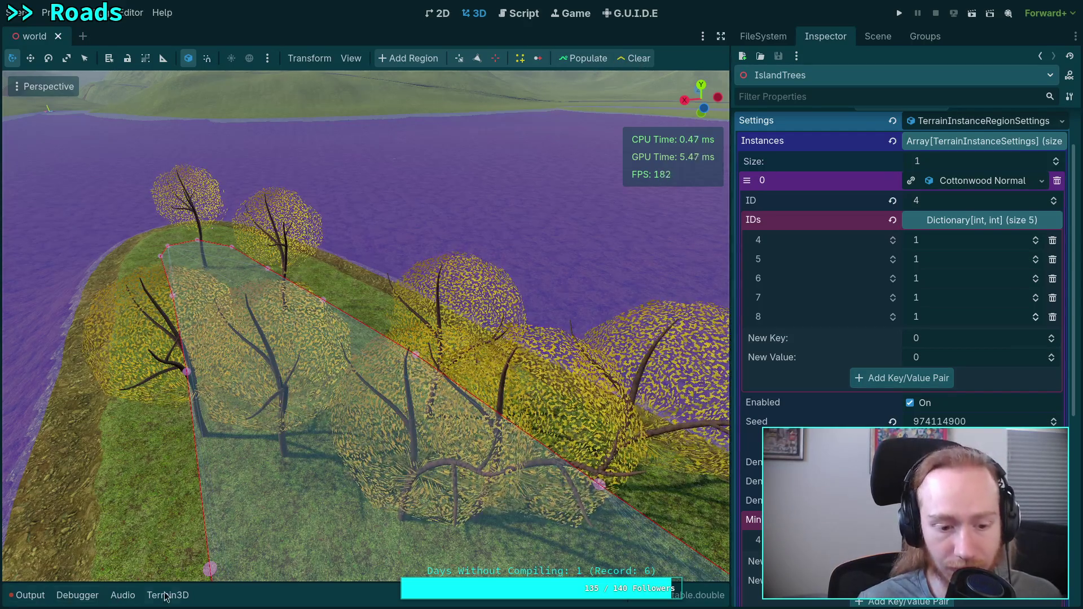
left_click(187, 596)
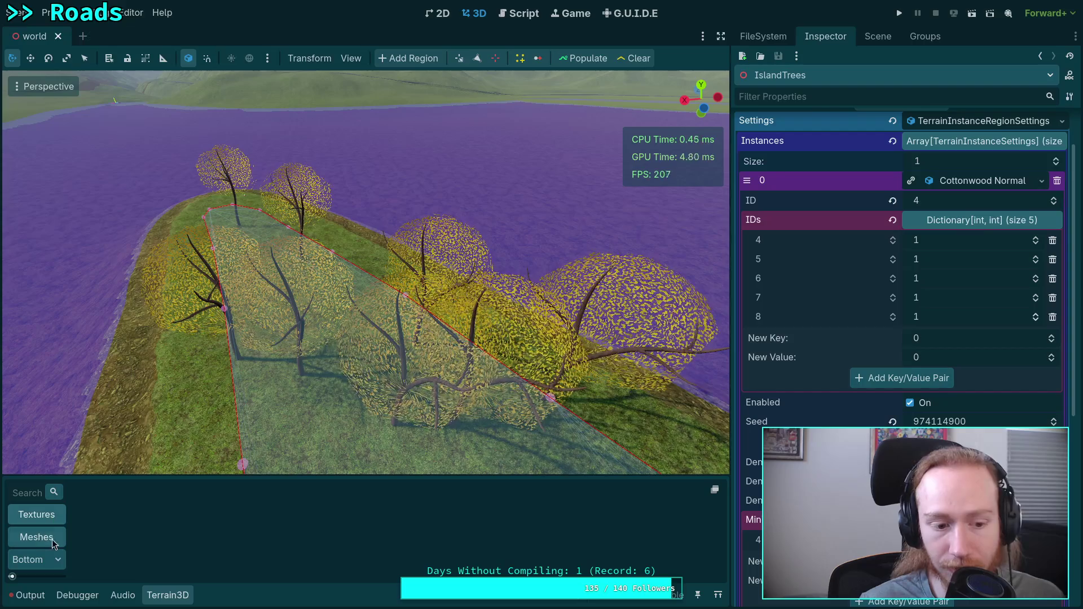
left_click(879, 37)
left_click(804, 261)
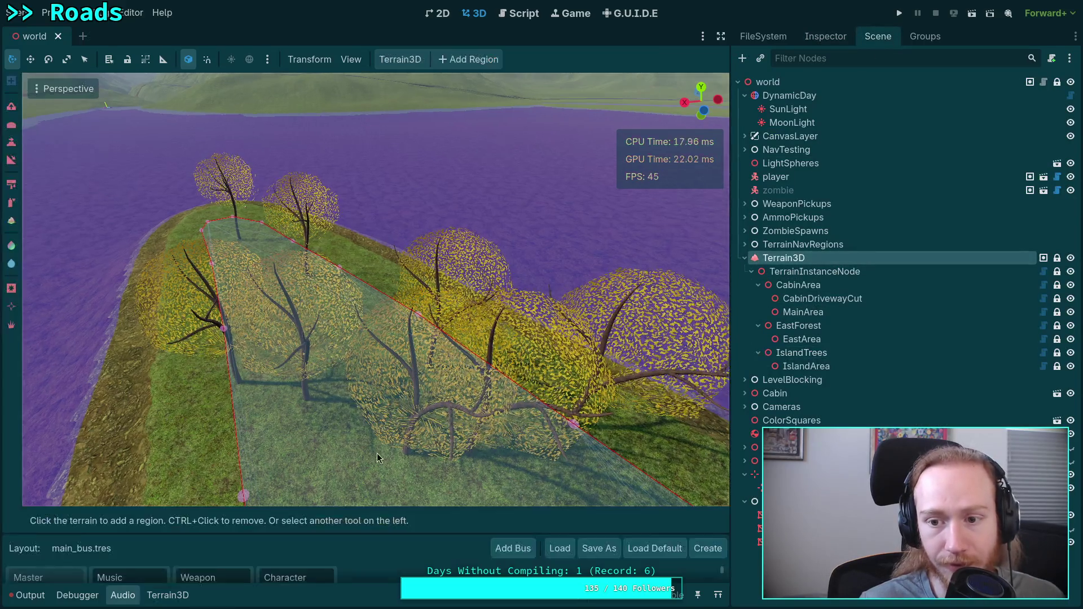
left_click(36, 537)
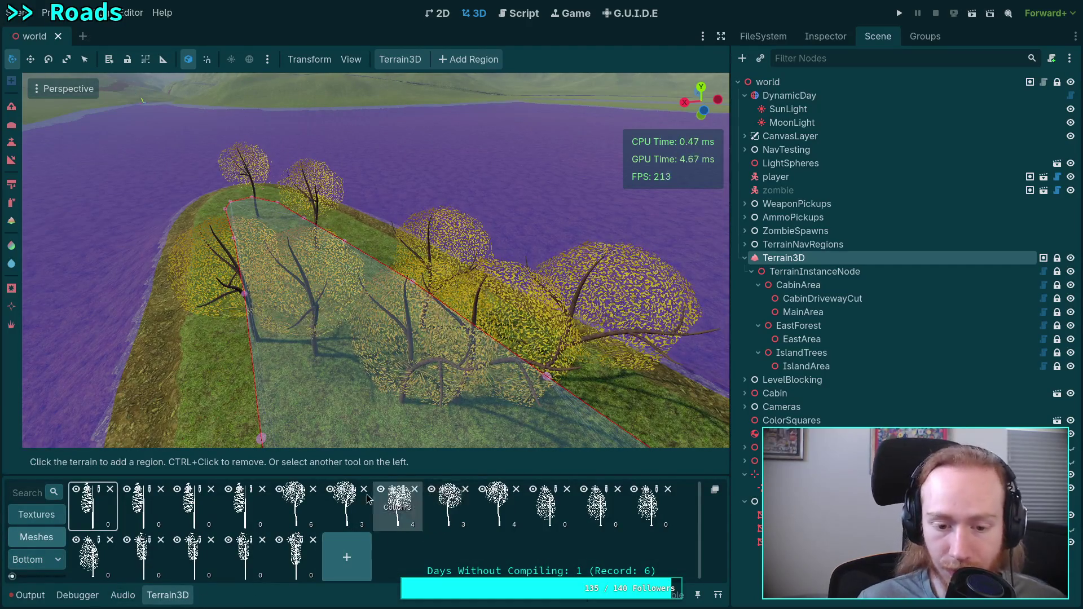
Fly the camera over the island and pick a cottonwood tree mesh to paint.
scroll(375, 260, "up", 3)
scroll(375, 259, "down", 5)
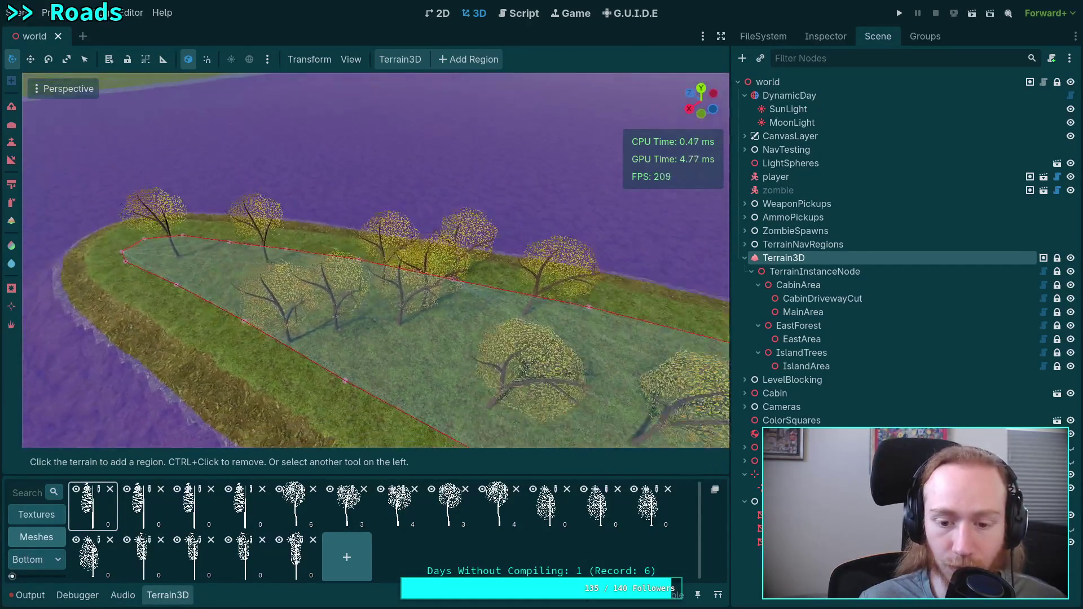
left_click_drag(375, 260, 321, 251)
scroll(375, 260, "up", 3)
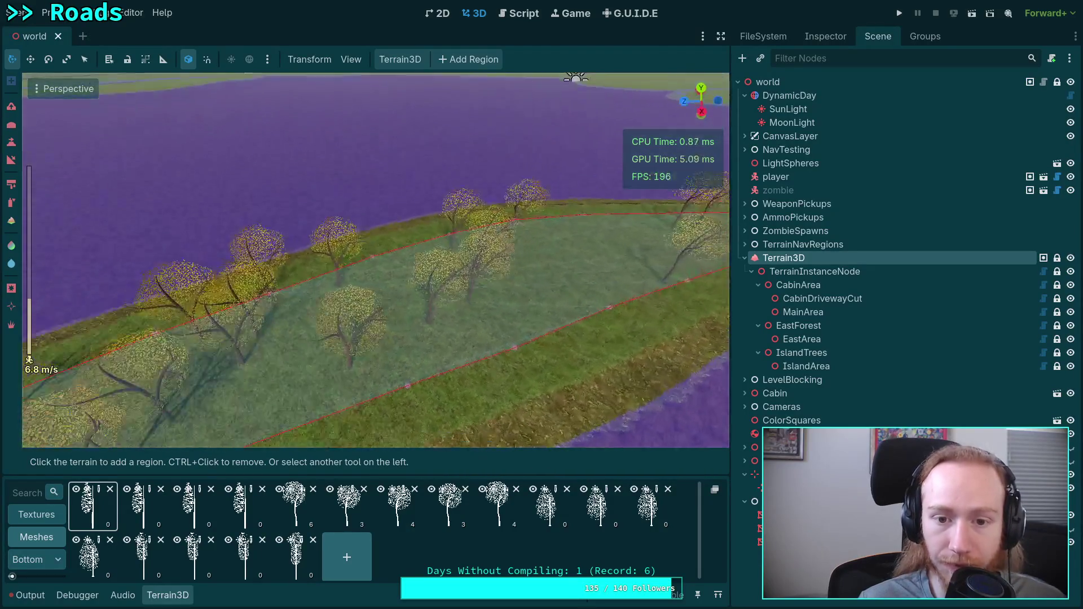
key("w")
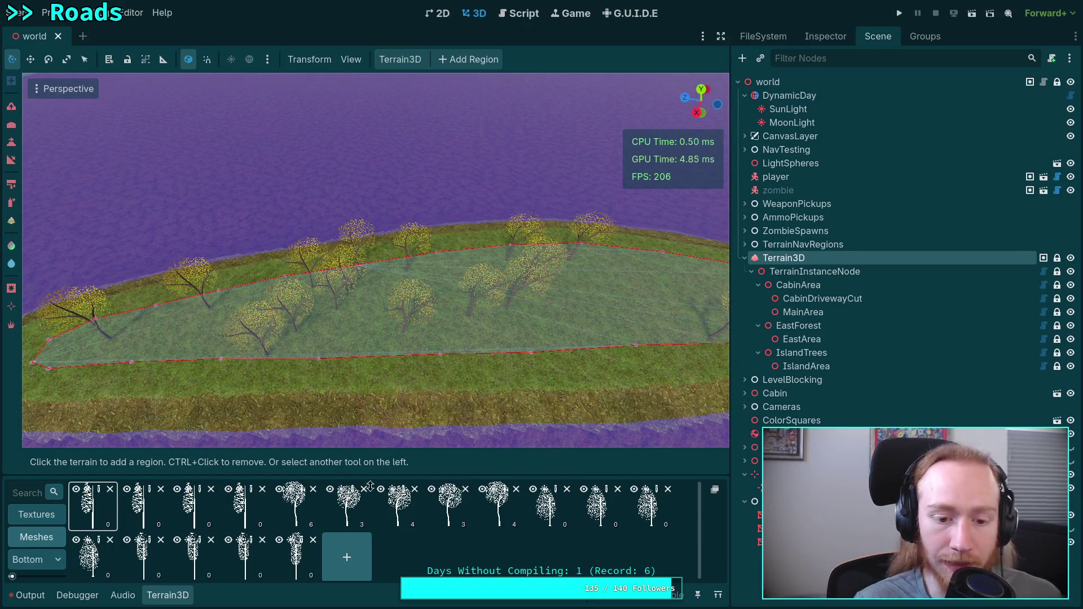
left_click(313, 523)
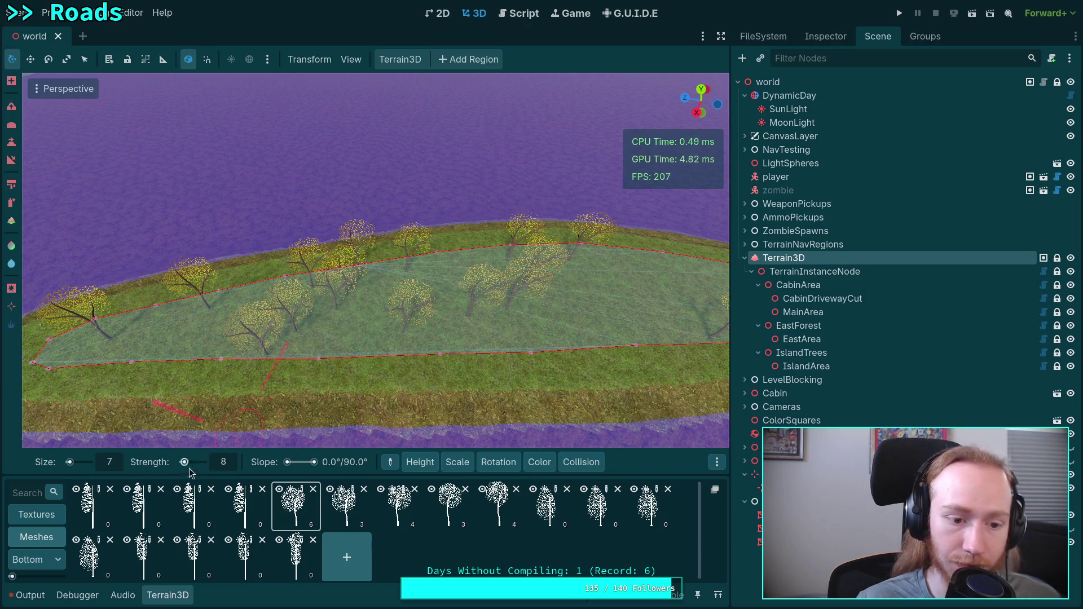
Set brush strength to 100, test and undo a tree placement on the island, then reselect IslandTrees.
type("00")
key("Return")
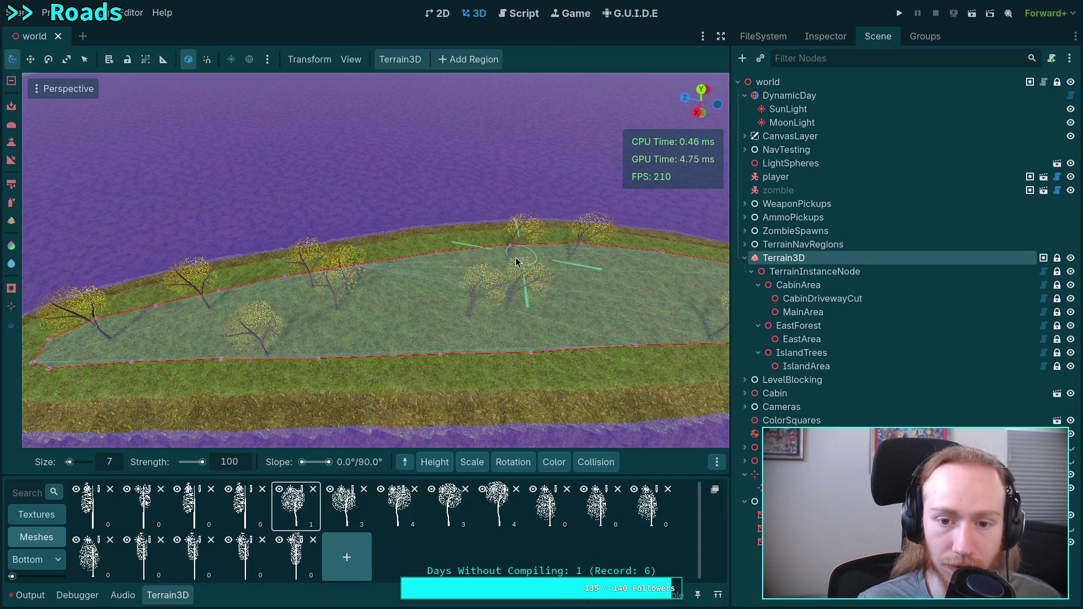
right_click(572, 265)
key("w")
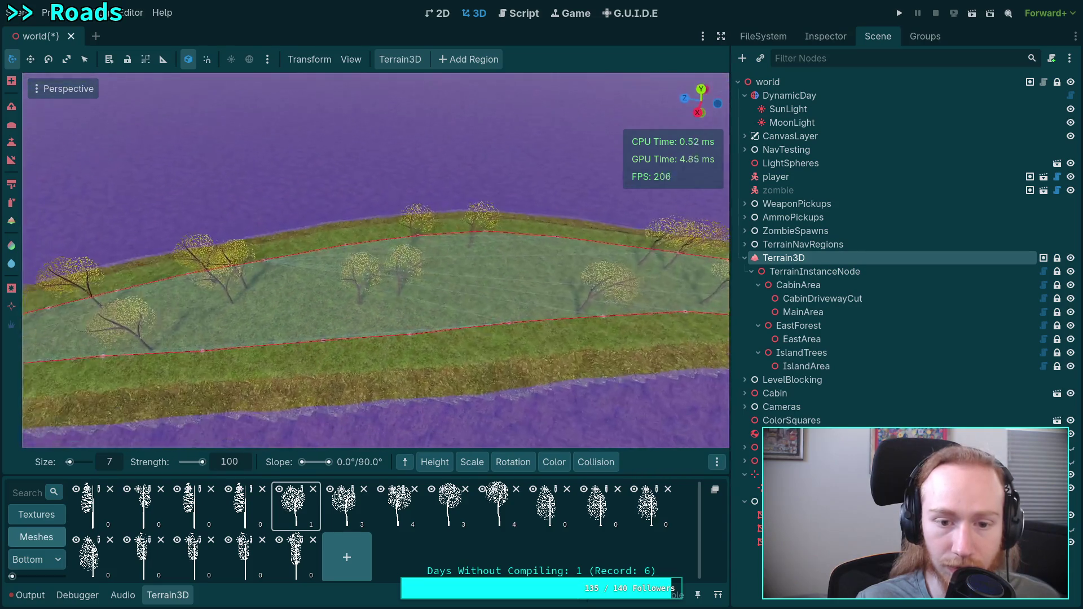
scroll(375, 260, "up", 2)
key("w")
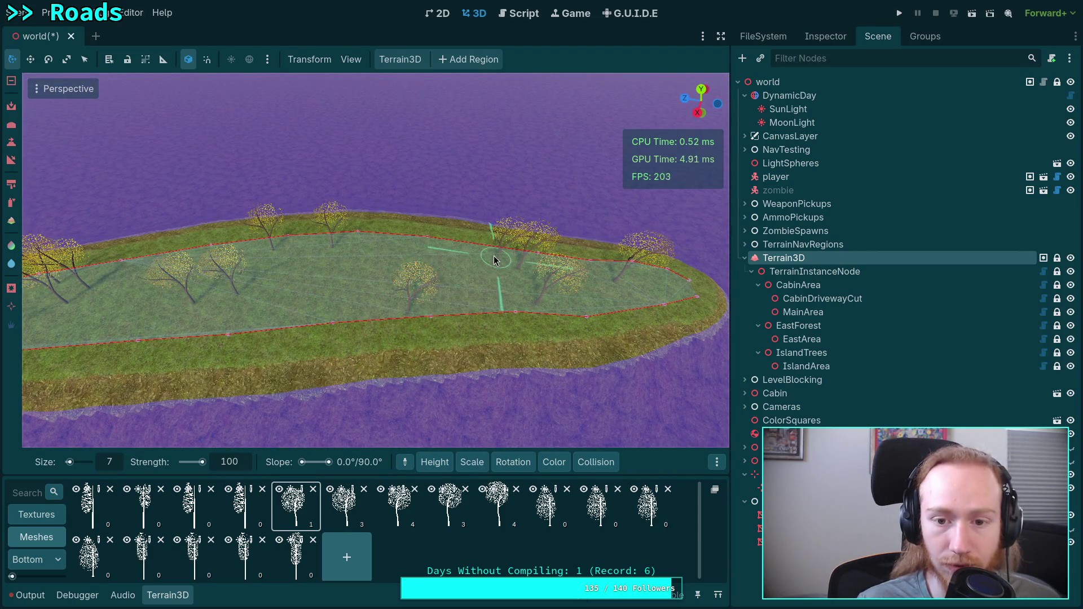
key("ctrl+z")
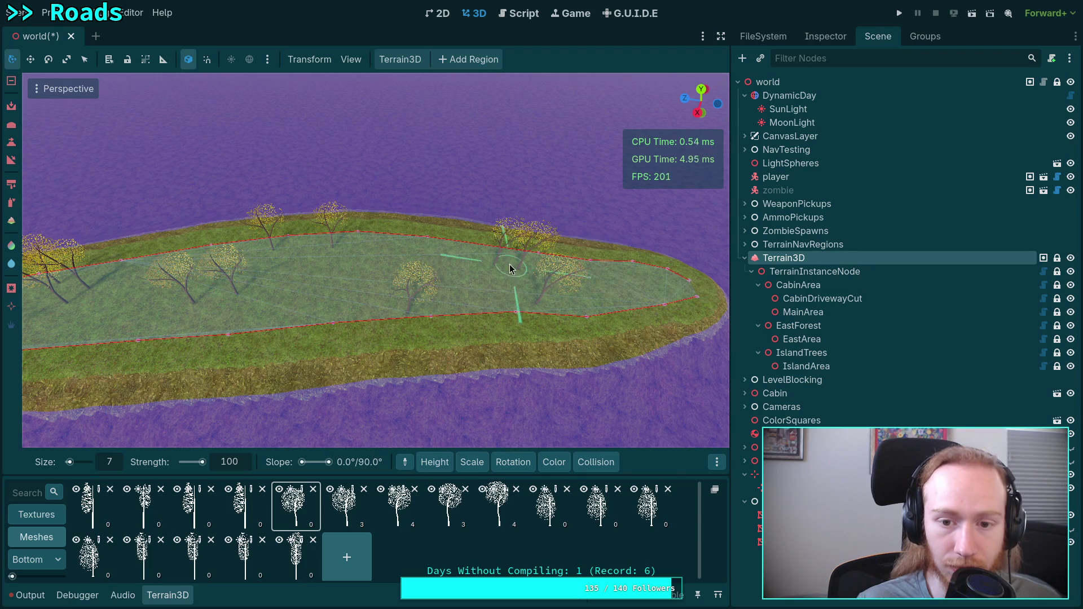
mouse_move(528, 312)
left_mouse_down()
mouse_move(507, 316)
mouse_move(541, 305)
mouse_move(519, 310)
left_mouse_up()
scroll(375, 411, "down", 3)
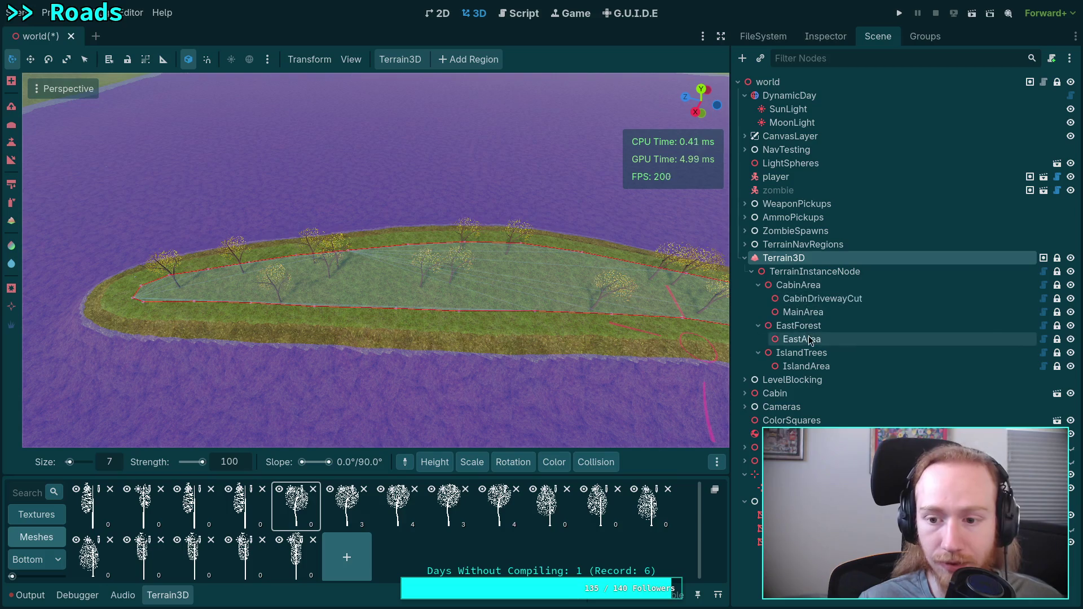
left_click(801, 352)
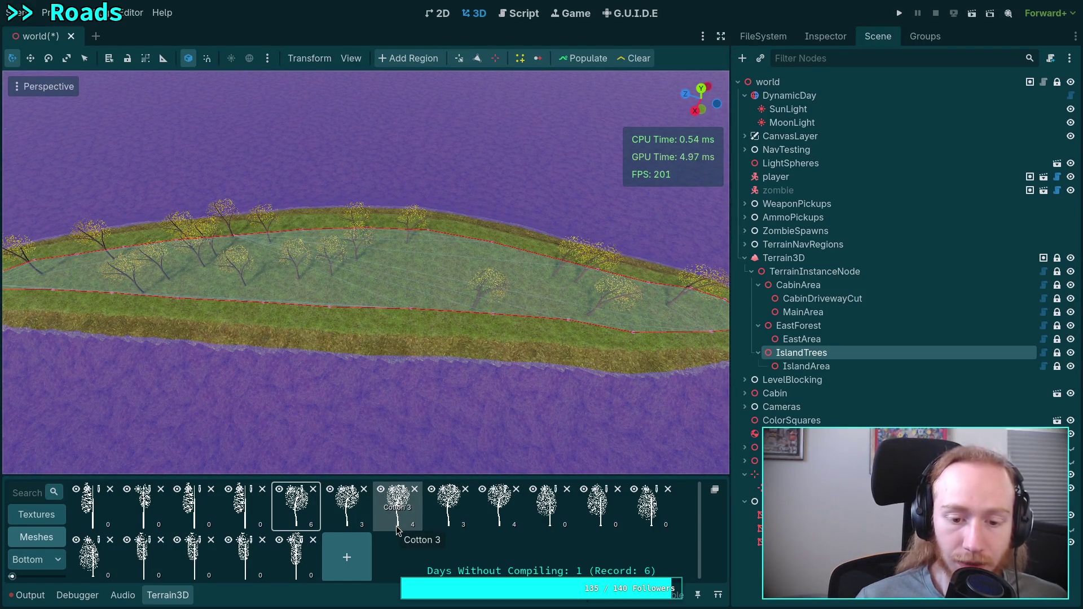
Repopulate the IslandTrees region and fly the view in toward the trees.
left_click(377, 339)
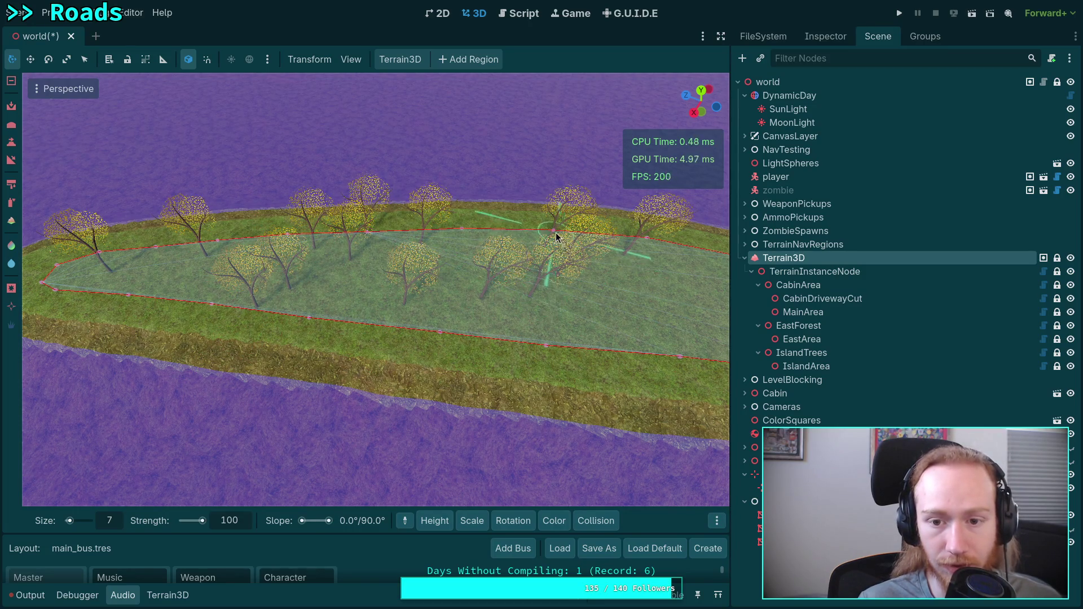
left_click_drag(492, 288, 478, 293)
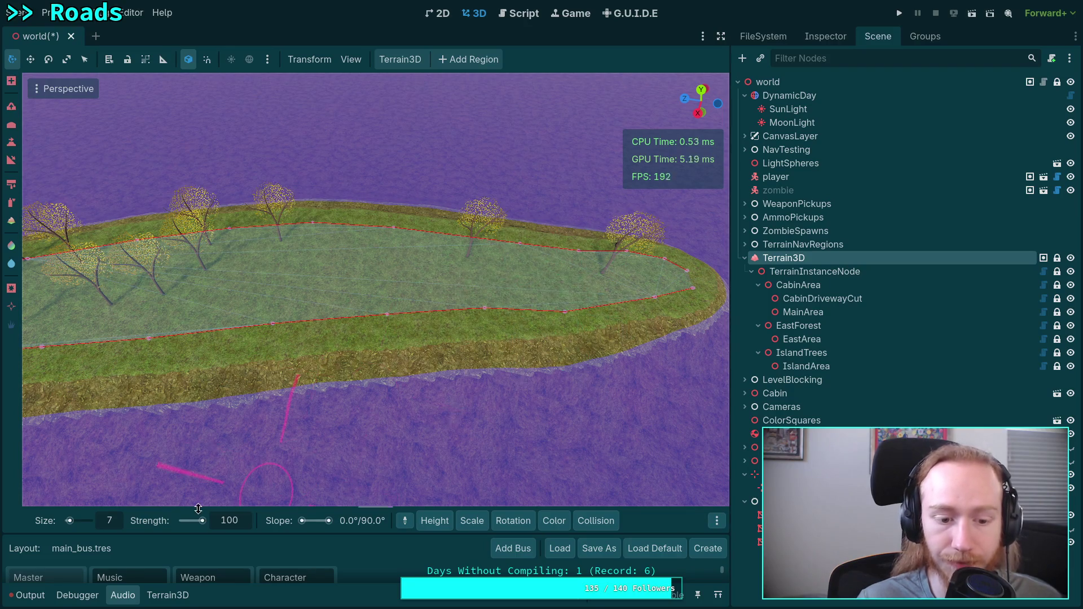
left_click(167, 596)
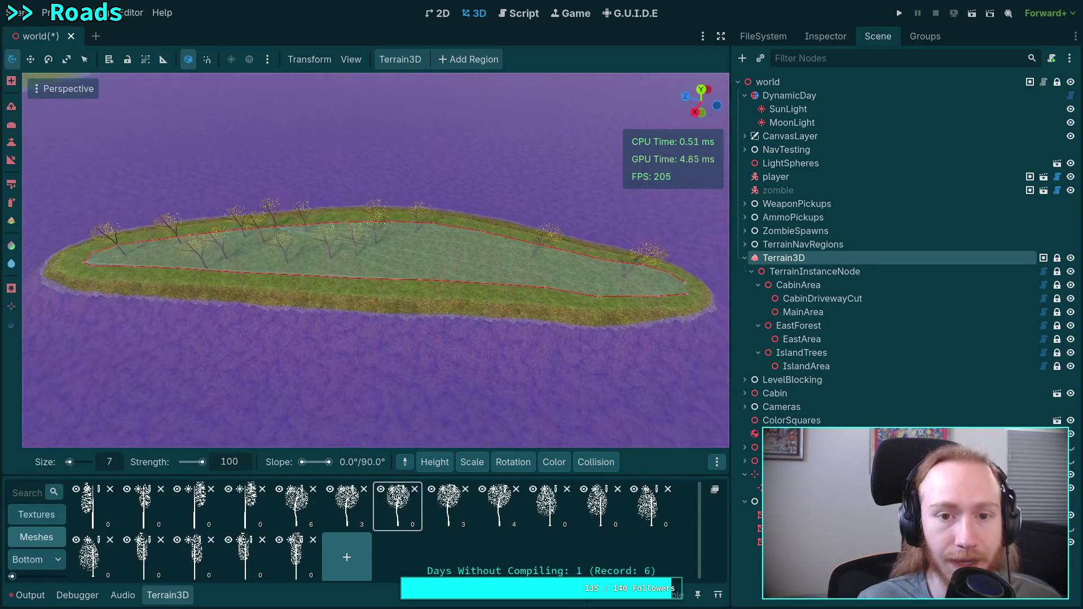
left_click(801, 352)
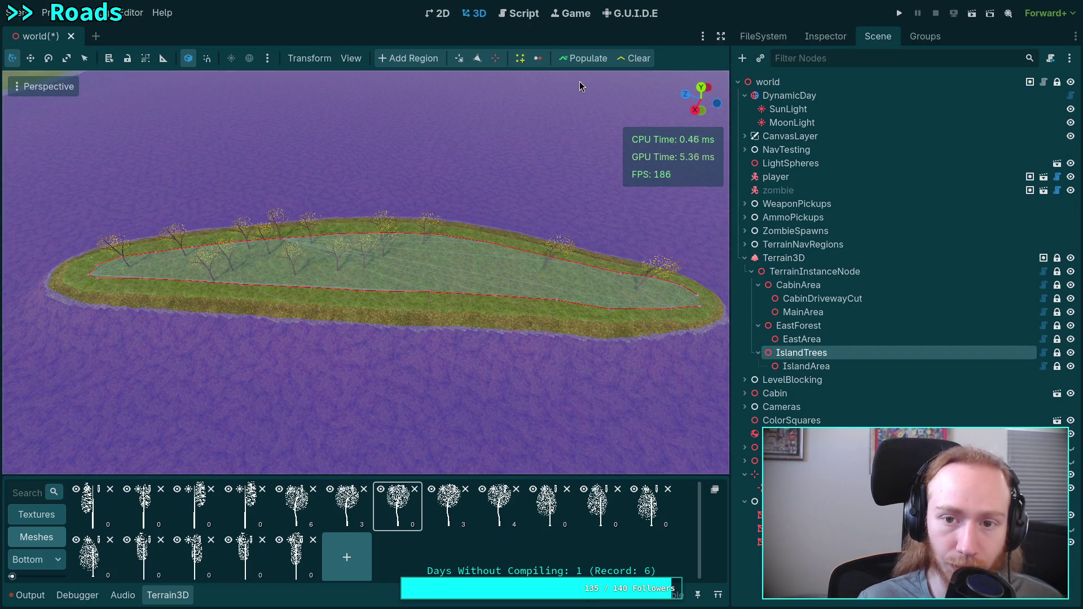
left_click(582, 62)
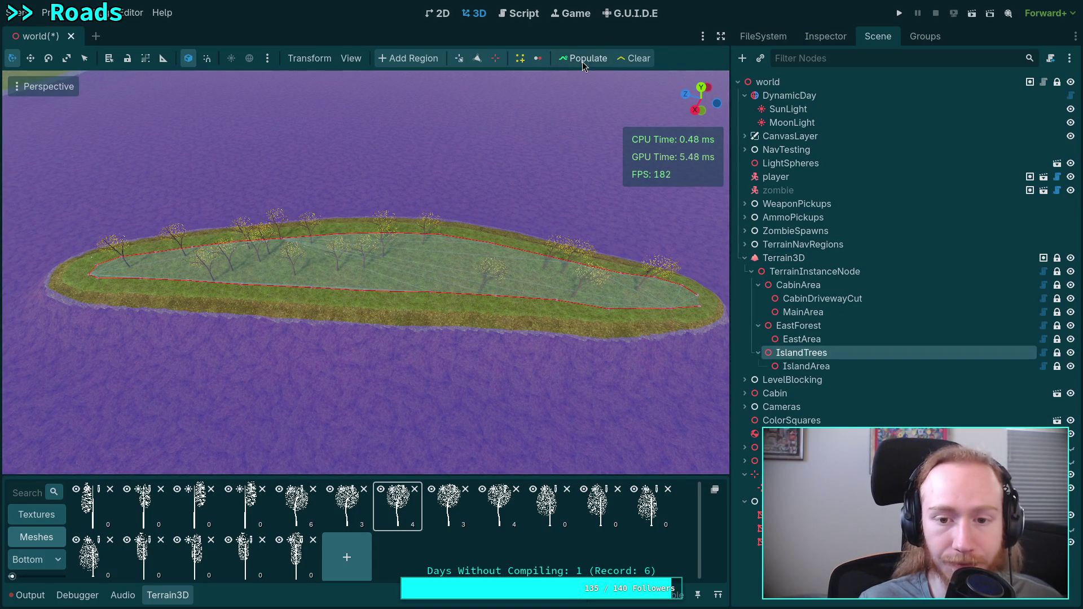
scroll(446, 202, "up", 4)
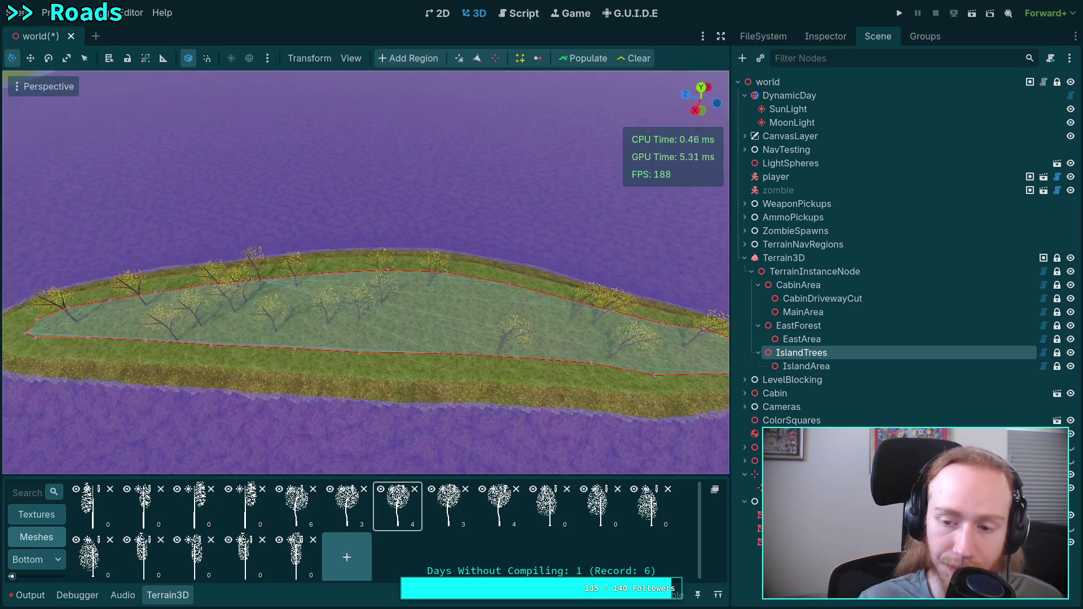
key("w")
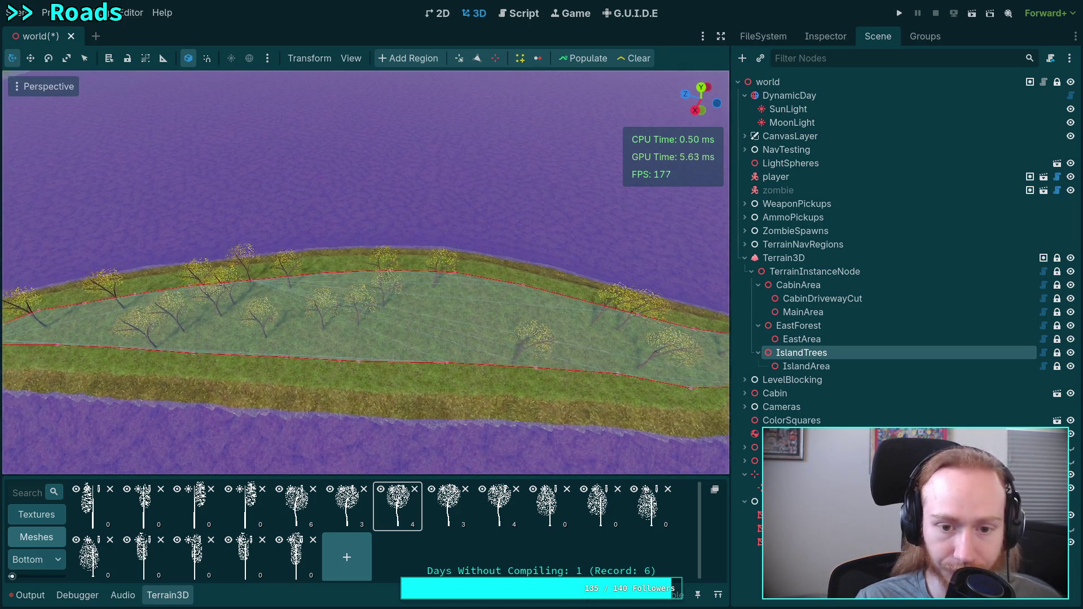
key("w")
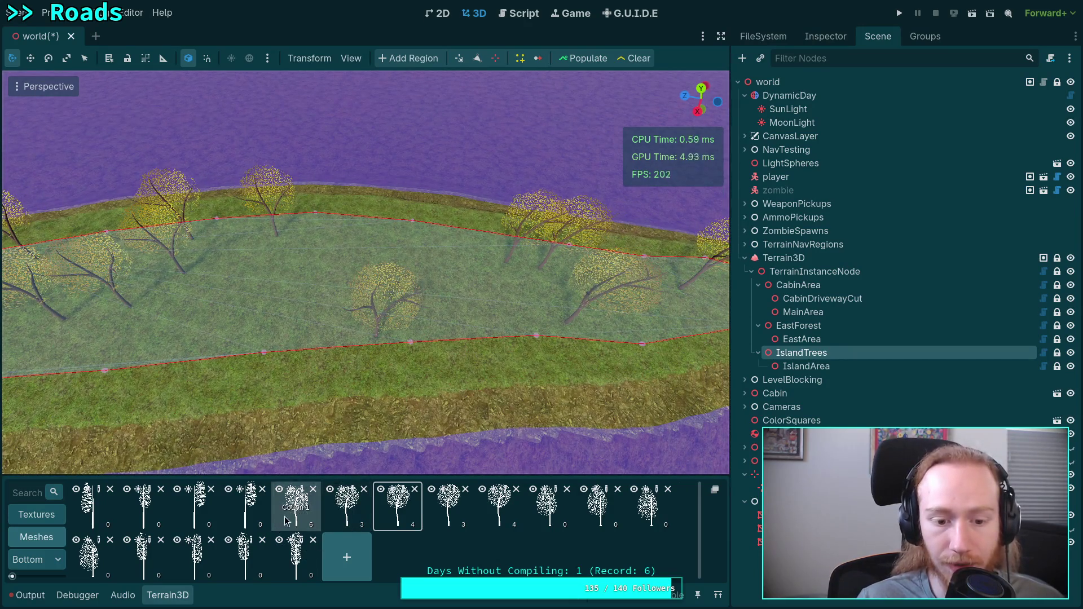
Hand-place two cottonwood trees on the island with a 1 m brush.
left_click(286, 516)
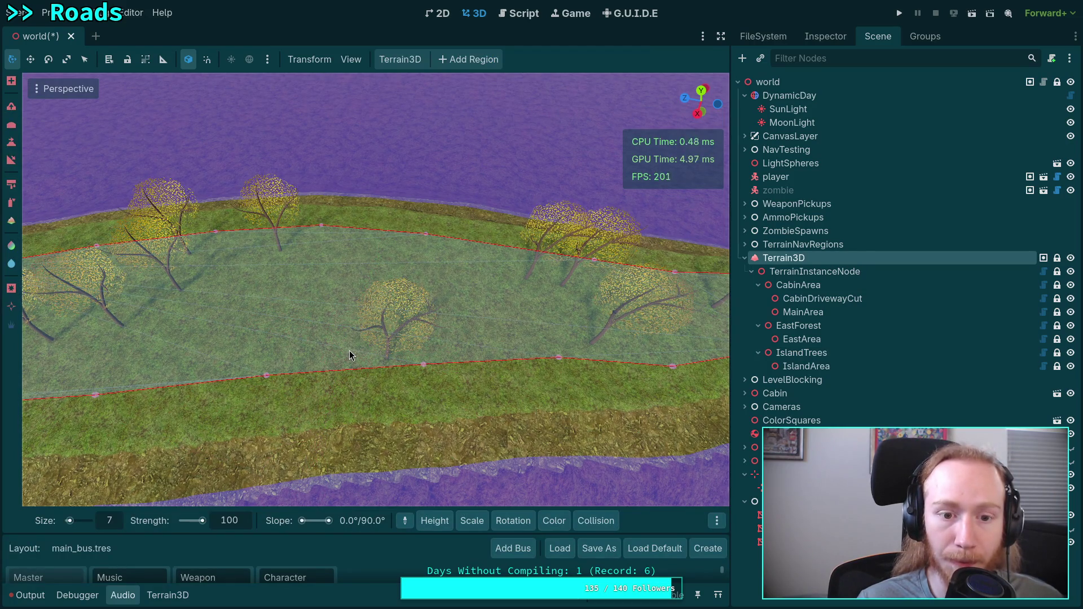
left_click(350, 355)
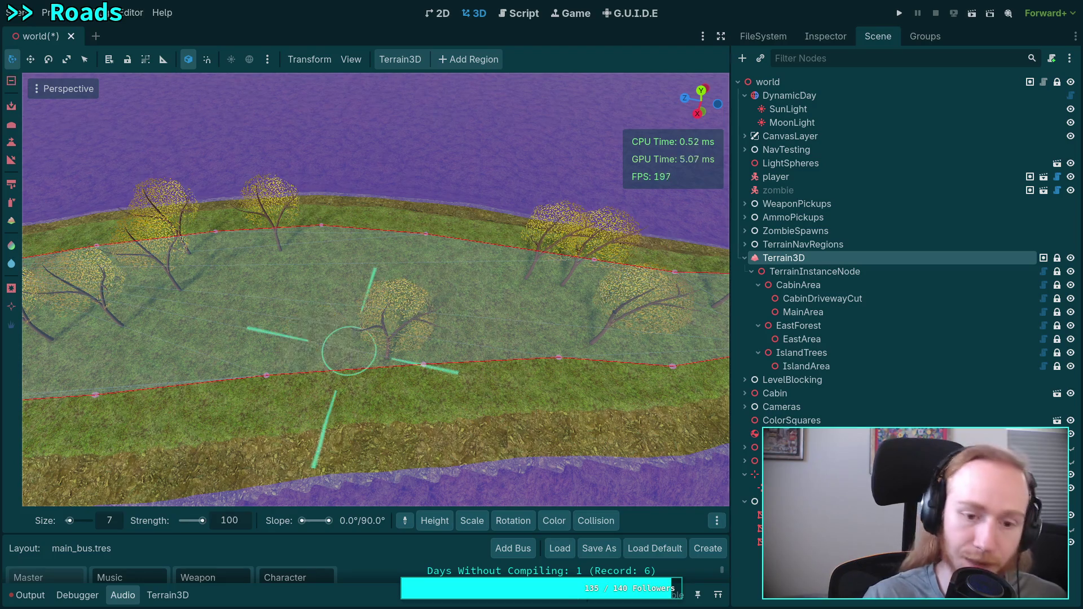
scroll(361, 367, "up", 4)
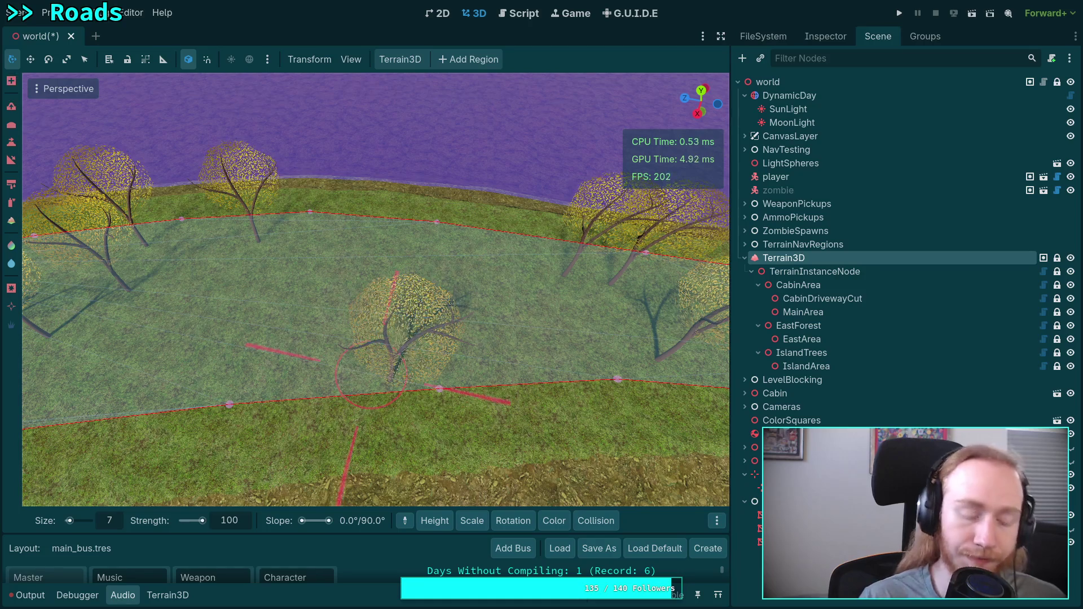
type("1")
key("Return")
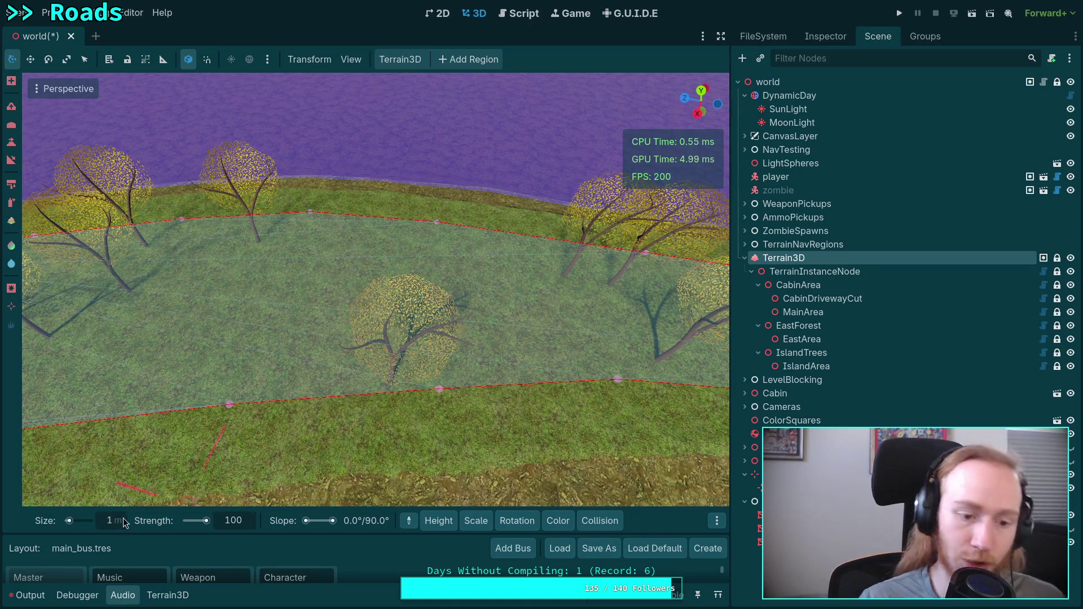
left_click(351, 380)
left_click_drag(384, 399, 552, 82)
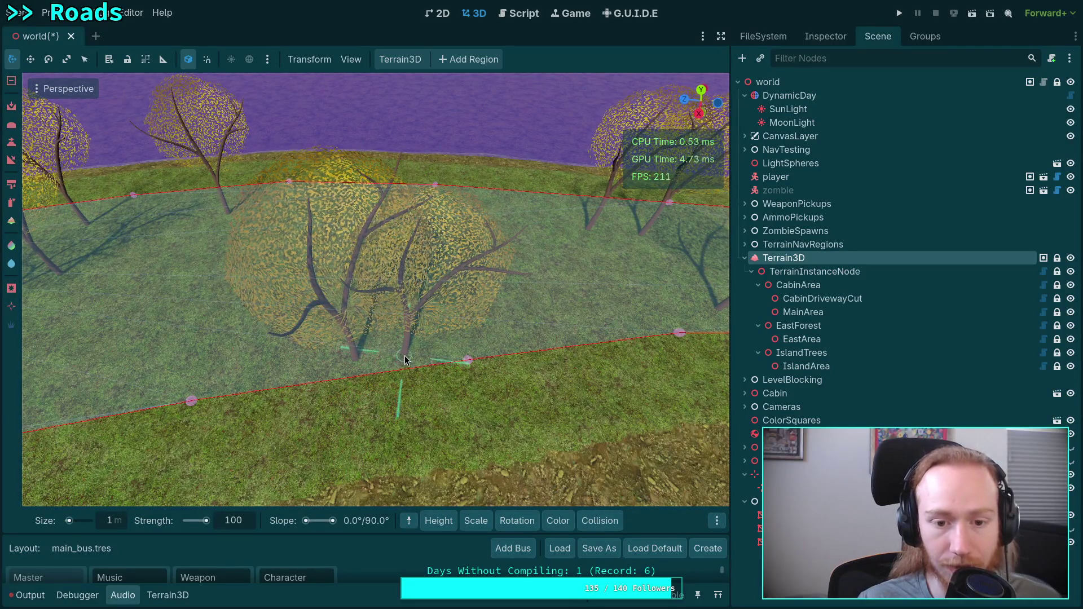
Switch tree mesh, remove a tree instance, and repopulate the IslandTrees region.
left_click(167, 595)
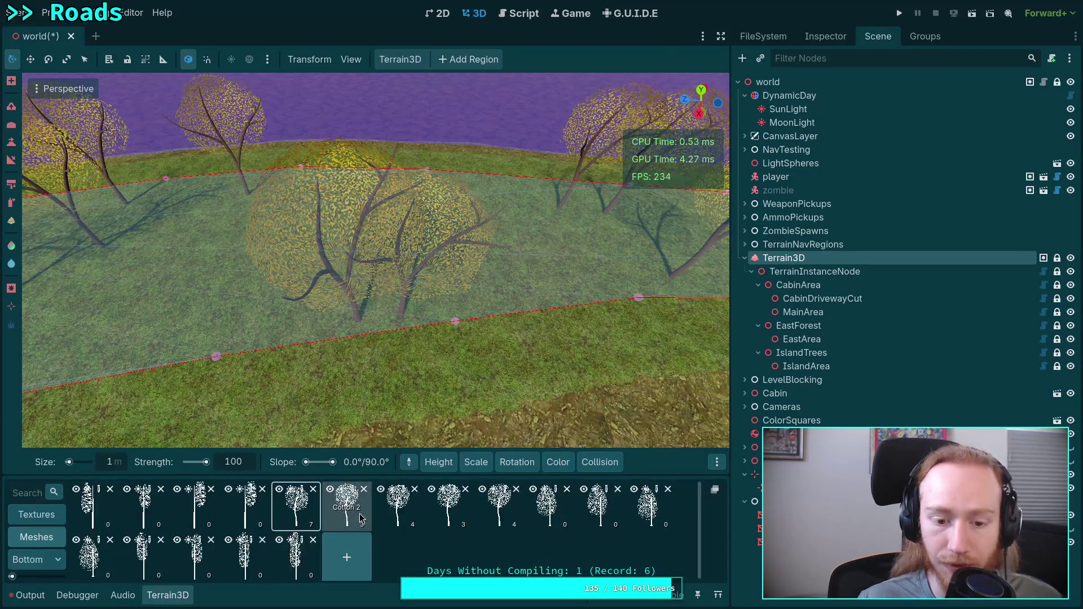
left_click(398, 505)
left_click(403, 323, "ctrl")
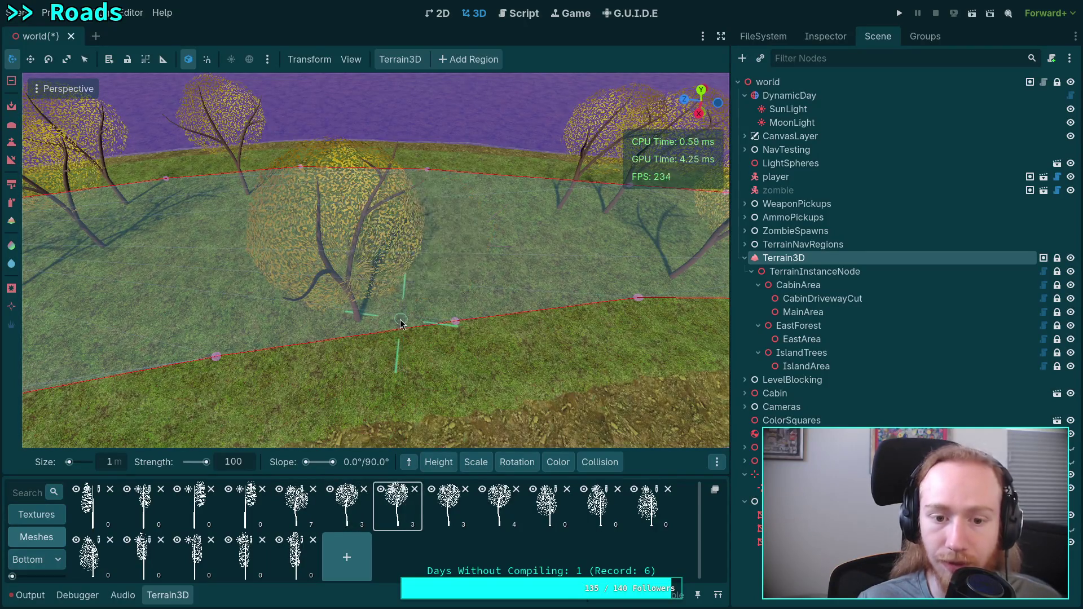
scroll(404, 323, "down", 8)
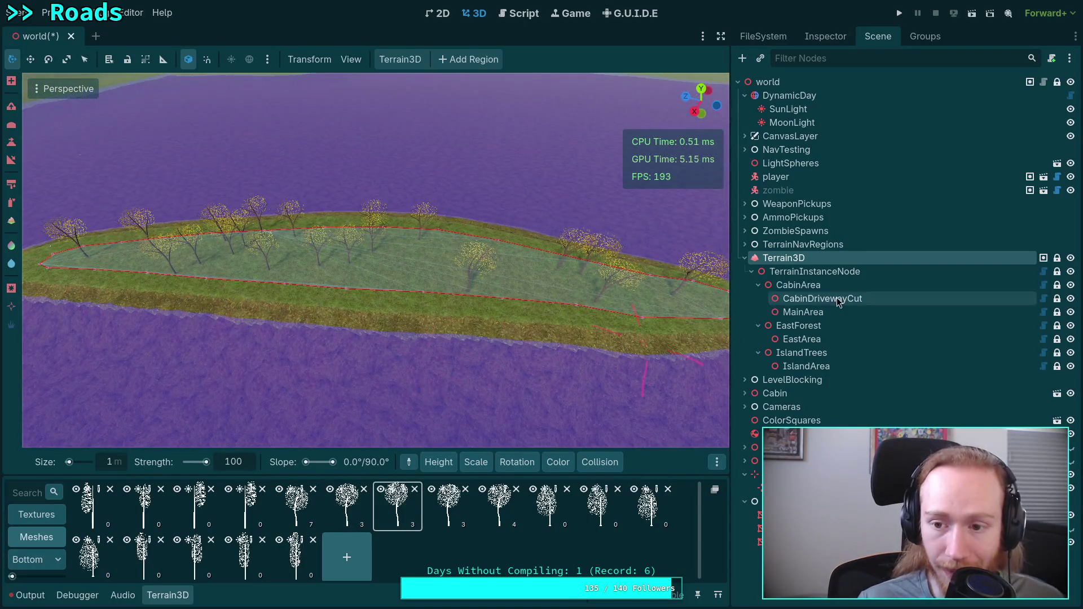
left_click(801, 353)
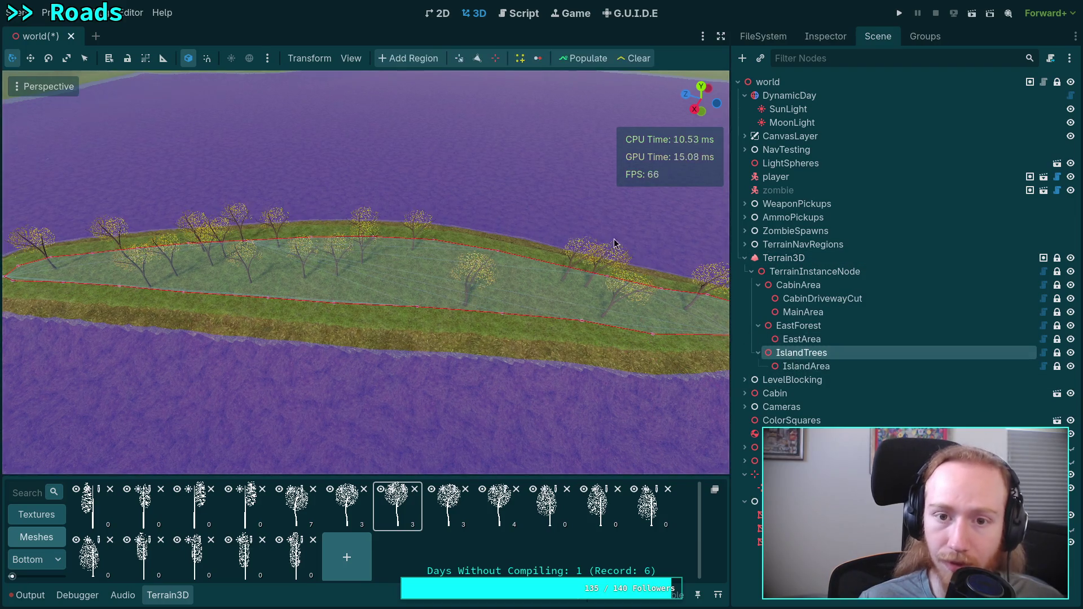
left_click(585, 60)
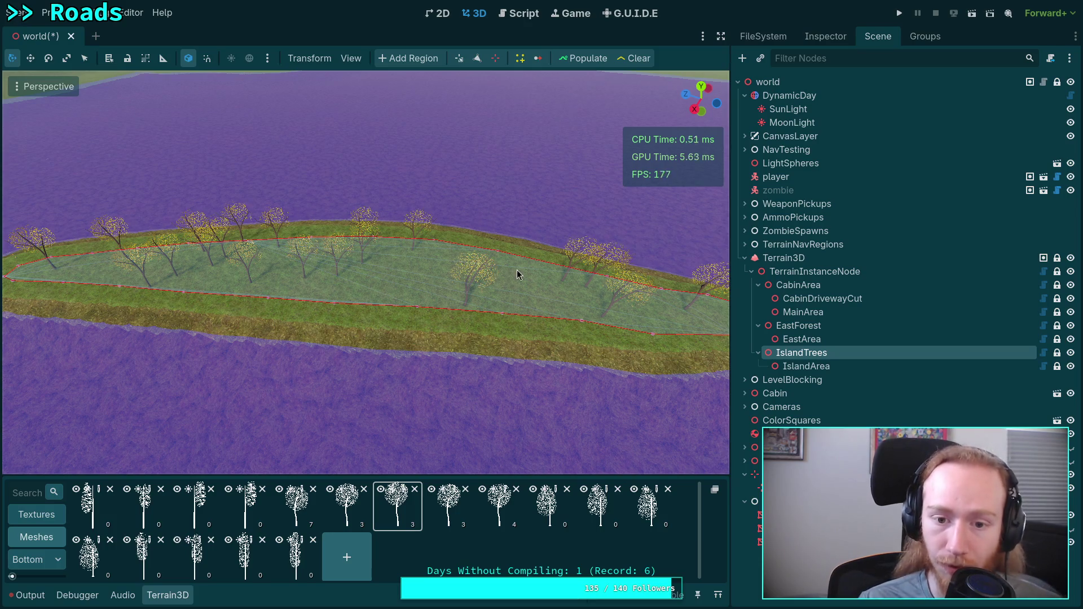
left_click(488, 317)
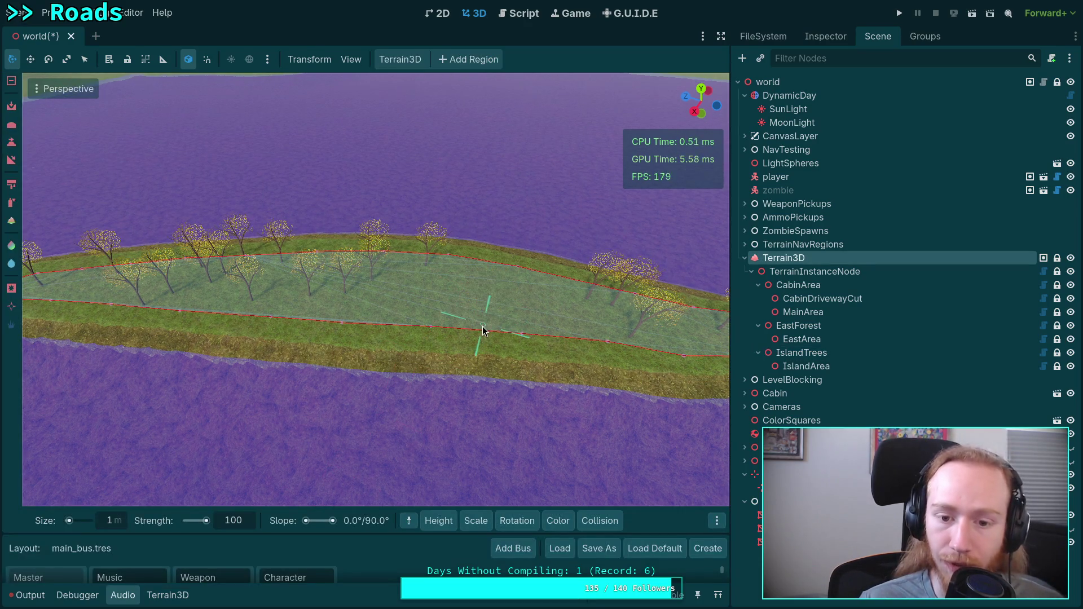
key("ctrl+z")
left_click(578, 60)
Choose a different cottonwood mesh, then reselect IslandTrees and frame the whole region.
left_click(168, 595)
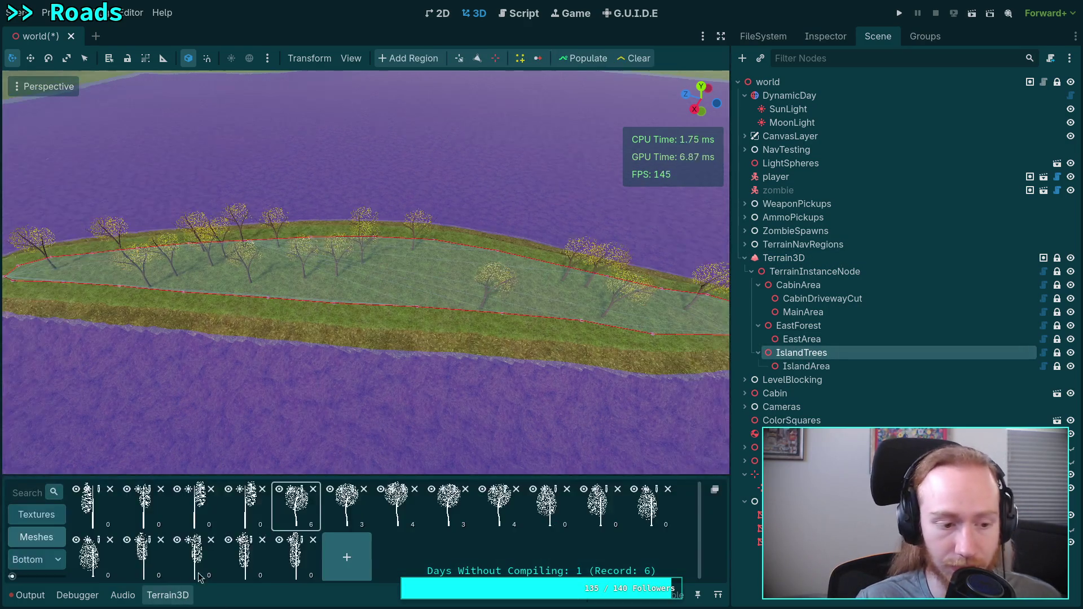
key("w")
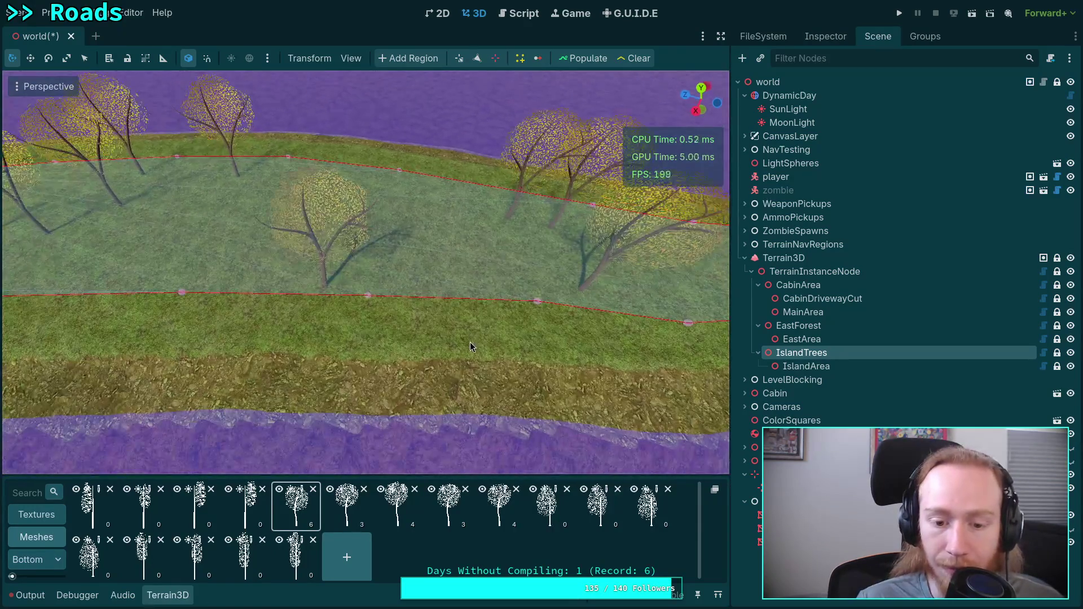
left_click(440, 427)
key("w")
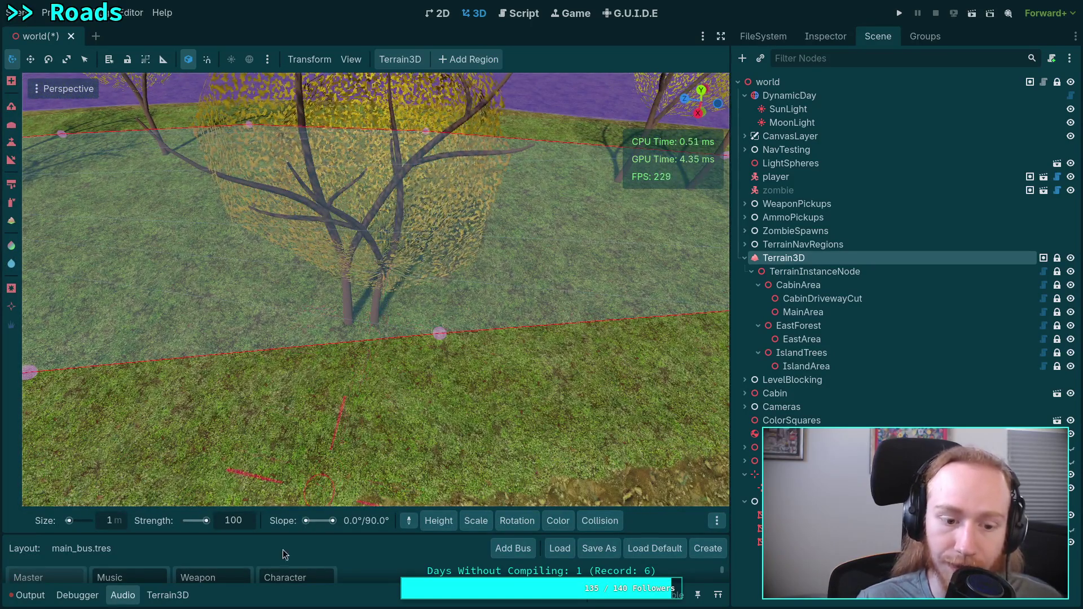
left_click(167, 595)
left_click(397, 514)
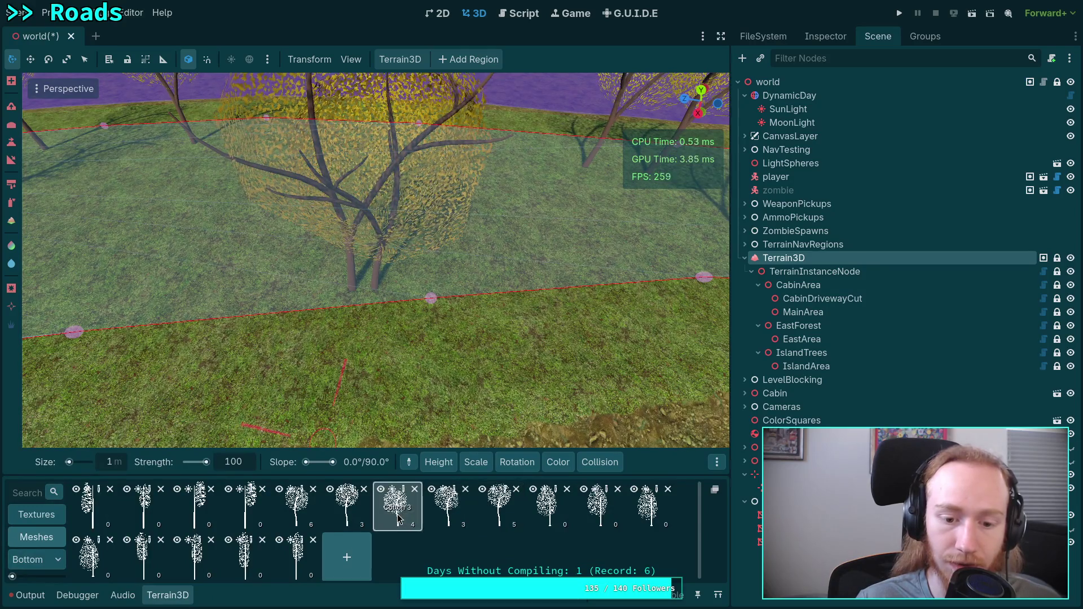
key("s")
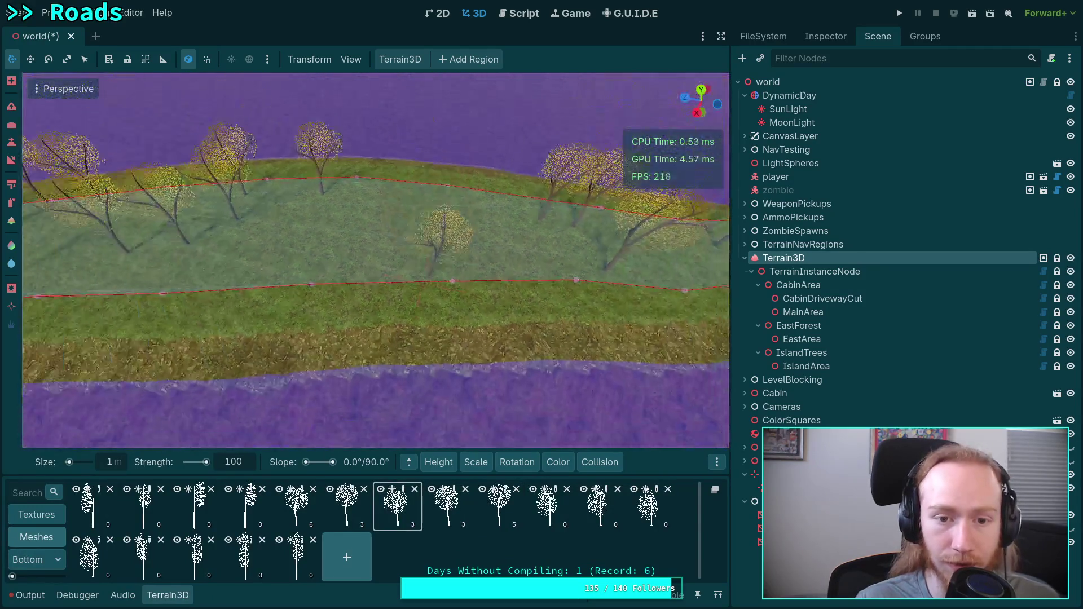
left_click(801, 352)
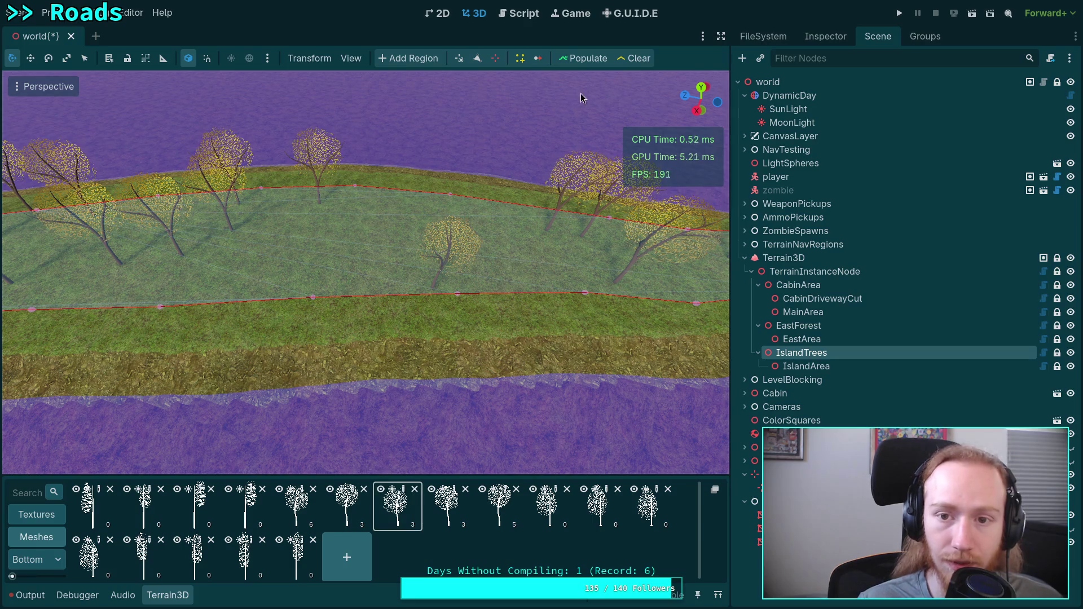
left_click(495, 529)
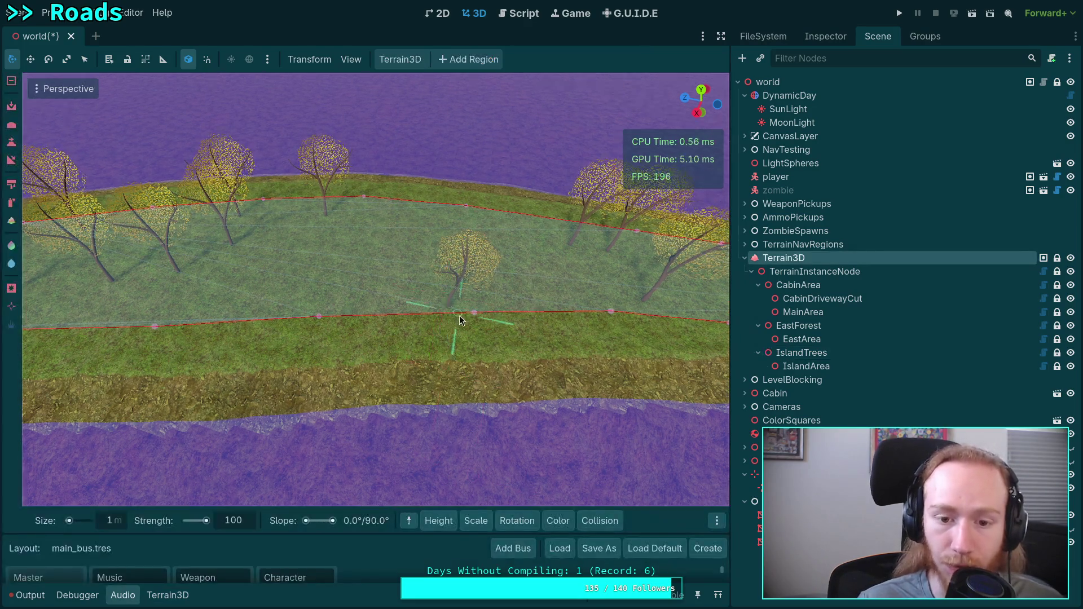
left_click(815, 356)
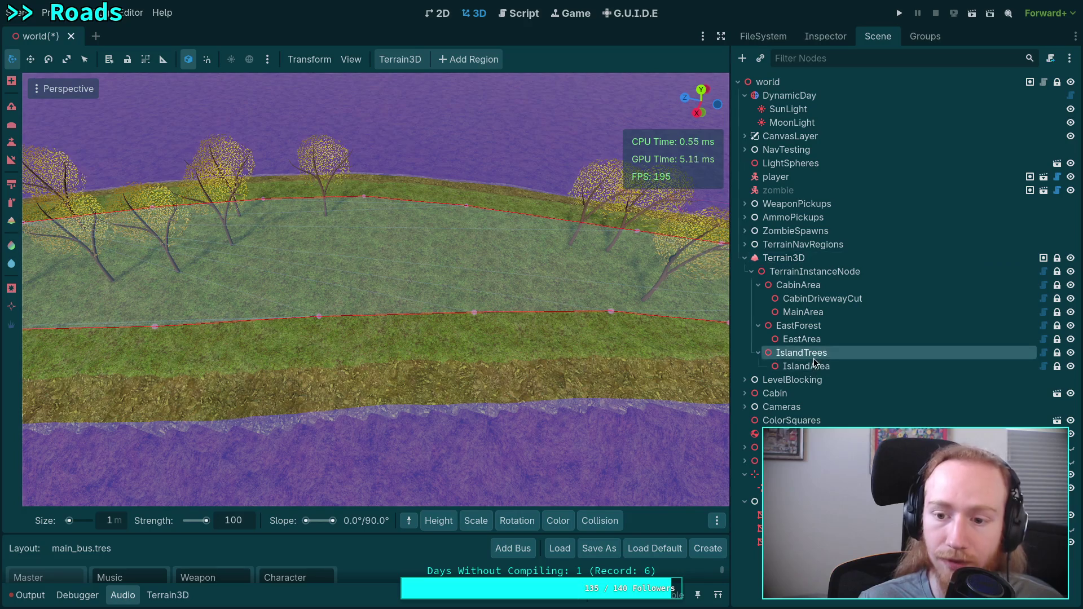
key("f")
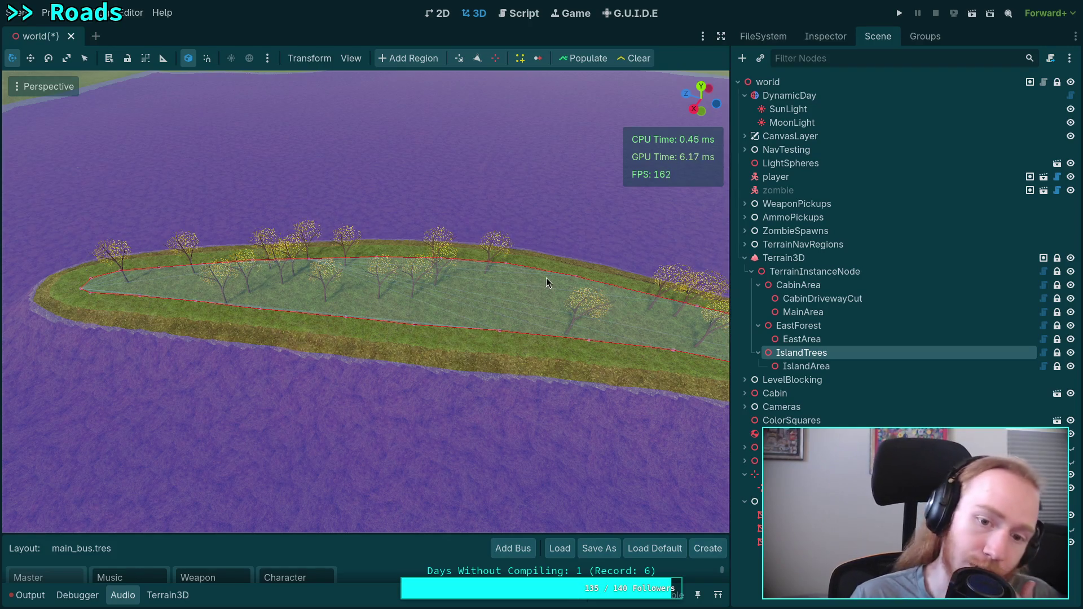
Raise the Cottonwood Normal instance density to 4.0, then clear and repopulate the island.
left_click(834, 37)
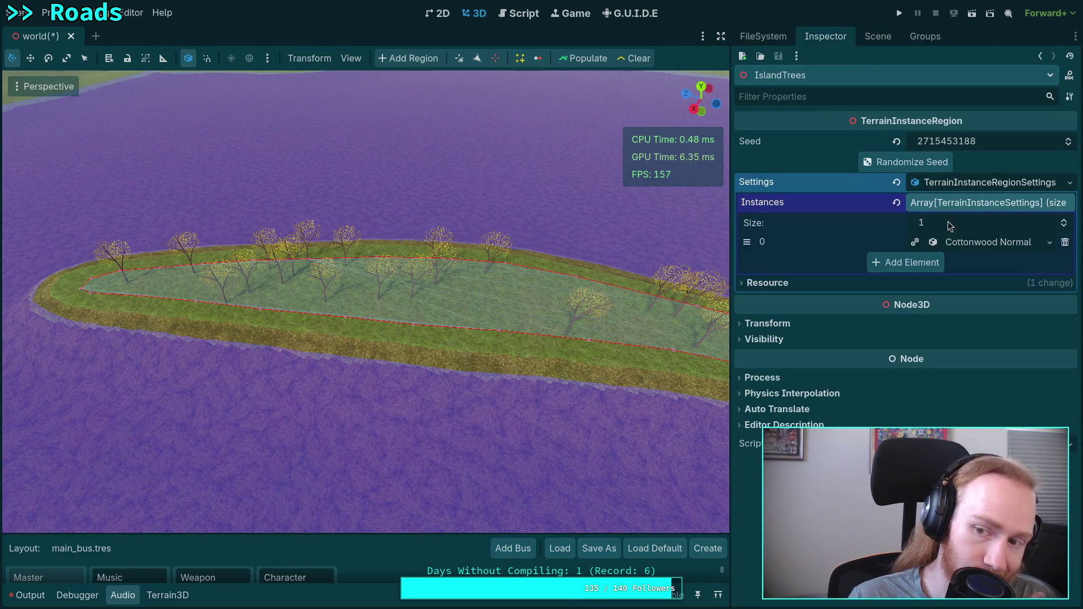
left_click(979, 244)
scroll(886, 348, "down", 3)
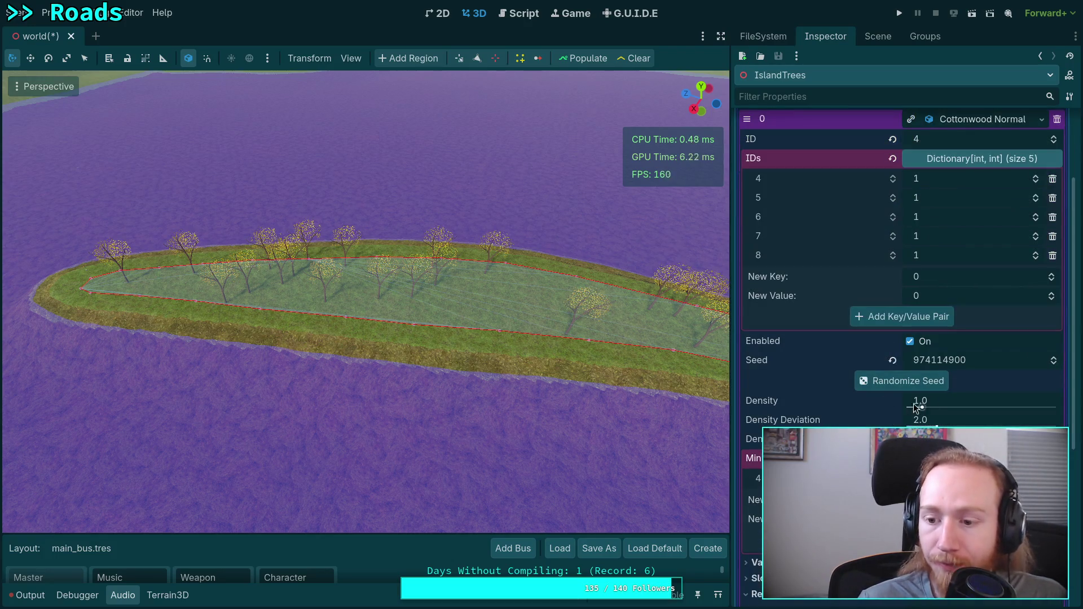
mouse_move(939, 401)
left_mouse_down()
mouse_move(993, 400)
mouse_move(976, 401)
left_mouse_up()
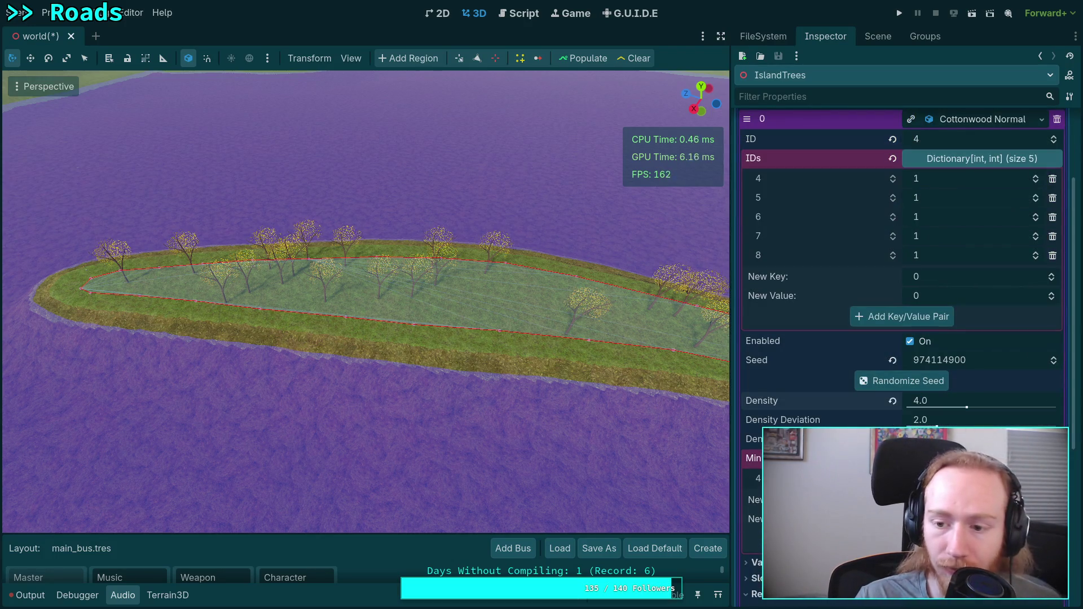
left_click(632, 62)
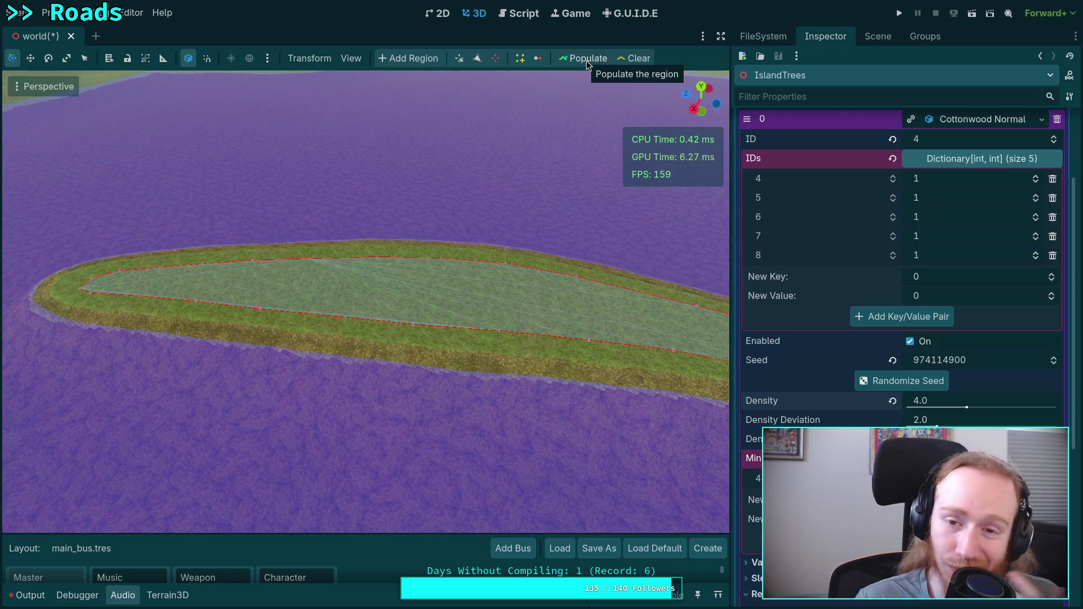
left_click(586, 60)
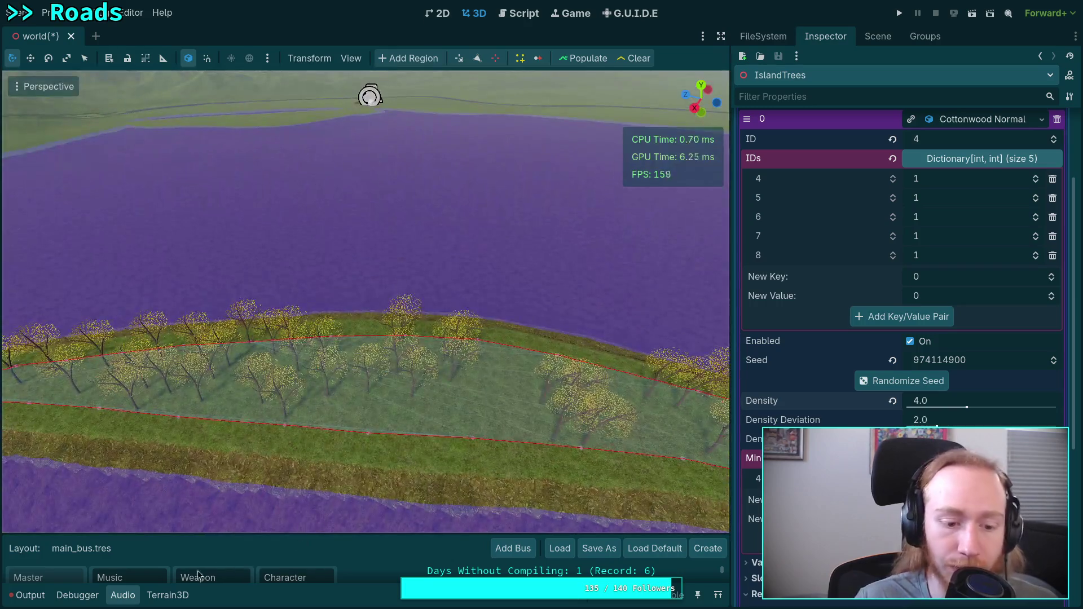
Glance over the terrain's tree mesh assets, then repopulate the island at density 5.
left_click(168, 596)
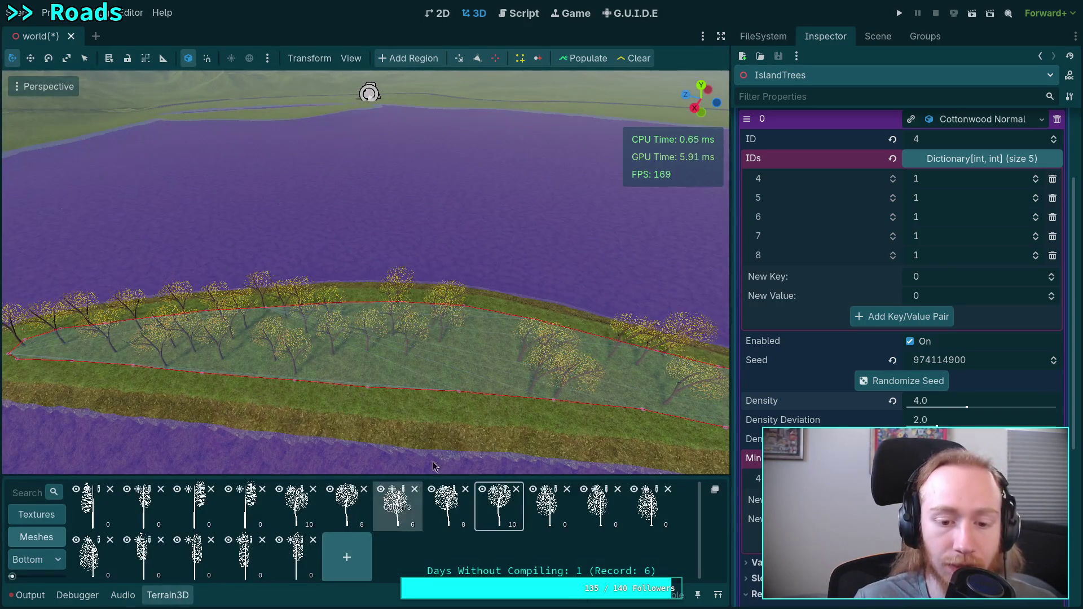
scroll(457, 418, "down", 3)
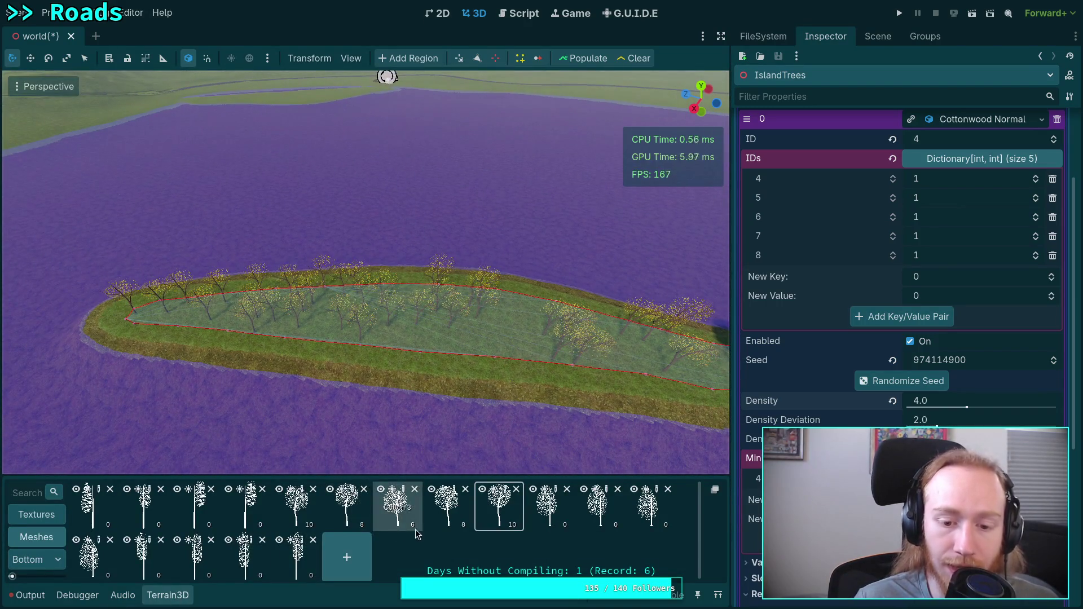
scroll(376, 463, "up", 3)
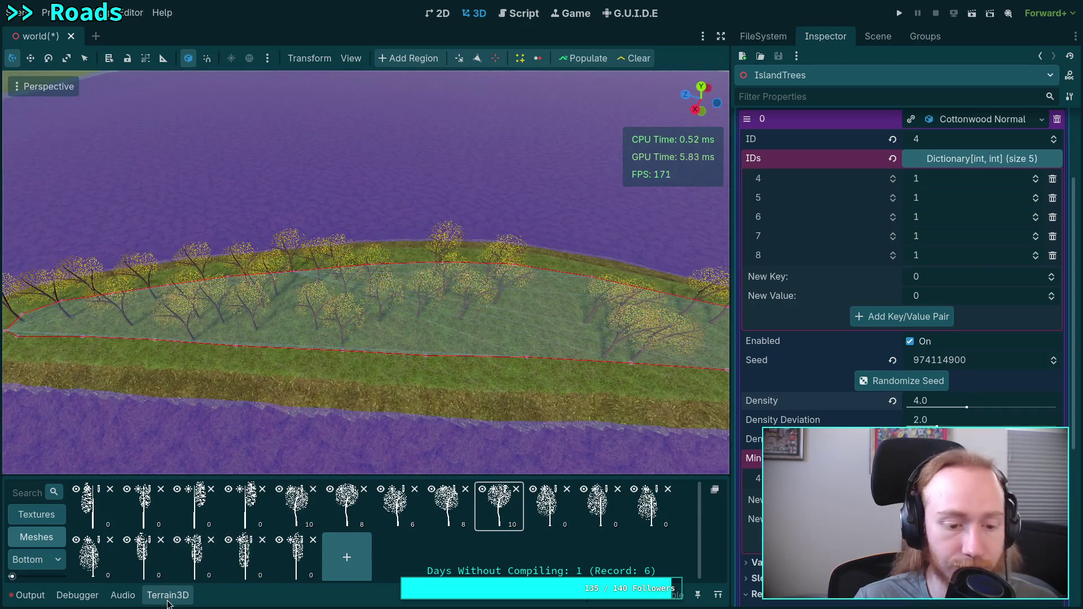
left_click(168, 595)
left_click_drag(535, 237, 535, 238)
left_click(959, 396)
type("5")
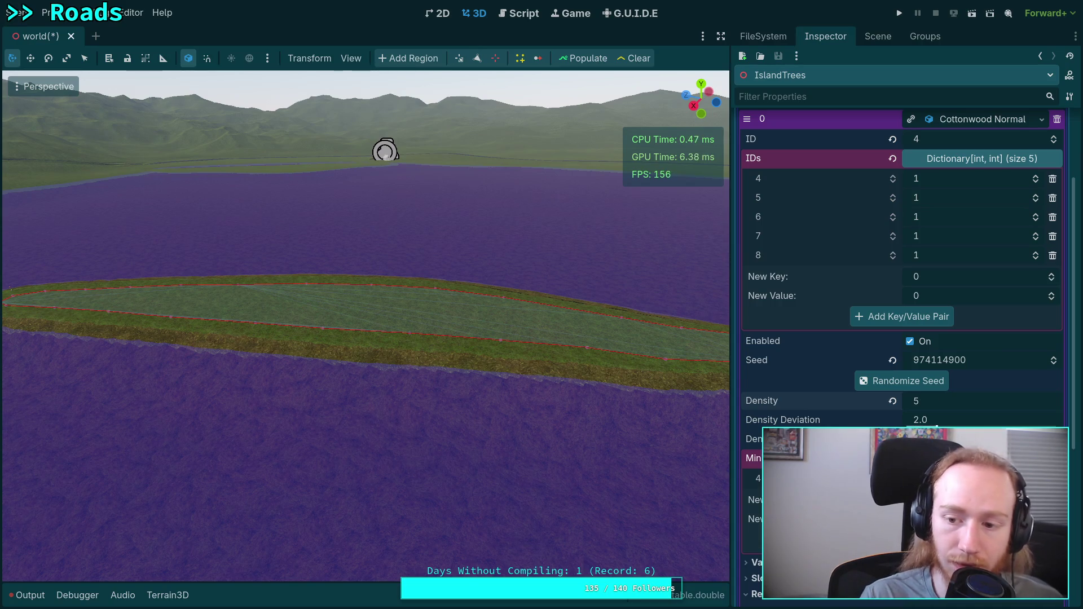
left_click(589, 59)
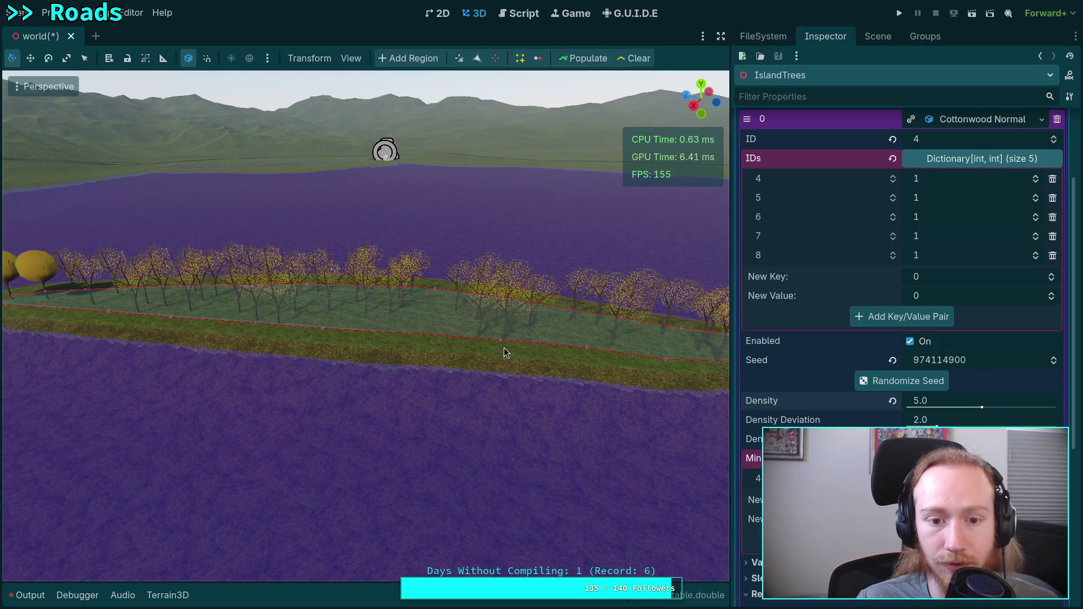
Clear the island's trees and repopulate them at density 7.0.
left_click_drag(589, 62, 597, 78)
left_click(635, 58)
left_click(961, 406)
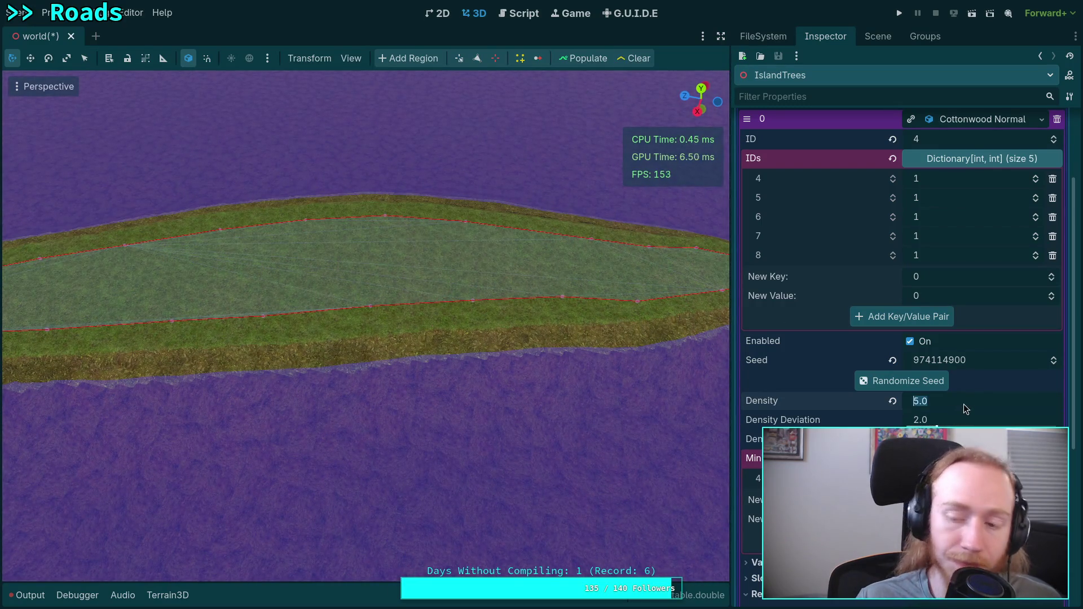
type("7")
key("Return")
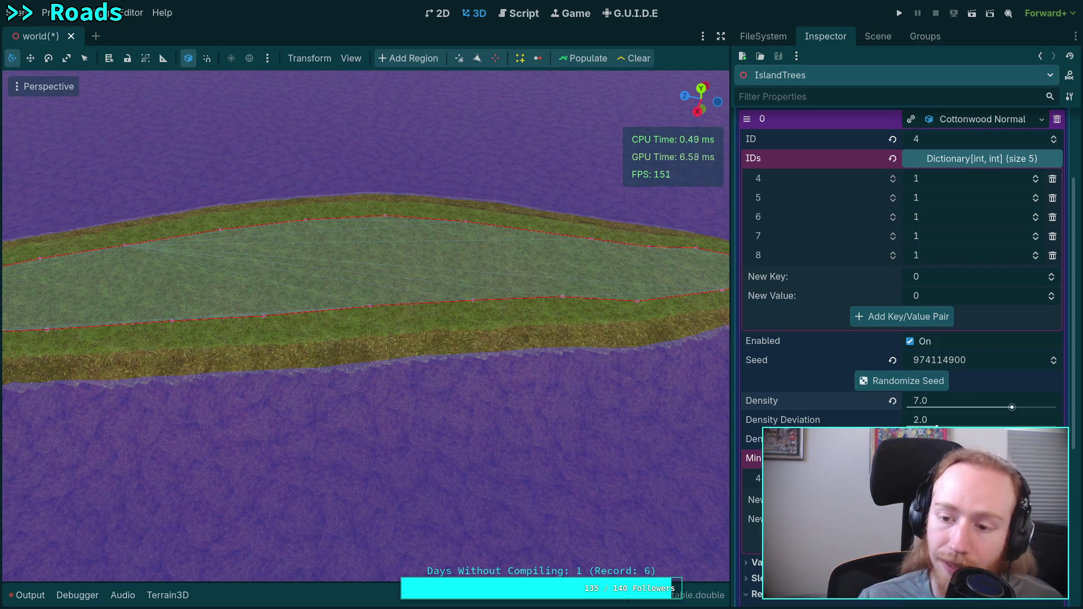
left_click(588, 58)
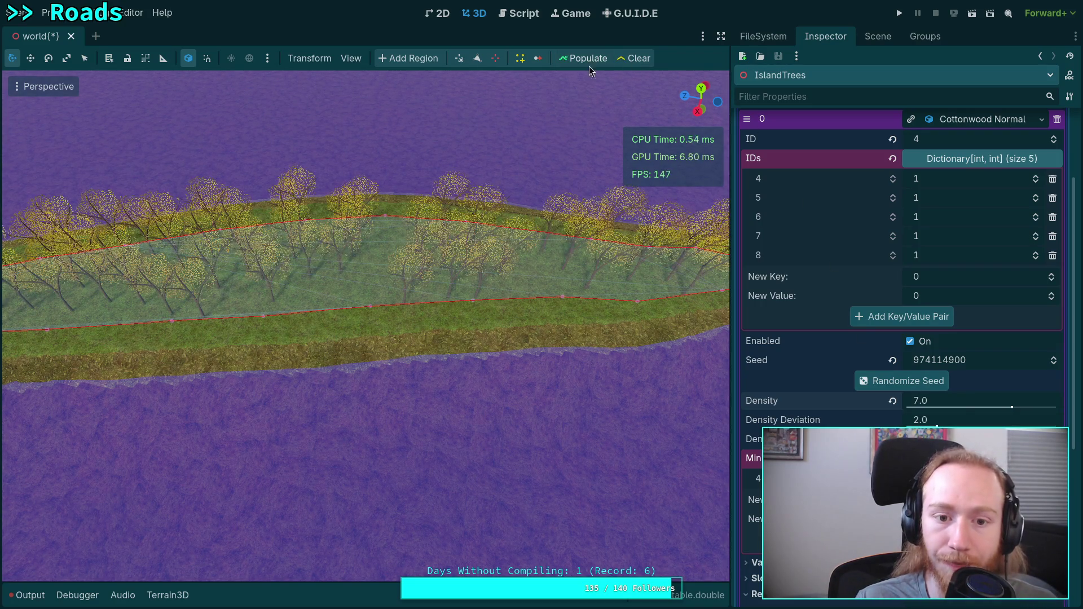
Fly the viewport camera low and high along the island to inspect the cottonwood strip.
key("w")
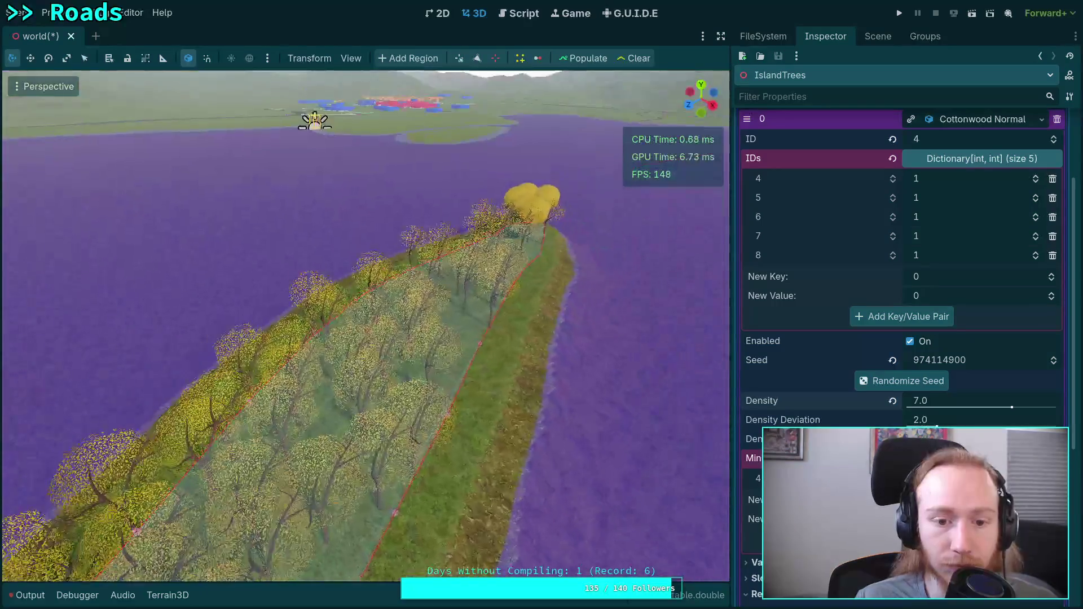
key("s")
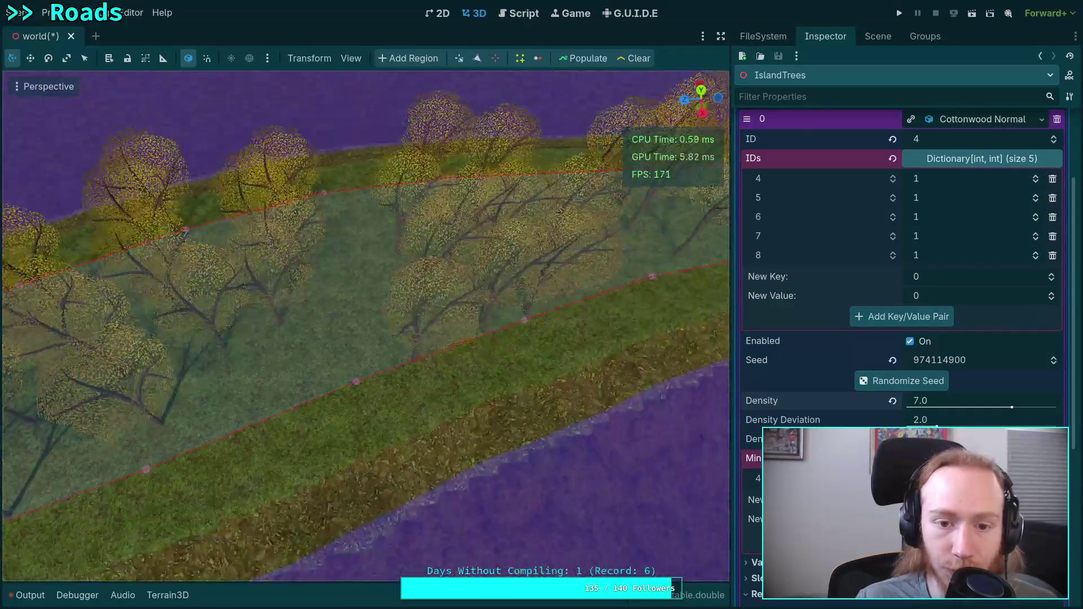
key("e")
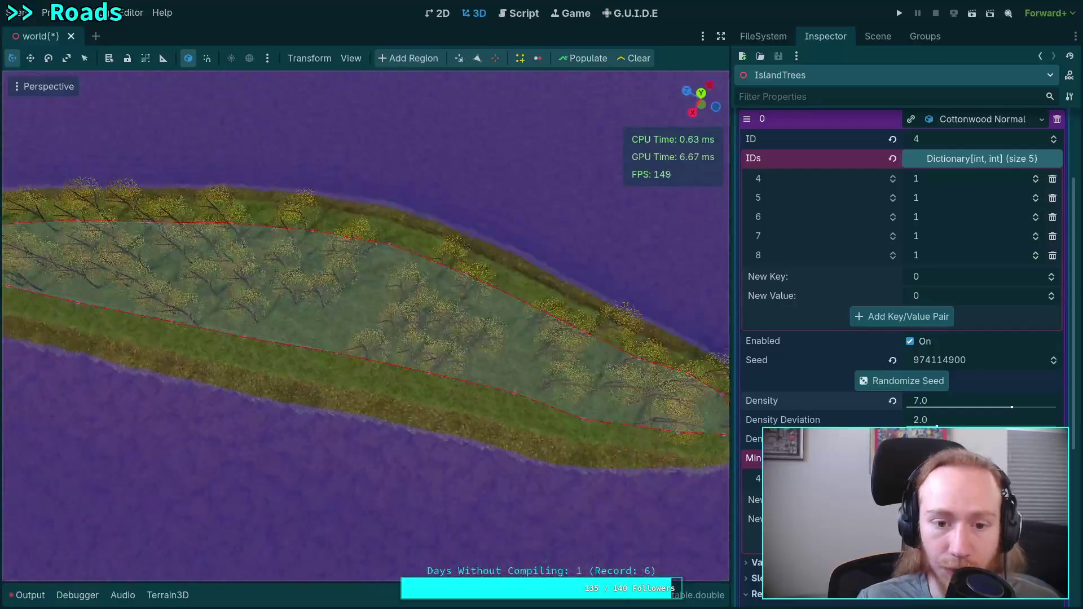
key("s")
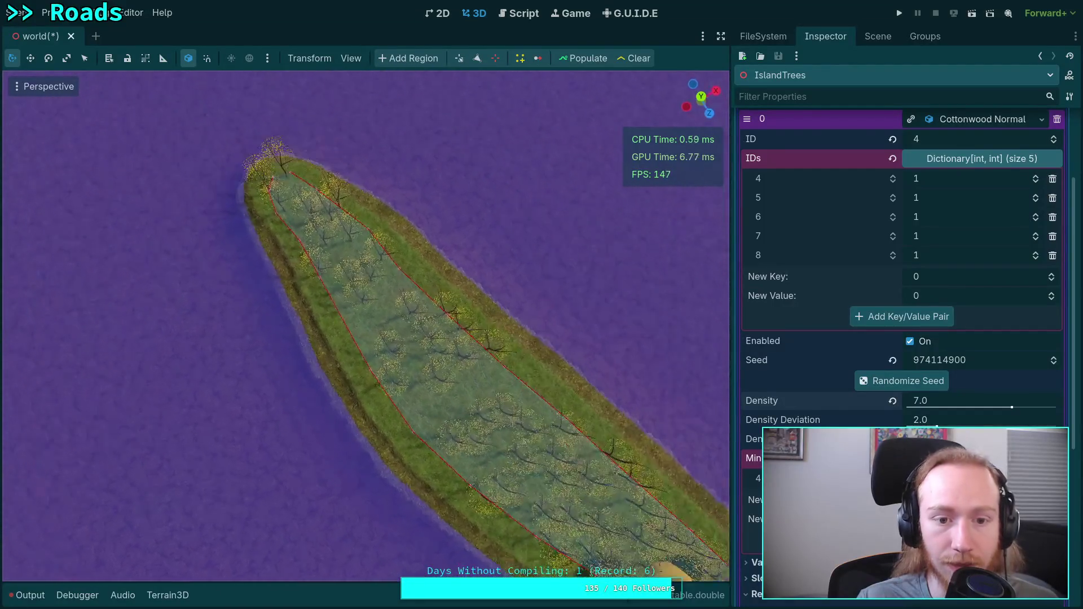
key("w")
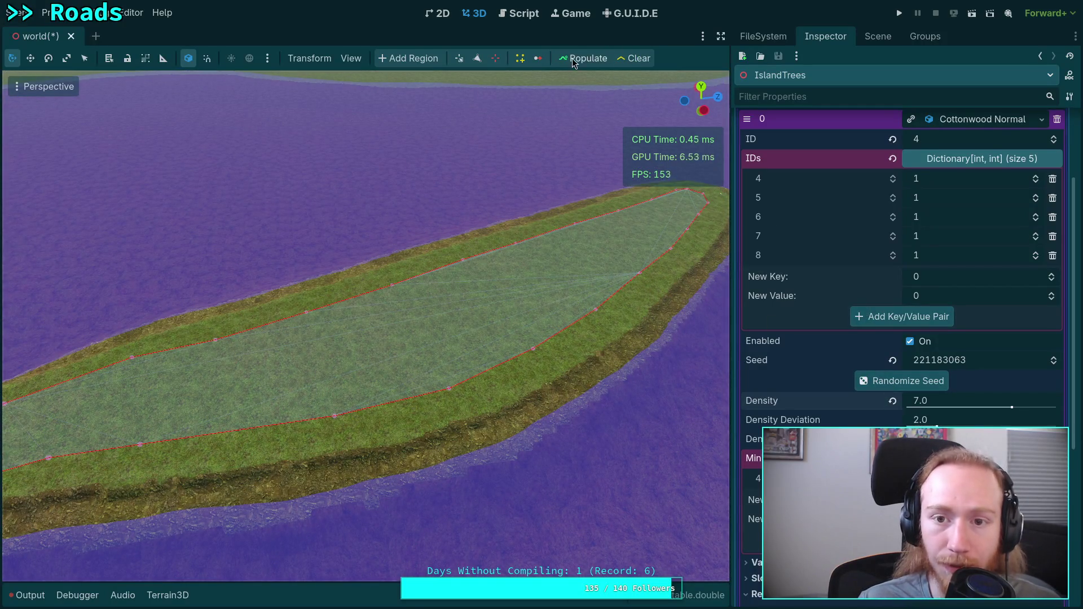
mouse_move(504, 340)
left_mouse_down()
mouse_move(728, 371)
mouse_move(716, 371)
mouse_move(712, 399)
mouse_move(501, 345)
left_mouse_up()
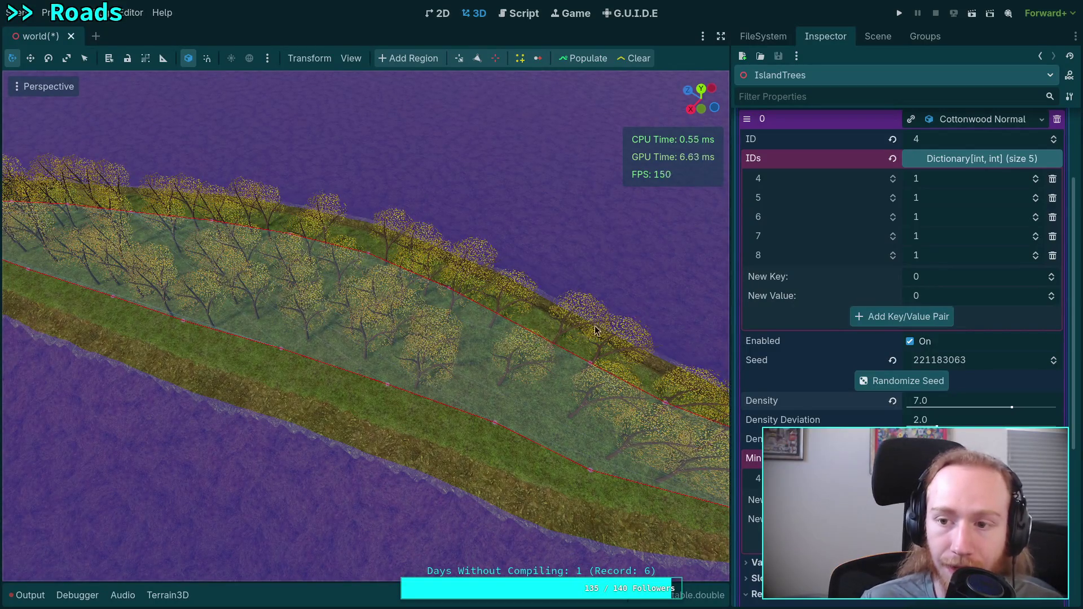
scroll(854, 320, "up", 4)
Add a second IslandTrees instance entry with new TerrainInstanceSettings and start saving it.
left_click(964, 246)
left_click(905, 262)
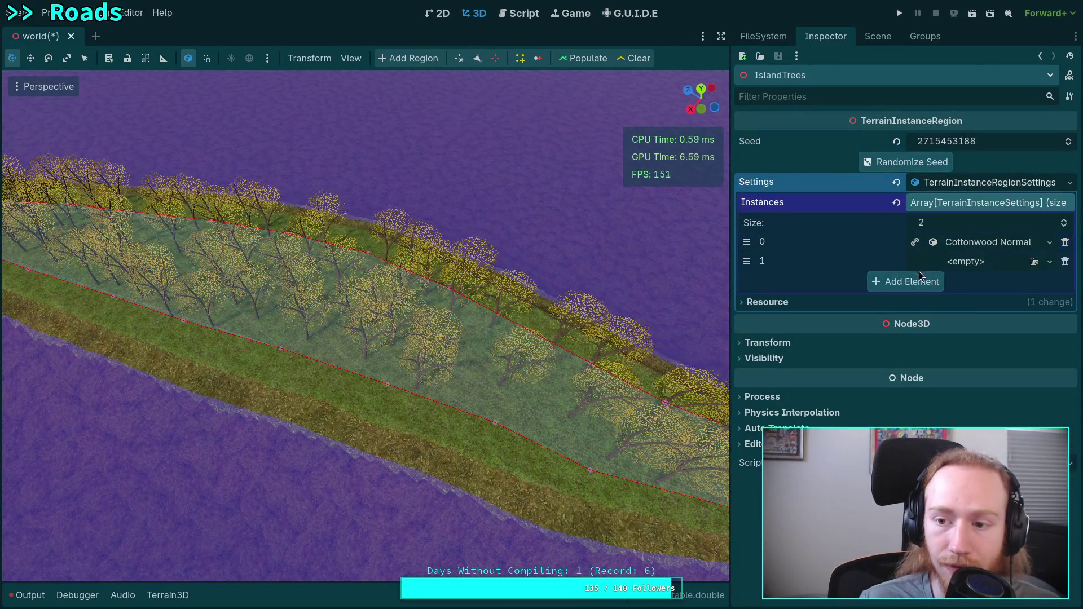
left_click(982, 262)
left_click(981, 293)
left_click(976, 260)
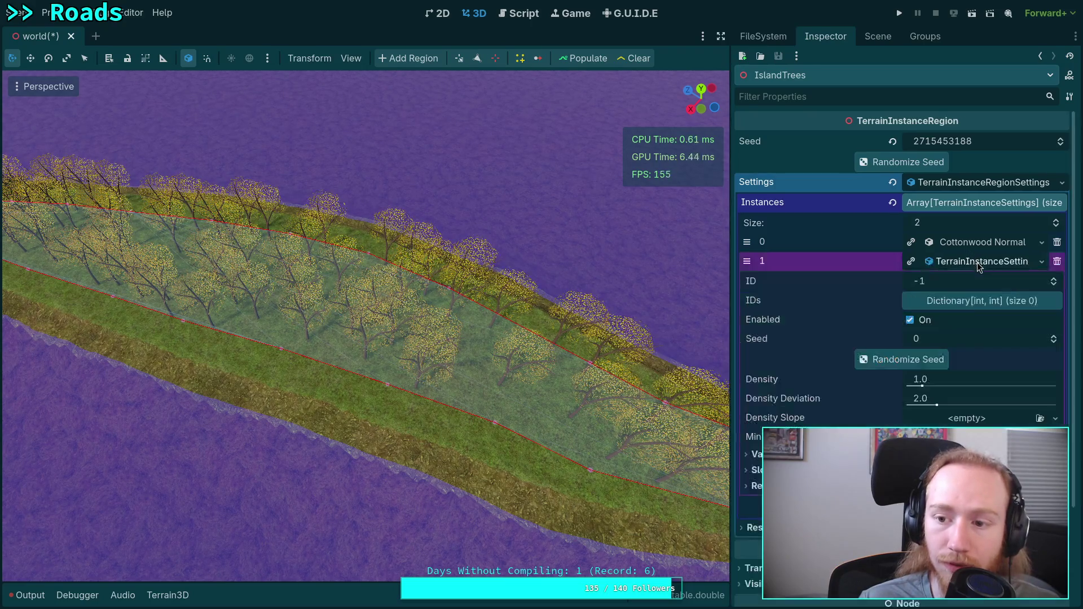
left_click(1041, 262)
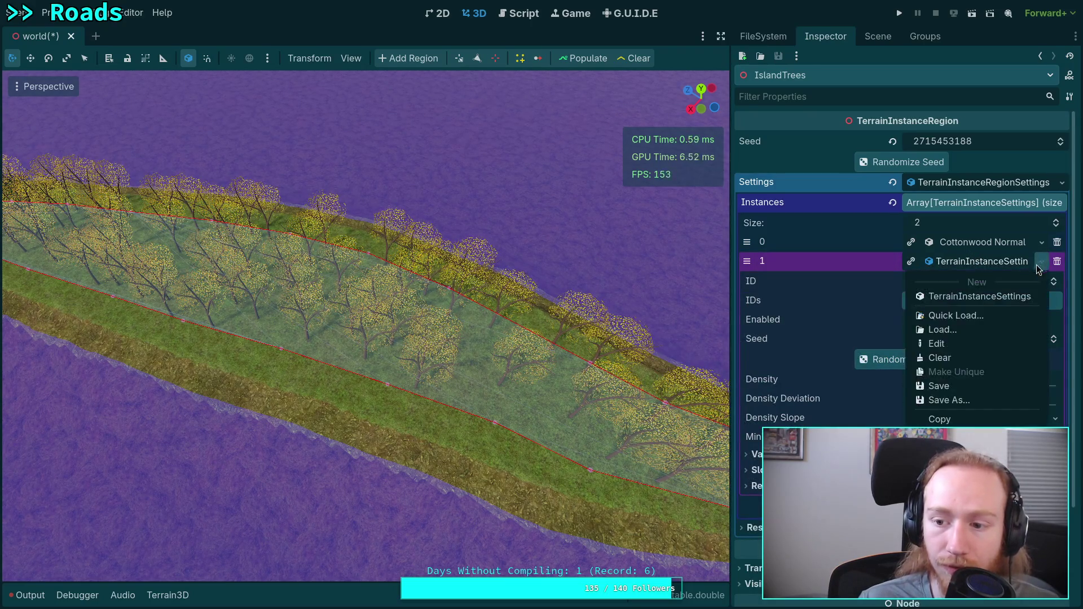
left_click(959, 402)
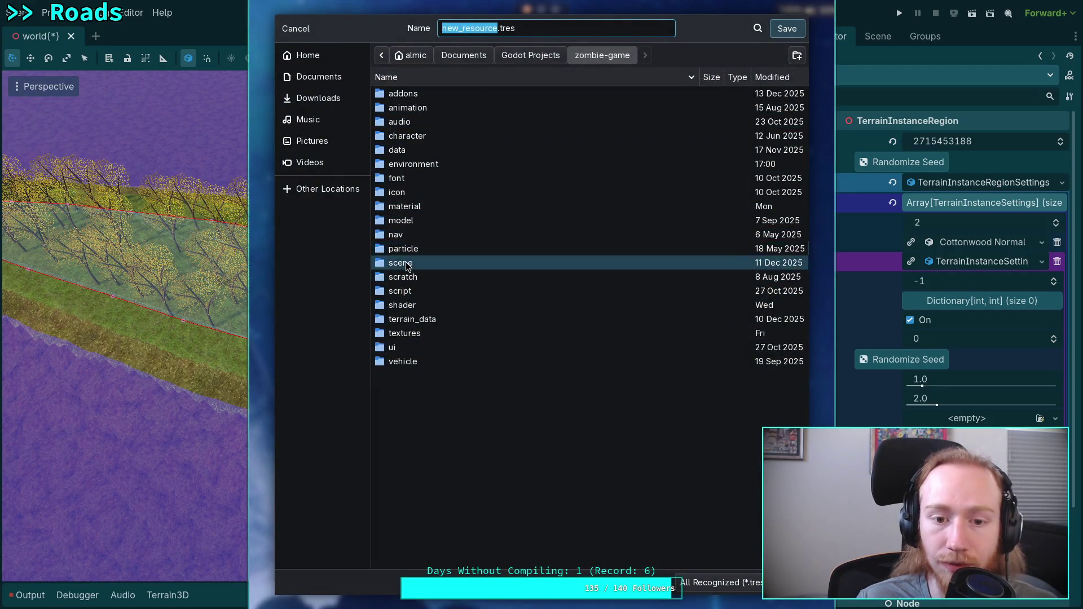
Browse to the scene/plants/tree/quaking_aspen folder in the save dialog.
double_click(402, 262)
double_click(417, 194)
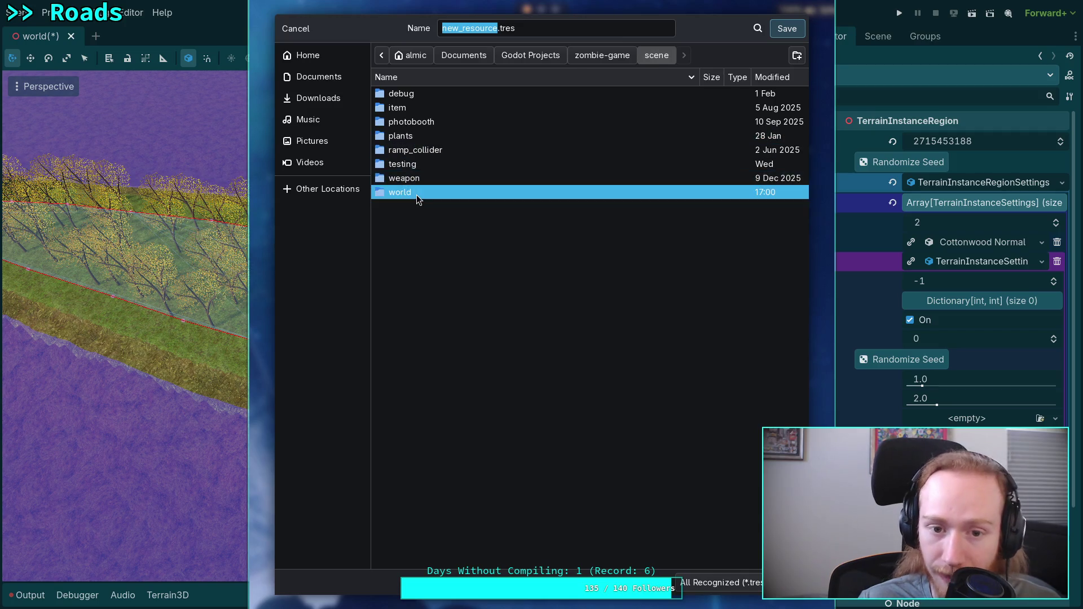
left_click(641, 61)
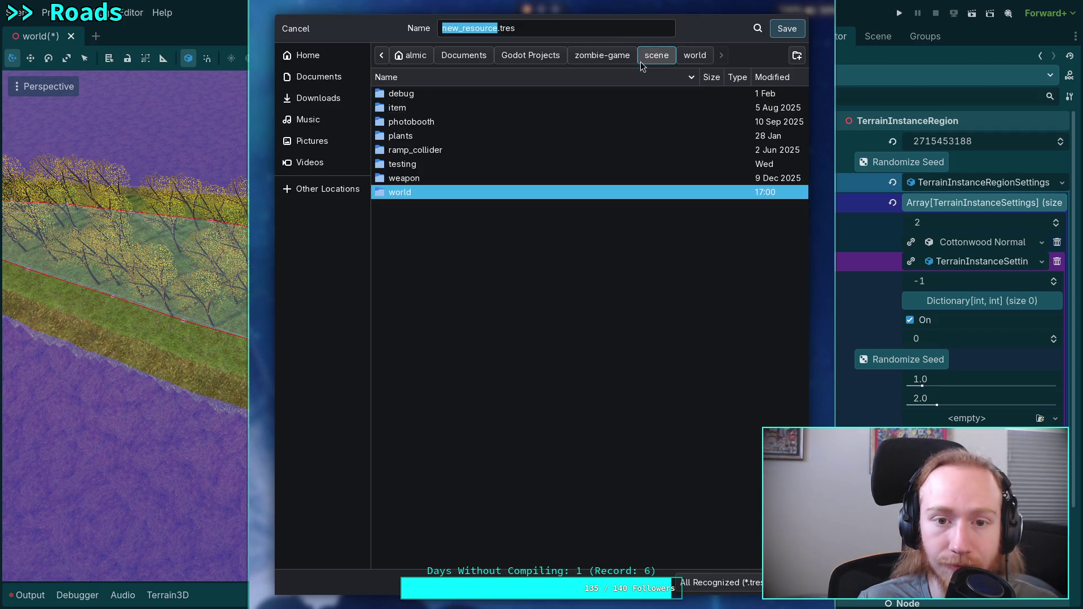
double_click(417, 135)
double_click(418, 108)
left_click(427, 125)
double_click(426, 128)
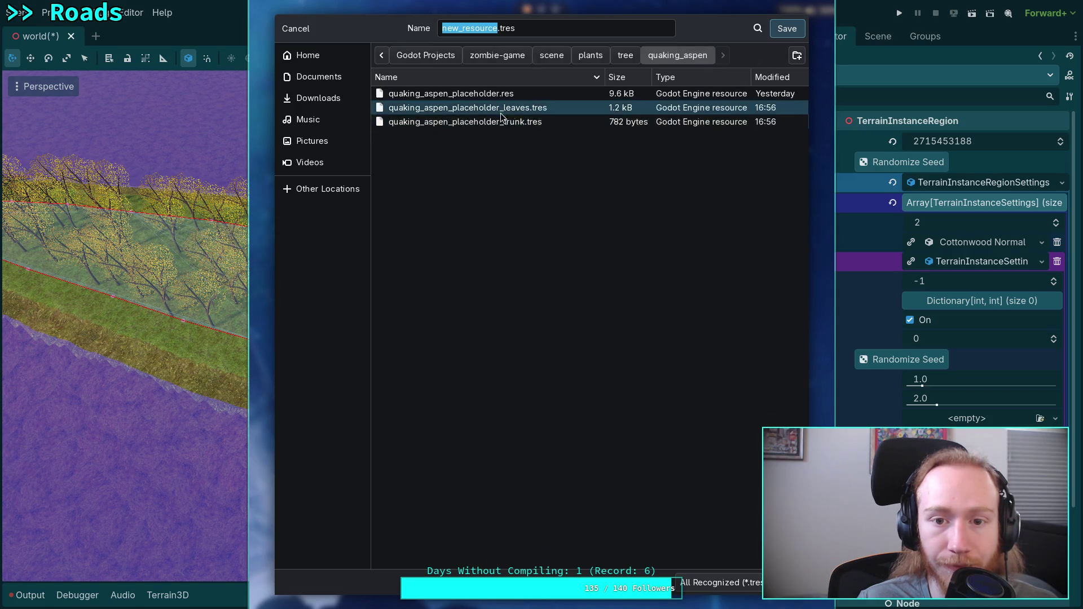
Save the settings as quaking_aspen_settings_normal.tres and save the world scene.
left_click(499, 112)
left_click(511, 34)
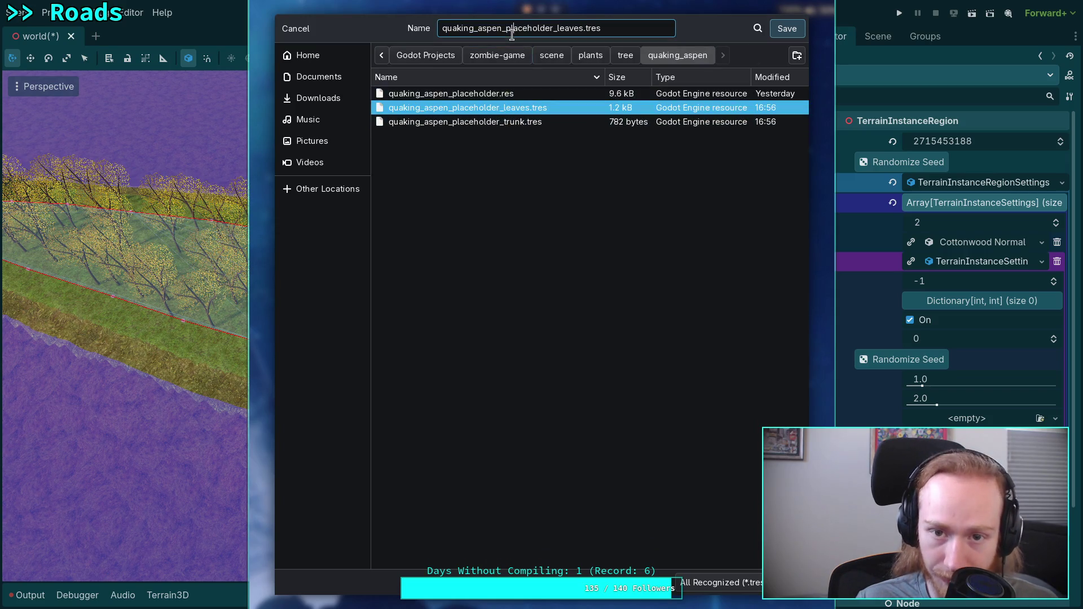
left_click_drag(505, 32, 583, 33)
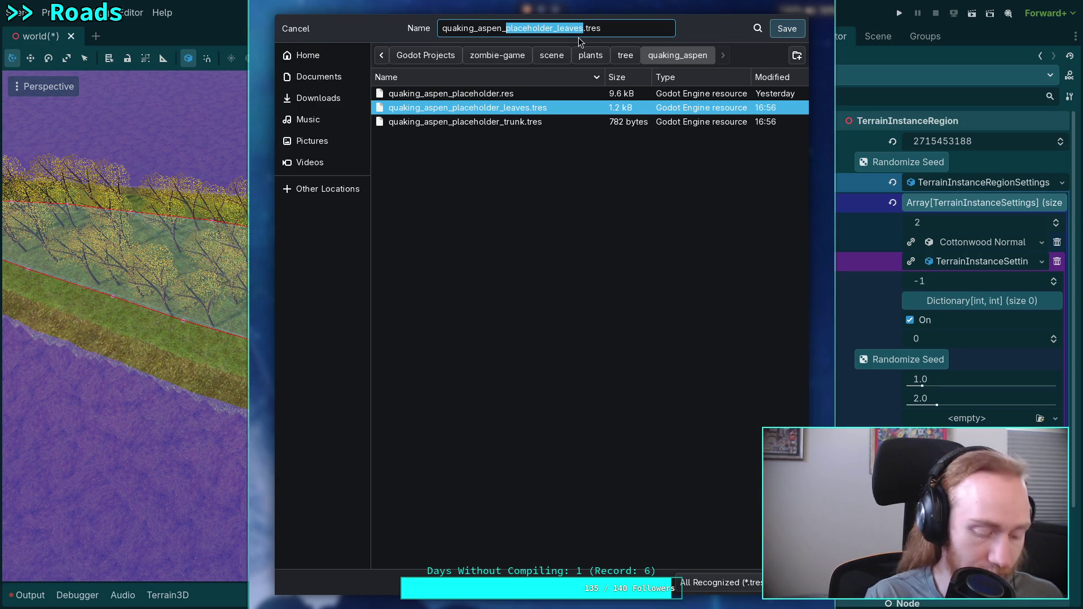
type("settings_norma")
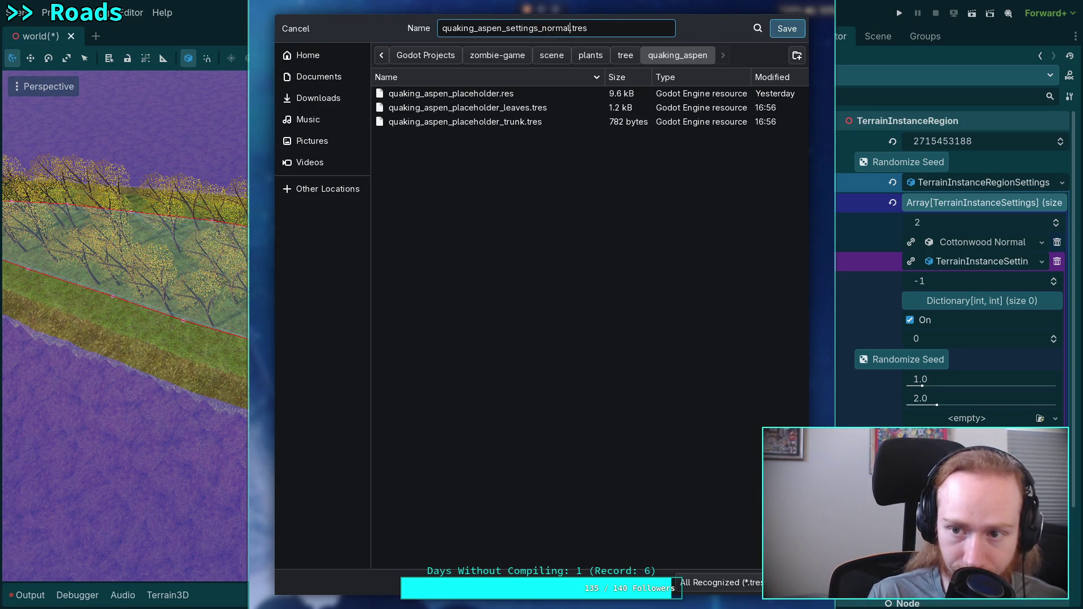
left_click(787, 28)
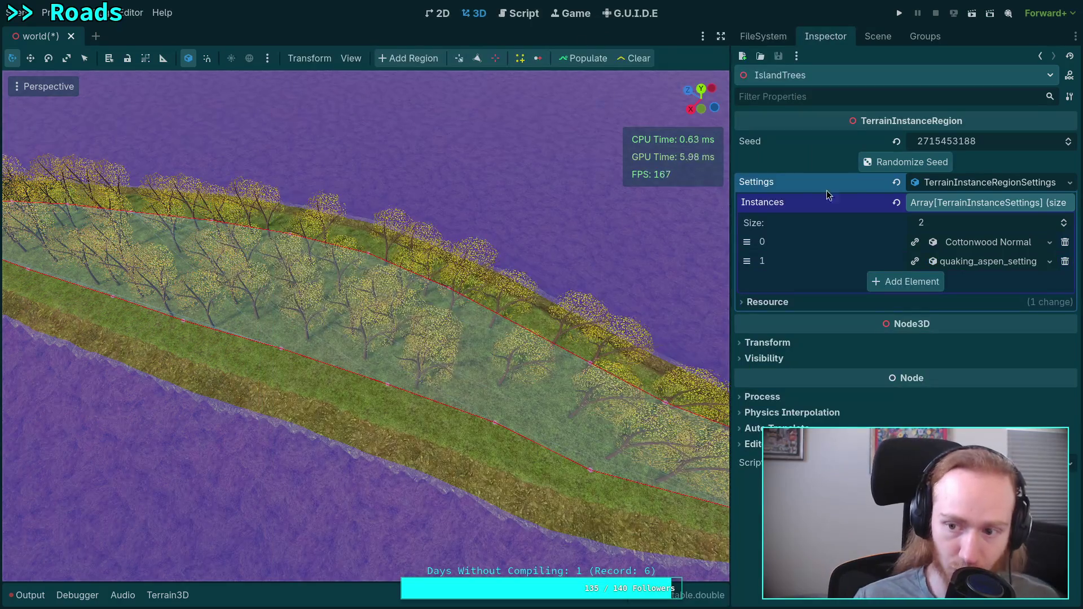
left_click(990, 262)
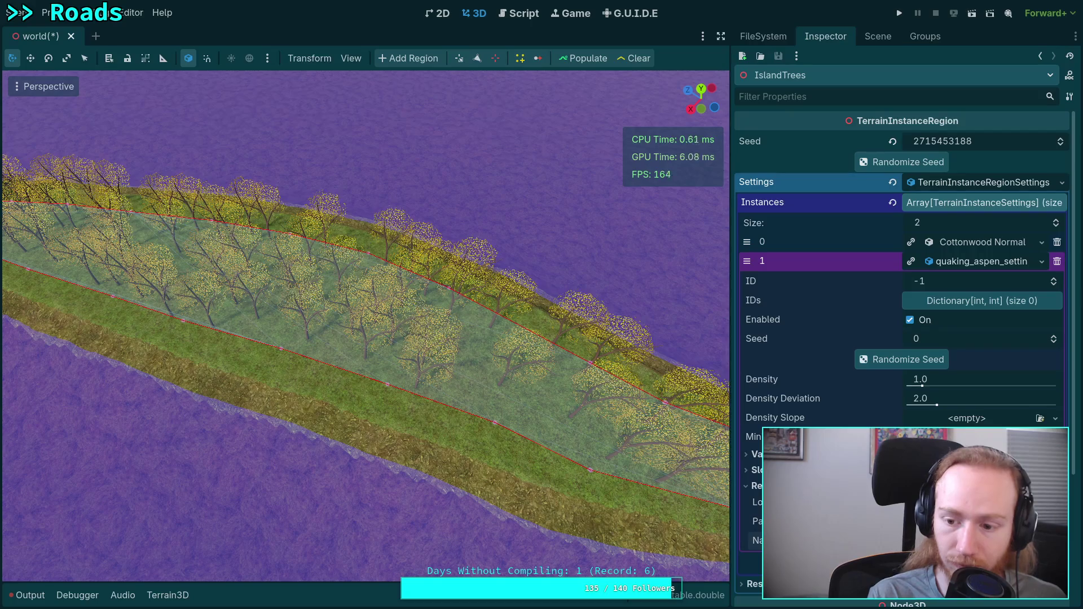
key("ctrl+s")
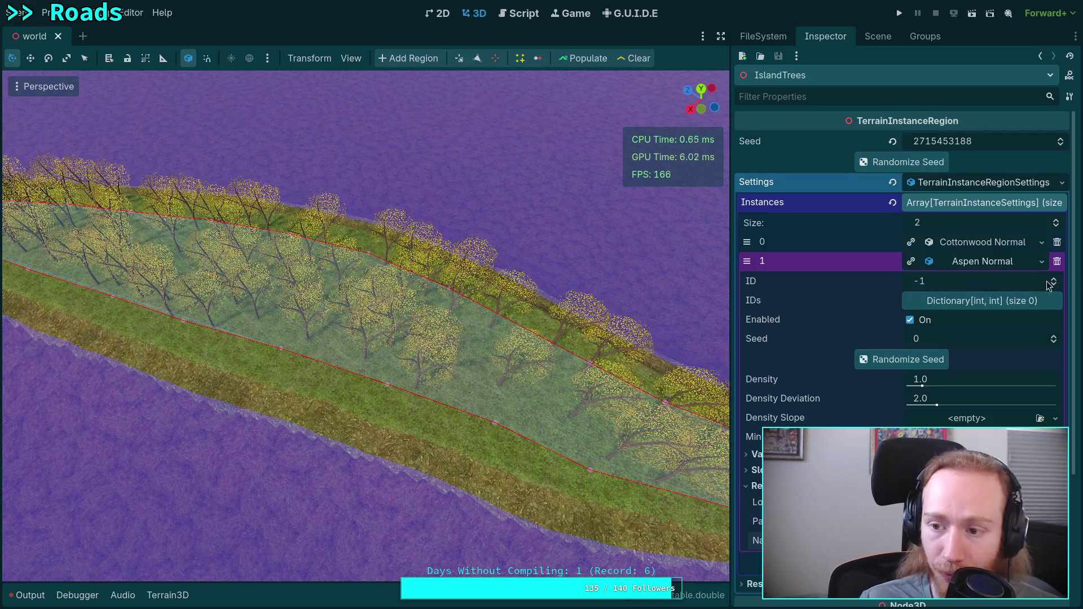
Set Aspen Normal's ID to 9 and add IDs 9, 10, 11 and 12, each with weight 1.
left_click(168, 595)
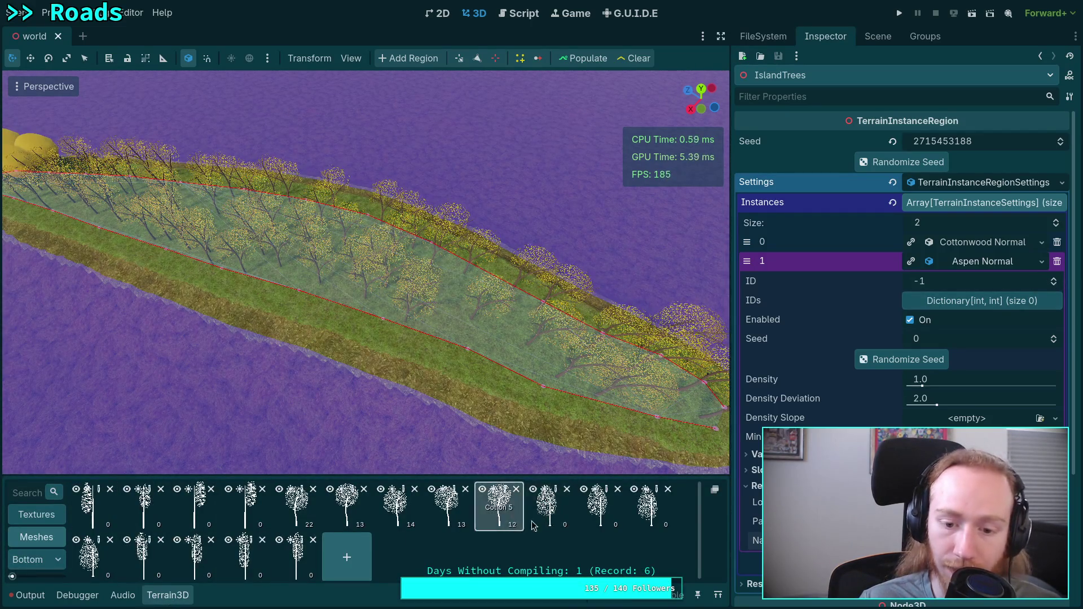
left_click(1053, 279)
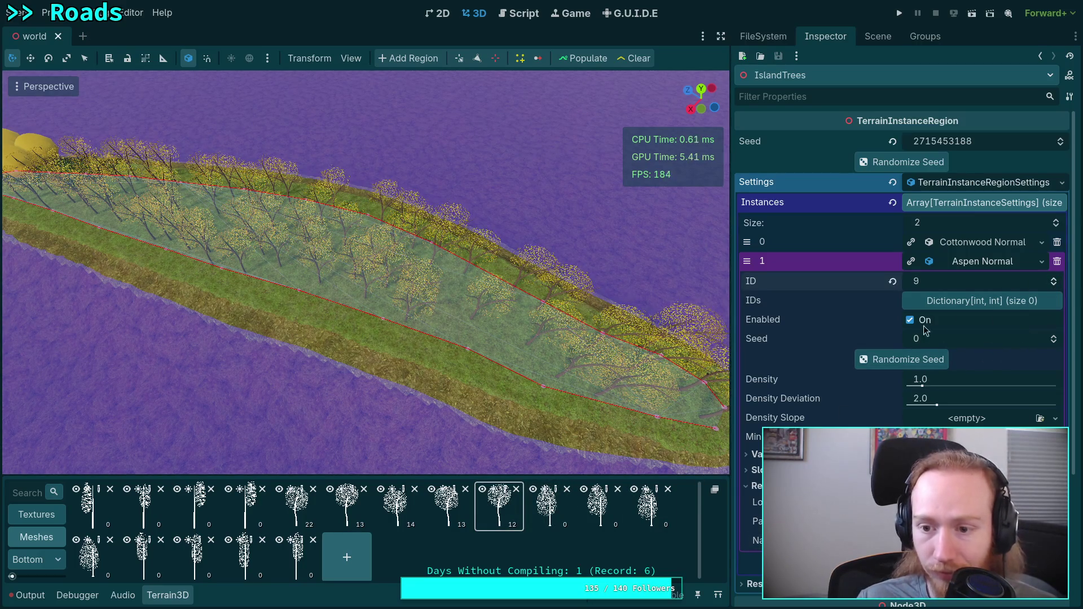
left_click(967, 302)
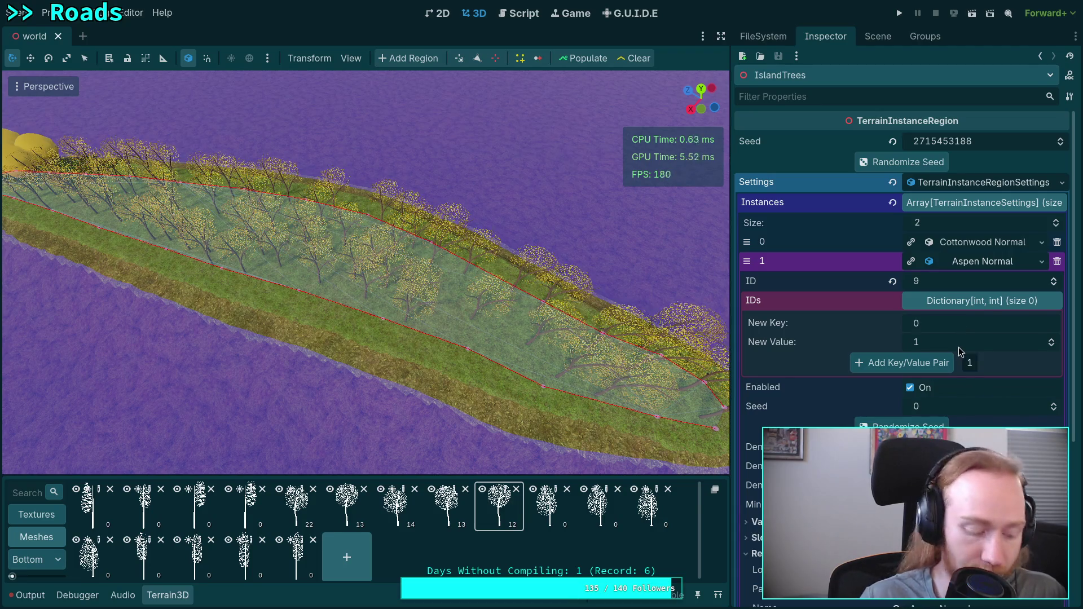
left_click(936, 364)
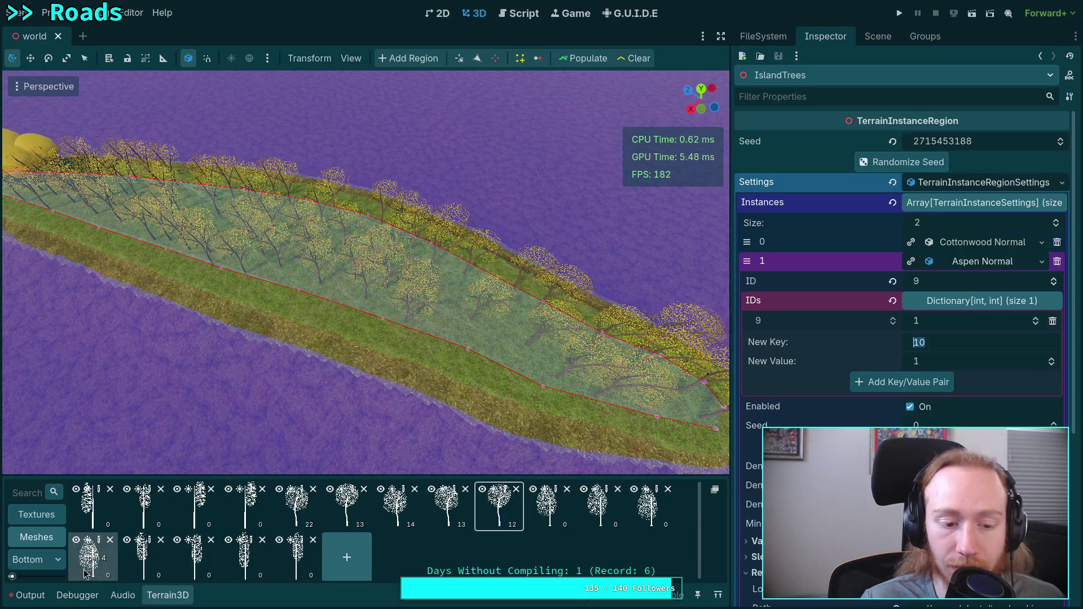
left_click(946, 379)
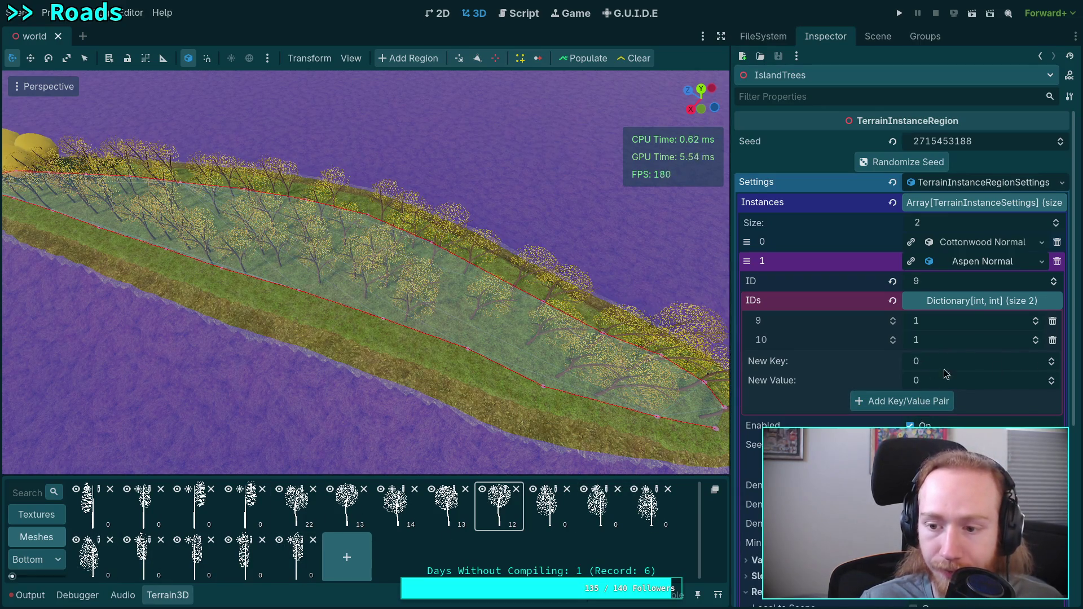
type("1")
left_click(933, 400)
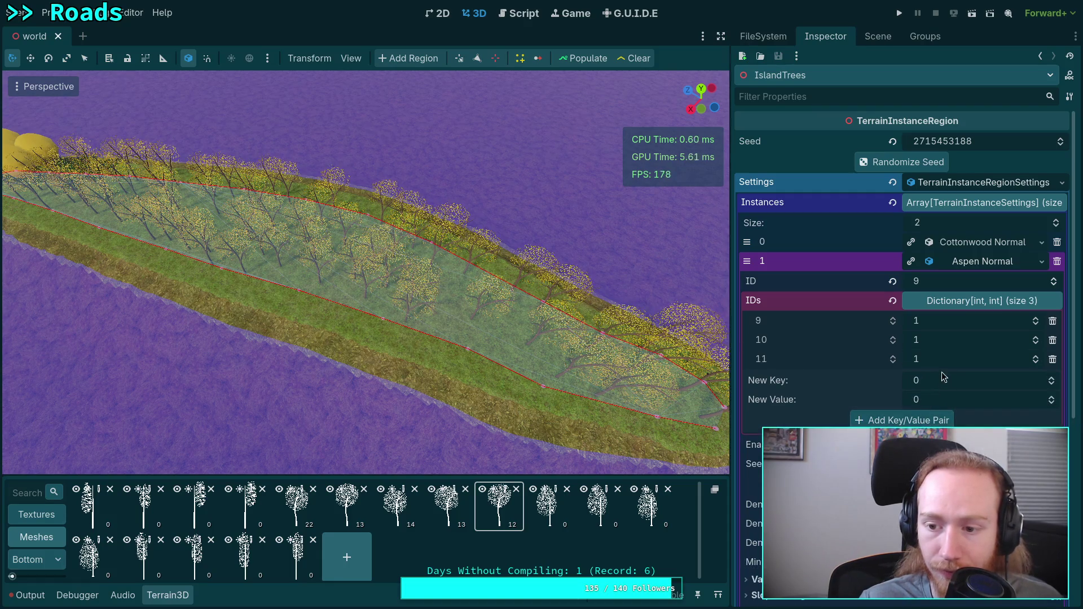
left_click(928, 420)
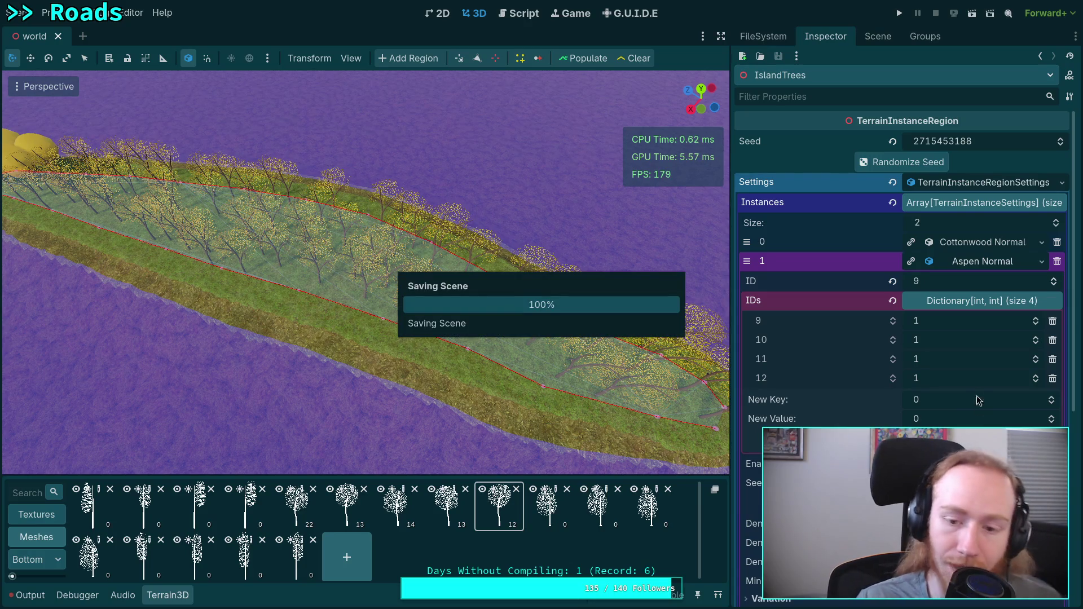
left_click(980, 265)
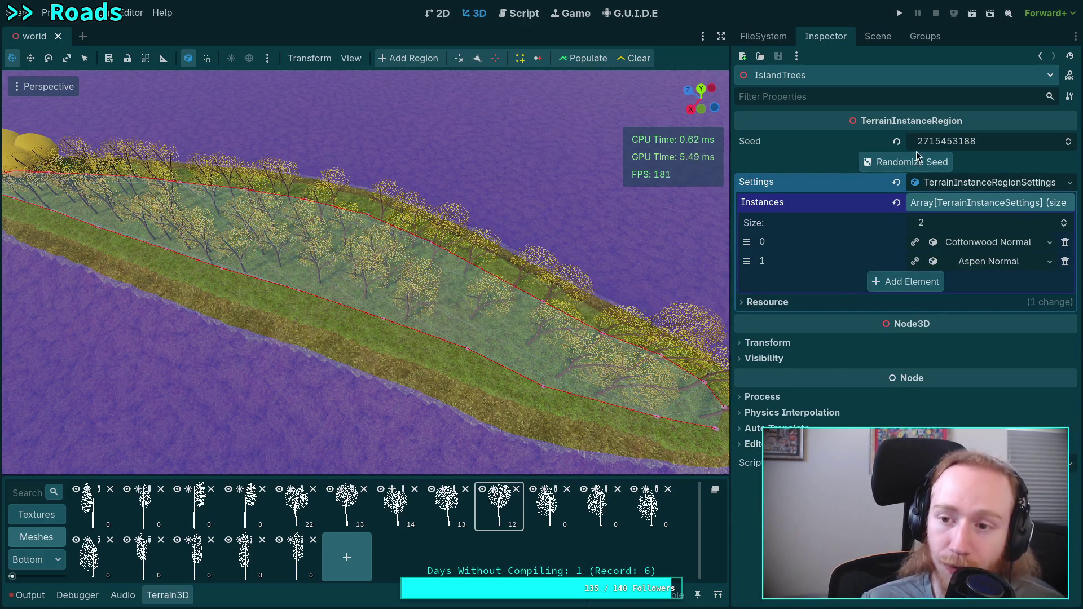
Repopulate IslandTrees and fly down to see aspens scattered among the cottonwoods.
left_click(596, 63)
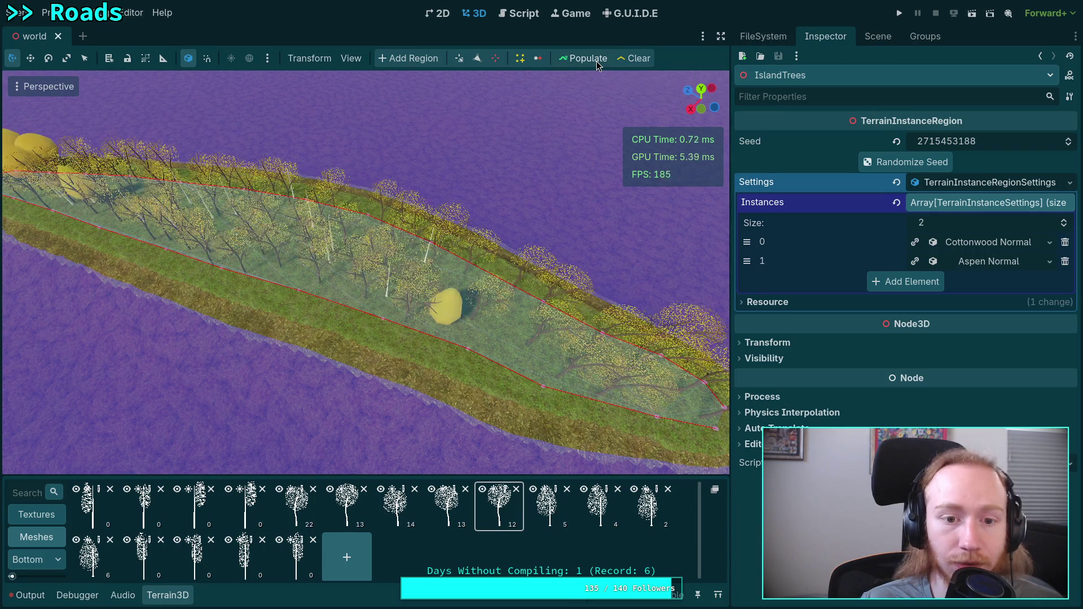
left_click_drag(529, 254, 636, 73)
scroll(637, 73, "down", 6)
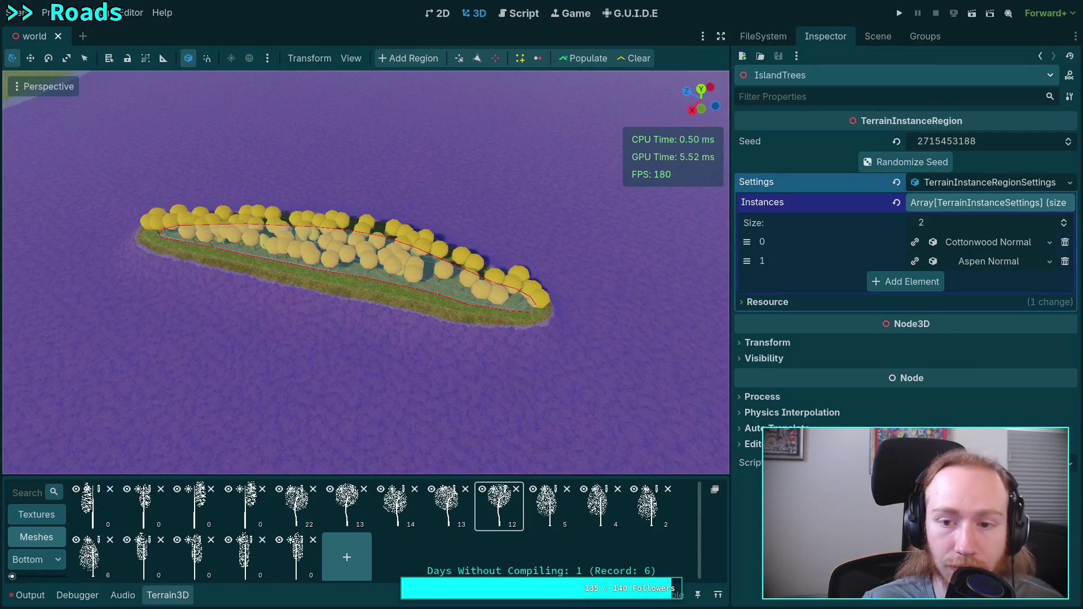
left_click(1004, 263)
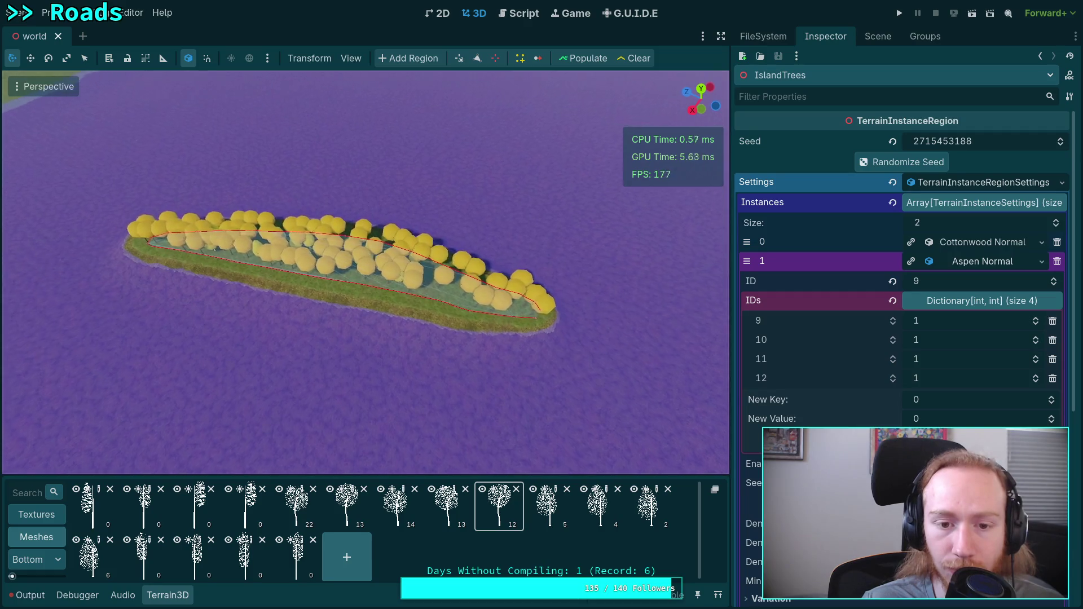
key("w")
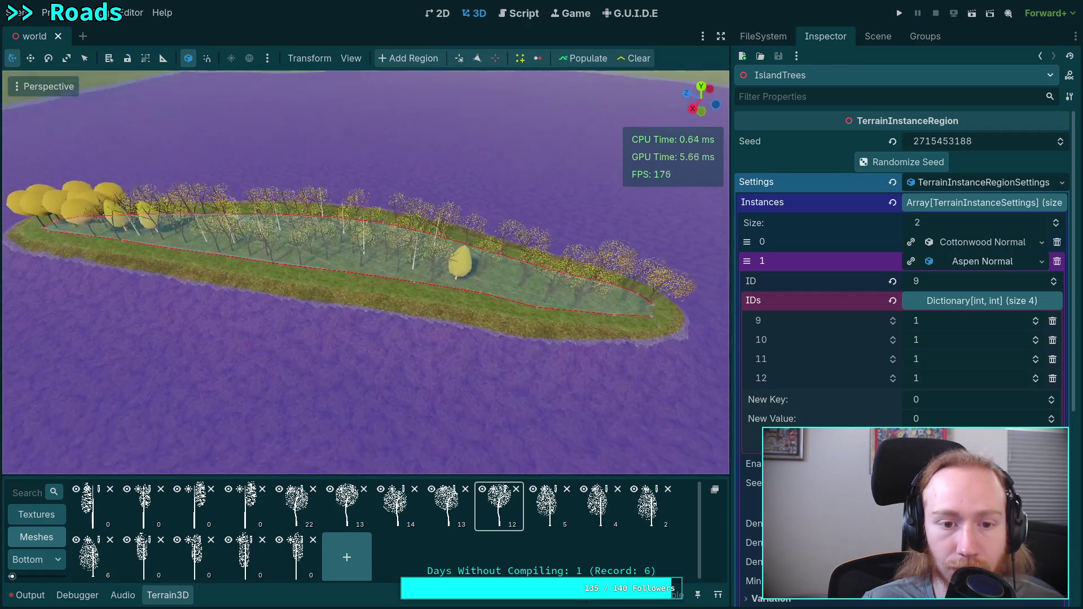
key("s")
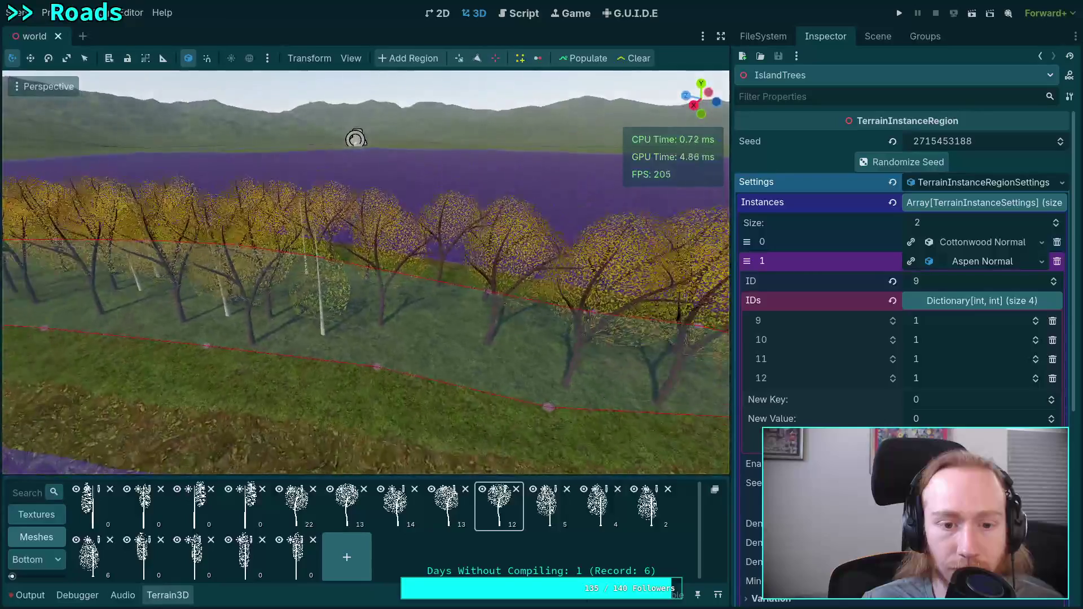
key("a")
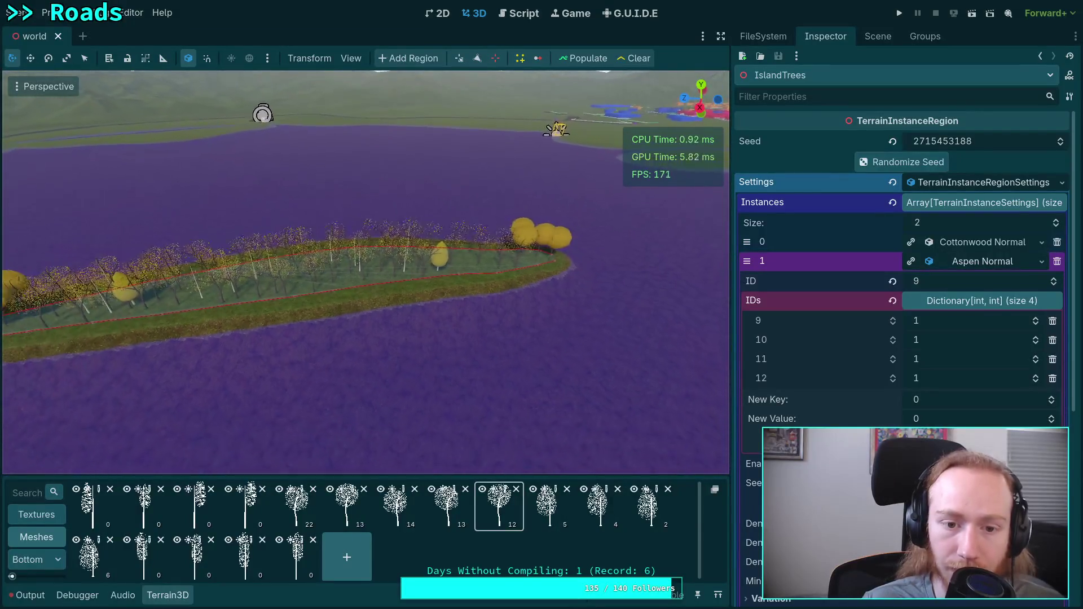
key("w")
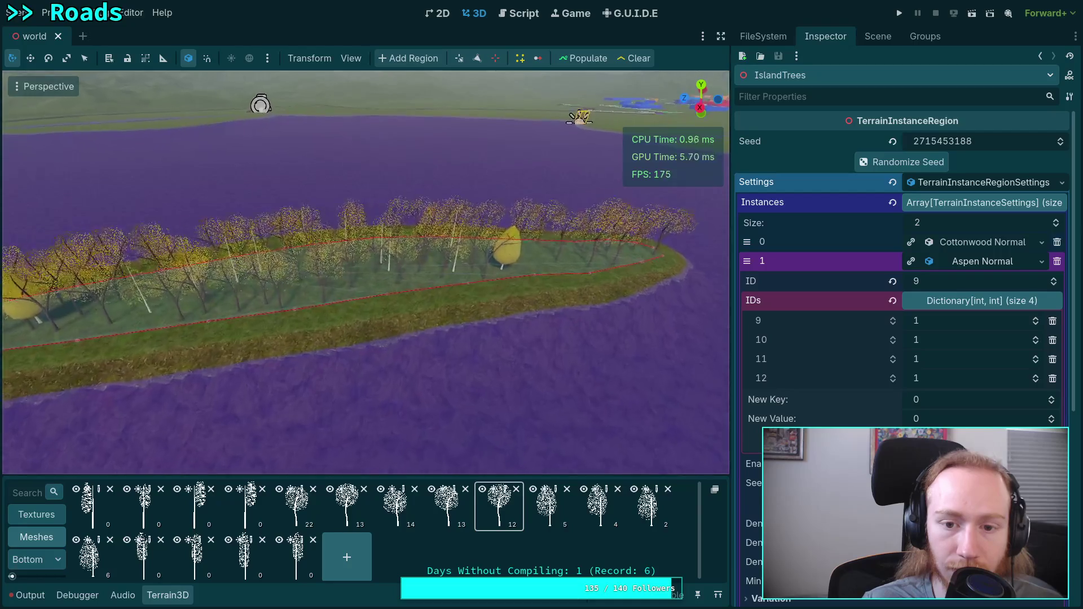
key("d")
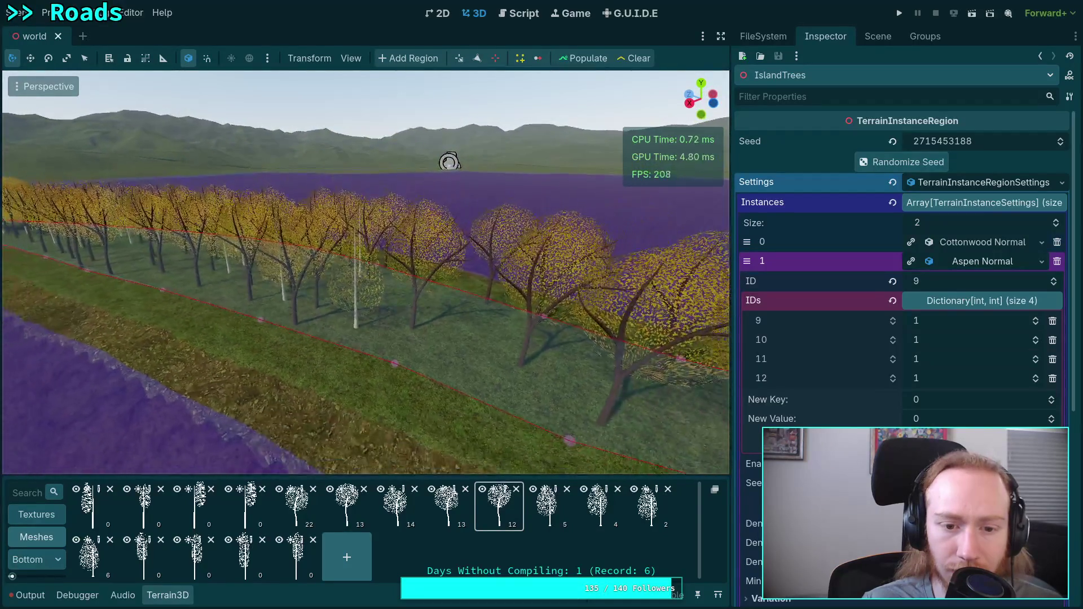
key("q")
key("a")
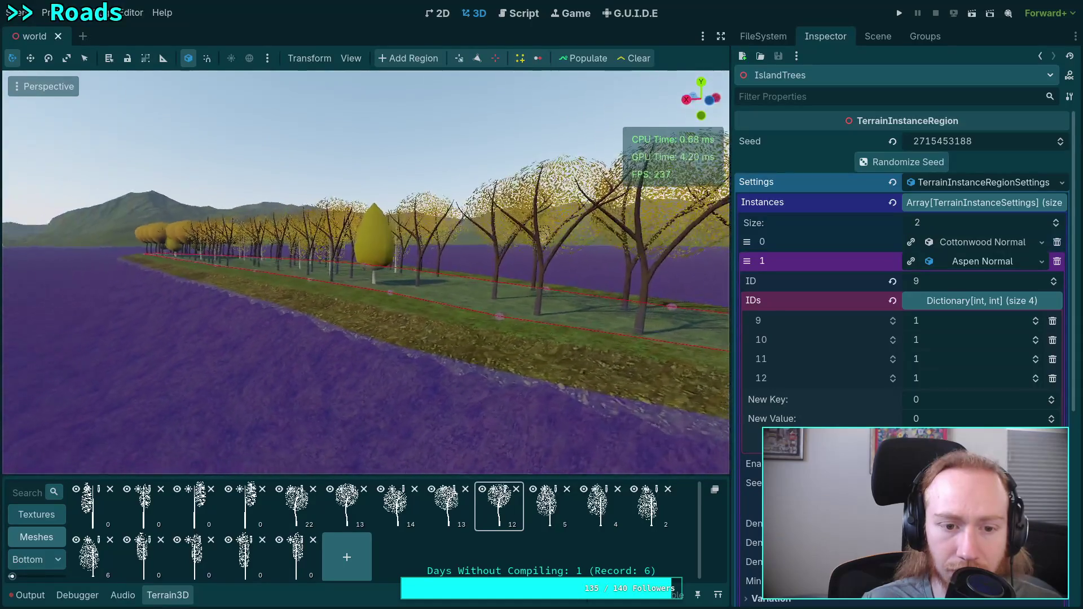
key("w")
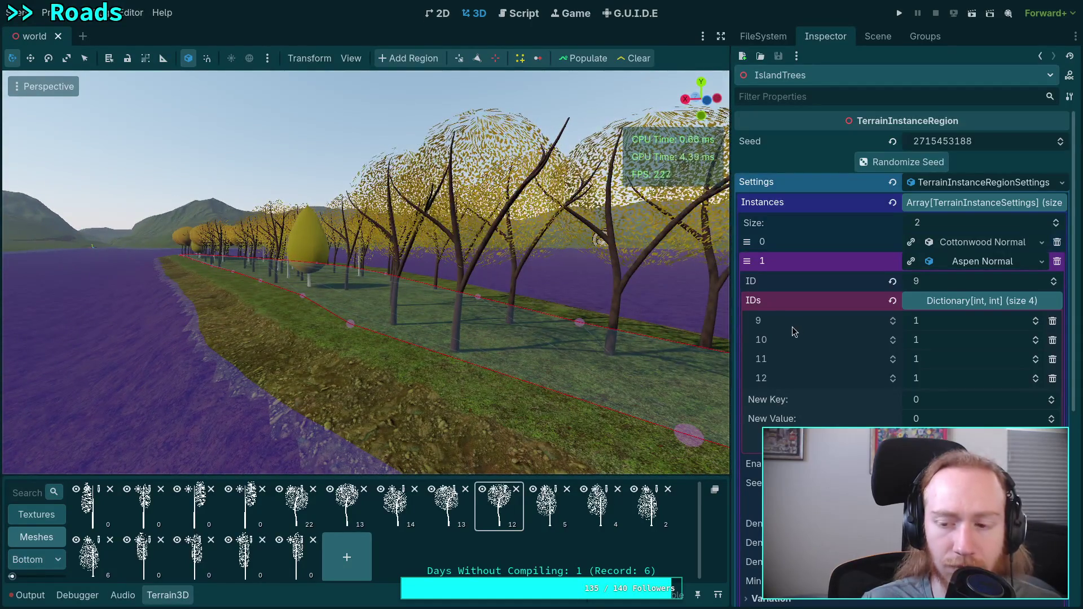
key("e")
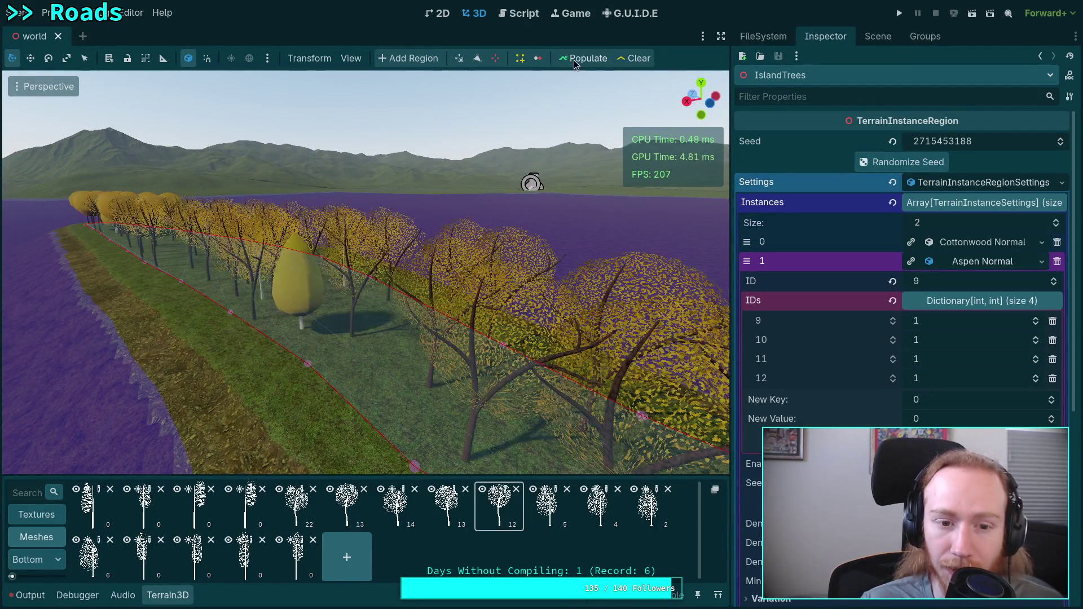
key("s")
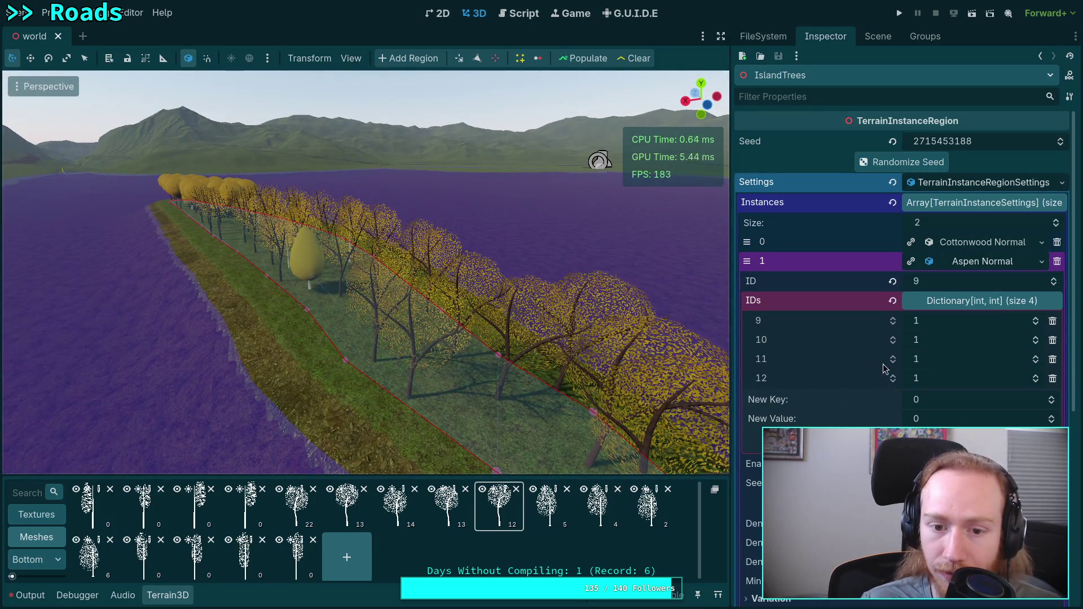
key("q")
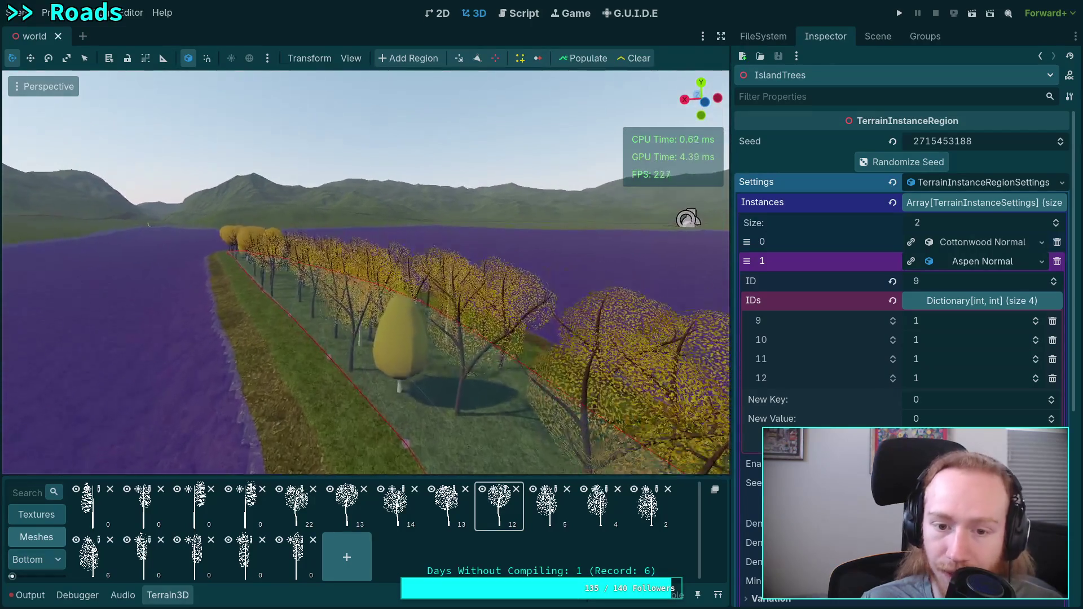
key("w")
key("s")
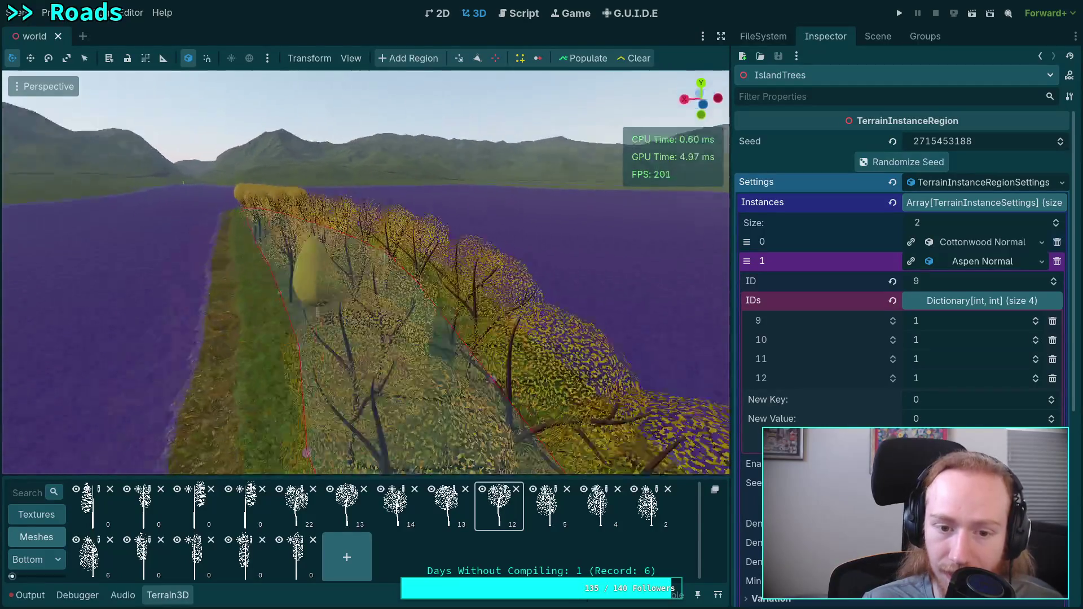
key("d")
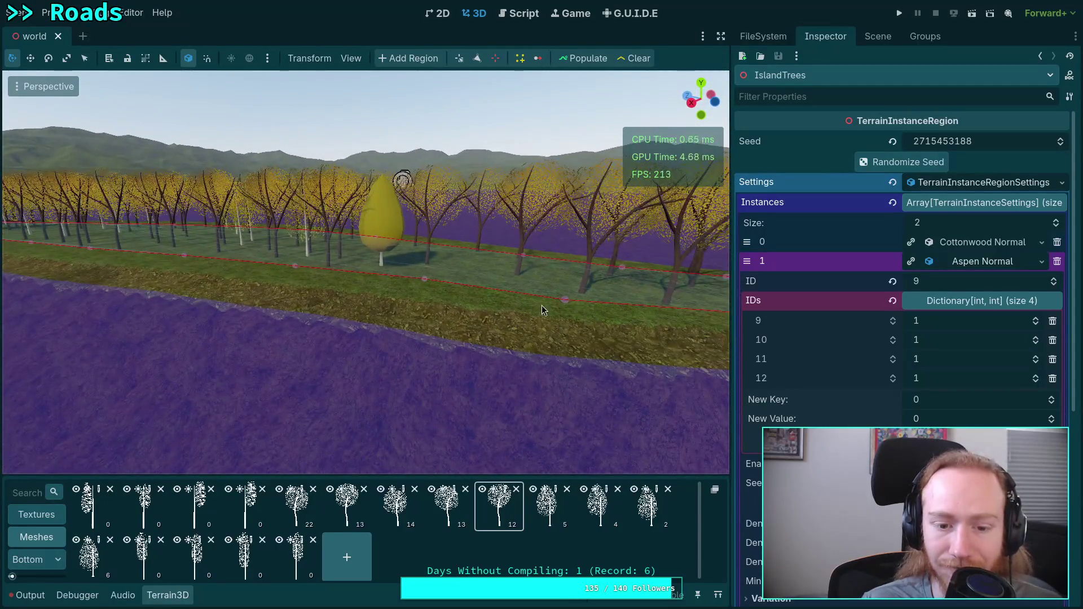
Open QuakingAspenA.tscn from the quaking_aspen folder and show its node tree.
left_click(881, 39)
left_click(764, 36)
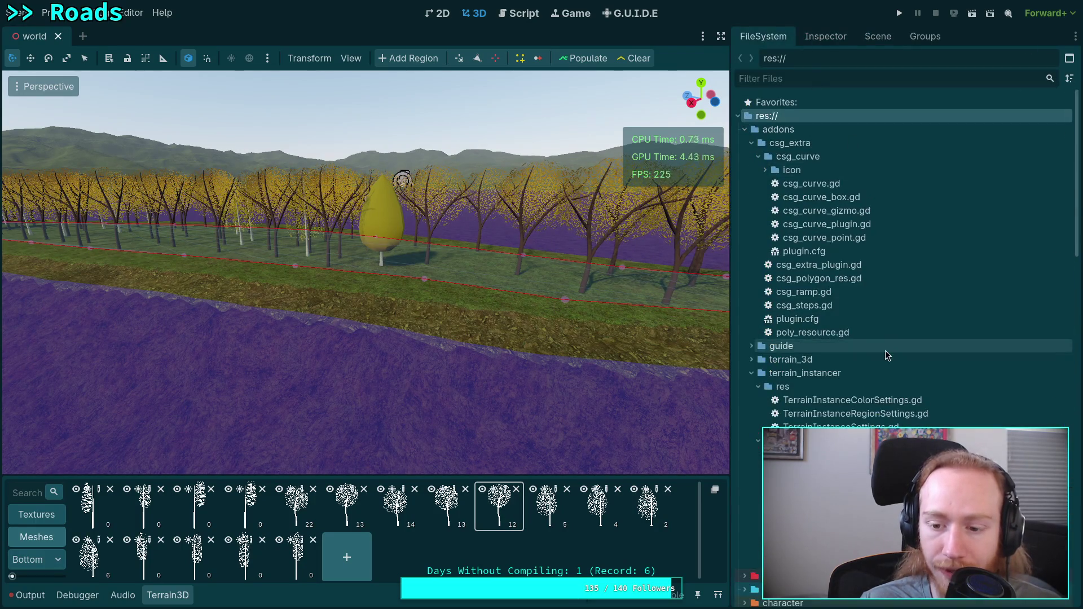
scroll(887, 353, "down", 15)
left_click(773, 365)
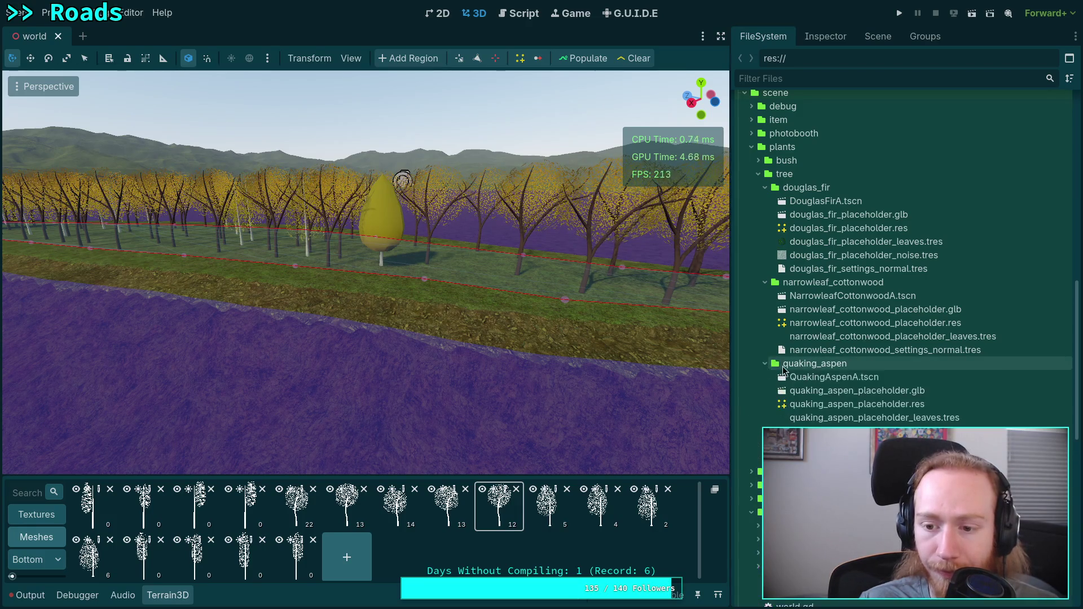
double_click(861, 378)
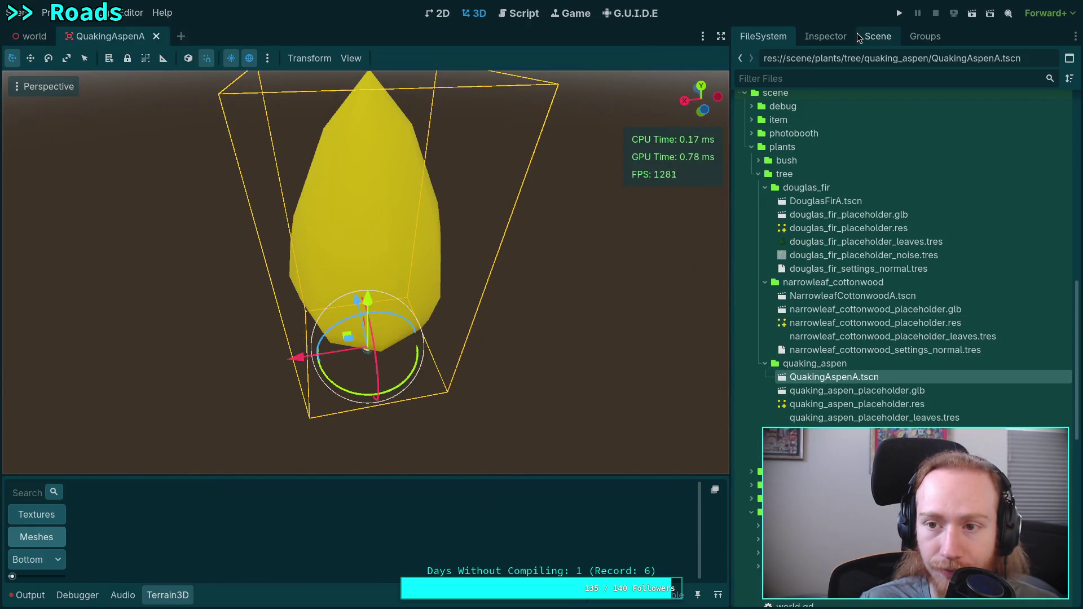
left_click(858, 36)
Toggle LOD0 and LOD1 visibility to compare the two aspen meshes.
left_click(811, 99)
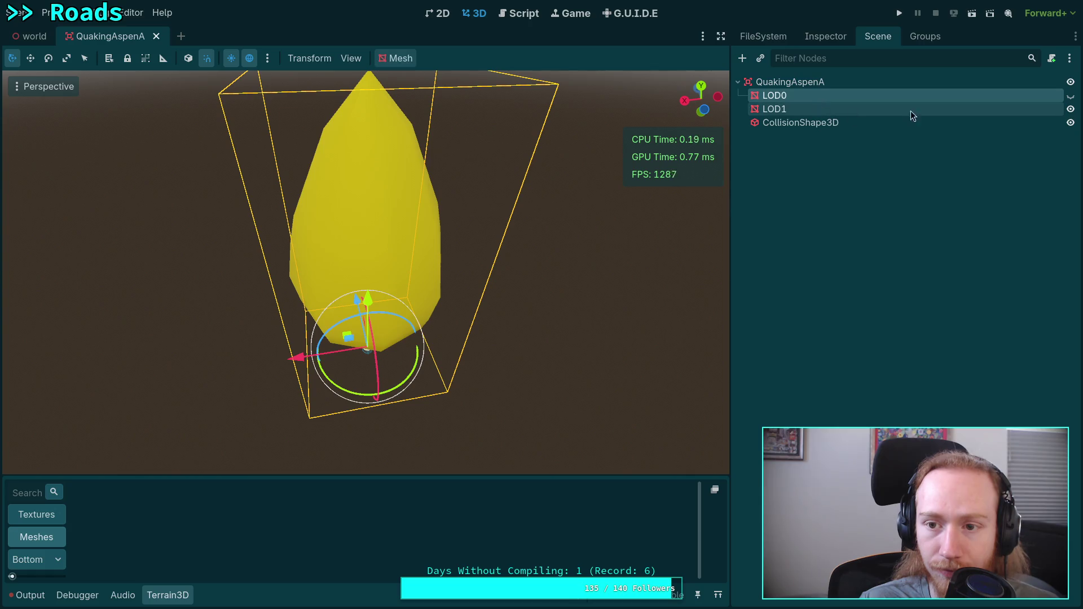
left_click(1070, 96)
left_click(1070, 109)
left_click(1070, 96)
left_click(1070, 109)
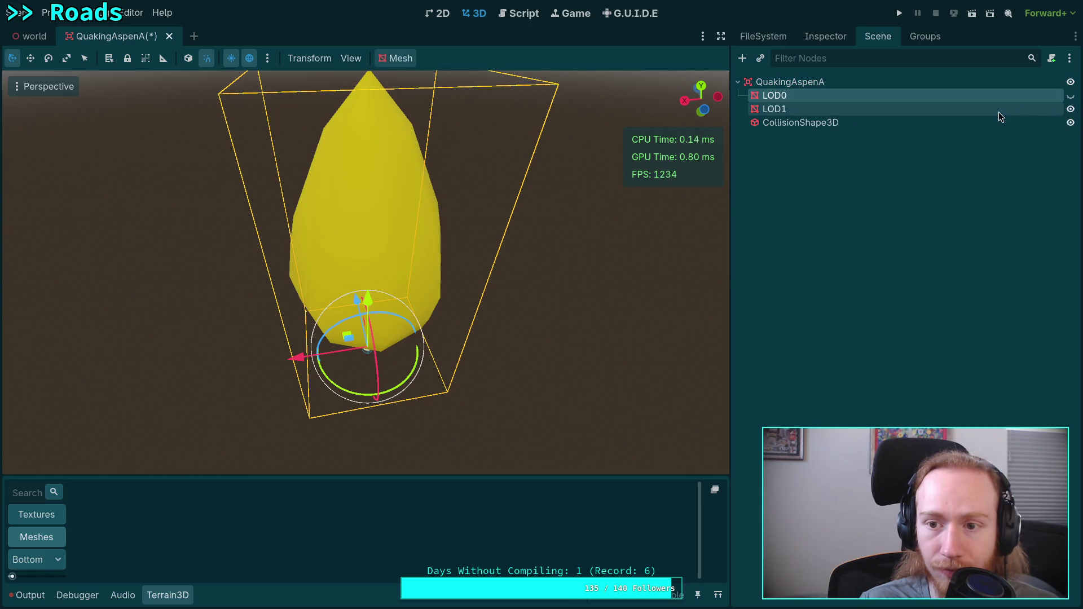
left_click(999, 112)
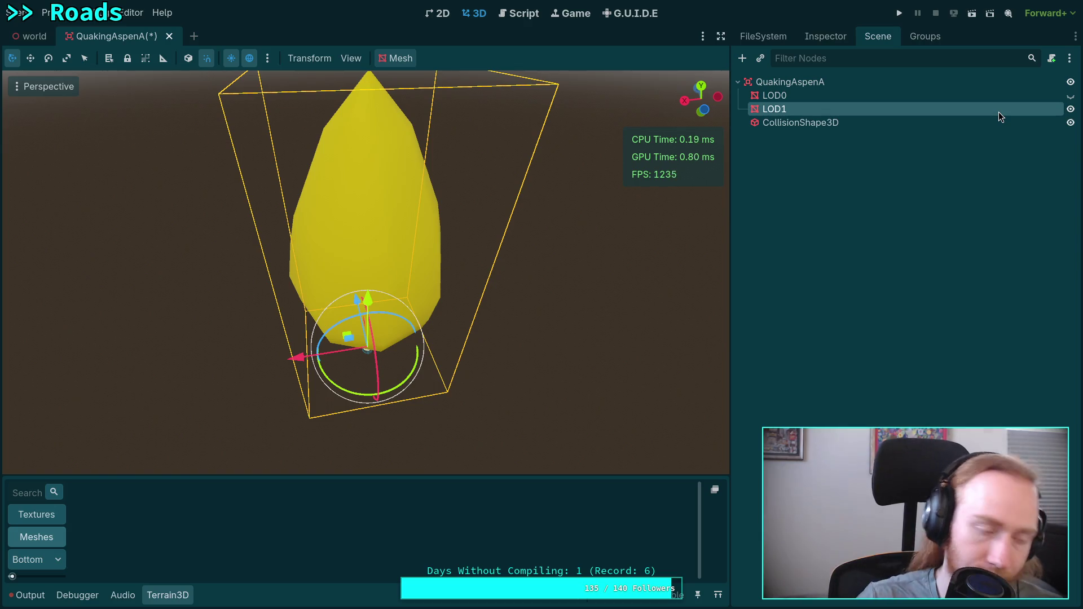
Inspect LOD1's properties, including its surface material and visibility range settings.
left_click(825, 36)
scroll(843, 388, "down", 6)
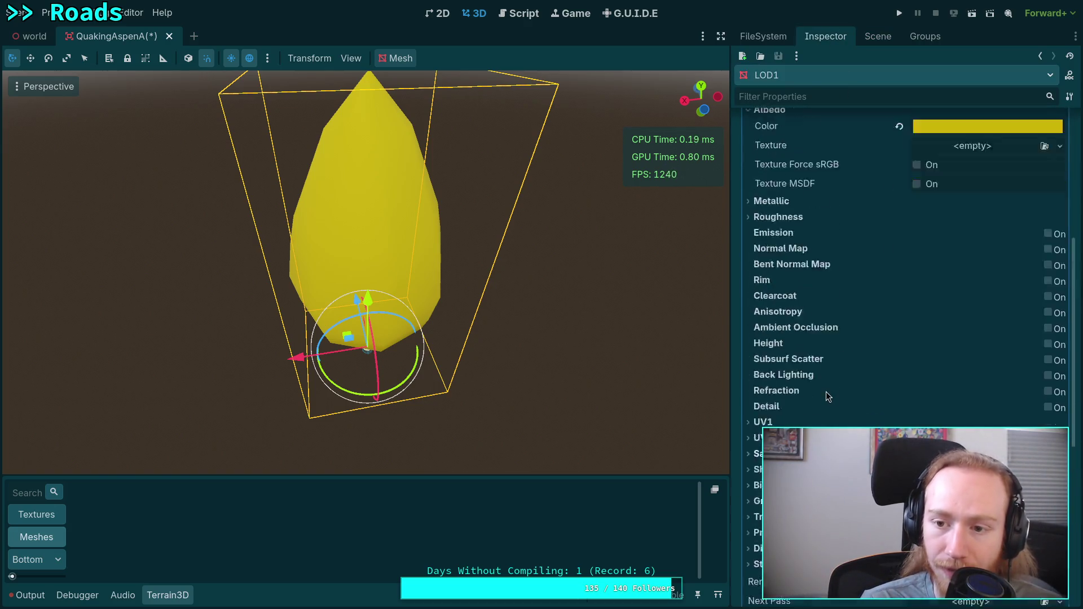
scroll(826, 391, "up", 7)
left_click(935, 265)
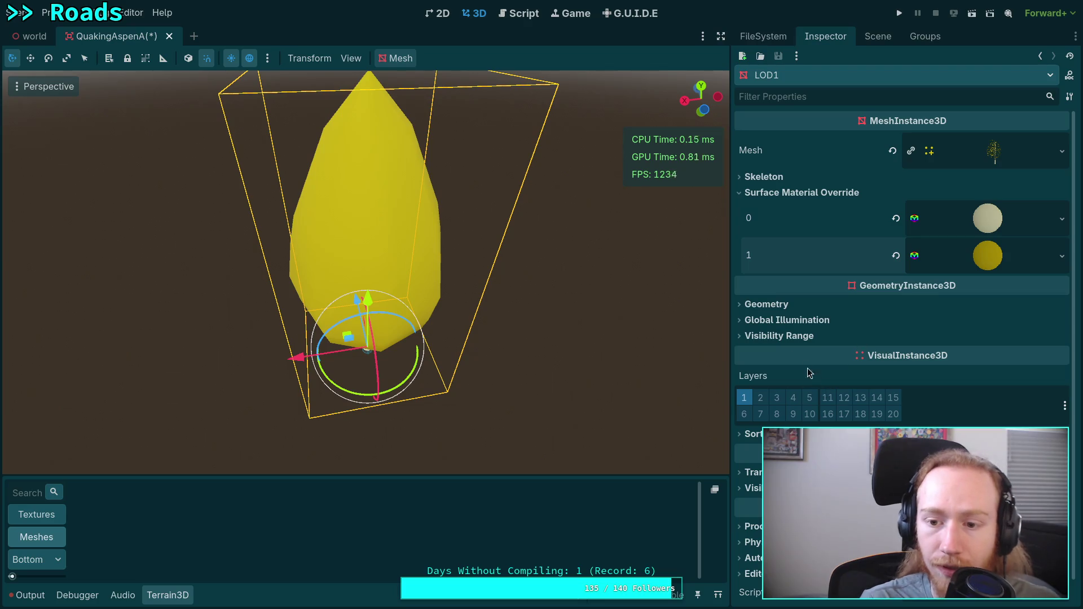
left_click(801, 335)
left_click(801, 335)
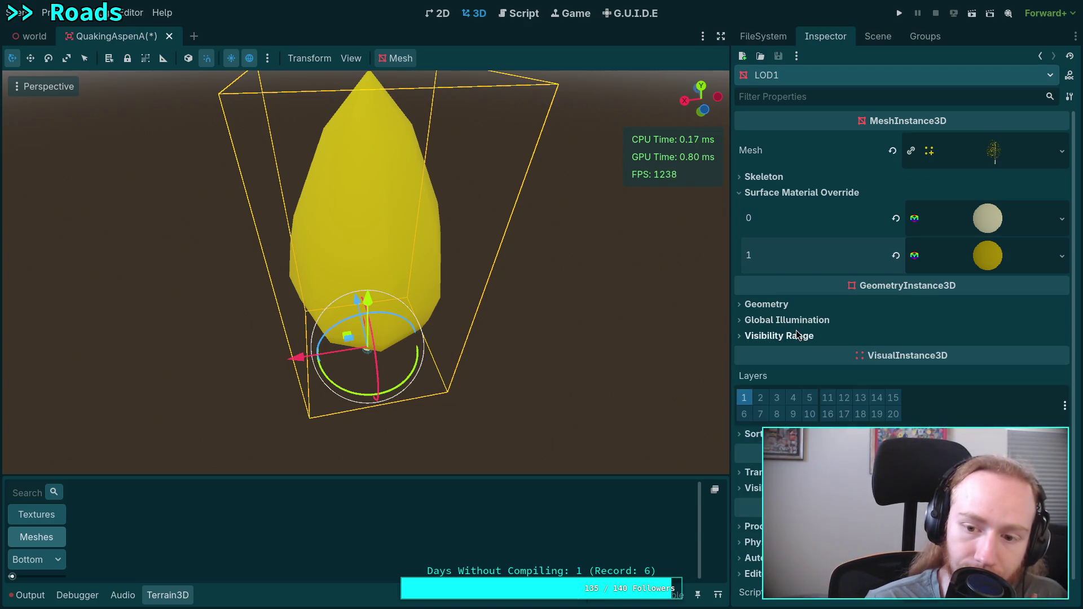
scroll(825, 338, "down", 1)
scroll(824, 336, "up", 1)
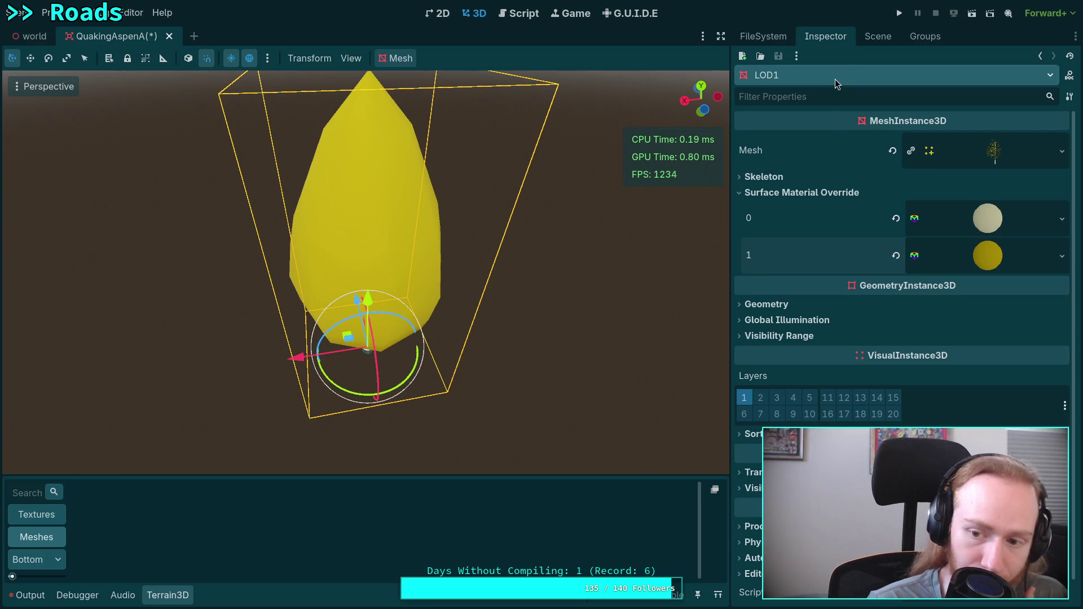
Check LOD0's visibility settings, then save and close QuakingAspenA.tscn.
left_click(878, 38)
left_click(840, 97)
left_click(829, 37)
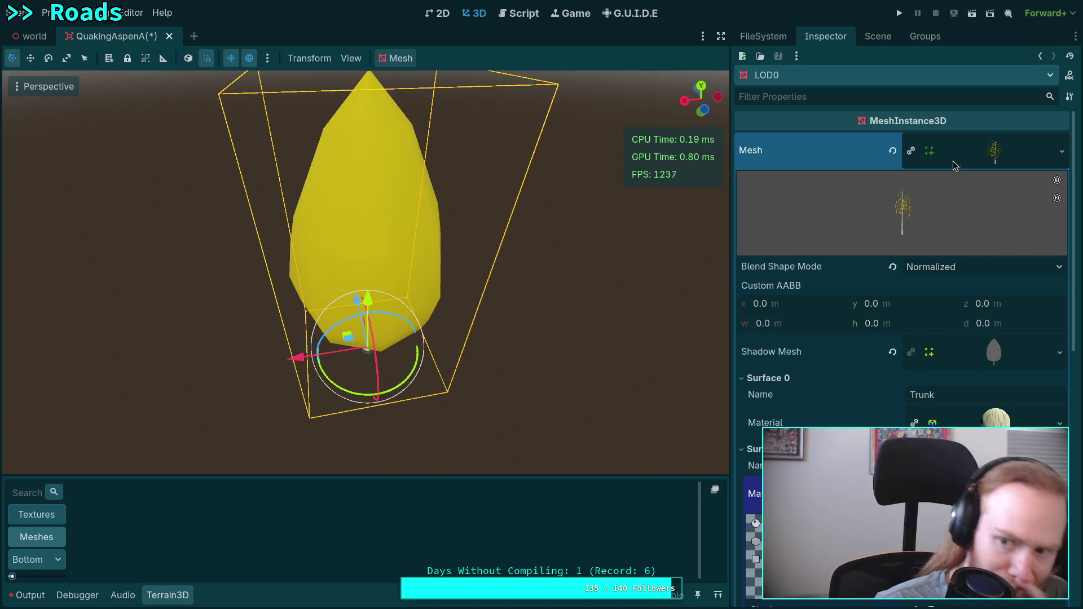
left_click(955, 164)
left_click(788, 417)
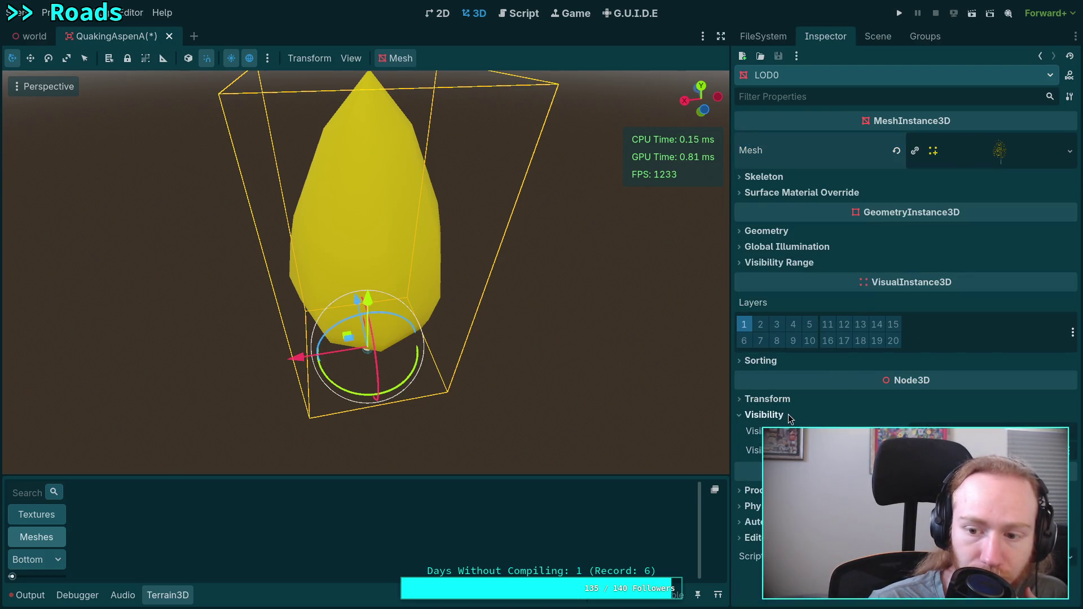
left_click(885, 39)
left_click(829, 79)
left_click(821, 38)
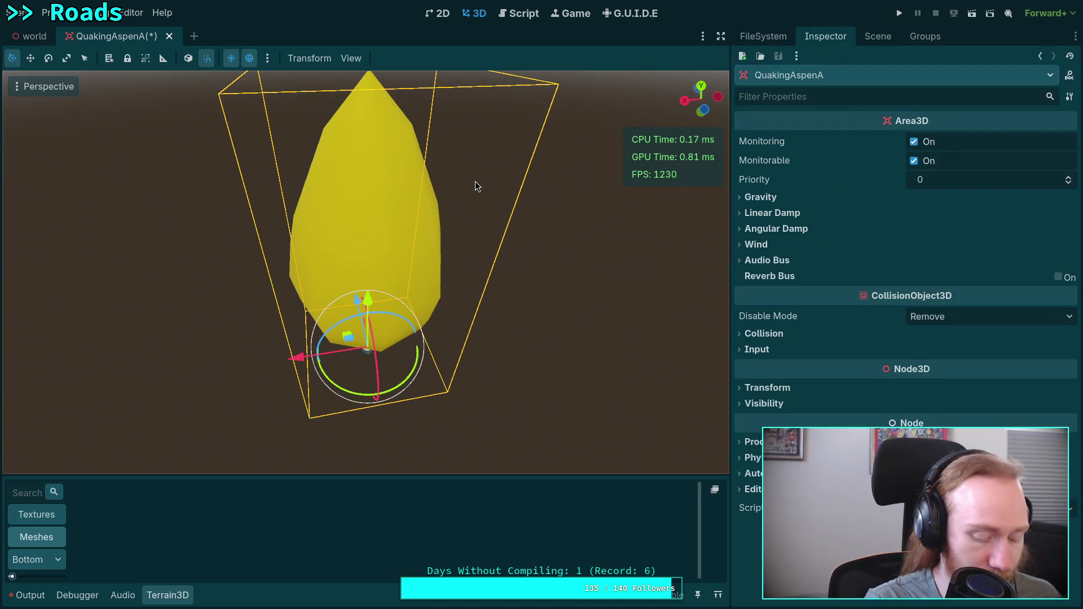
key("ctrl+s")
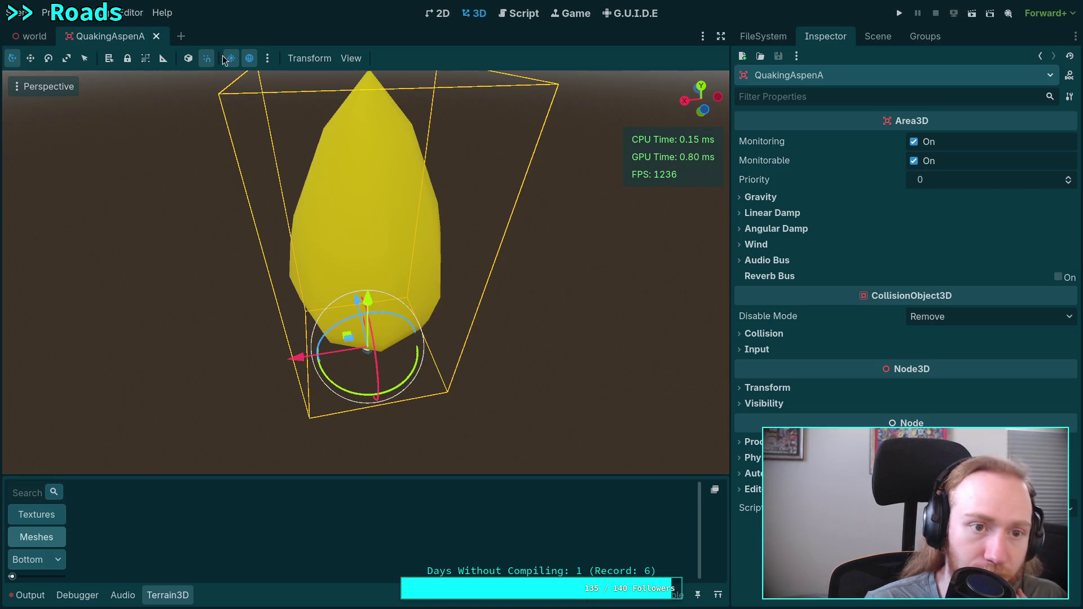
key("ctrl+shift+w")
Back in the world scene, show Terrain3D's mesh assets and select Aspen 1 (ID 9).
left_click(768, 39)
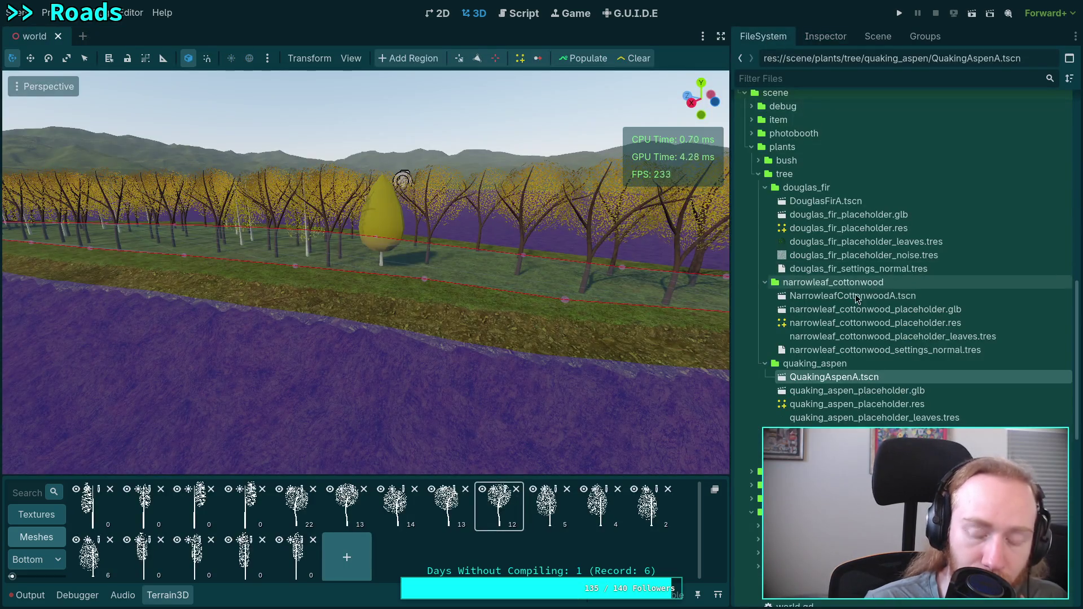
left_click(878, 36)
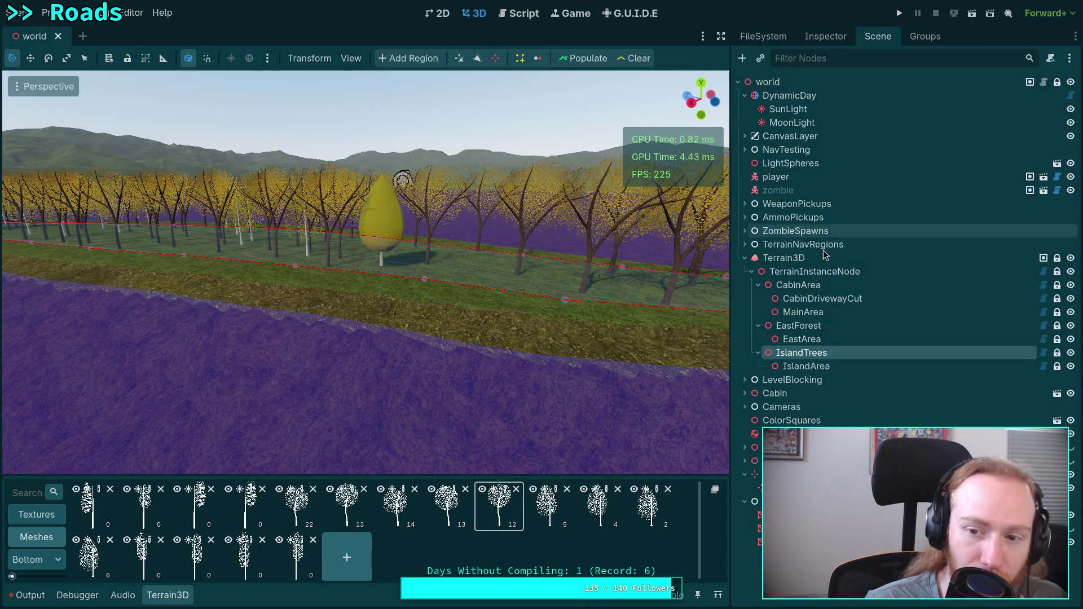
left_click(821, 37)
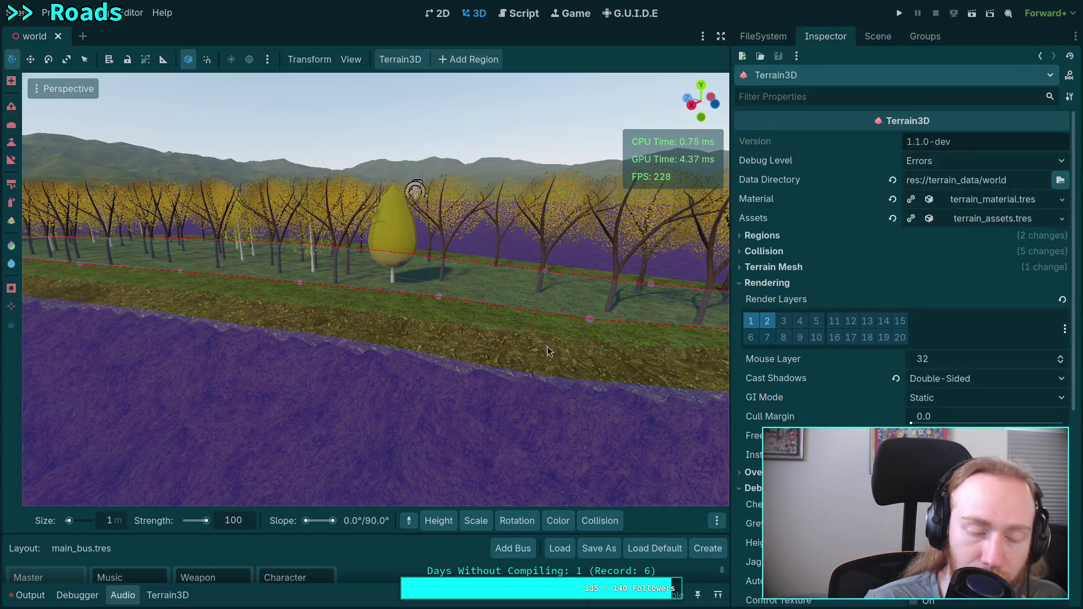
left_click(167, 594)
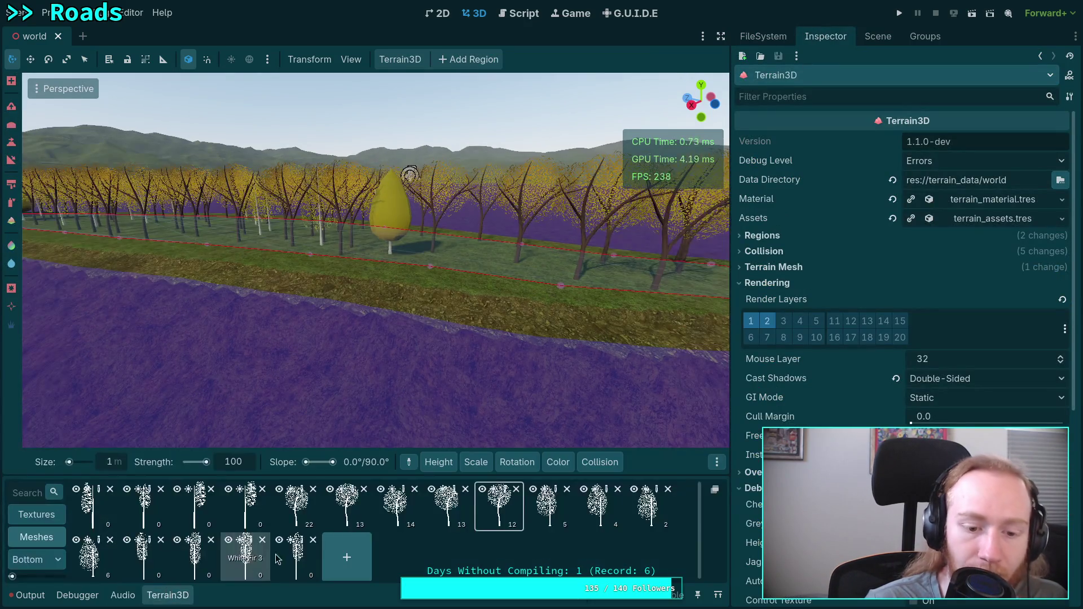
left_click(557, 494)
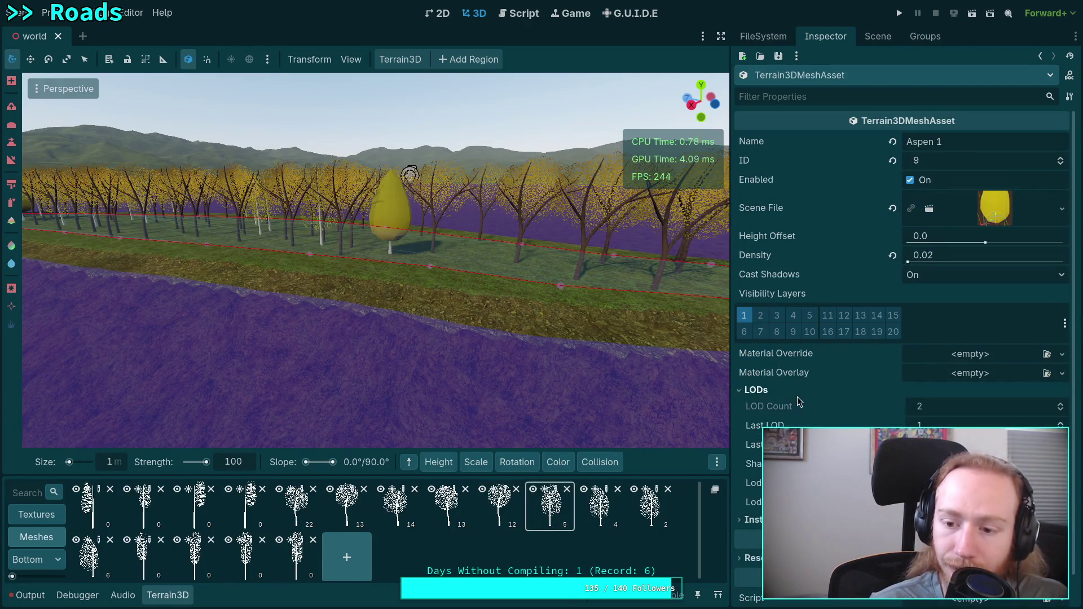
Review the Aspen 2 and Aspen 3 mesh assets, expanding their LOD settings.
left_click(600, 505)
left_click(768, 406)
left_click(755, 390)
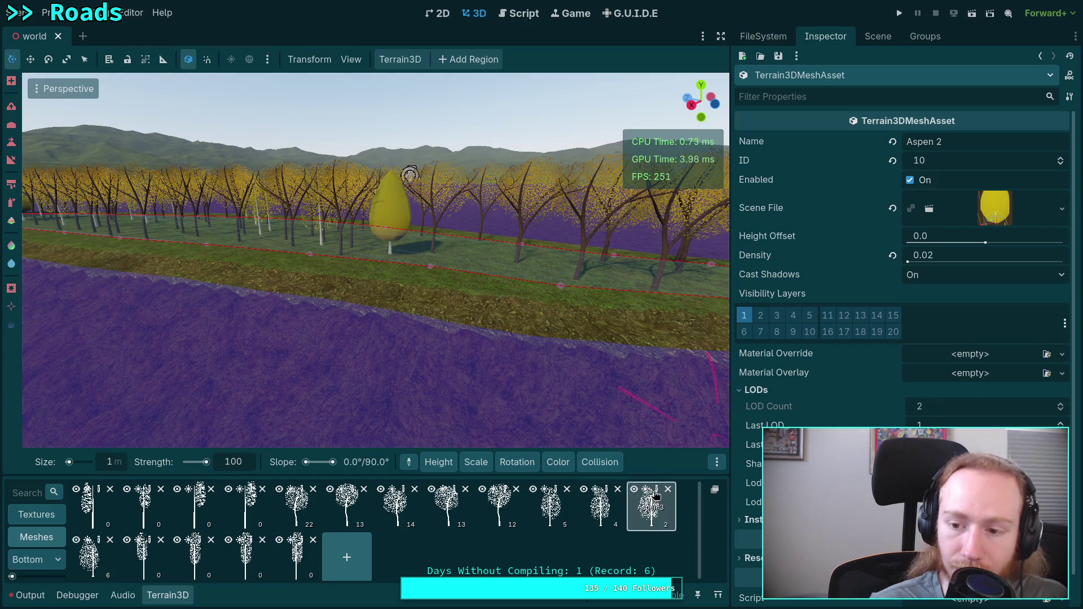
left_click(656, 502)
left_click(765, 392)
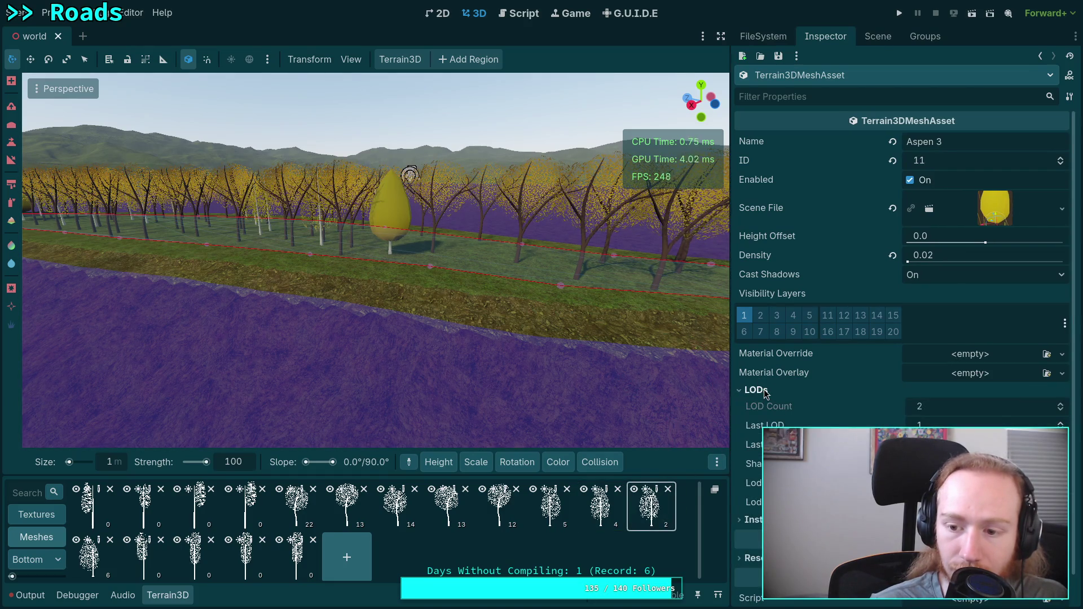
Select the Aspen 4 mesh asset (ID 12) and collapse its LOD settings.
mouse_move(753, 463)
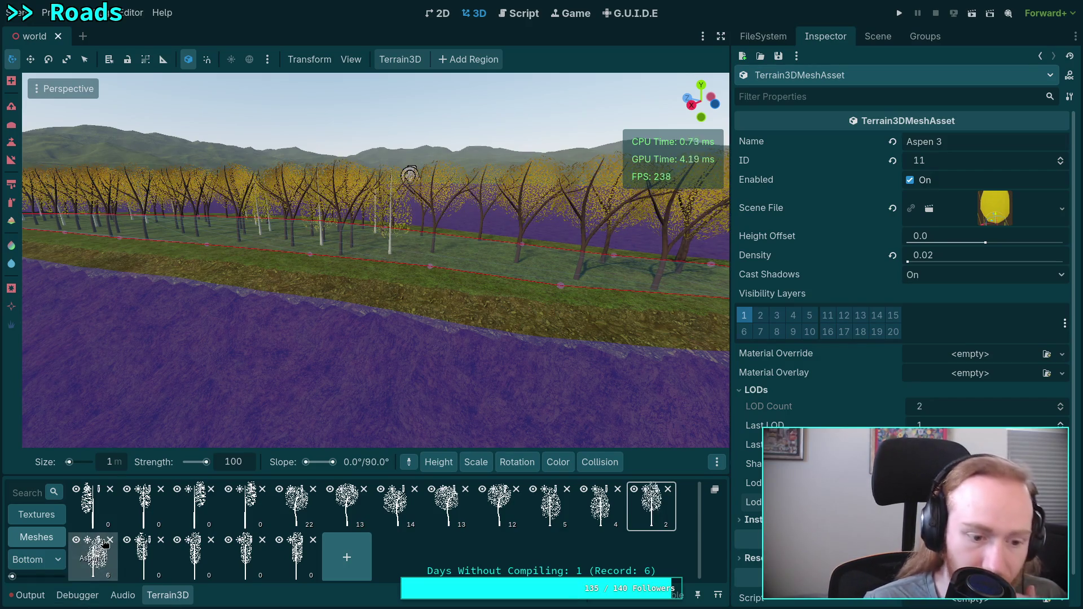
left_click(101, 544)
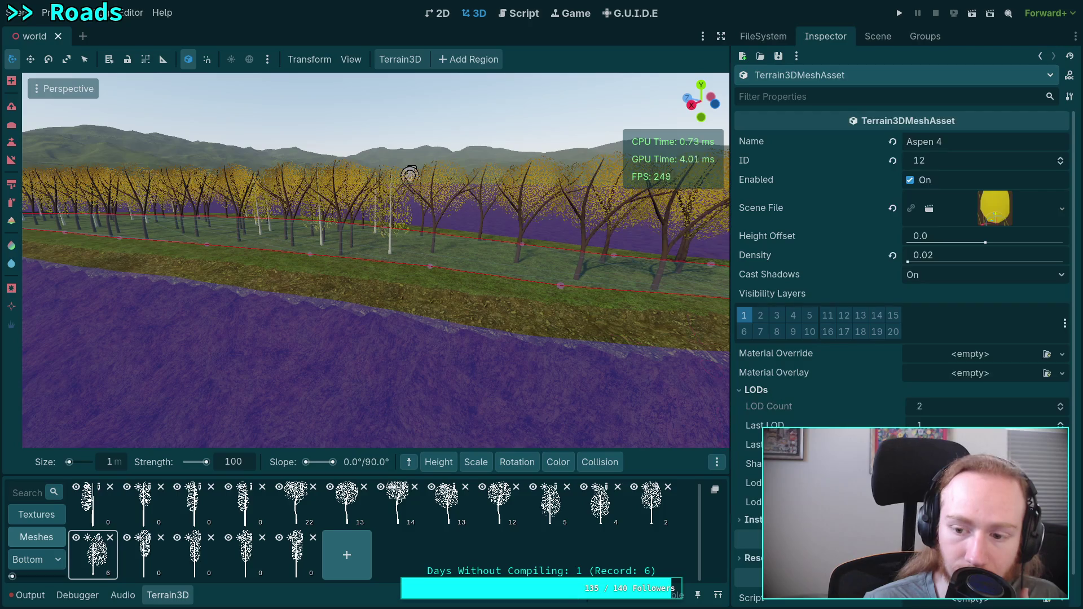
left_click(757, 391)
mouse_move(558, 462)
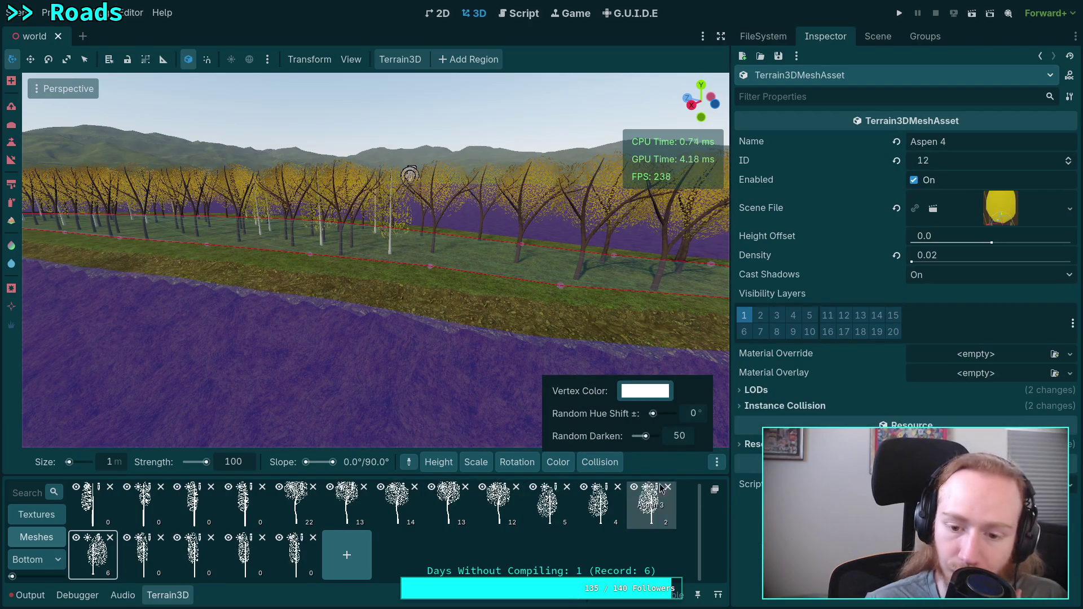